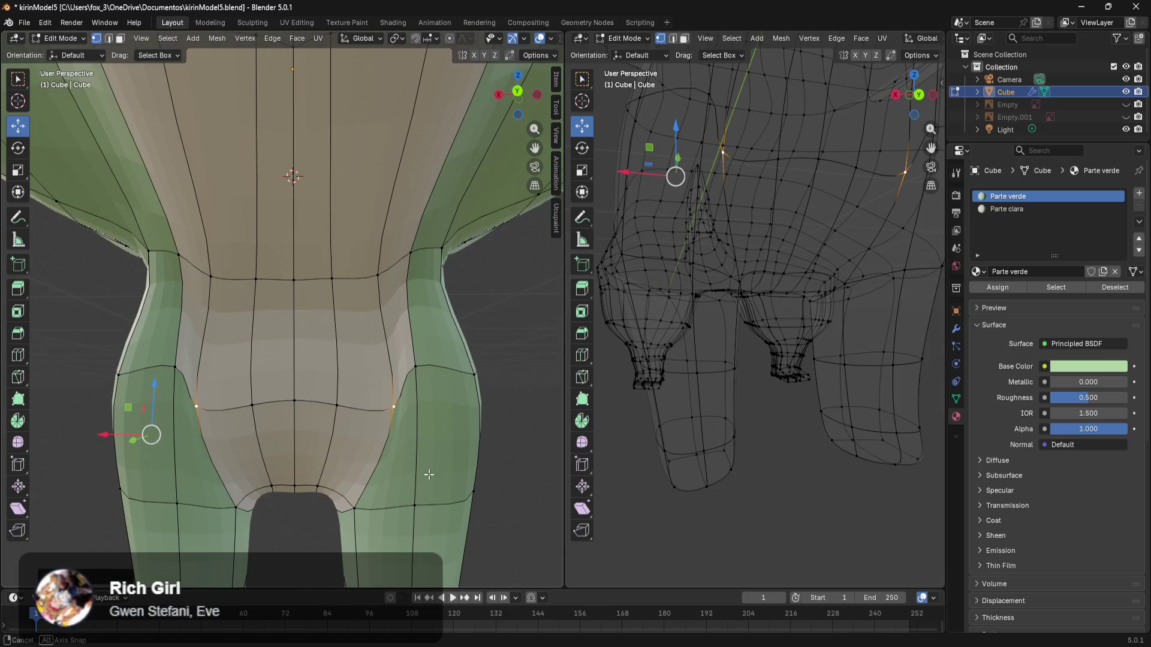
Step: Shift the selected chest vertices and the lower-chest edge loop sideways along X
drag(154, 324, 185, 322)
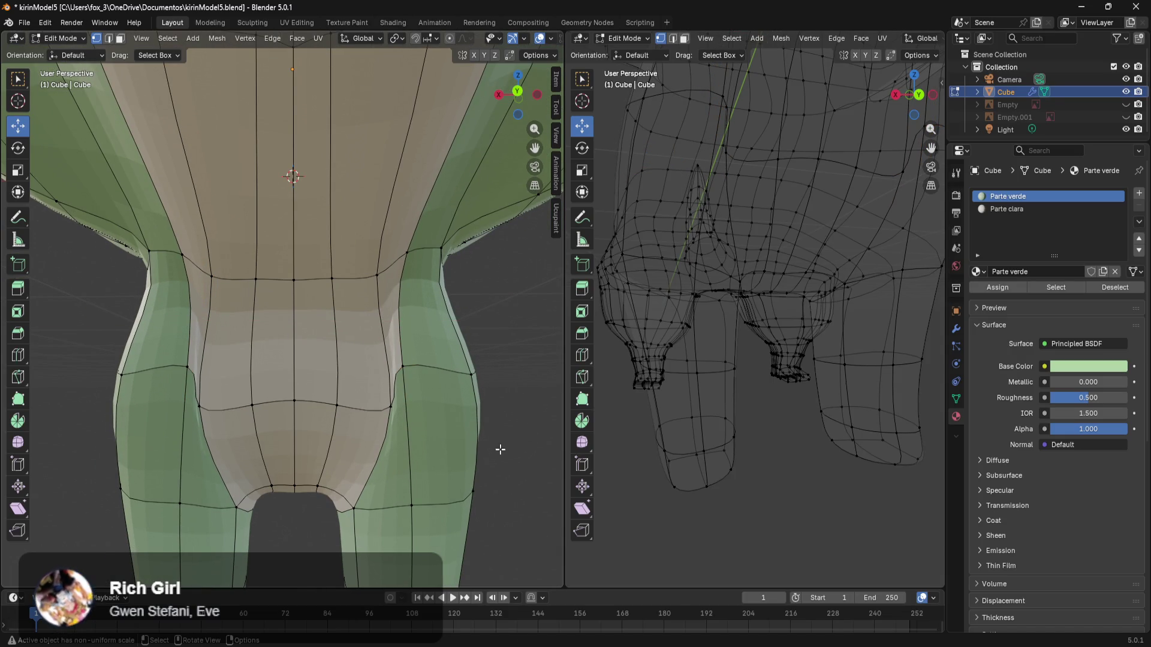
middle_drag(420, 423, 440, 436)
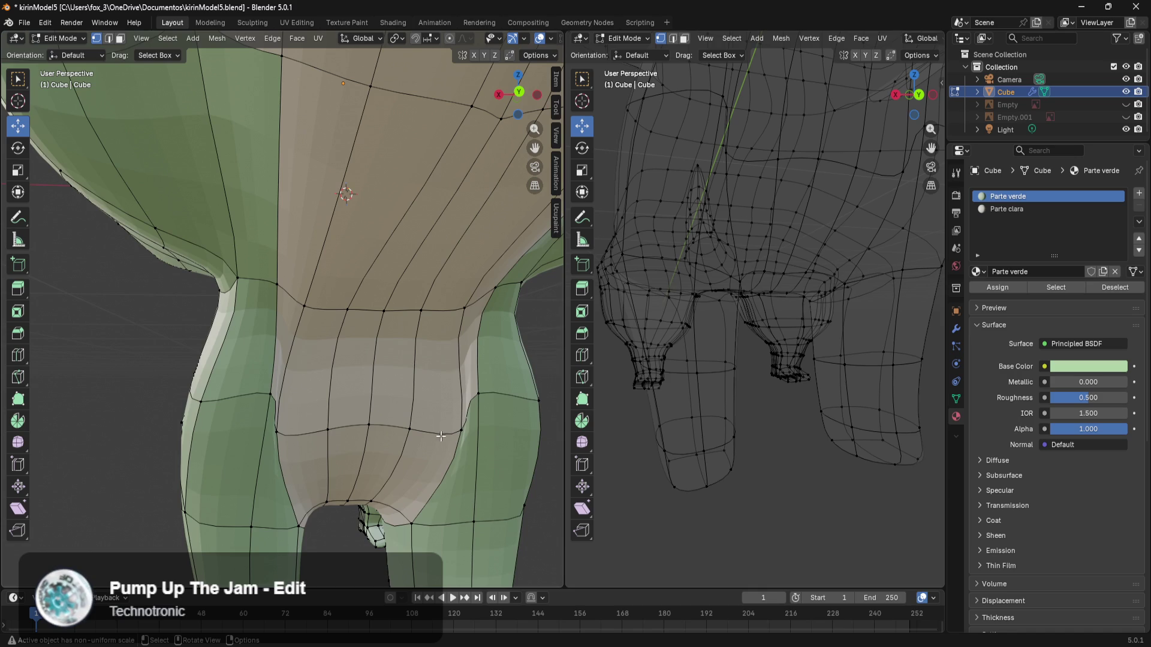
alt+click(450, 433)
drag(211, 410, 220, 422)
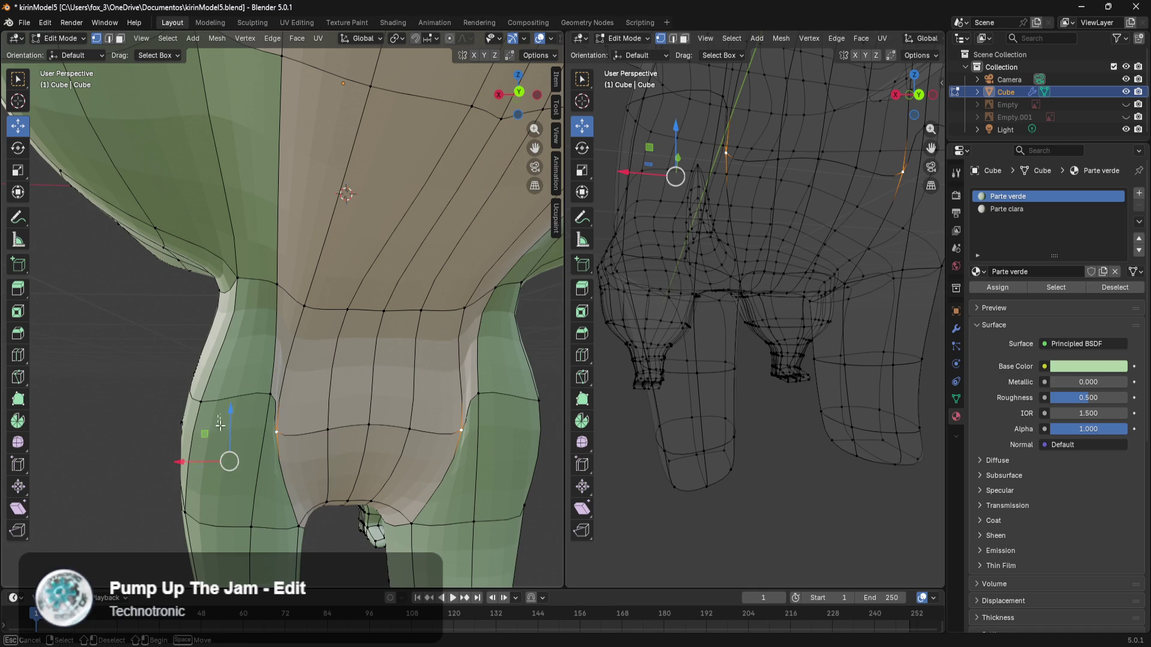
mouse_move(221, 462)
mouse_down()
mouse_move(227, 433)
mouse_move(229, 452)
mouse_up()
drag(191, 498, 171, 502)
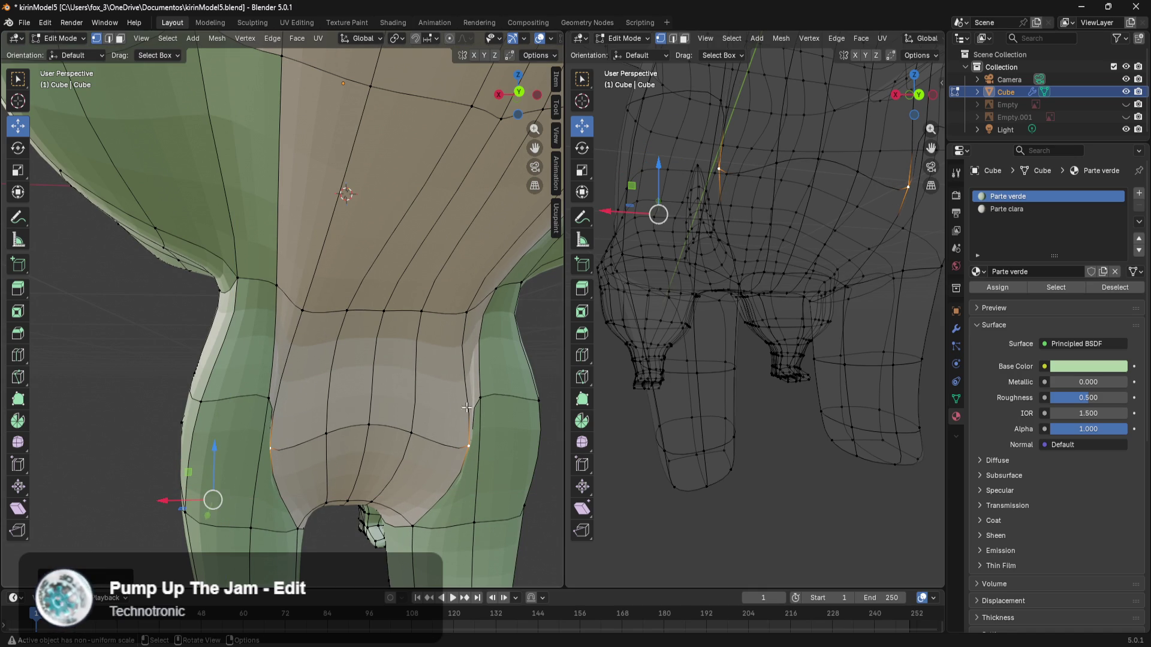
mouse_move(486, 395)
middle_down()
mouse_move(437, 445)
mouse_move(355, 448)
middle_up()
drag(155, 415, 130, 414)
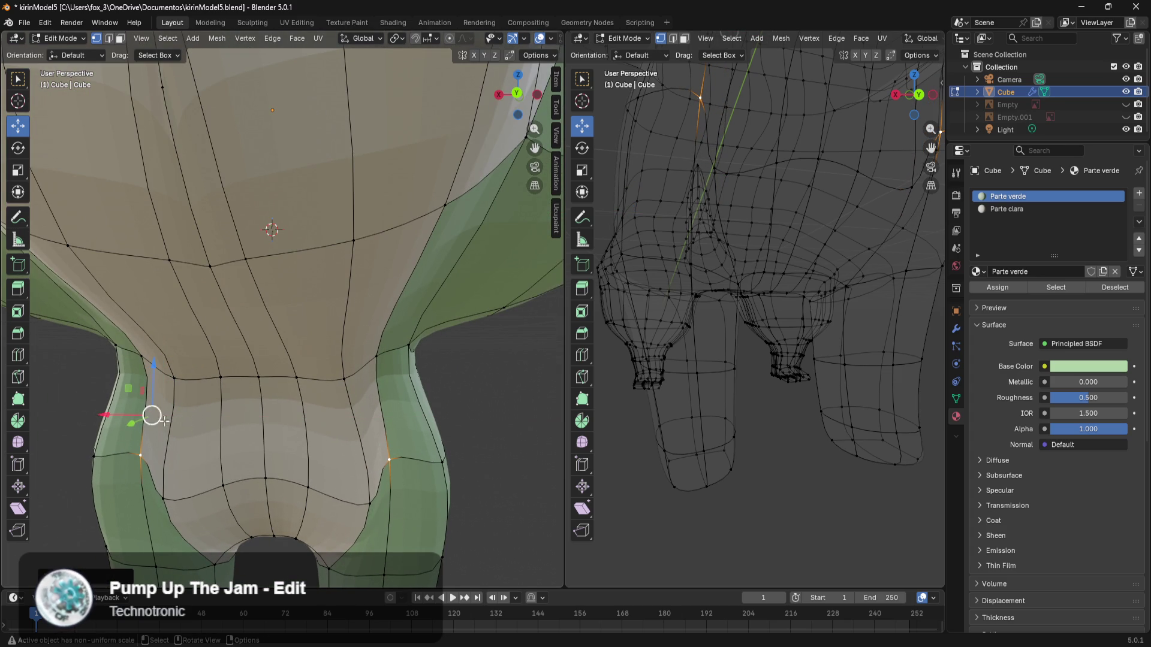
Step: Push individual chest seam vertices along X and Y so the border curves toward the legs
scroll(416, 475, down, 6)
mouse_move(416, 475)
middle_down()
mouse_move(463, 462)
mouse_move(473, 419)
middle_up()
scroll(468, 458, up, 3)
scroll(476, 437, down, 3)
scroll(477, 380, up, 4)
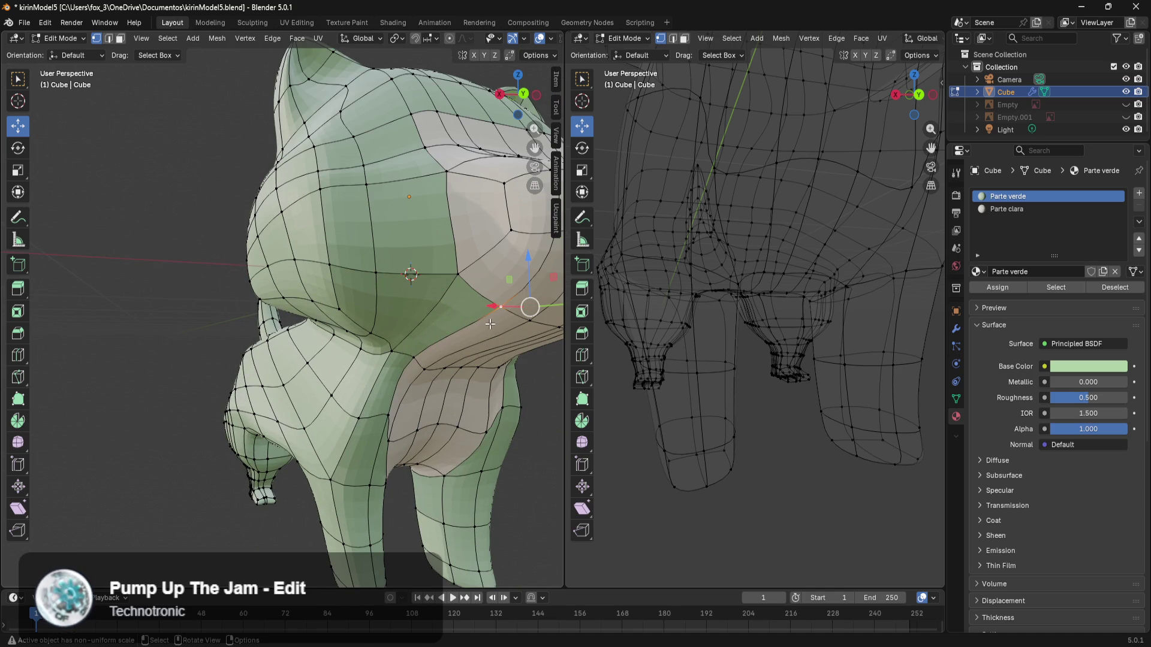
drag(485, 308, 435, 303)
middle_drag(436, 303, 451, 386)
drag(426, 432, 390, 429)
drag(321, 412, 390, 408)
middle_drag(390, 408, 457, 422)
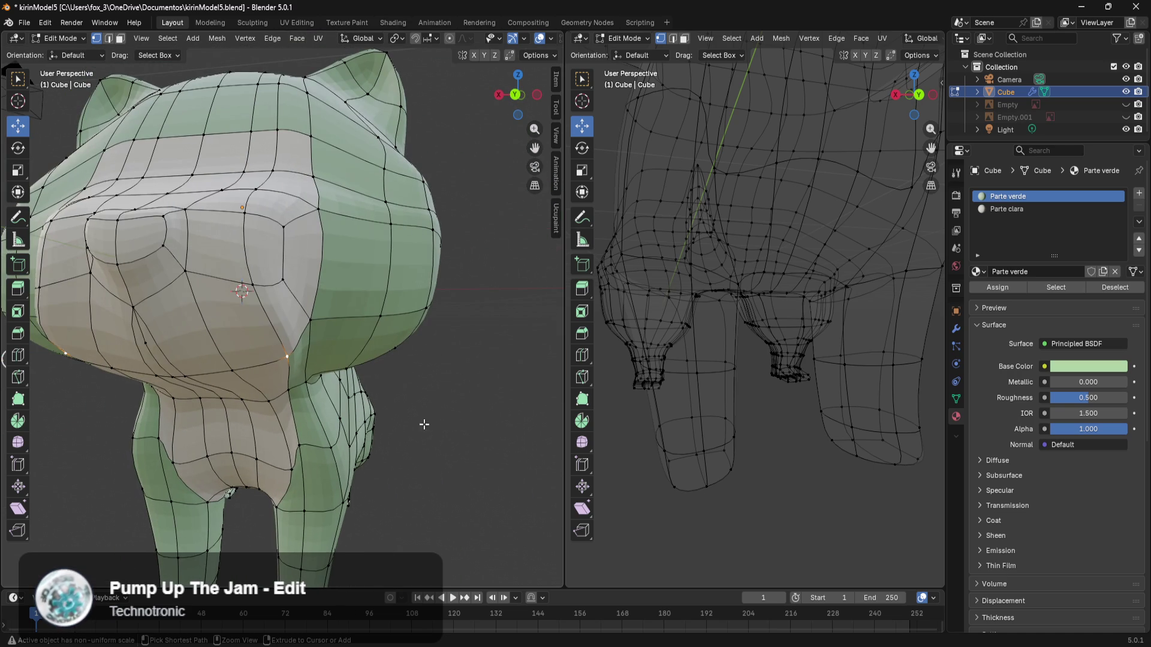
mouse_move(329, 429)
middle_down()
mouse_move(318, 424)
mouse_move(366, 413)
mouse_move(360, 384)
middle_up()
scroll(361, 385, up, 3)
Step: Knife-cut a new edge across the green face on the side of the neck, redoing the first attempt
click(419, 384)
key(k)
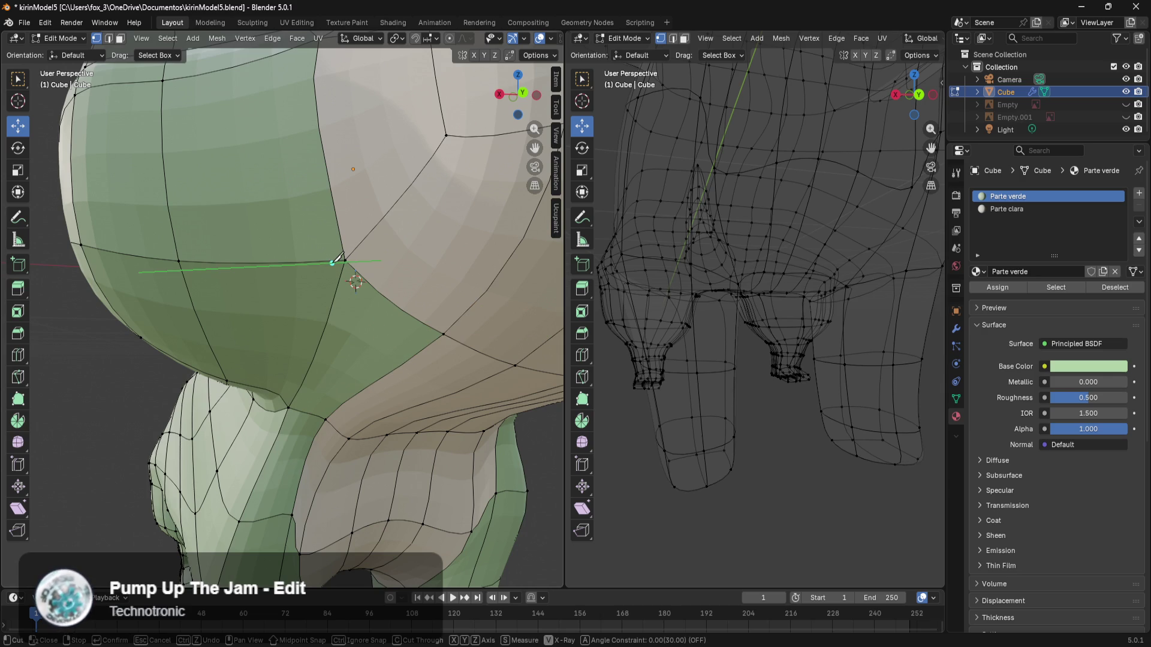
click(309, 263)
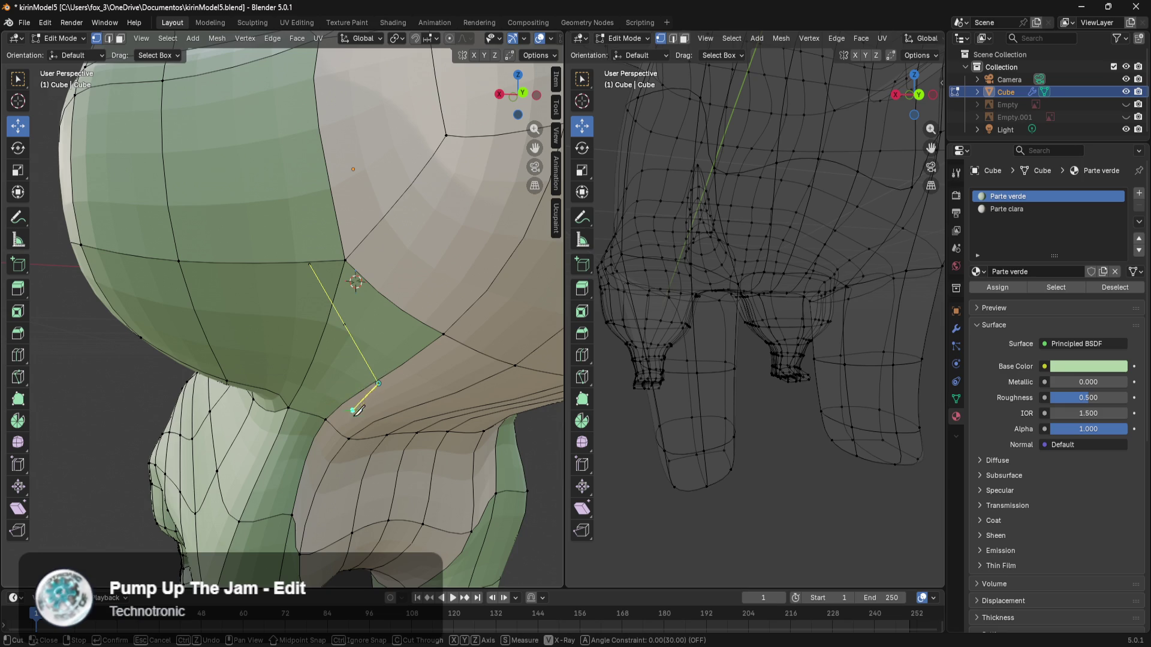
key(Return)
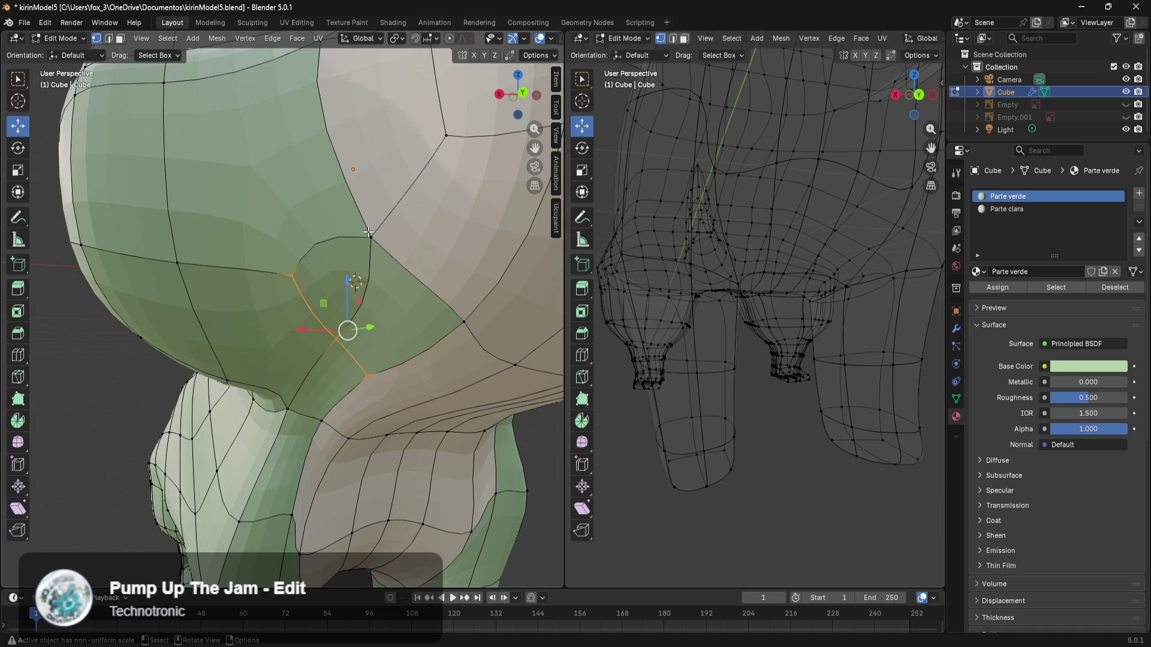
drag(378, 225, 341, 243)
key(ctrl+z)
key(ctrl+z)
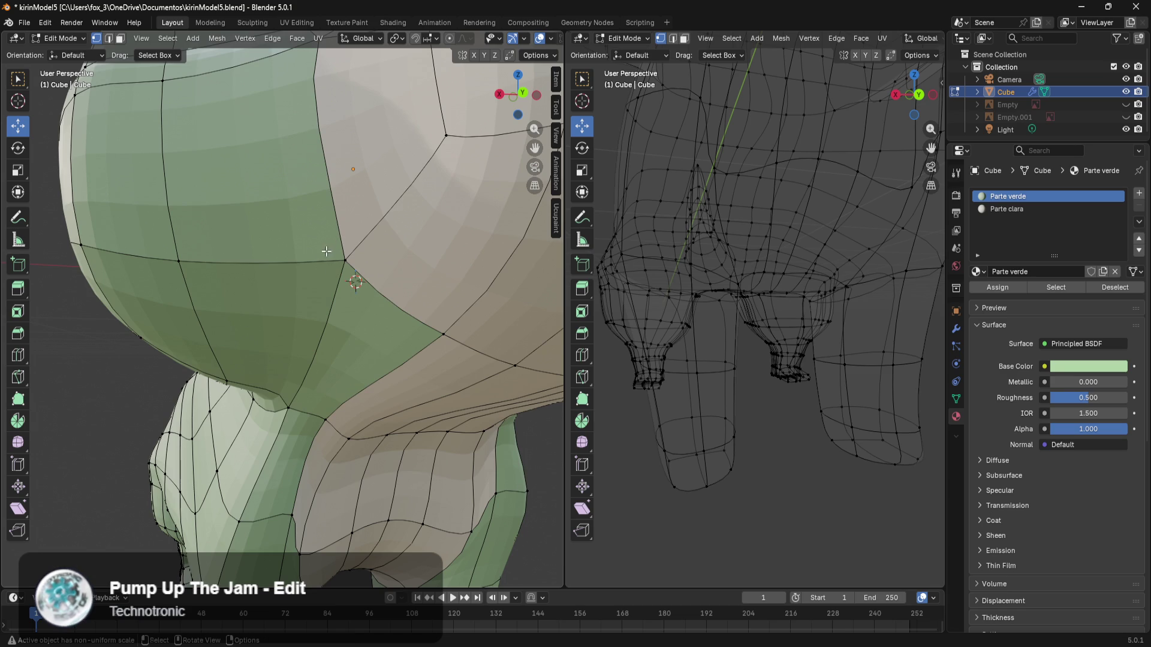
key(k)
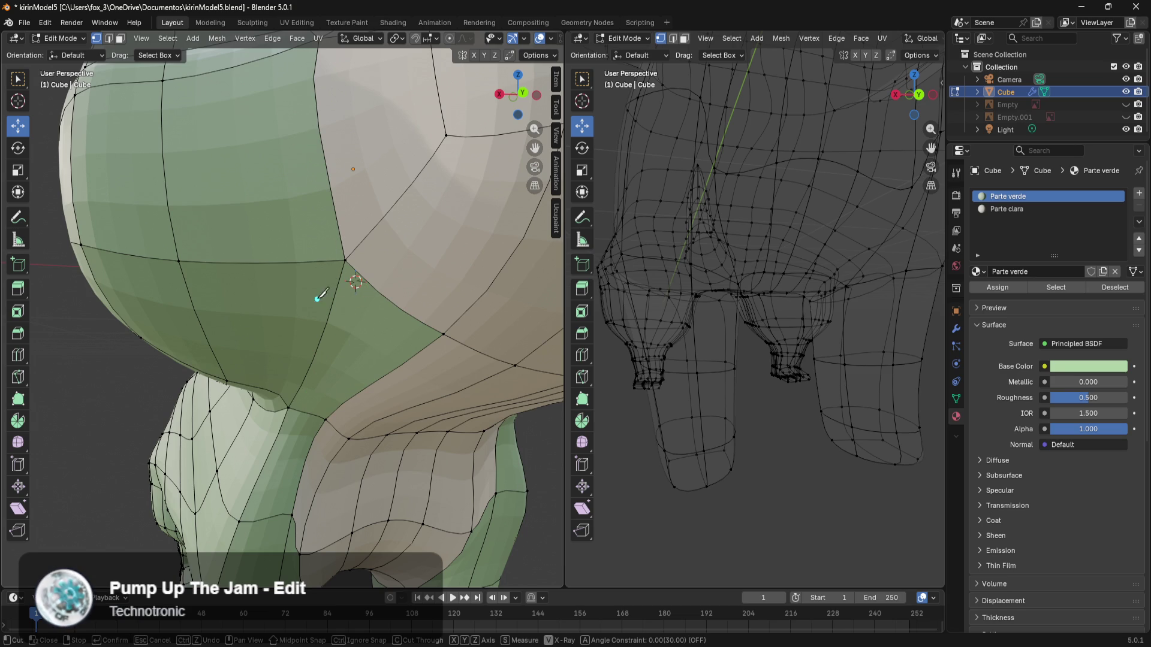
click(385, 381)
key(Return)
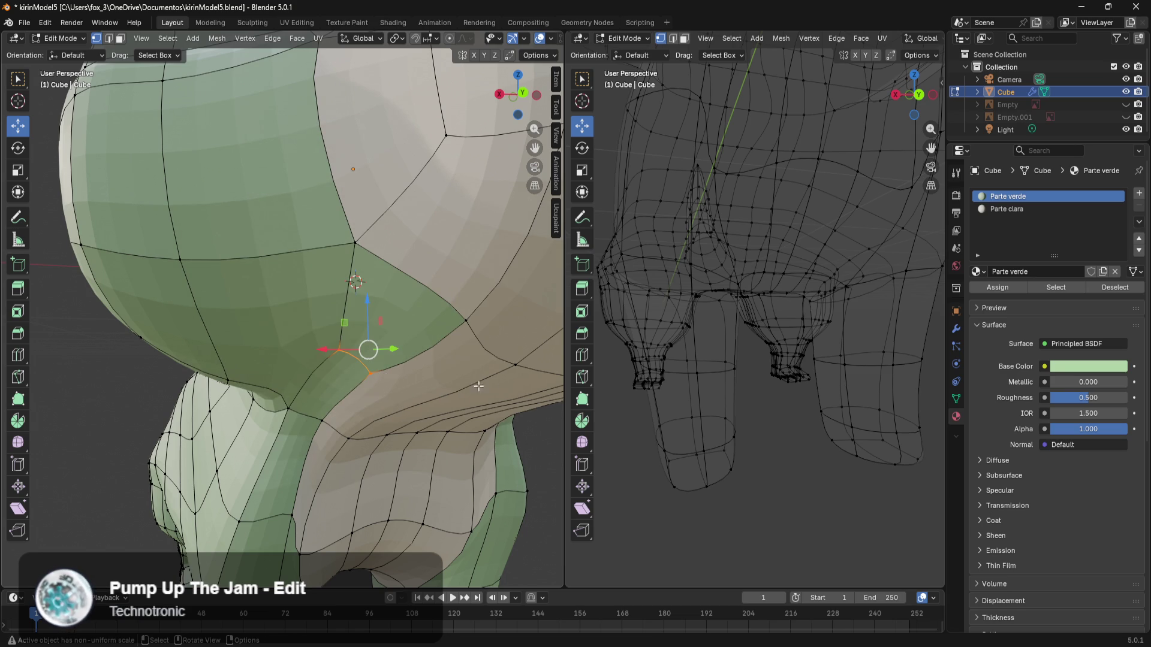
Step: Raise the cut's upper vertex and lower its bottom vertex along Z to reshape the neck seam
click(329, 327)
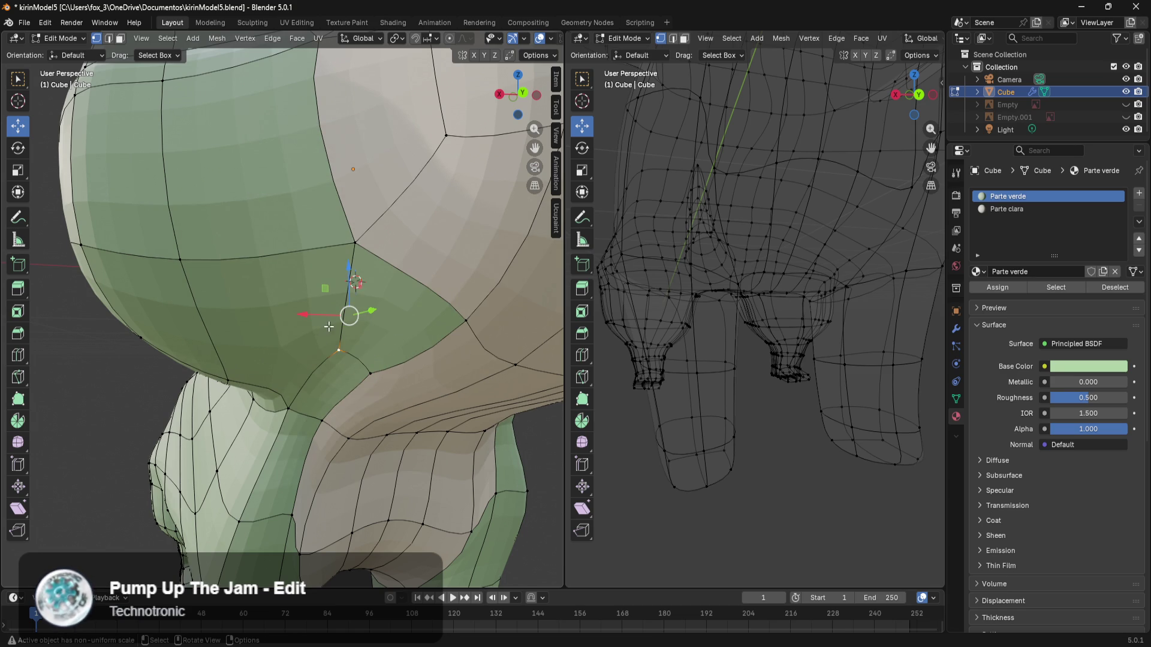
mouse_move(348, 282)
mouse_down()
mouse_move(360, 222)
mouse_move(419, 187)
mouse_up()
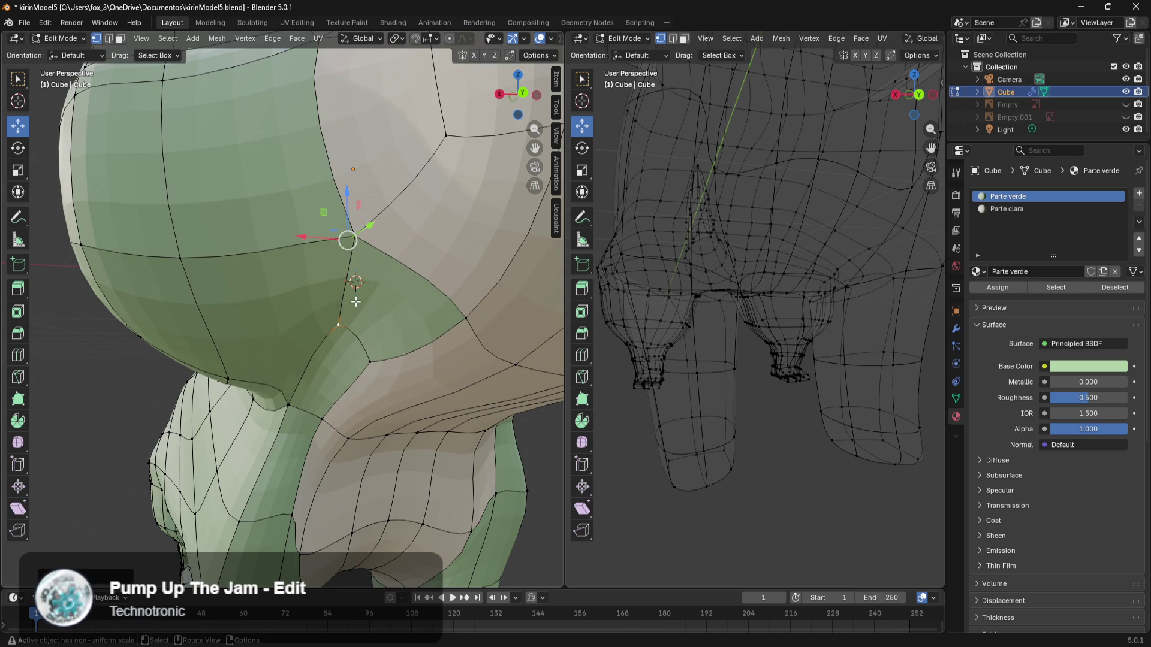
click(372, 382)
drag(389, 346, 402, 390)
scroll(454, 306, up, 4)
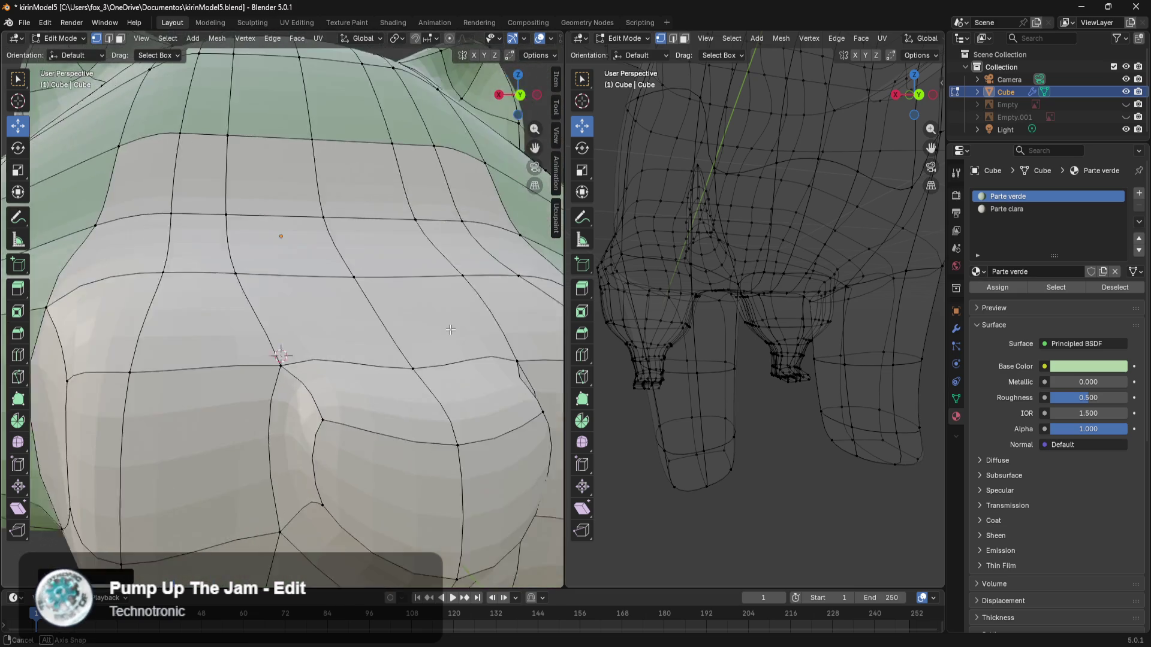
scroll(453, 308, down, 4)
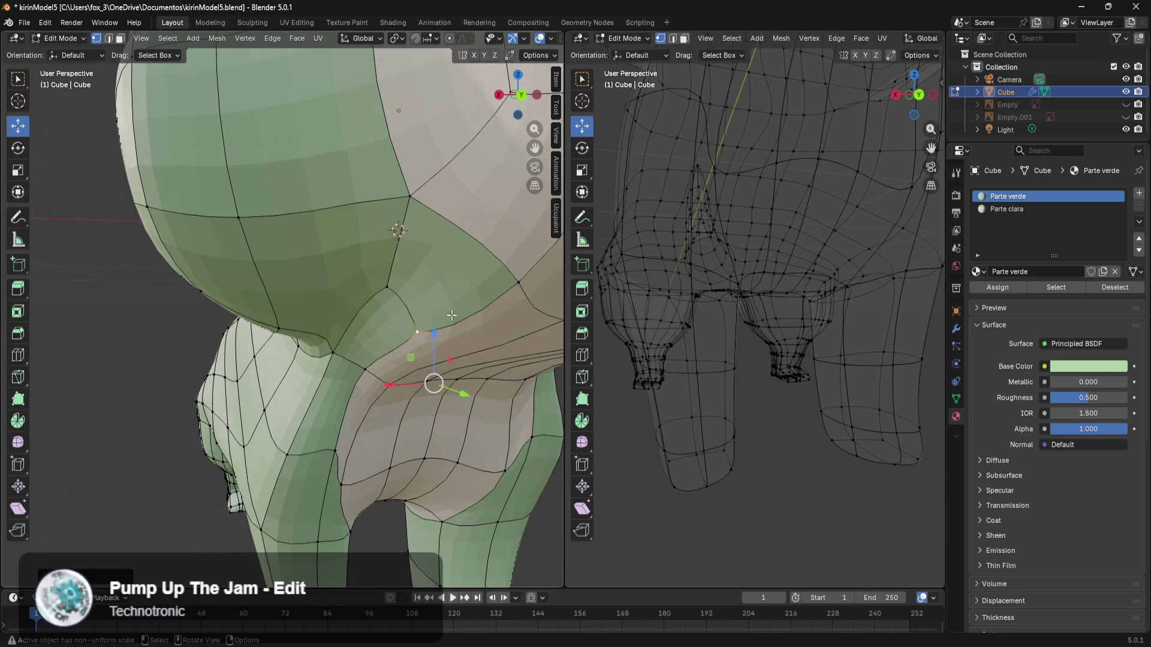
scroll(478, 282, up, 2)
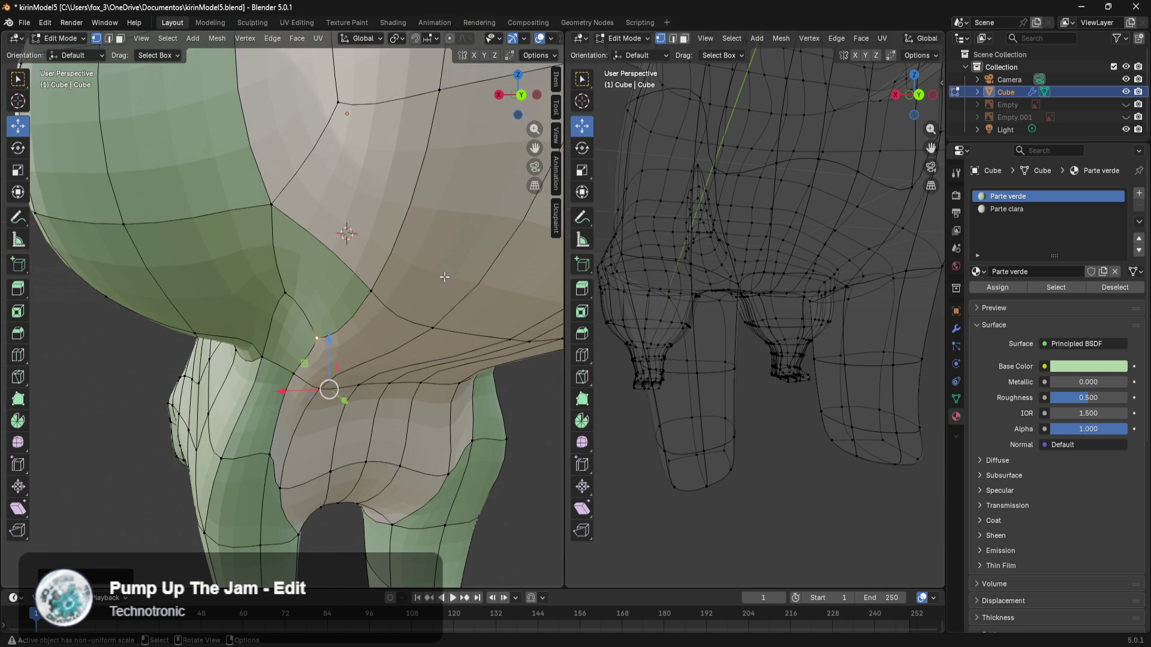
click(322, 256)
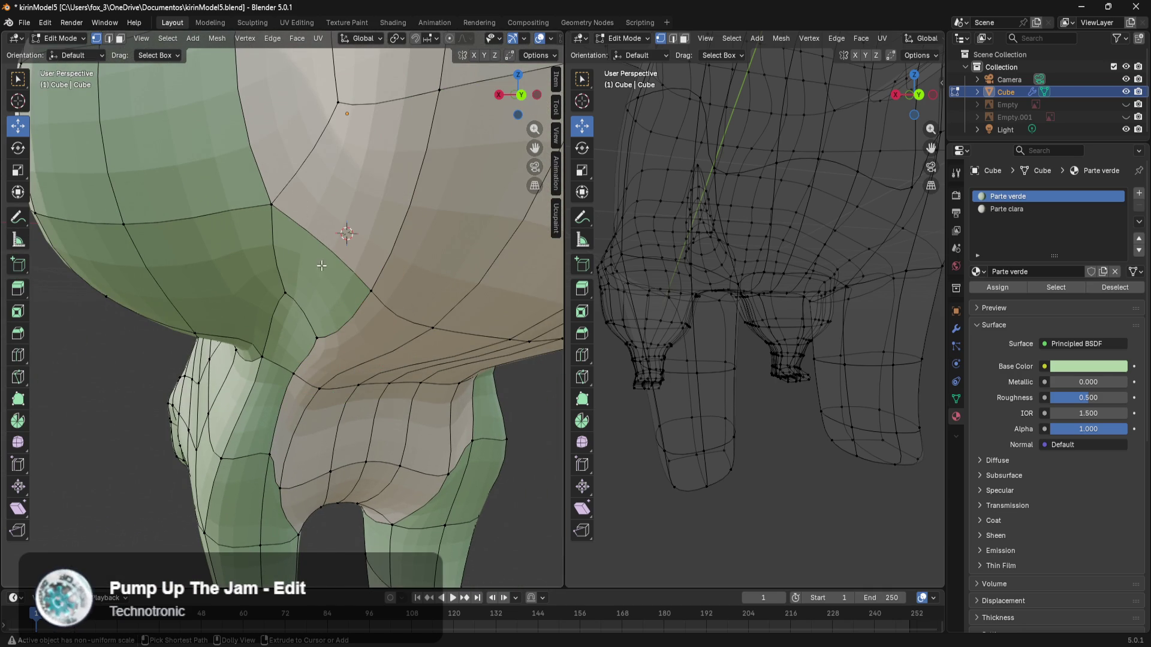
Step: Select the neck face's four corner vertices and give it the cream Parte clara material
shift+click(347, 303)
shift+click(272, 200)
shift+click(288, 296)
shift+click(314, 340)
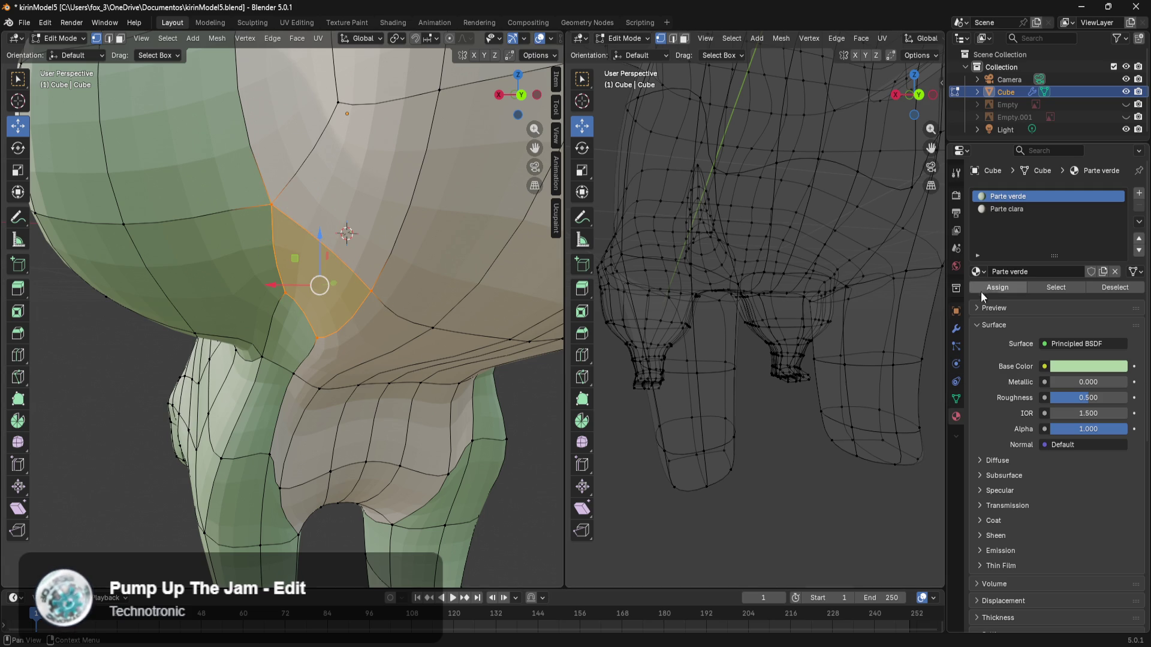
click(1004, 209)
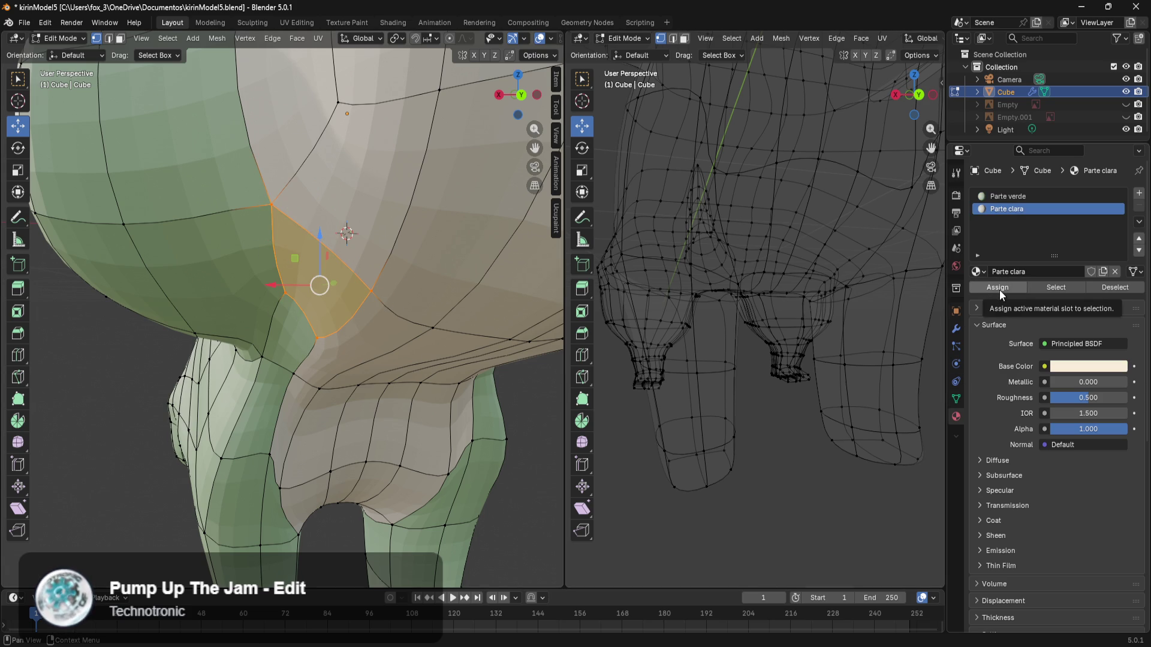
click(1055, 288)
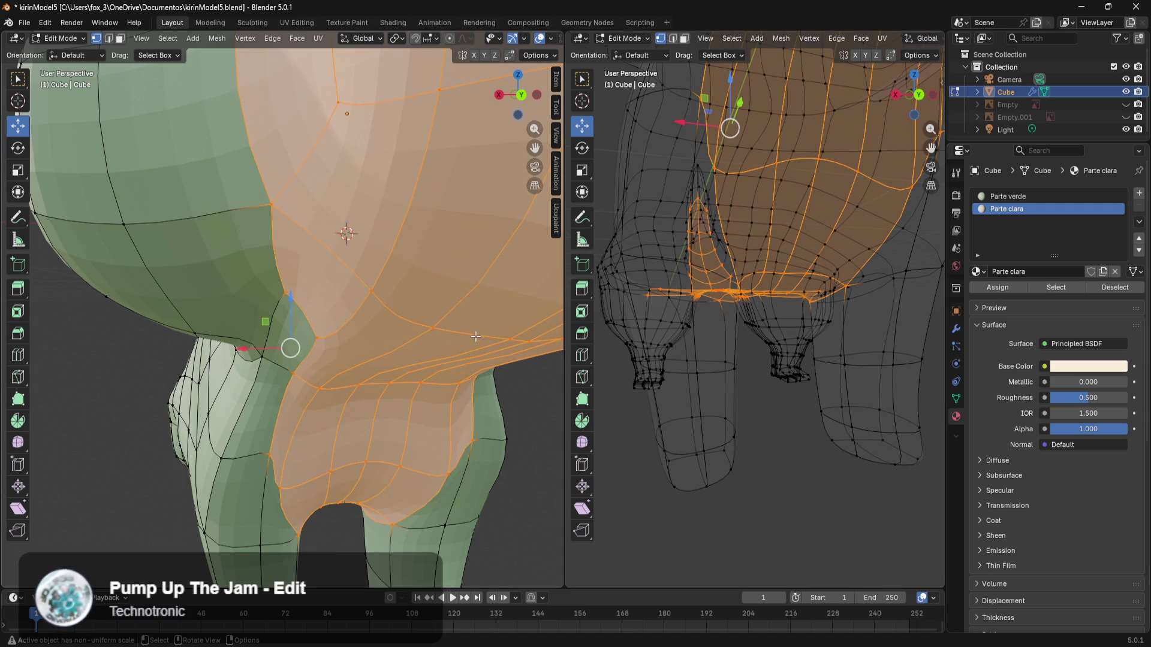
Step: Clear the selection and orbit around both sides of the neck to check the material
key(alt+a)
scroll(464, 400, down, 5)
mouse_move(411, 402)
middle_down()
mouse_move(355, 390)
mouse_move(377, 398)
middle_up()
scroll(300, 348, up, 6)
middle_drag(119, 336, 160, 339)
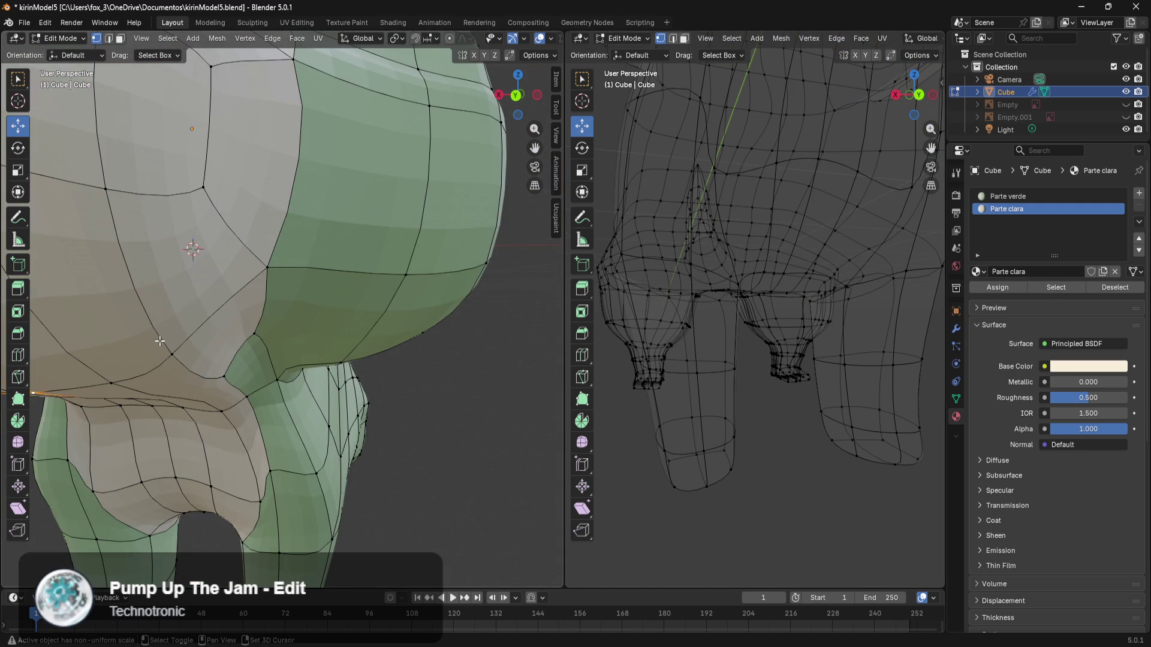
key(alt+a)
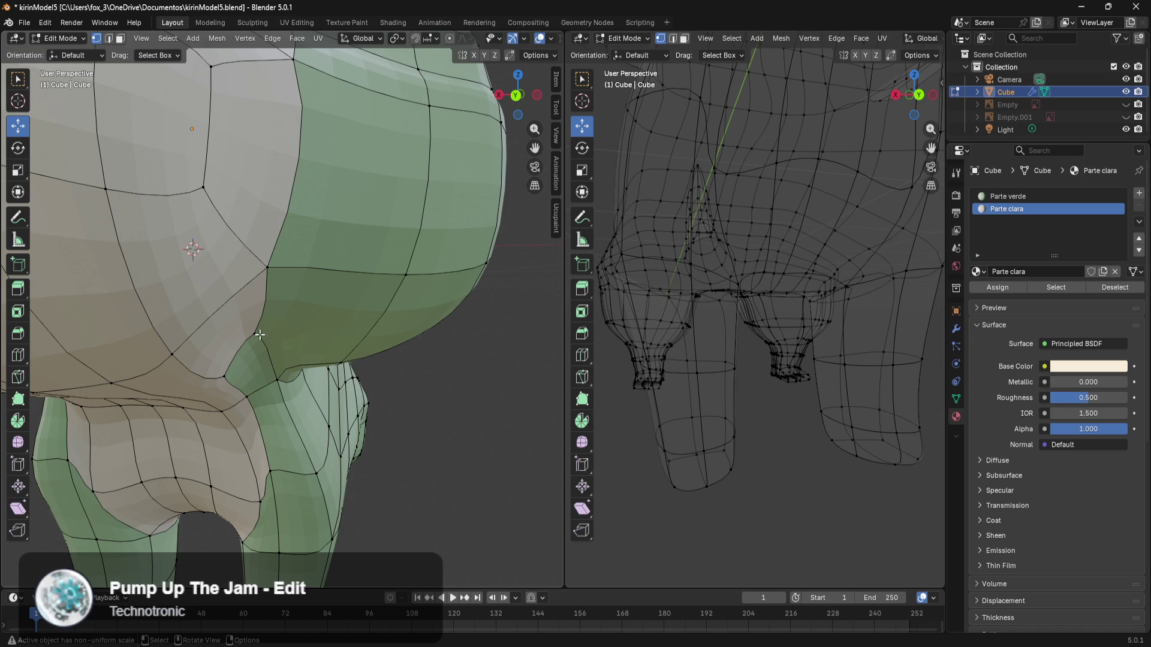
scroll(258, 335, down, 6)
scroll(232, 350, up, 2)
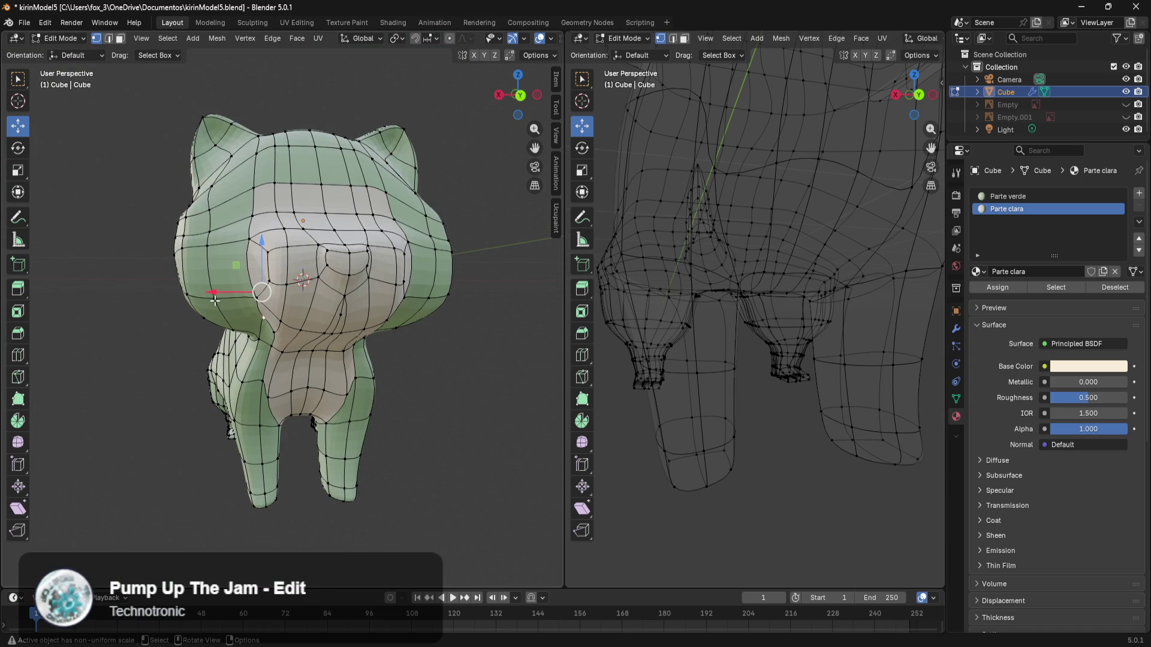
Step: Nudge several neck seam vertices along X, about 0.09 m, then return to a front view
mouse_move(212, 295)
mouse_down()
mouse_move(194, 297)
mouse_move(216, 308)
mouse_move(203, 308)
mouse_up()
click(259, 305)
middle_drag(339, 311, 300, 288)
drag(85, 286, 70, 282)
mouse_move(71, 282)
middle_down()
mouse_move(275, 324)
mouse_move(383, 286)
middle_up()
scroll(285, 317, up, 4)
shift+click(372, 274)
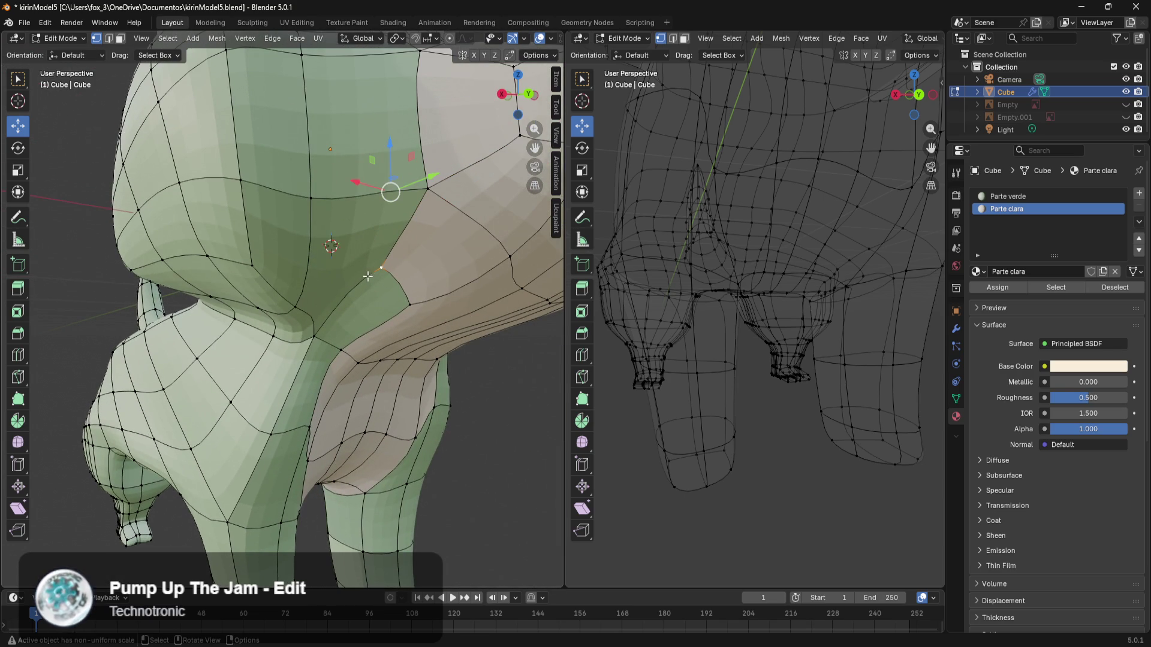
mouse_move(350, 182)
mouse_down()
mouse_move(395, 198)
mouse_move(379, 201)
mouse_up()
scroll(397, 272, down, 3)
mouse_move(397, 271)
middle_down()
mouse_move(314, 278)
mouse_move(310, 290)
mouse_move(348, 341)
mouse_move(384, 328)
mouse_move(345, 321)
mouse_move(237, 347)
middle_up()
scroll(348, 340, down, 4)
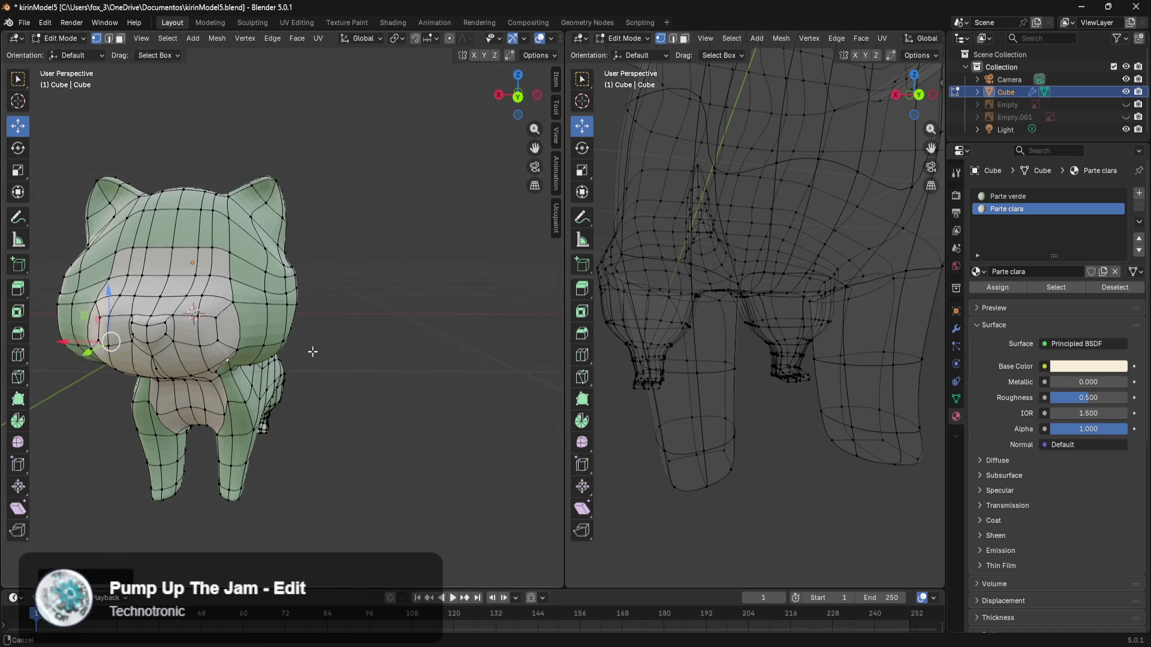
scroll(236, 347, down, 2)
shift+middle_drag(339, 381, 401, 430)
Step: Raise a forehead edge upward along Z in several small moves
scroll(402, 430, up, 7)
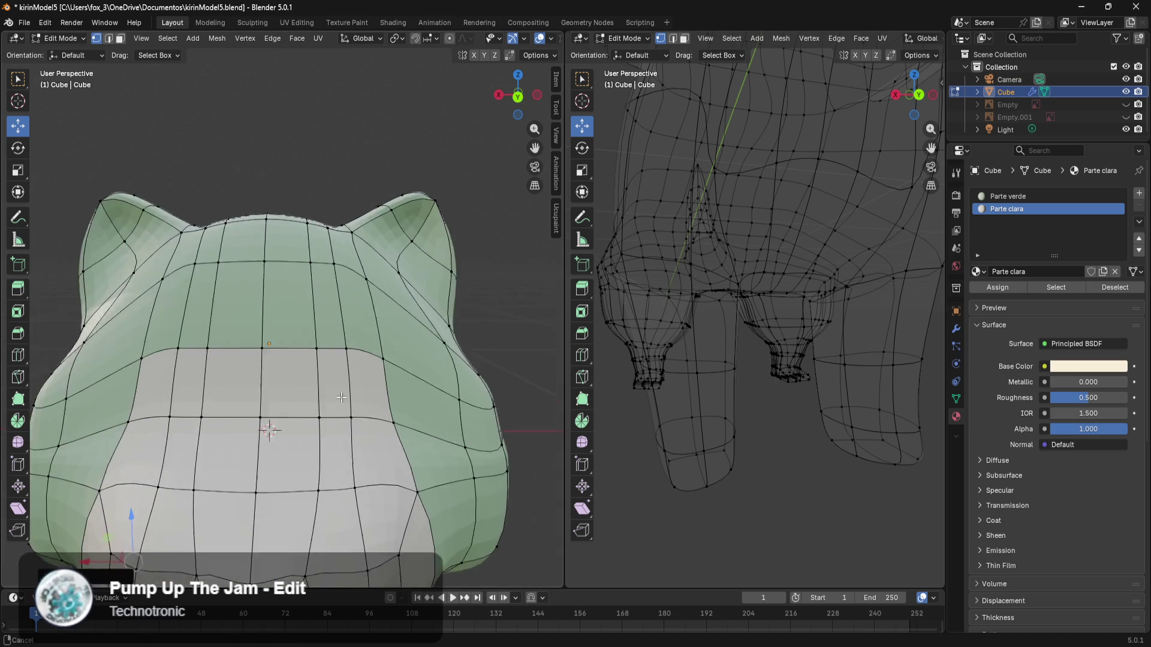
scroll(400, 421, down, 3)
click(373, 356)
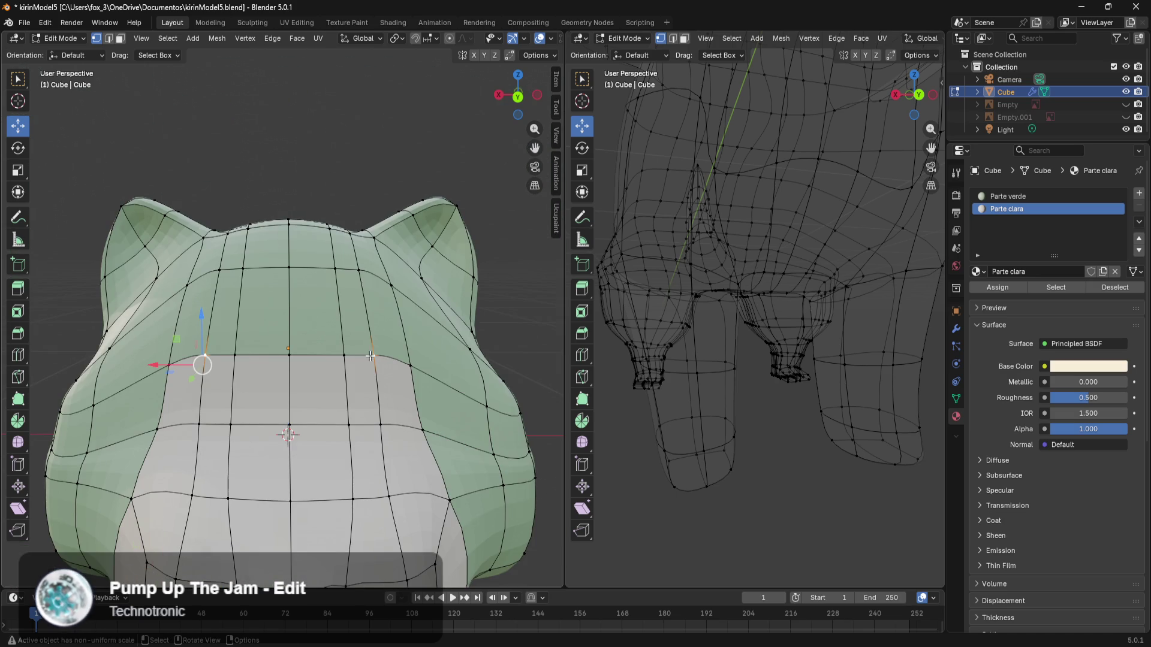
drag(196, 318, 203, 280)
drag(226, 320, 226, 291)
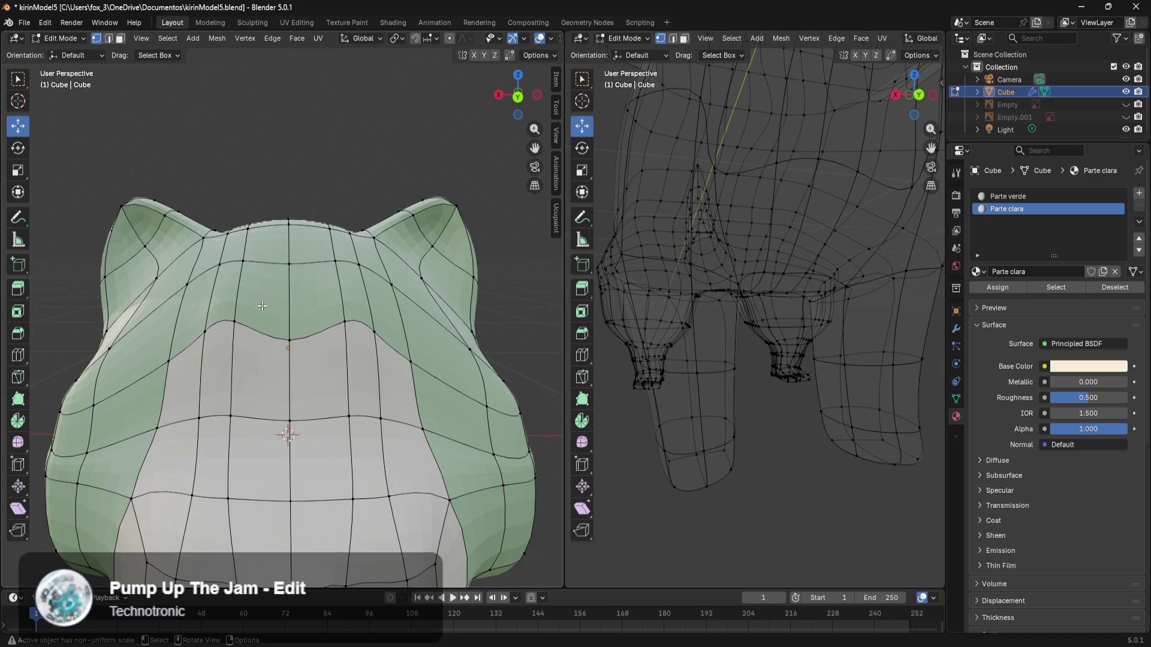
drag(283, 337, 284, 307)
mouse_move(284, 307)
middle_down()
mouse_move(325, 318)
mouse_move(305, 369)
middle_up()
scroll(307, 375, up, 5)
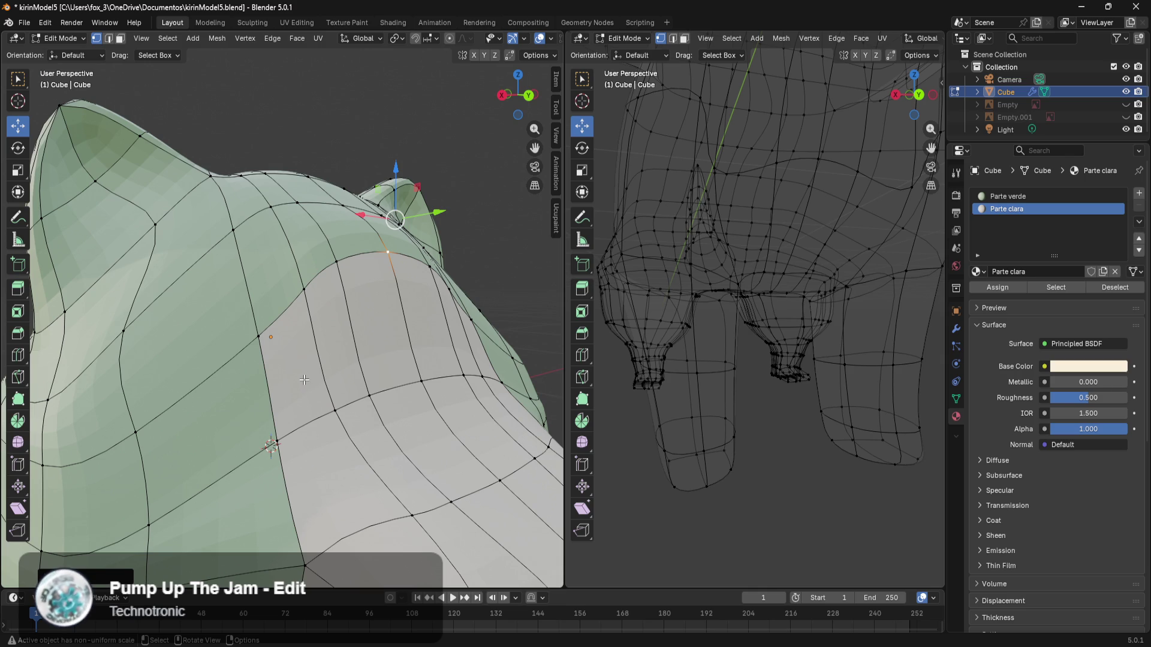
Step: Move several forehead seam vertices along X, fine-tuning one with a small extra adjustment
click(260, 338)
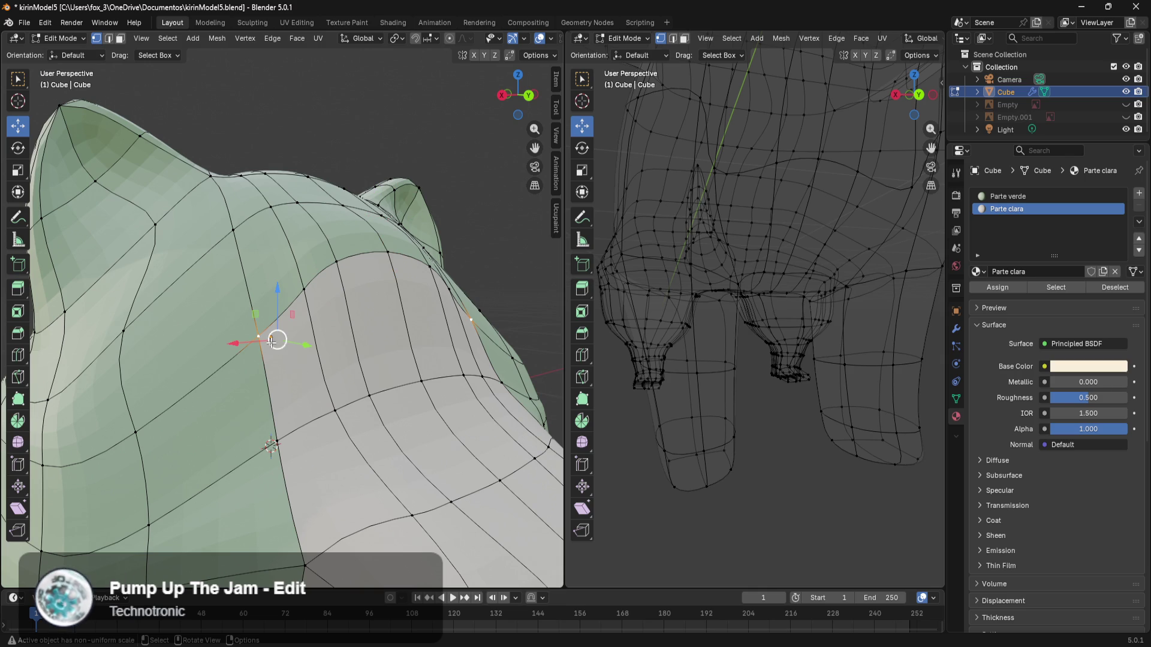
key(g)
key(x)
click(235, 354)
click(276, 296)
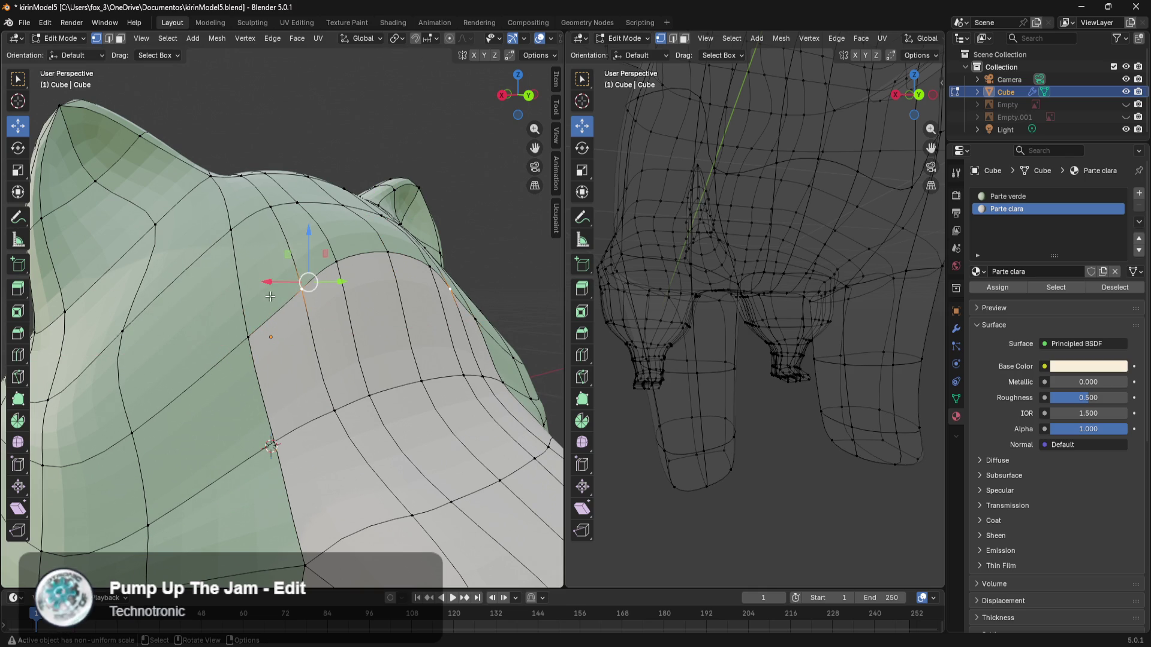
key(g)
key(x)
click(254, 285)
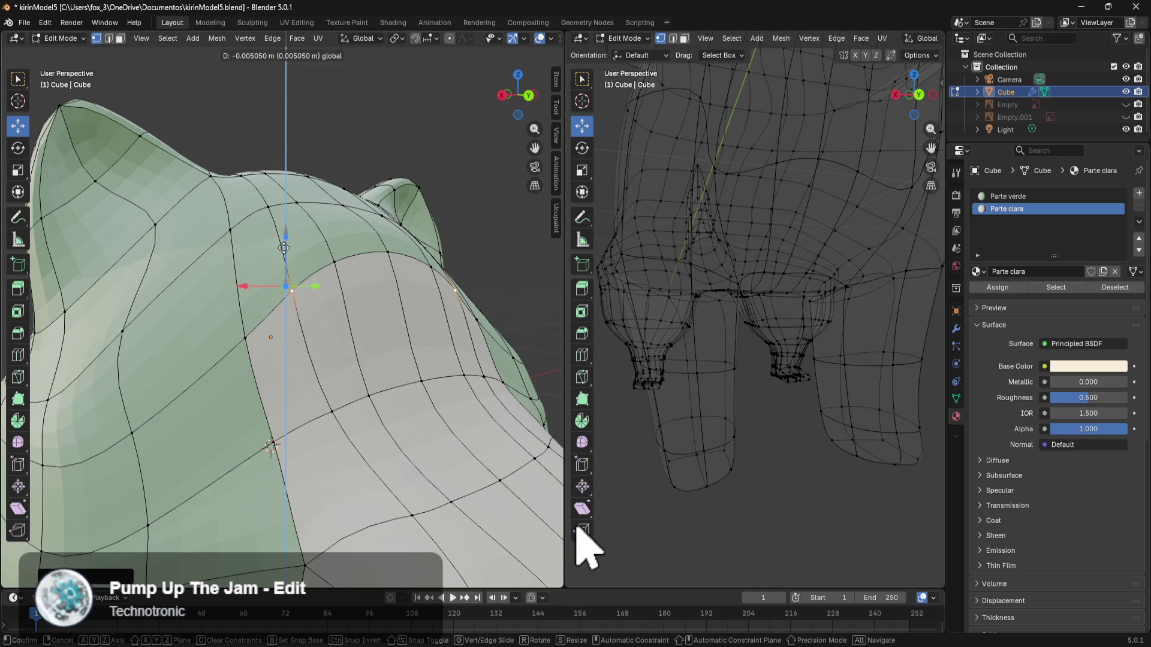
click(335, 258)
key(g)
click(327, 206)
key(g)
click(324, 207)
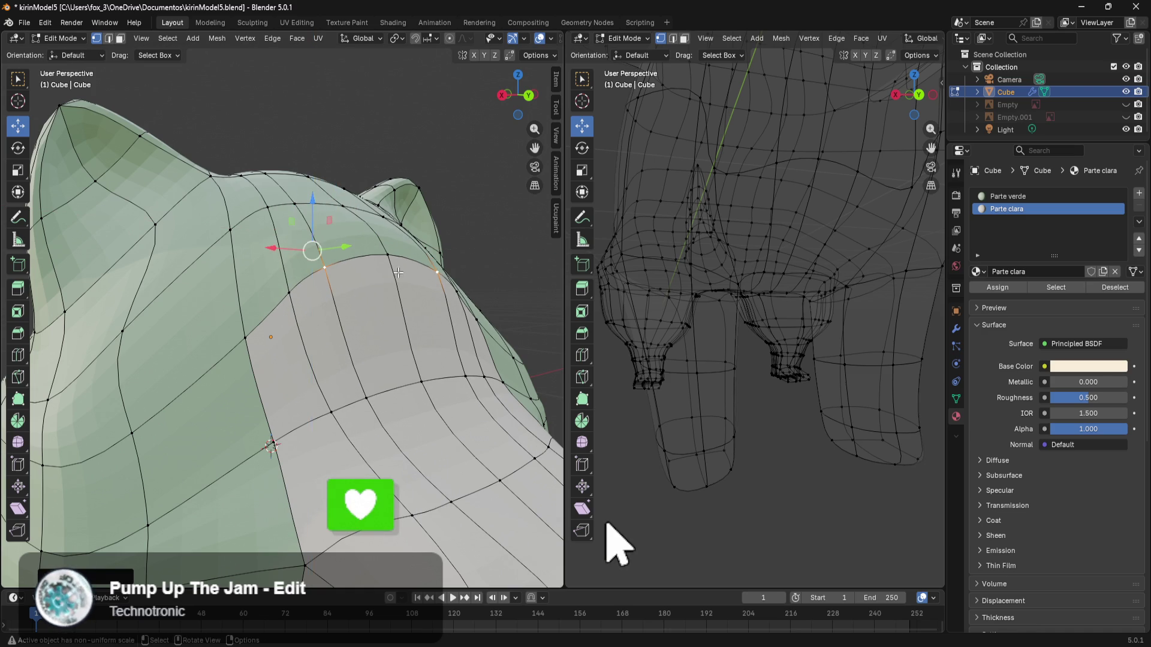
Step: Frame the forehead and adjust the centre seam vertex vertically along Z
key(KP_Decimal)
shift+middle_drag(362, 293, 390, 275)
click(231, 287)
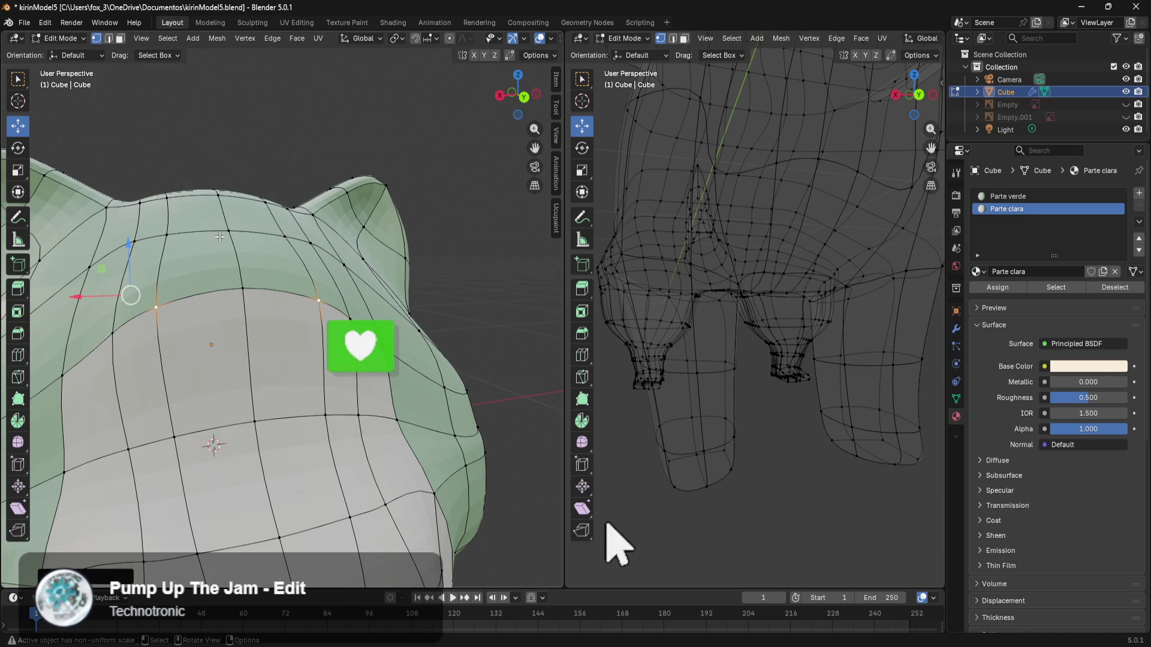
key(g)
key(z)
click(232, 285)
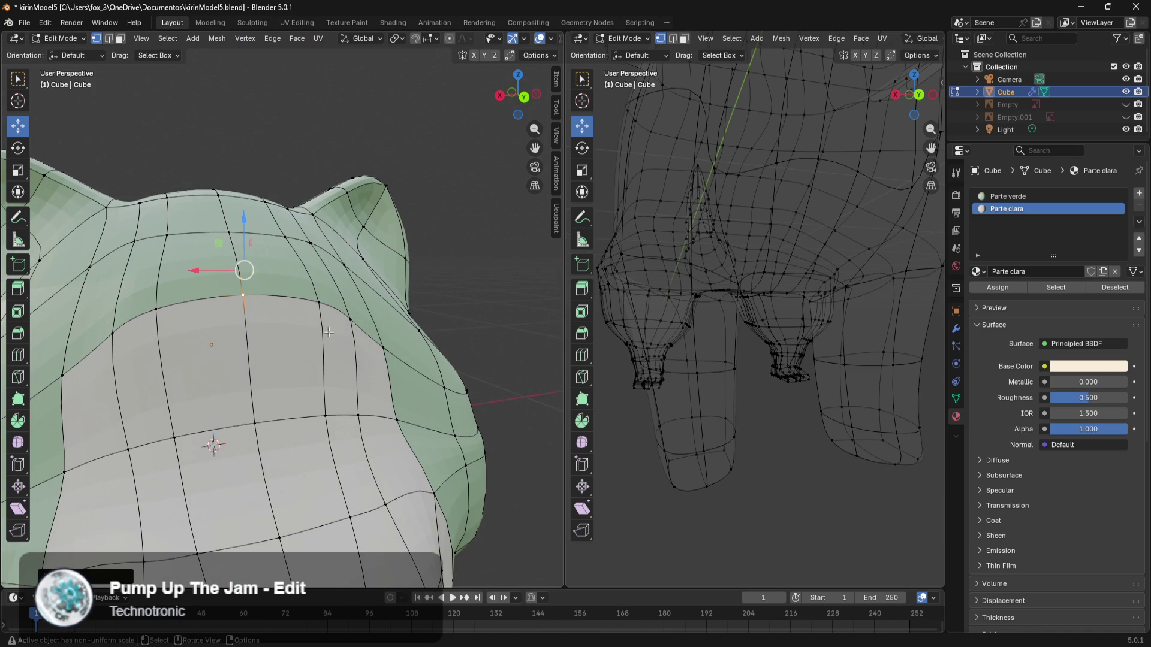
scroll(299, 353, down, 5)
mouse_move(299, 354)
middle_down()
mouse_move(371, 348)
mouse_move(332, 336)
middle_up()
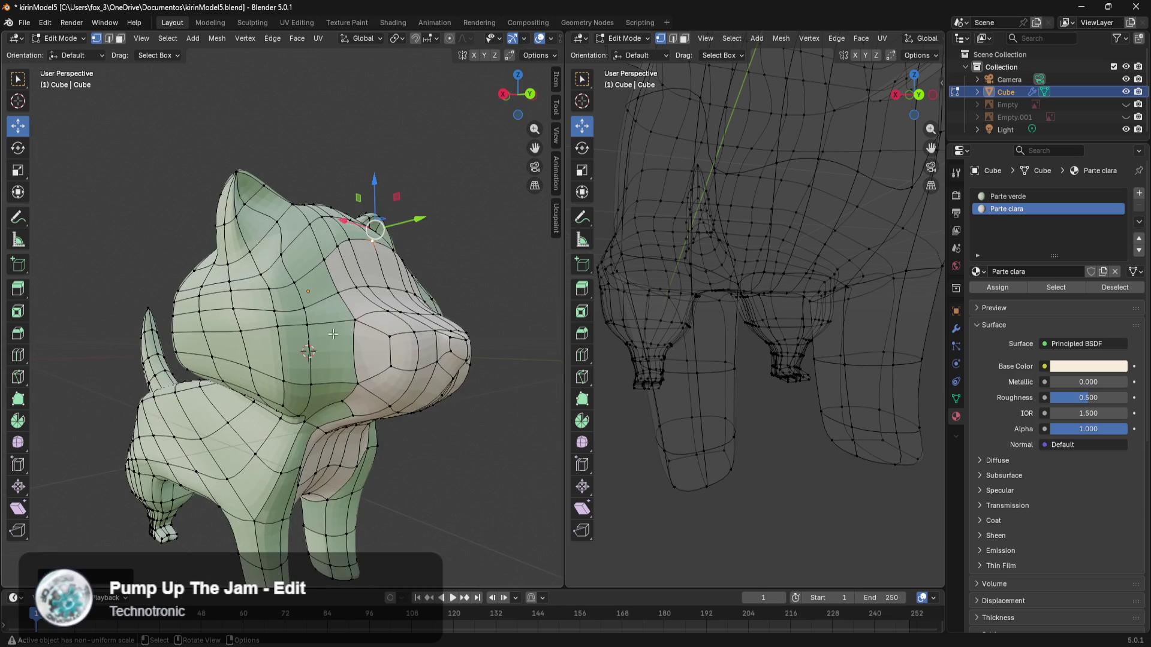
Step: Raise the Subdivision modifier's viewport level to 6 and preview the smoothed kitten in Object Mode
click(957, 329)
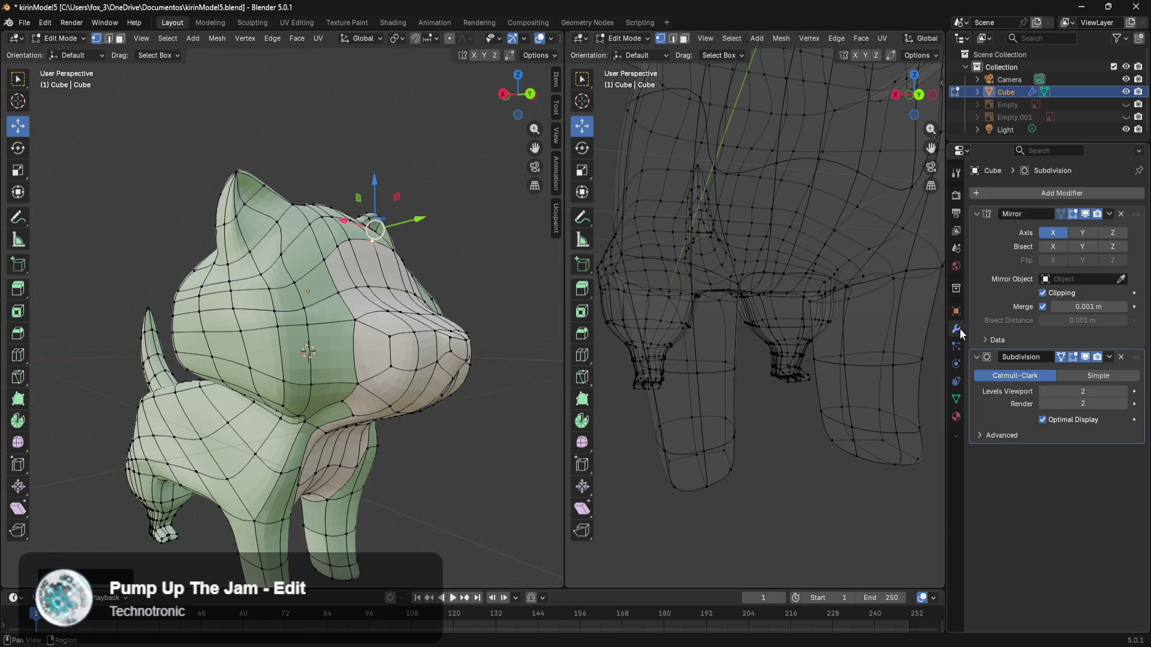
drag(1058, 388, 1079, 388)
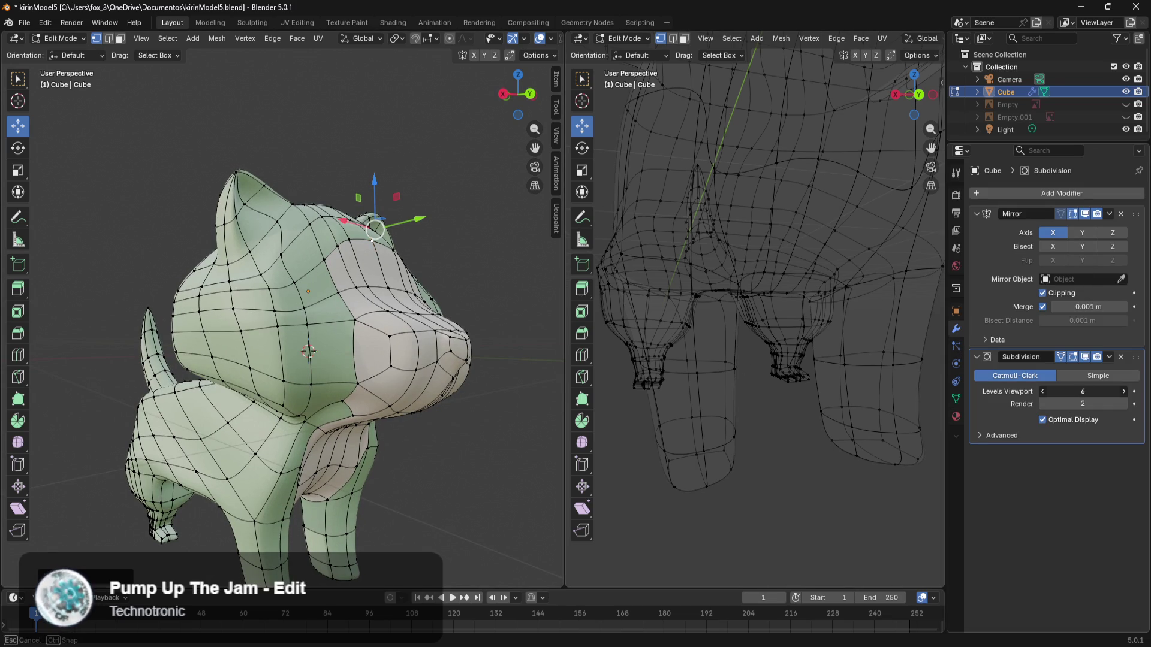
mouse_move(506, 393)
middle_down()
mouse_move(449, 388)
mouse_move(497, 363)
mouse_move(373, 429)
mouse_move(408, 396)
mouse_move(357, 452)
middle_up()
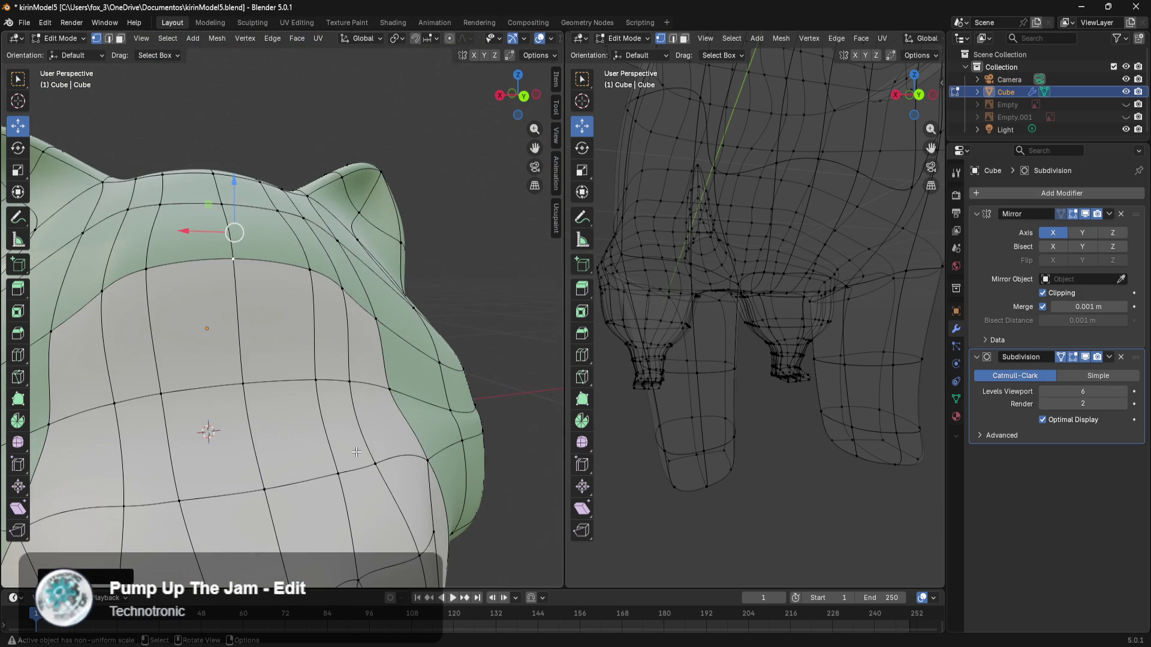
key(Tab)
key(Tab)
key(Tab)
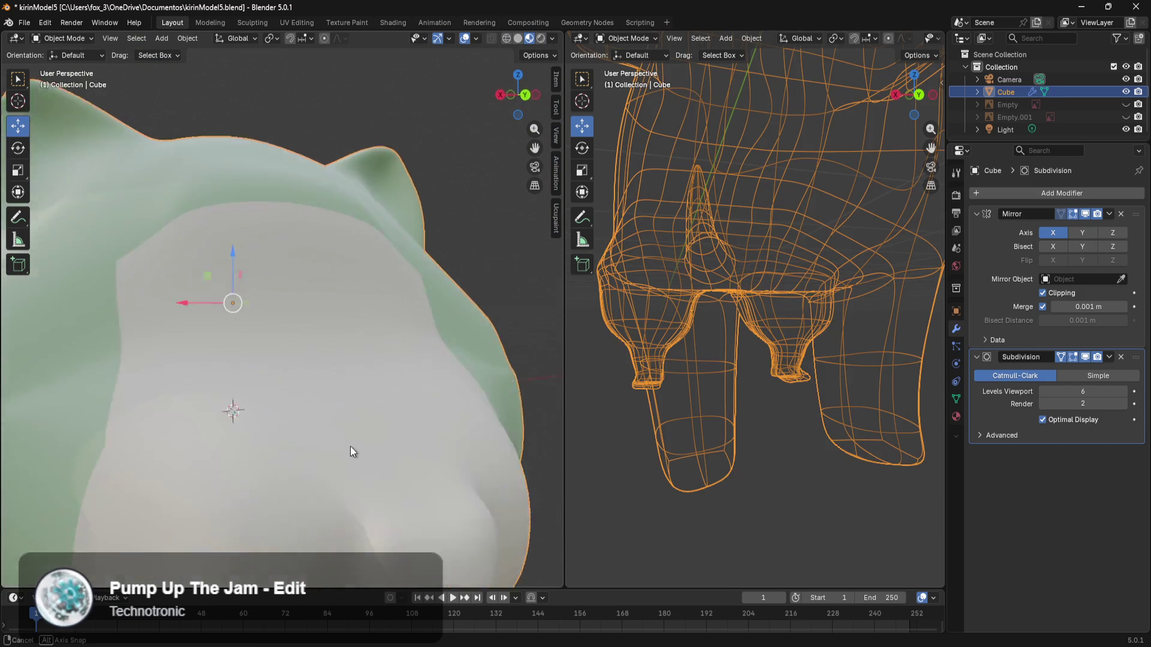
scroll(354, 443, down, 5)
middle_drag(363, 437, 370, 376)
scroll(370, 376, up, 6)
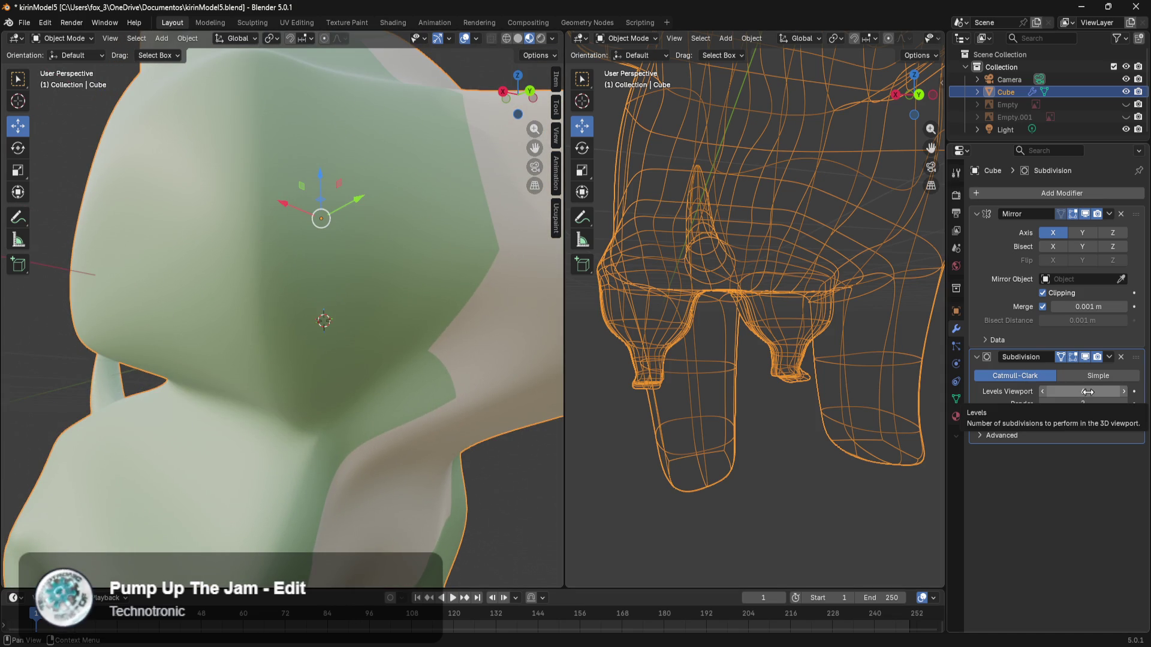
Step: Drop the viewport subdivision level to 3 and shift a head-side seam vertex along Y
key(Tab)
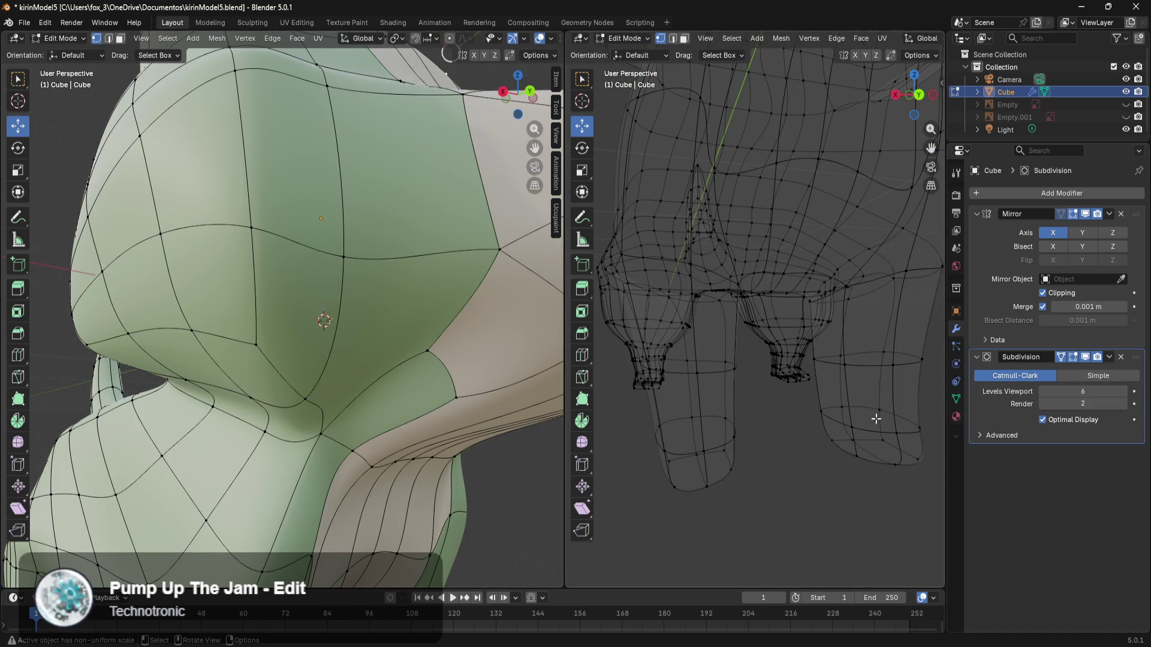
mouse_move(1055, 391)
mouse_down()
mouse_move(995, 392)
mouse_move(1013, 391)
mouse_up()
mouse_move(462, 381)
middle_down()
mouse_move(319, 444)
mouse_move(334, 437)
middle_up()
click(352, 424)
mouse_move(426, 333)
mouse_down()
mouse_move(543, 337)
mouse_move(38, 353)
mouse_up()
Step: Slide the selected cheek seam vertex along X
mouse_move(305, 464)
middle_down()
mouse_move(309, 482)
mouse_move(282, 336)
middle_up()
scroll(282, 335, down, 4)
mouse_move(251, 277)
mouse_down()
mouse_move(252, 287)
mouse_move(218, 288)
mouse_move(238, 317)
mouse_up()
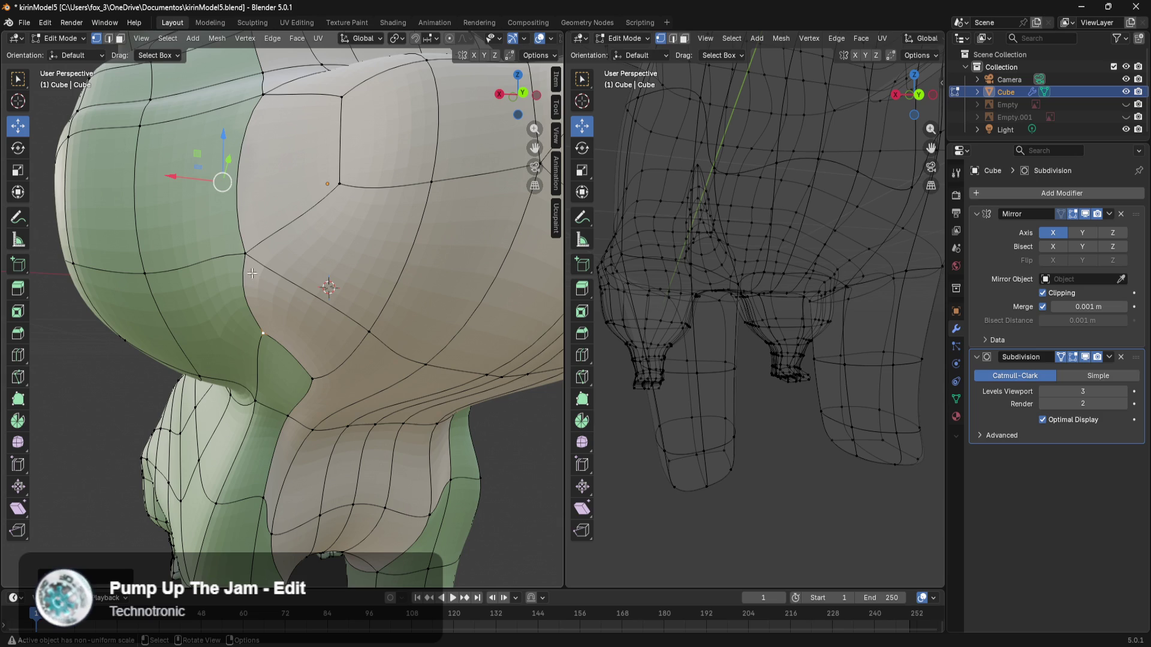
drag(192, 271, 151, 274)
key(x)
mouse_move(157, 279)
middle_down()
mouse_move(380, 352)
mouse_move(269, 360)
middle_up()
Step: Shift seam vertices near the ear and lower on the head left along X
click(391, 261)
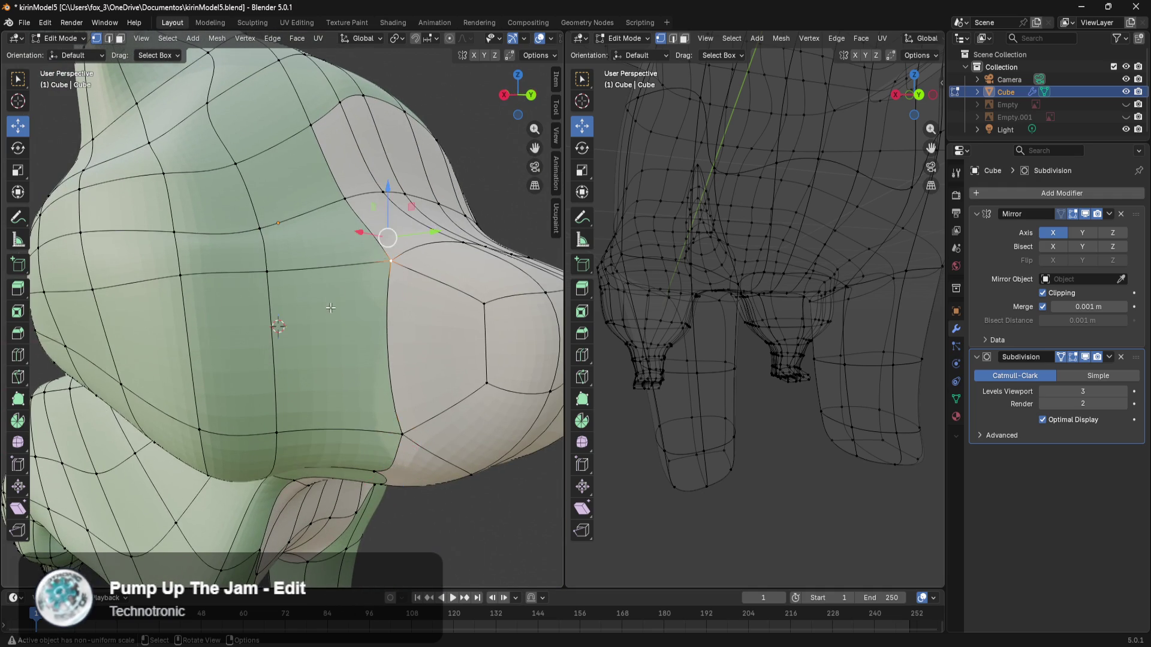
middle_drag(391, 261, 246, 372)
mouse_move(227, 429)
mouse_down()
mouse_move(161, 436)
mouse_move(174, 420)
mouse_up()
click(236, 347)
drag(195, 353, 132, 355)
mouse_move(132, 354)
middle_down()
mouse_move(268, 397)
mouse_move(309, 286)
middle_up()
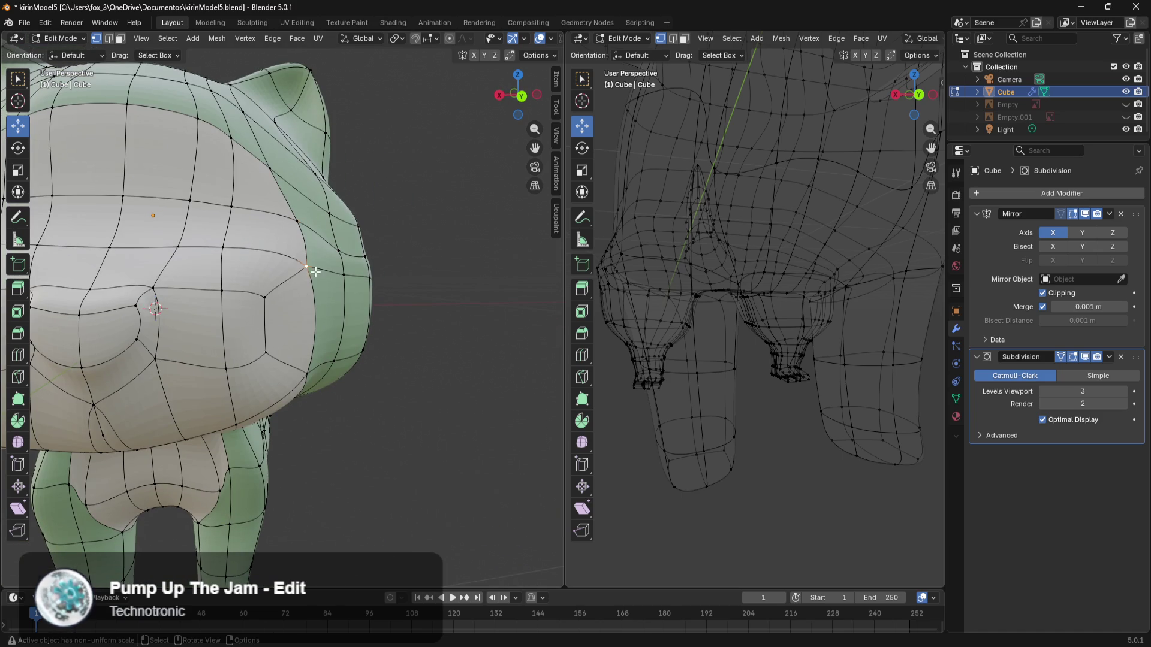
scroll(171, 283, down, 4)
middle_drag(171, 283, 169, 316)
drag(116, 304, 99, 304)
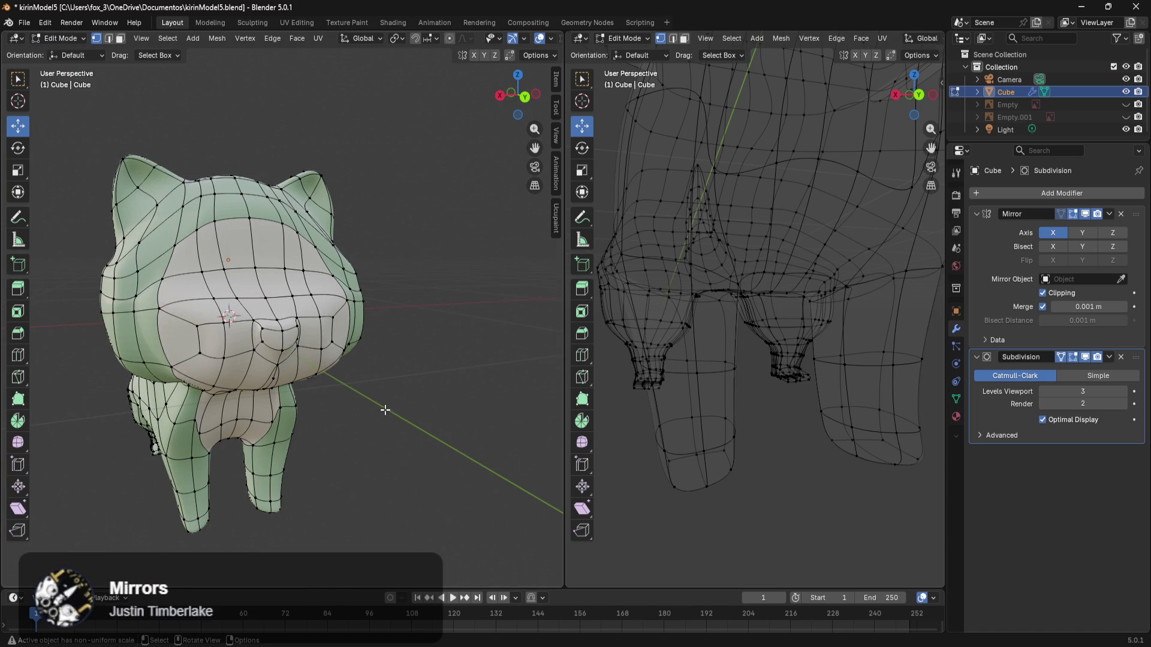
Step: Preview the smoothed head, then move a two-vertex snout edge about 0.019 m along X
key(Tab)
mouse_move(369, 415)
middle_down()
mouse_move(341, 402)
mouse_move(358, 413)
mouse_move(334, 454)
middle_up()
scroll(282, 429, up, 5)
key(Tab)
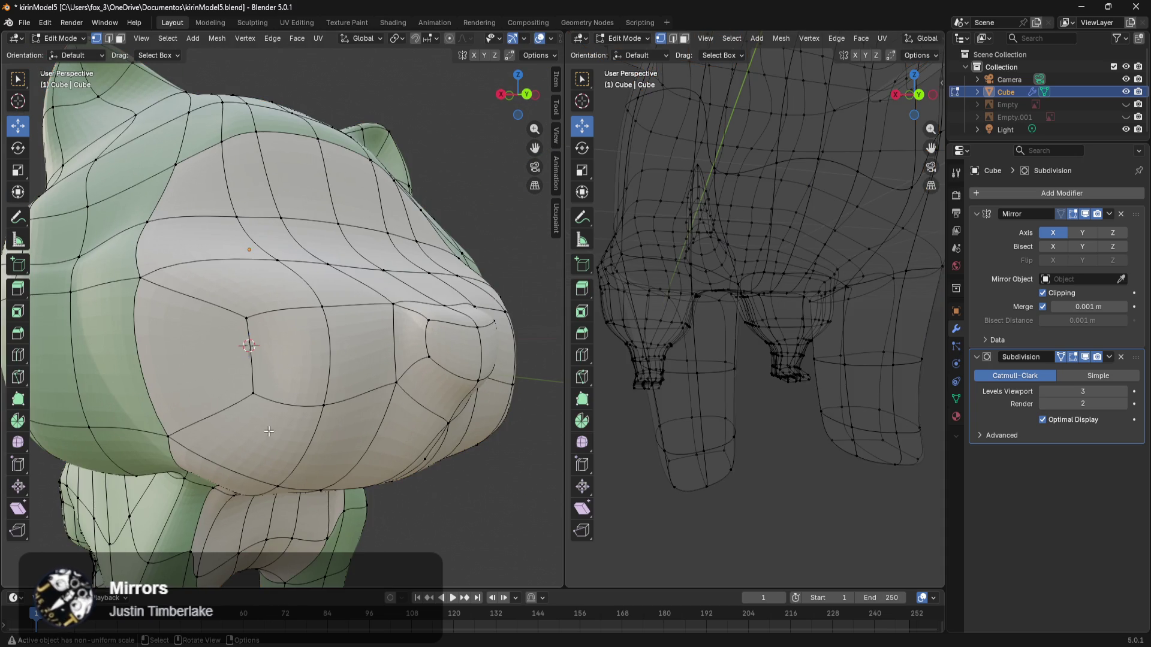
middle_drag(269, 431, 271, 433)
click(286, 345)
shift+click(293, 419)
mouse_move(267, 383)
mouse_down()
mouse_move(289, 391)
mouse_move(254, 393)
mouse_up()
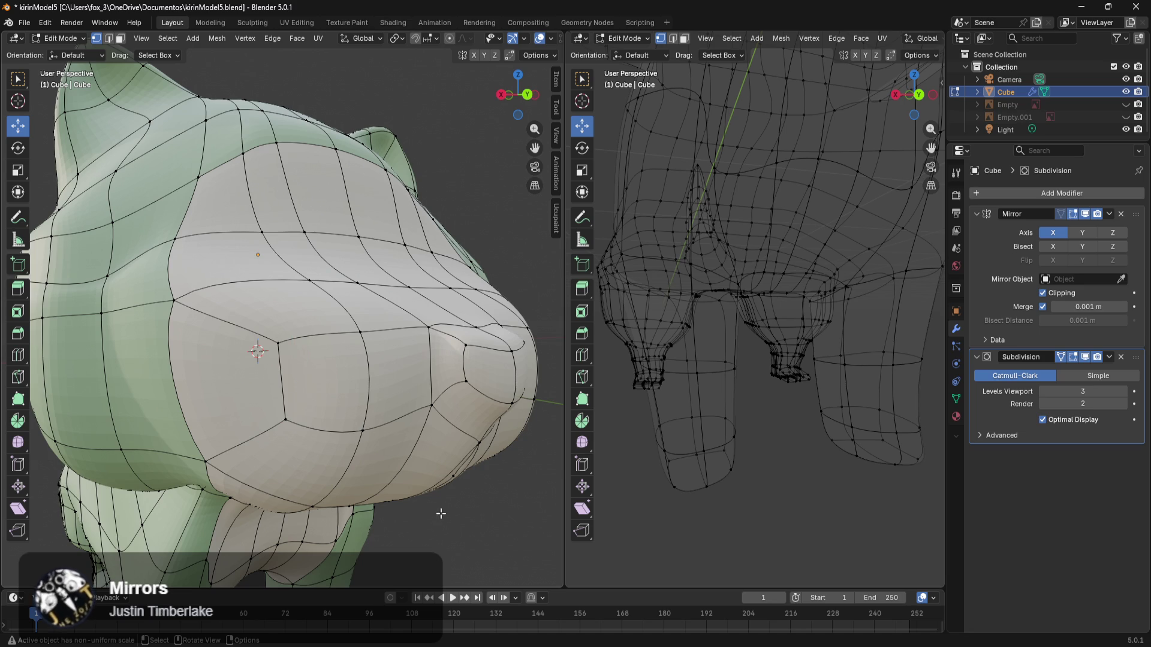
key(Tab)
scroll(437, 475, down, 5)
mouse_move(432, 450)
middle_down()
mouse_move(364, 448)
mouse_move(351, 475)
mouse_move(463, 359)
middle_up()
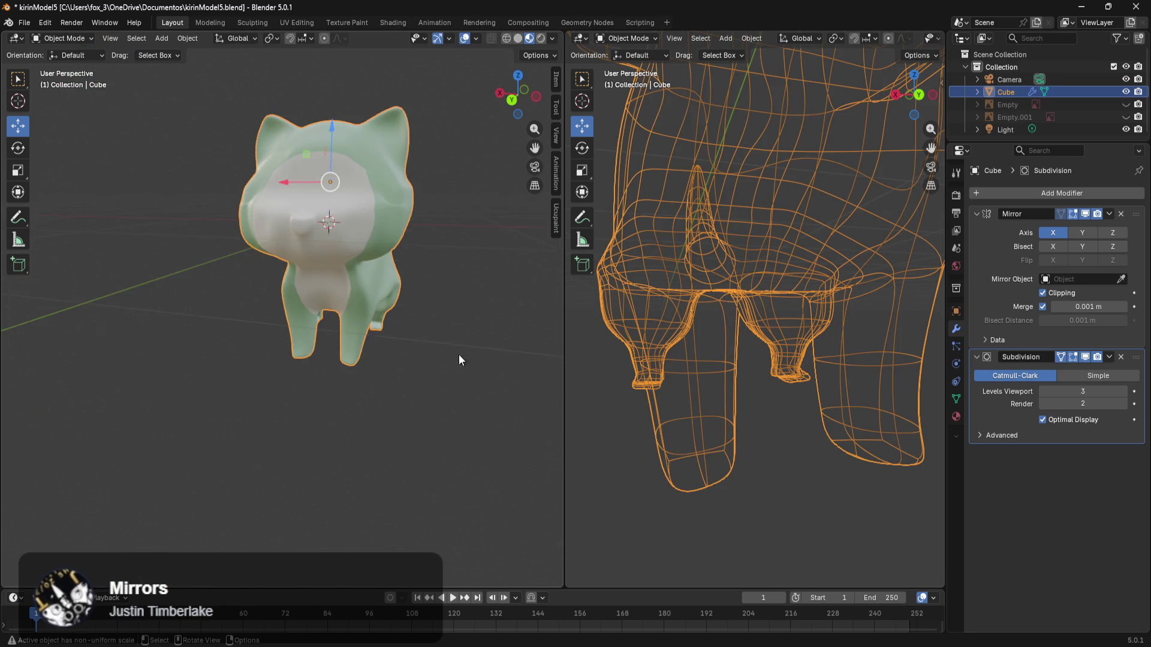
Step: Enter Edit Mode and use Ctrl+6, then Ctrl+2, leaving viewport subdivision at 2
scroll(394, 268, up, 5)
mouse_move(393, 268)
middle_down()
mouse_move(389, 221)
mouse_move(446, 224)
middle_up()
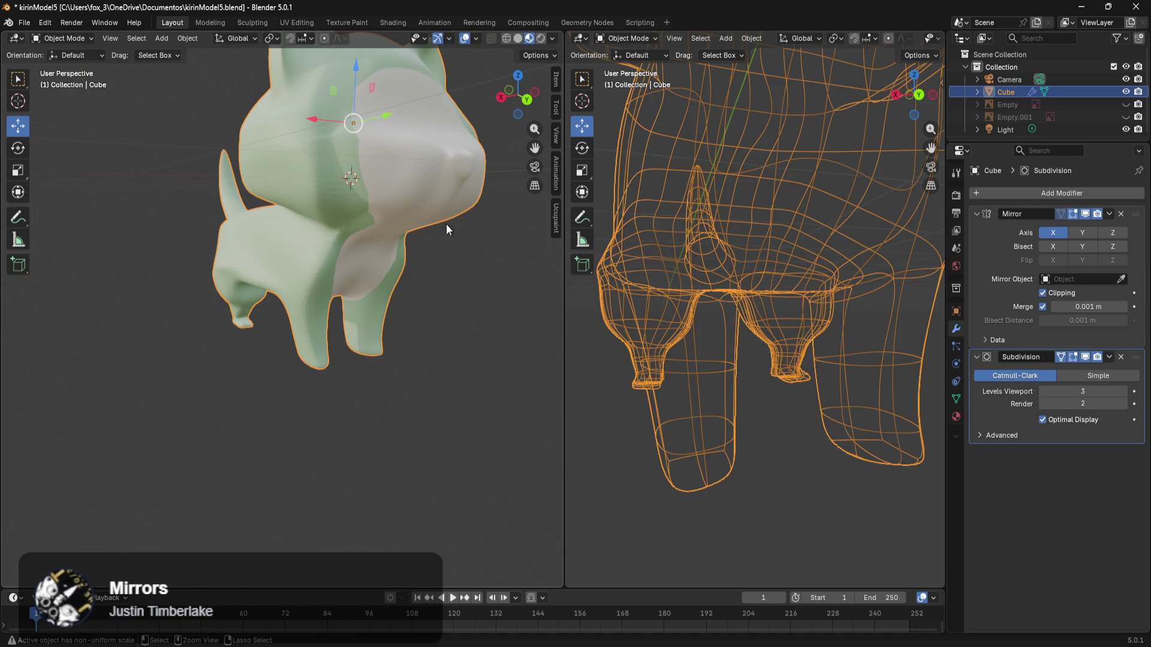
key(Tab)
key(Tab)
key(Tab)
key(ctrl+6)
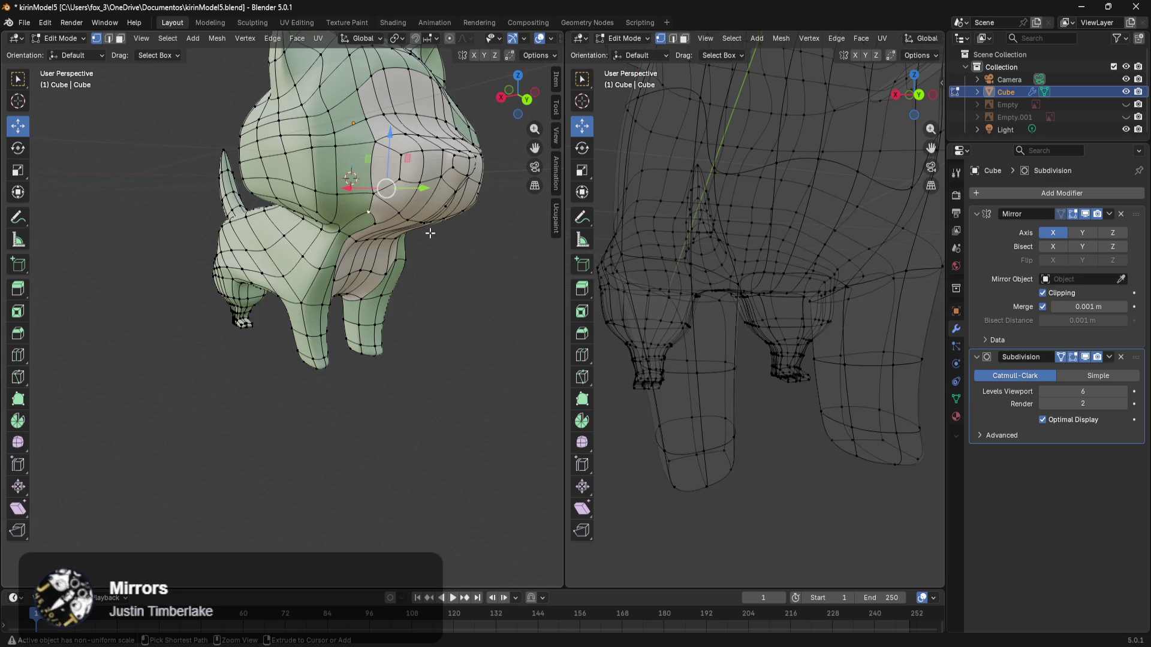
key(ctrl+2)
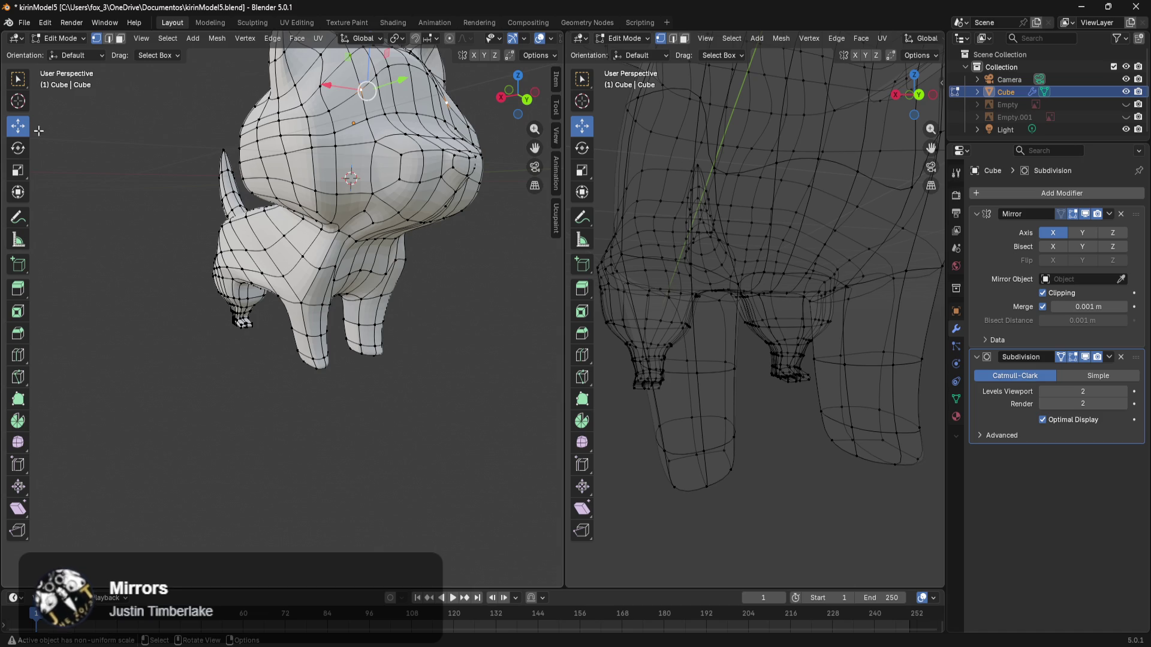
click(24, 22)
Step: Reload kirinModel5.blend, discarding the unsaved changes
mouse_move(54, 62)
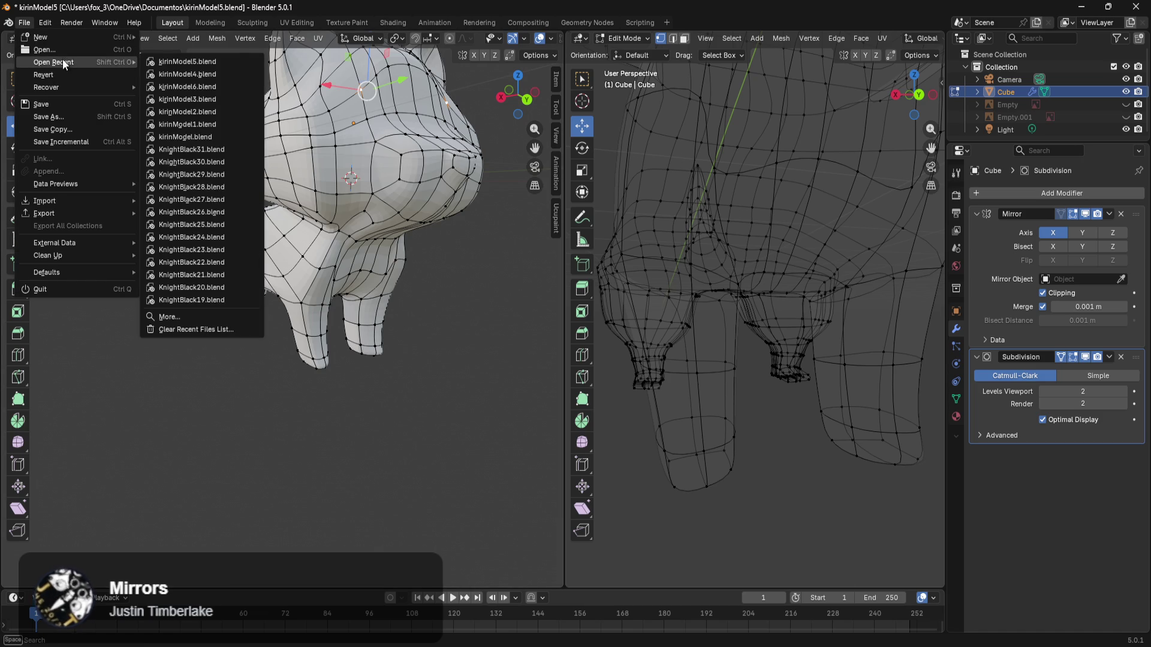
click(171, 75)
click(606, 346)
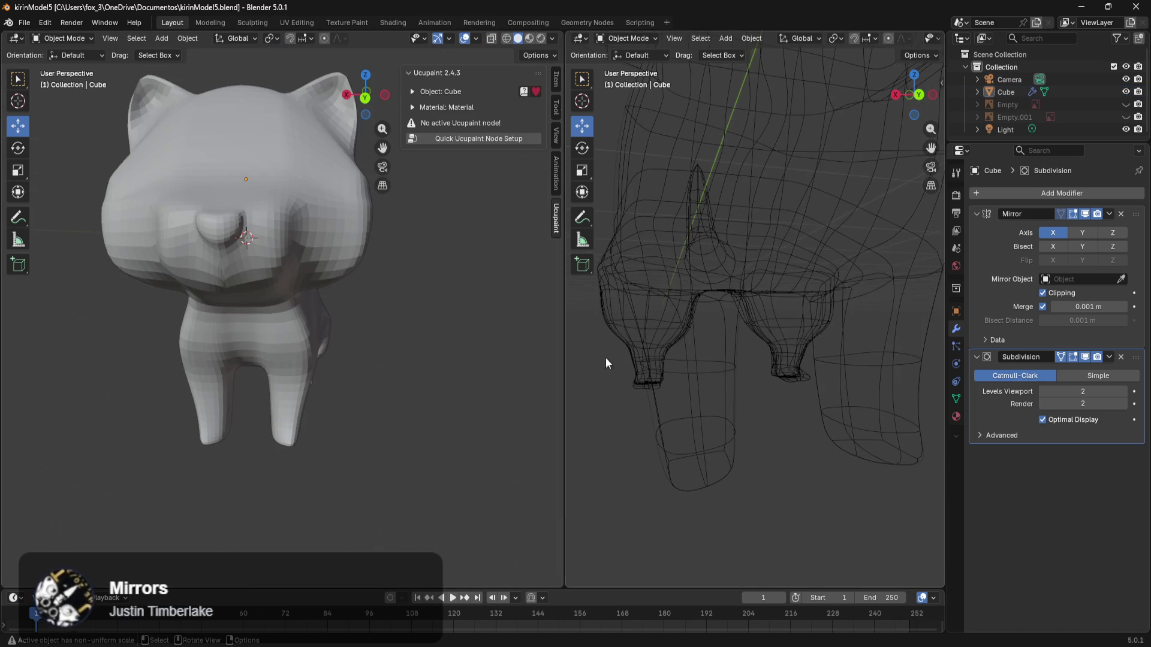
Step: Switch the viewport to Material Preview shading
scroll(348, 375, up, 3)
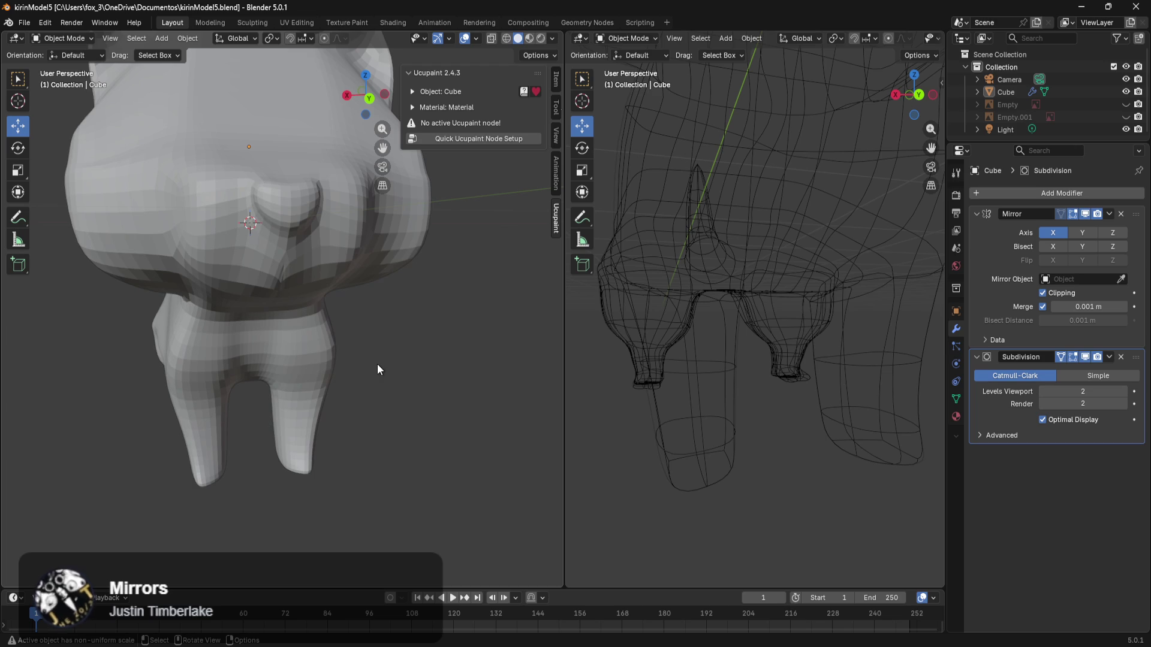
key(z)
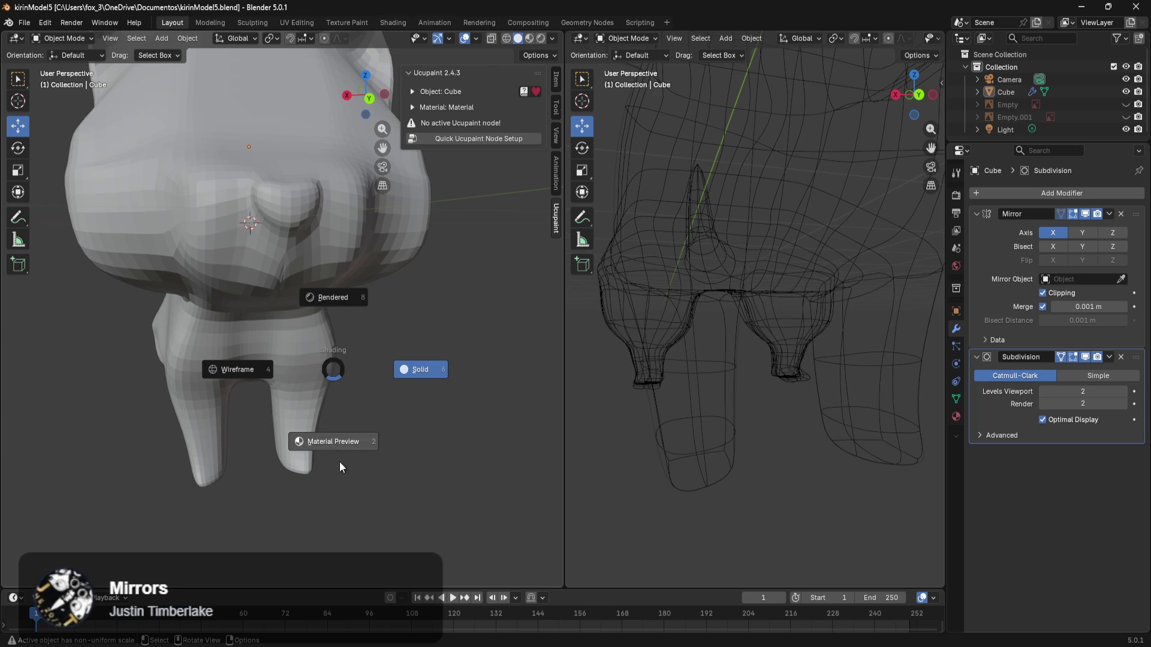
click(342, 453)
Step: From a front-top view, select the kirin body mesh and enter Edit Mode
middle_drag(347, 441, 391, 523)
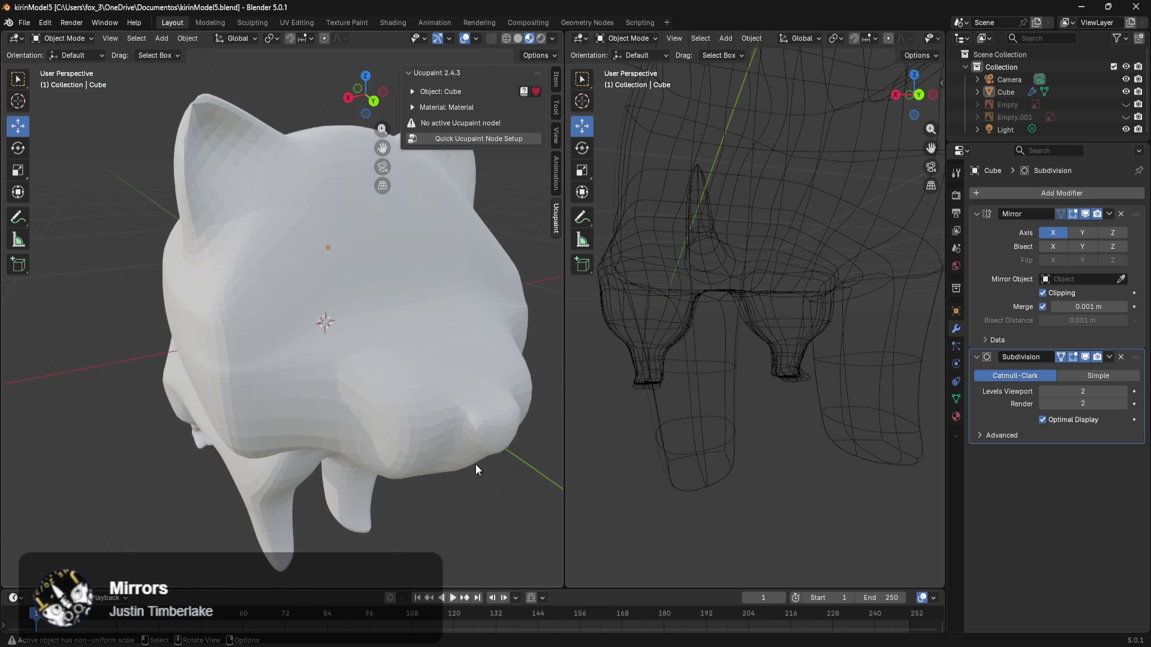
middle_drag(478, 469, 830, 466)
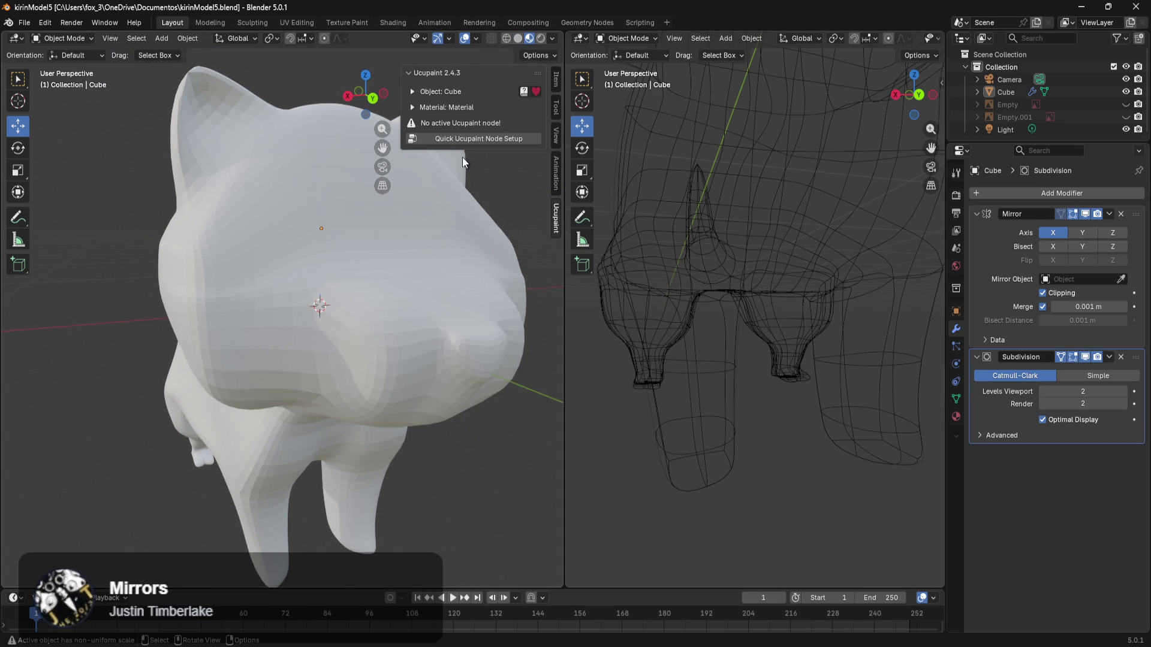
scroll(413, 311, down, 4)
mouse_move(419, 329)
middle_down()
mouse_move(337, 316)
mouse_move(279, 287)
mouse_move(358, 229)
mouse_move(549, 214)
mouse_move(474, 291)
mouse_move(417, 314)
middle_up()
click(344, 382)
key(Tab)
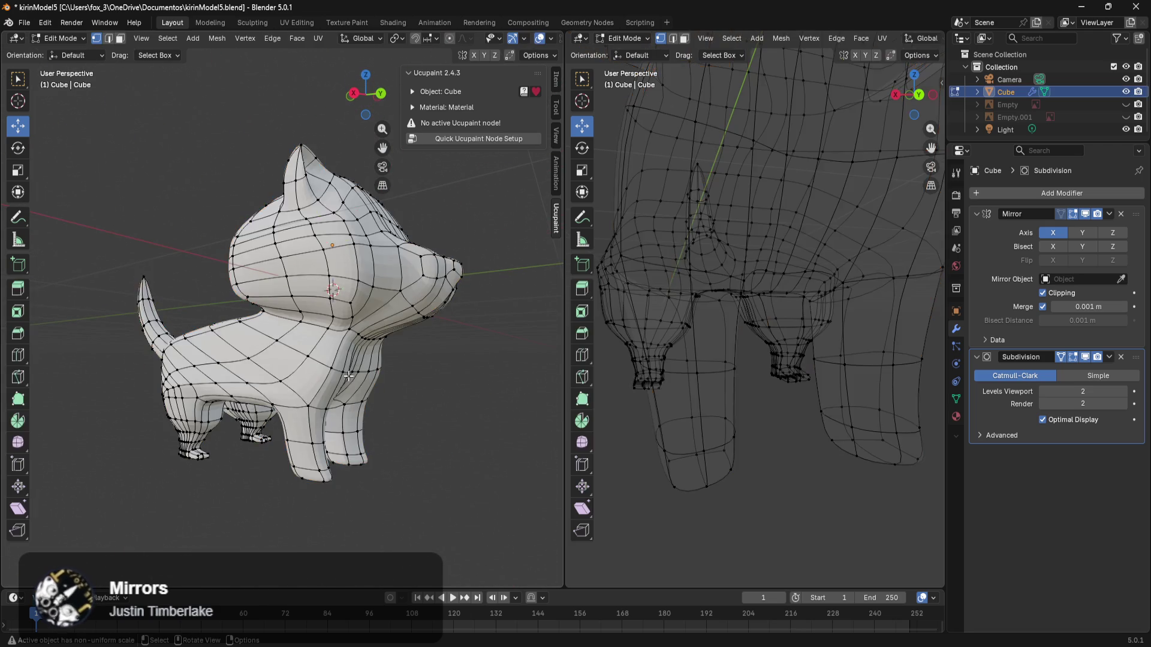
scroll(432, 412, up, 5)
mouse_move(432, 412)
middle_down()
mouse_move(430, 345)
mouse_move(329, 411)
mouse_move(327, 363)
mouse_move(366, 378)
mouse_move(515, 347)
mouse_move(368, 403)
mouse_move(456, 348)
middle_up()
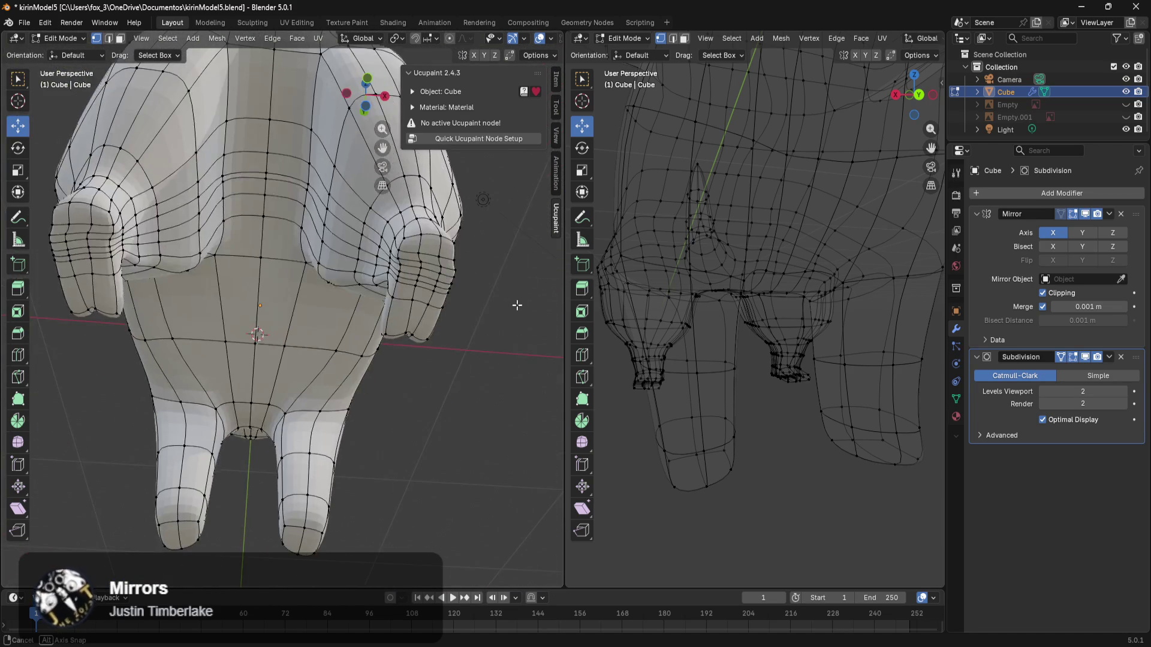
scroll(295, 471, up, 2)
mouse_move(295, 471)
middle_down()
mouse_move(411, 363)
mouse_move(304, 412)
mouse_move(193, 435)
mouse_move(337, 424)
mouse_move(350, 412)
mouse_move(237, 424)
mouse_move(258, 429)
mouse_move(249, 434)
middle_up()
scroll(304, 372, down, 2)
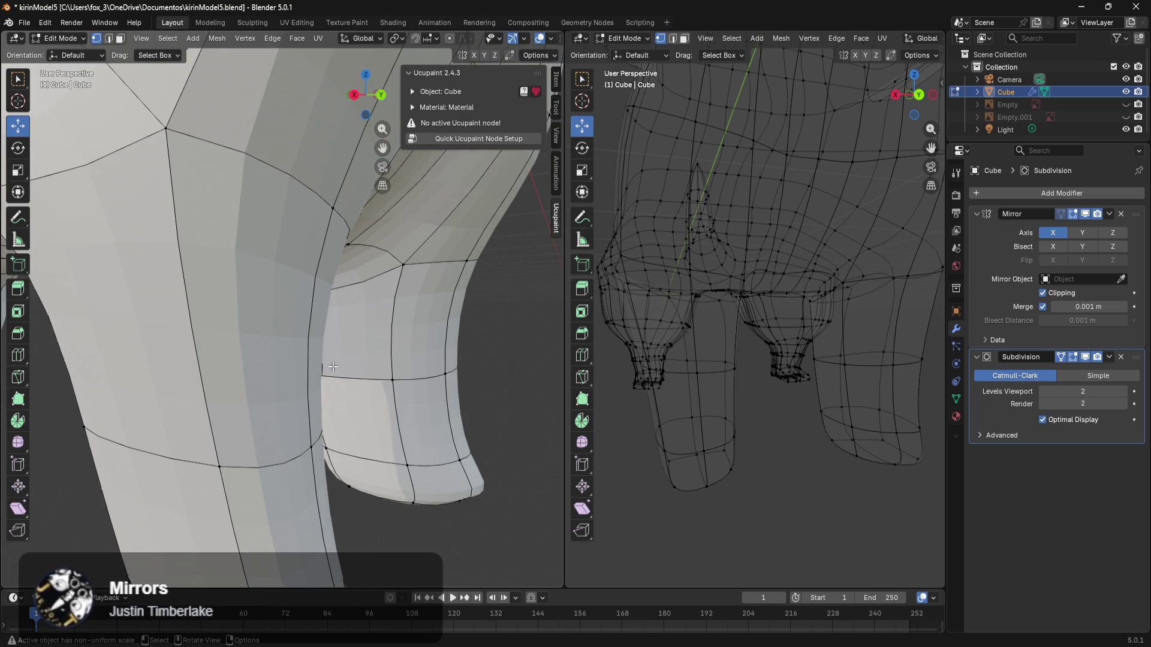
alt+click(431, 265)
Step: Add another leg-body junction loop to the selection and check it from several angles
middle_drag(430, 265, 208, 301)
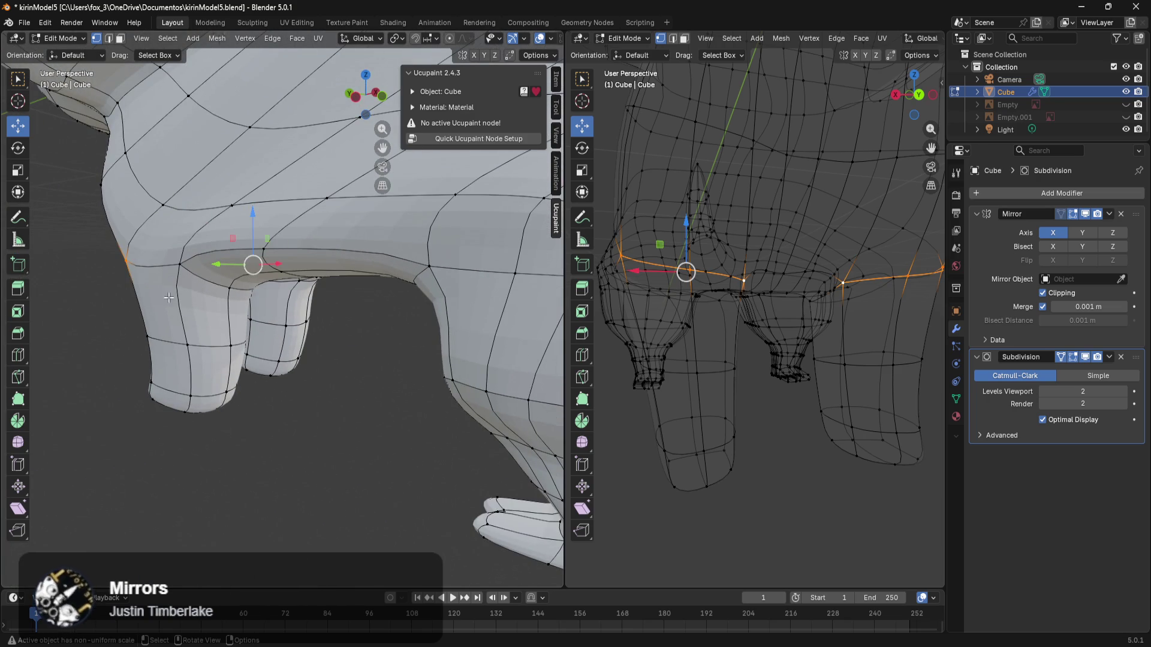
alt+shift+click(223, 286)
mouse_move(222, 288)
middle_down()
mouse_move(438, 277)
mouse_move(423, 296)
middle_up()
scroll(429, 300, down, 5)
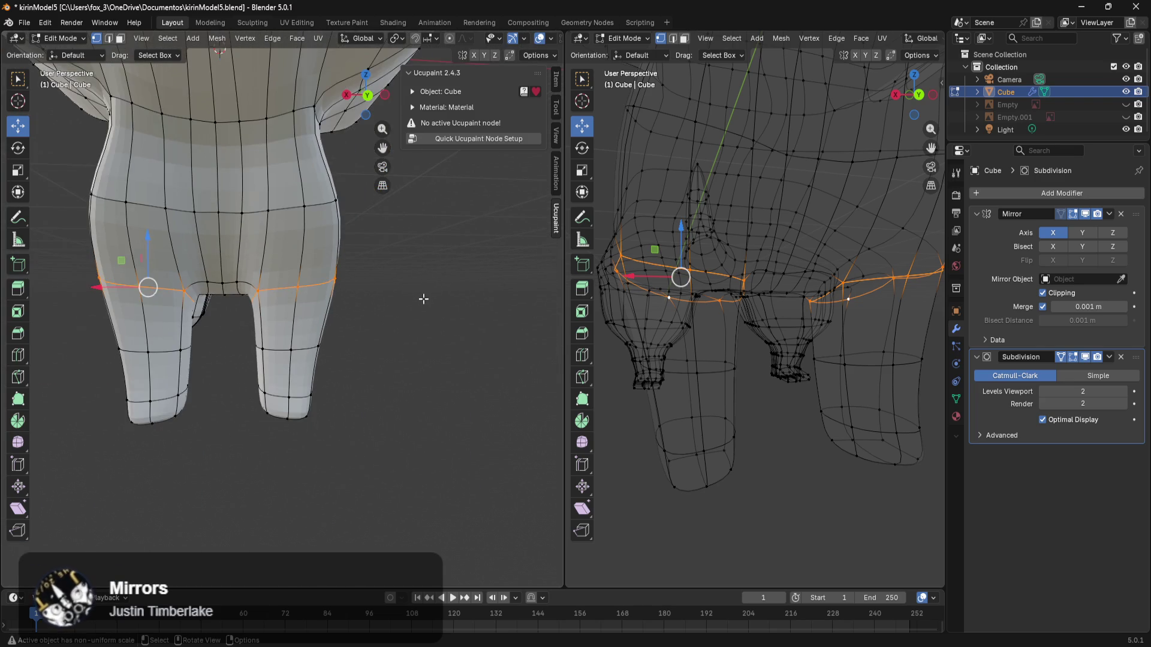
scroll(432, 291, up, 6)
middle_drag(434, 282, 418, 407)
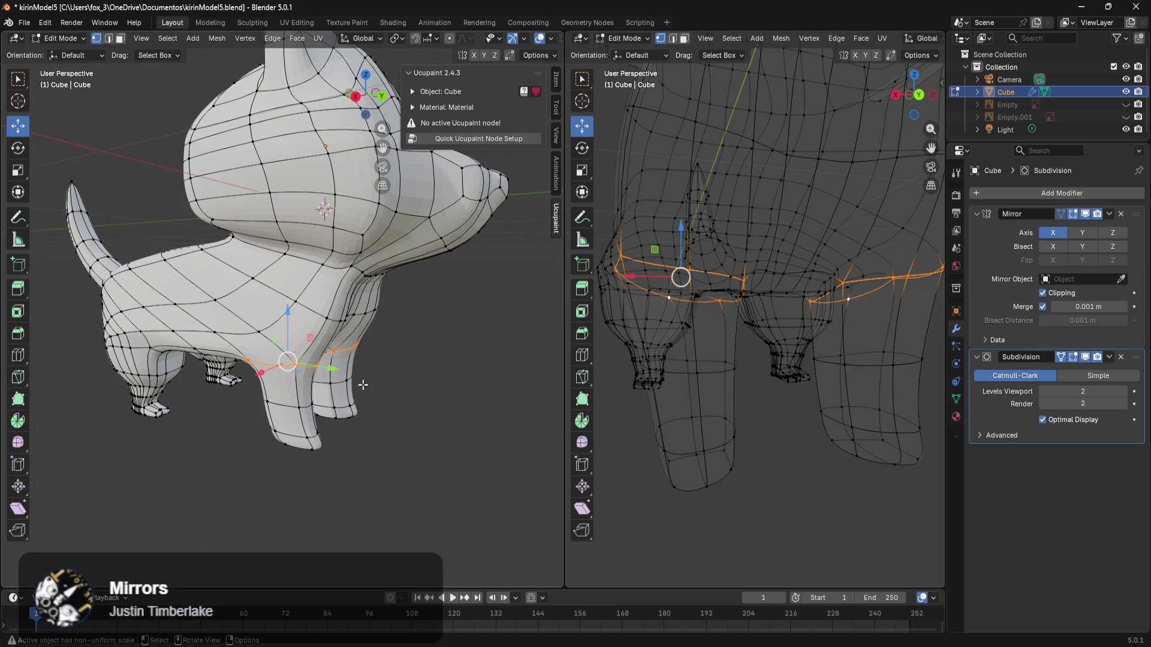
middle_drag(410, 438, 457, 347)
scroll(457, 347, up, 5)
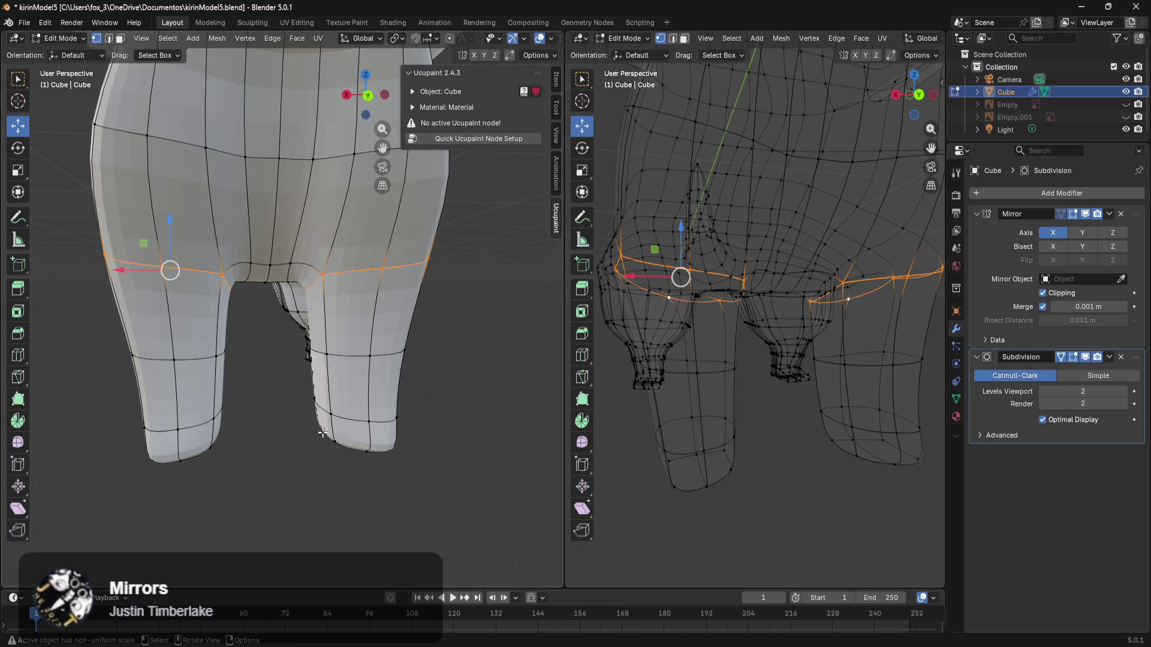
mouse_move(318, 423)
middle_down()
mouse_move(496, 426)
mouse_move(394, 452)
mouse_move(341, 437)
middle_up()
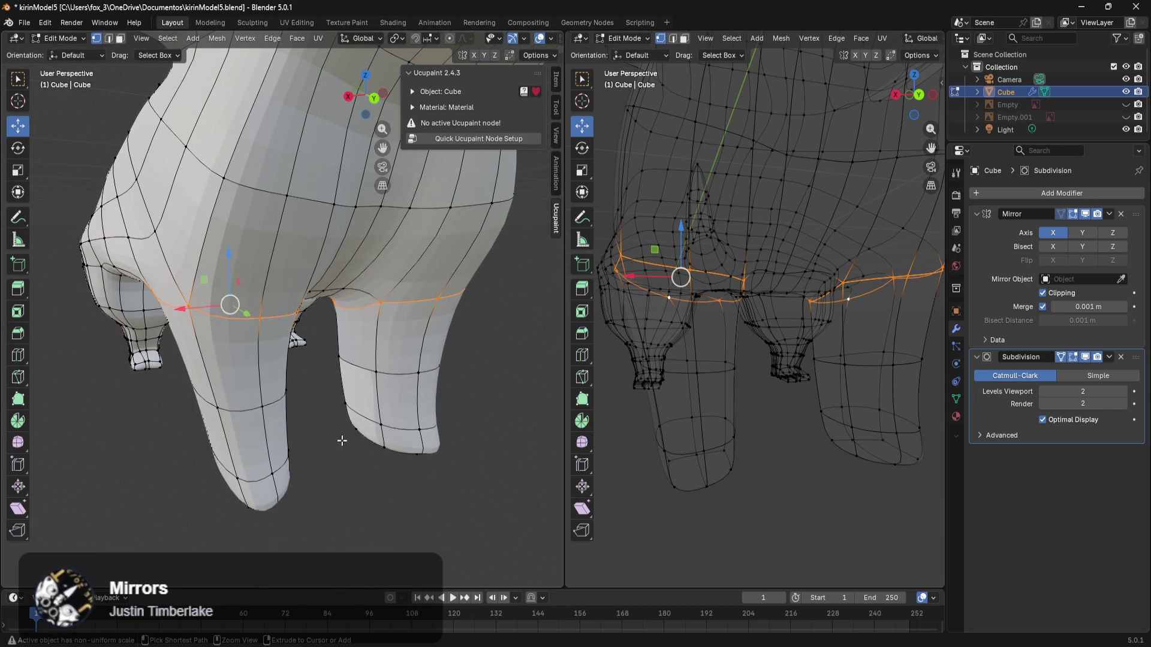
Step: Mark the selected leg-junction loops as seams with Ctrl+E > Mark Seam
key(ctrl+e)
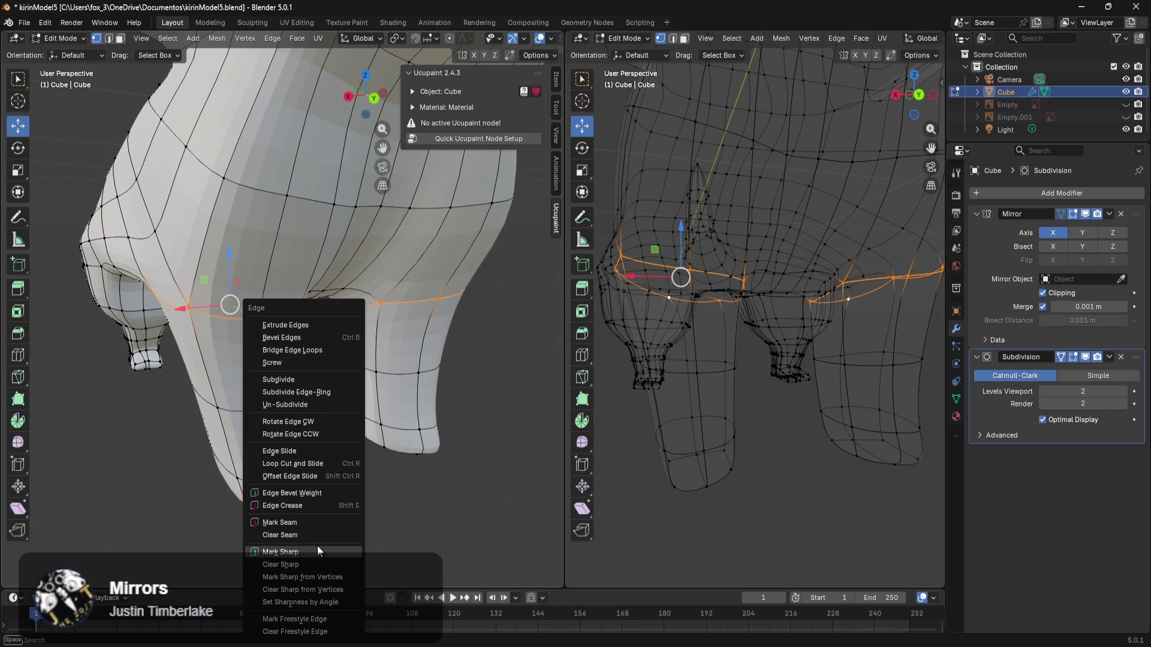
click(325, 522)
middle_drag(327, 480, 377, 445)
mouse_move(244, 470)
middle_down()
mouse_move(403, 503)
mouse_move(385, 494)
middle_up()
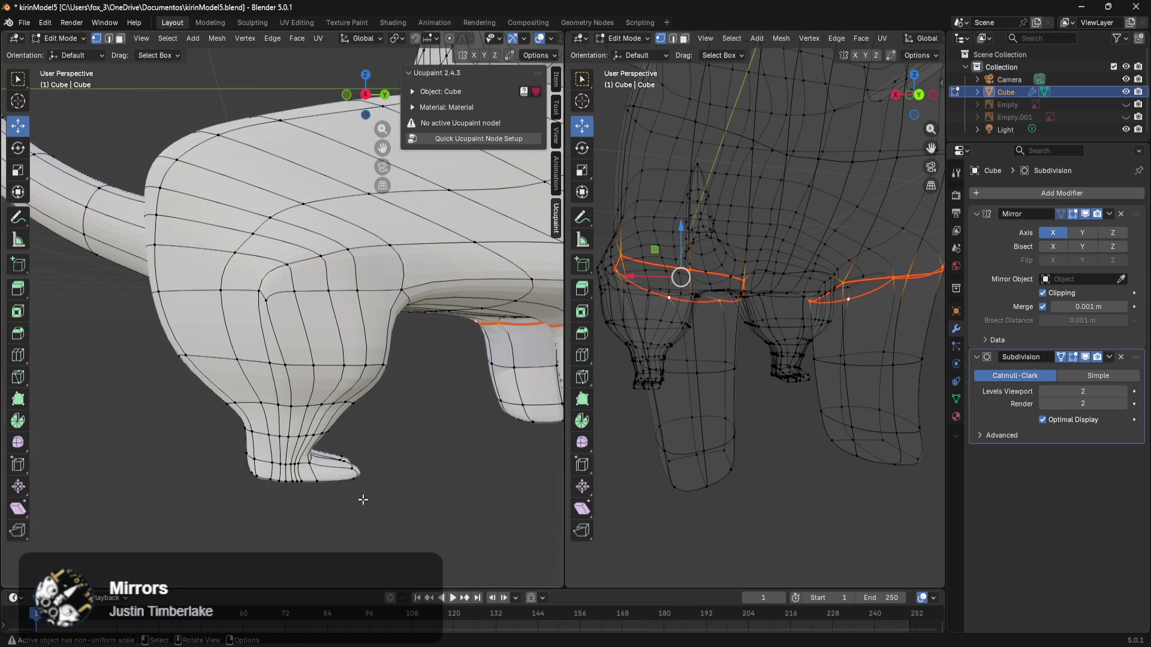
middle_drag(281, 395, 339, 349)
scroll(339, 348, up, 5)
Step: Move the vertex at the top of the hind leg about 0.03 m and 0.009 m to round the junction
click(258, 422)
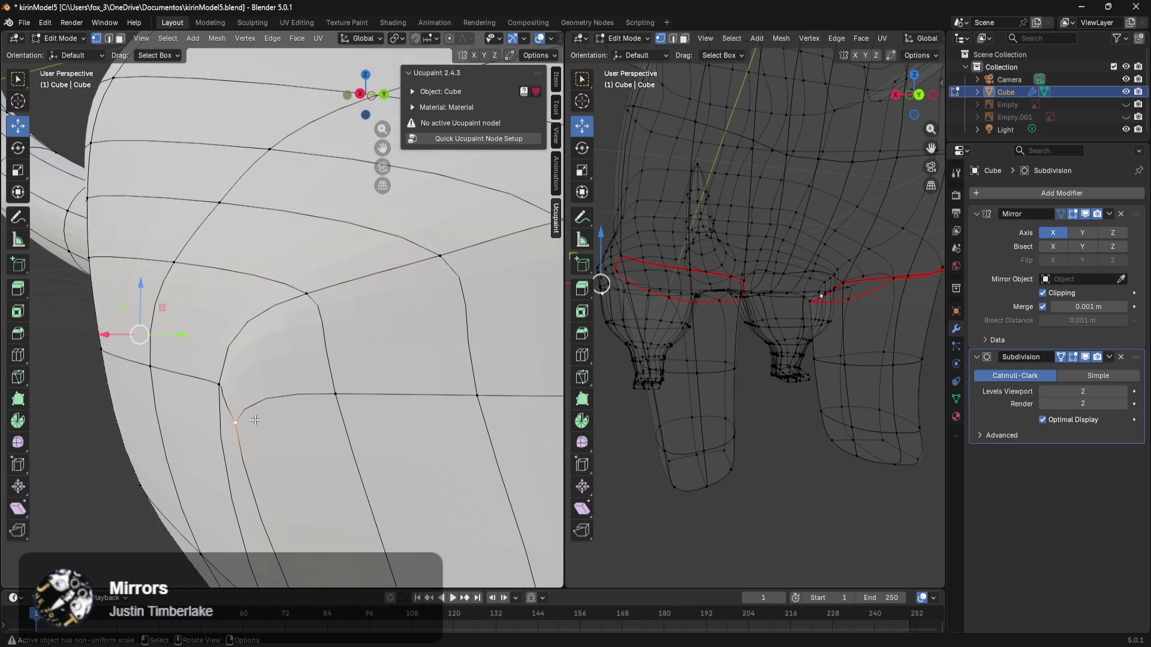
drag(182, 336, 226, 339)
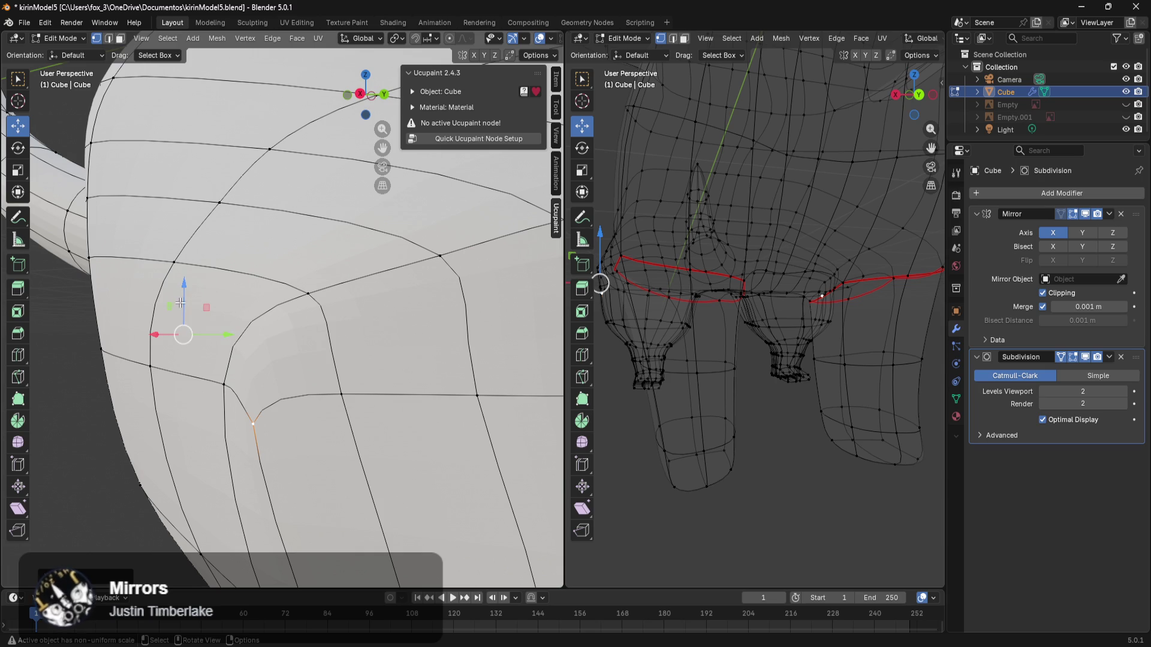
key(g)
key(x)
key(Escape)
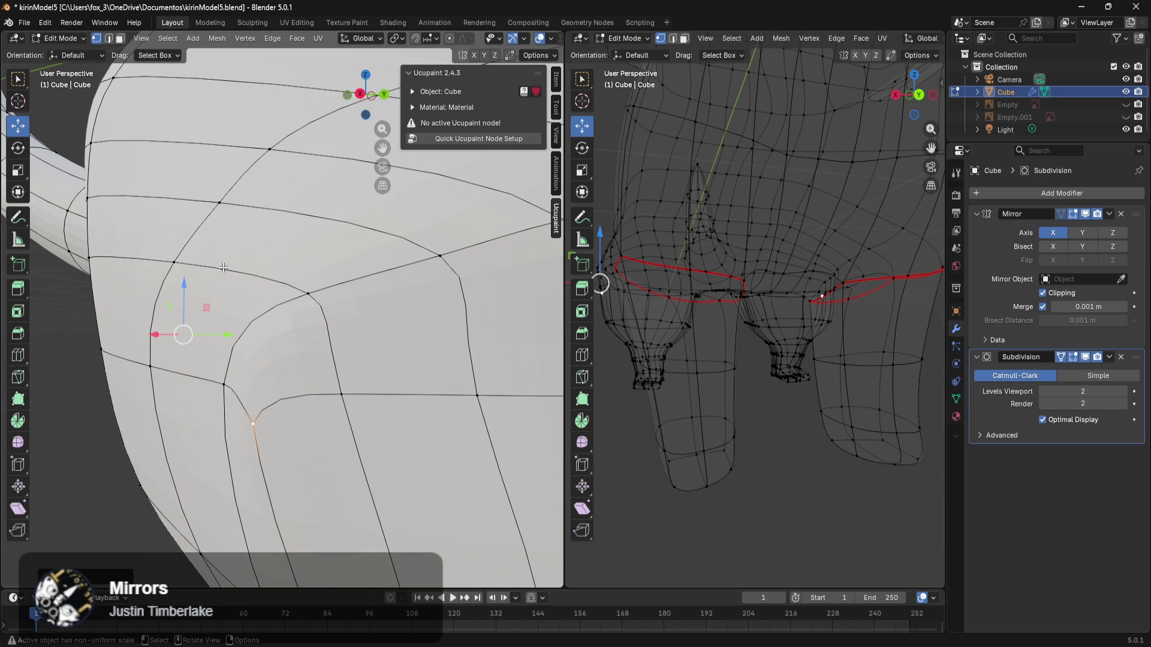
mouse_move(185, 281)
mouse_down()
mouse_move(191, 255)
mouse_move(248, 218)
mouse_up()
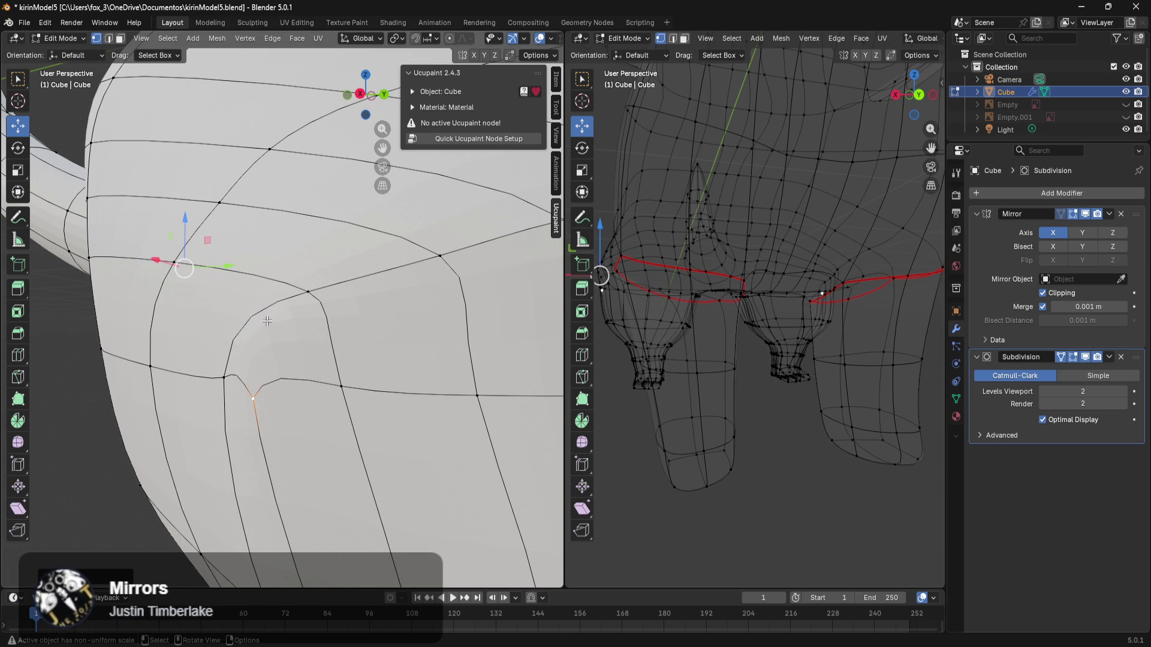
drag(227, 267, 297, 279)
scroll(423, 464, down, 4)
mouse_move(423, 464)
middle_down()
mouse_move(303, 452)
mouse_move(468, 452)
mouse_move(439, 401)
middle_up()
middle_drag(385, 364, 498, 419)
drag(519, 362, 517, 361)
mouse_move(508, 410)
middle_down()
mouse_move(476, 383)
mouse_move(464, 421)
middle_up()
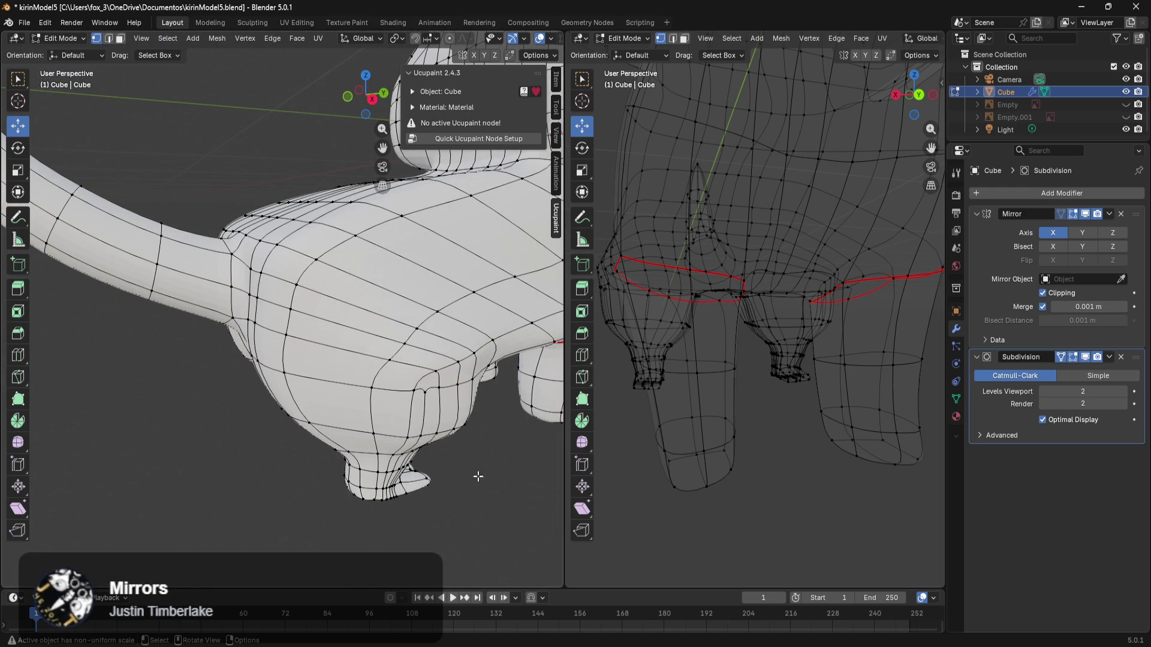
Step: Select the edge loop where the hind legs meet the body and mark it as a seam
alt+click(361, 383)
mouse_move(459, 407)
middle_down()
mouse_move(242, 321)
mouse_move(219, 330)
mouse_move(467, 417)
mouse_move(468, 429)
mouse_move(381, 388)
mouse_move(94, 364)
middle_up()
alt+click(264, 312)
alt+click(212, 320)
alt+click(391, 372)
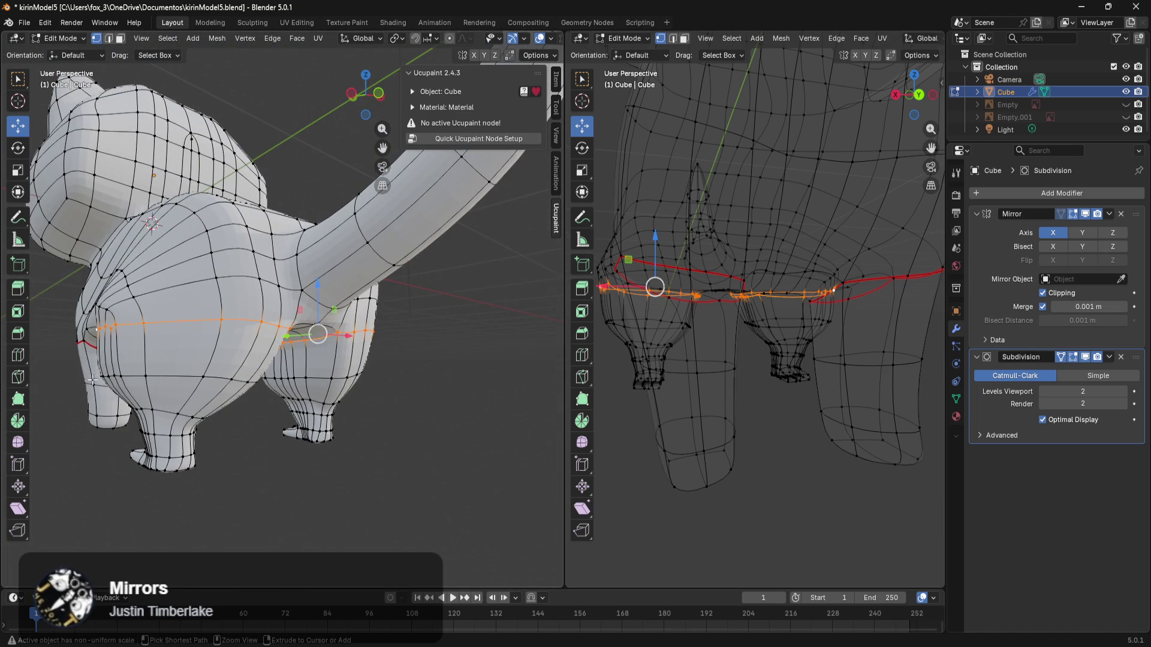
key(ctrl+e)
click(59, 375)
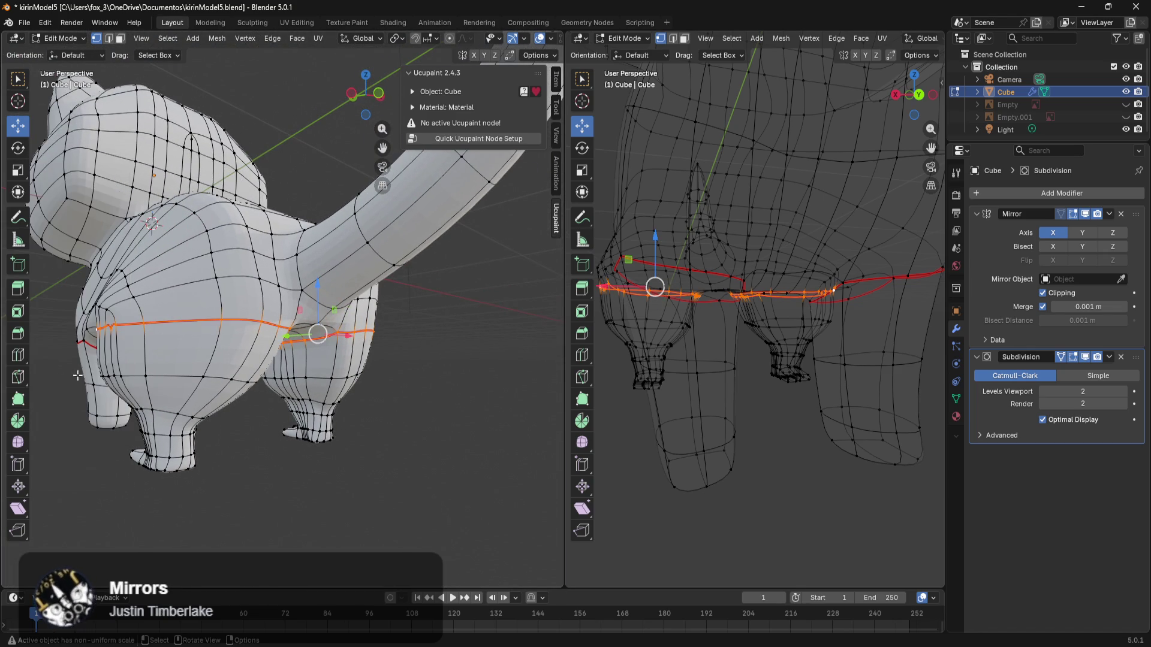
Step: Select the edge loop around the tail base and mark it as a seam
scroll(204, 417, up, 5)
mouse_move(228, 415)
middle_down()
mouse_move(271, 413)
mouse_move(377, 366)
mouse_move(336, 462)
mouse_move(357, 418)
mouse_move(324, 372)
middle_up()
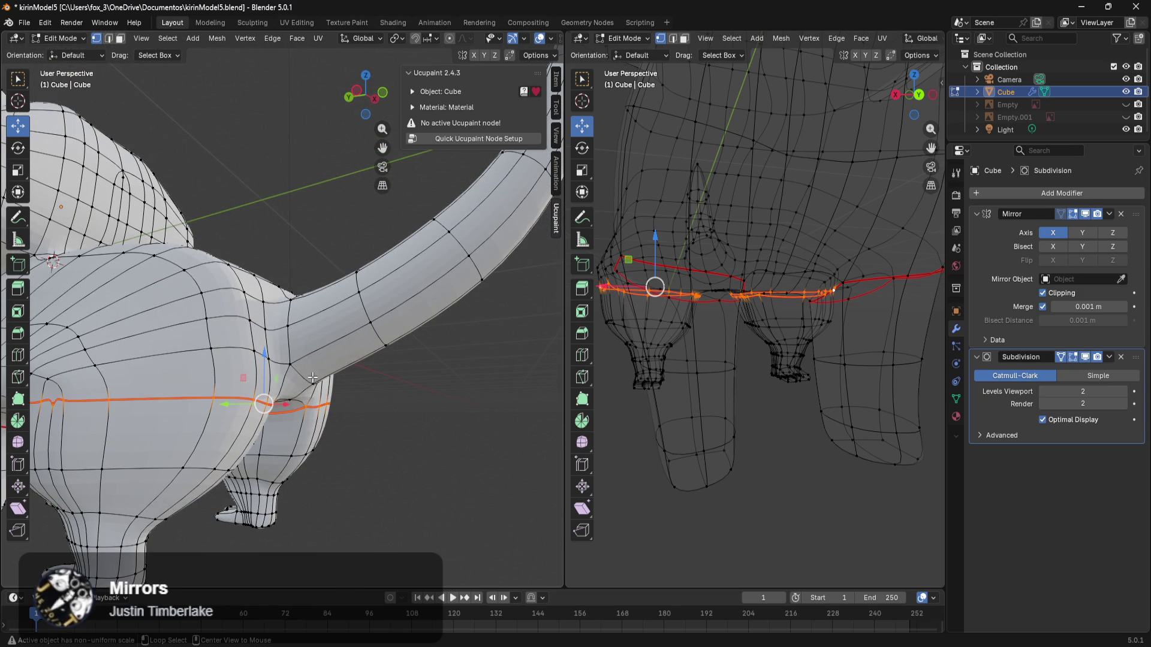
click(305, 374)
click(293, 309)
middle_drag(292, 309, 155, 330)
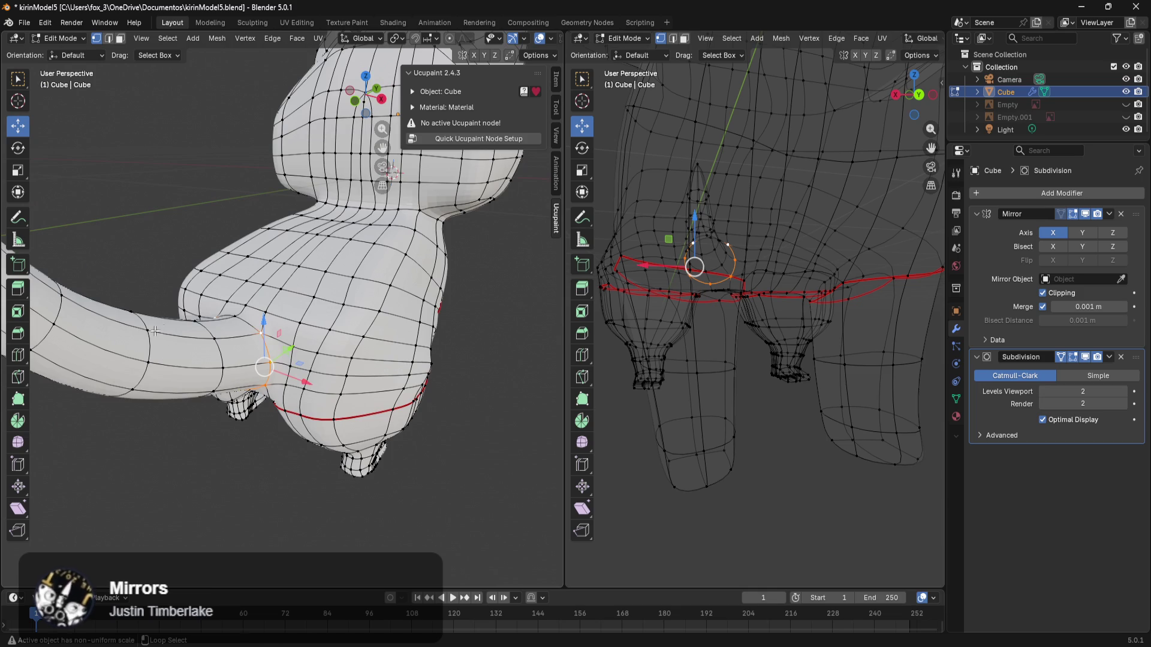
alt+click(249, 322)
middle_drag(248, 322, 376, 292)
right_click(376, 293)
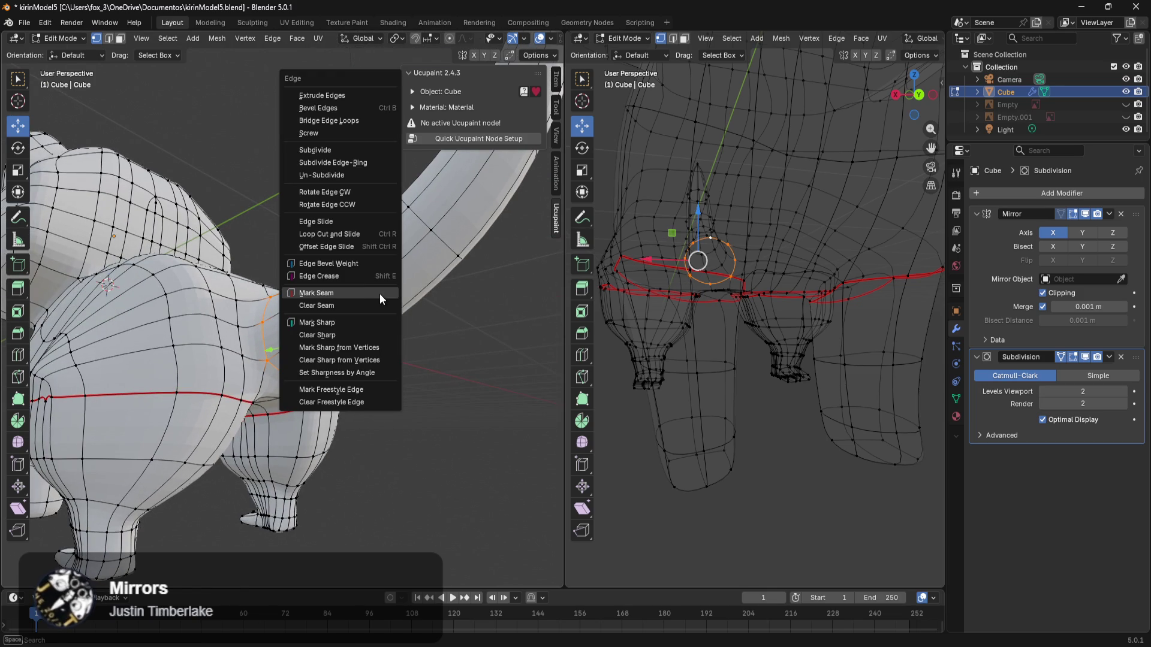
click(346, 297)
middle_drag(343, 295, 421, 403)
mouse_move(458, 427)
middle_down()
mouse_move(352, 391)
mouse_move(251, 336)
mouse_move(239, 314)
mouse_move(190, 301)
mouse_move(237, 269)
mouse_move(250, 454)
mouse_move(249, 367)
mouse_move(360, 381)
mouse_move(219, 395)
mouse_move(268, 457)
mouse_move(419, 399)
mouse_move(360, 387)
mouse_move(471, 455)
mouse_move(382, 405)
mouse_move(419, 403)
mouse_move(320, 354)
mouse_move(436, 368)
middle_up()
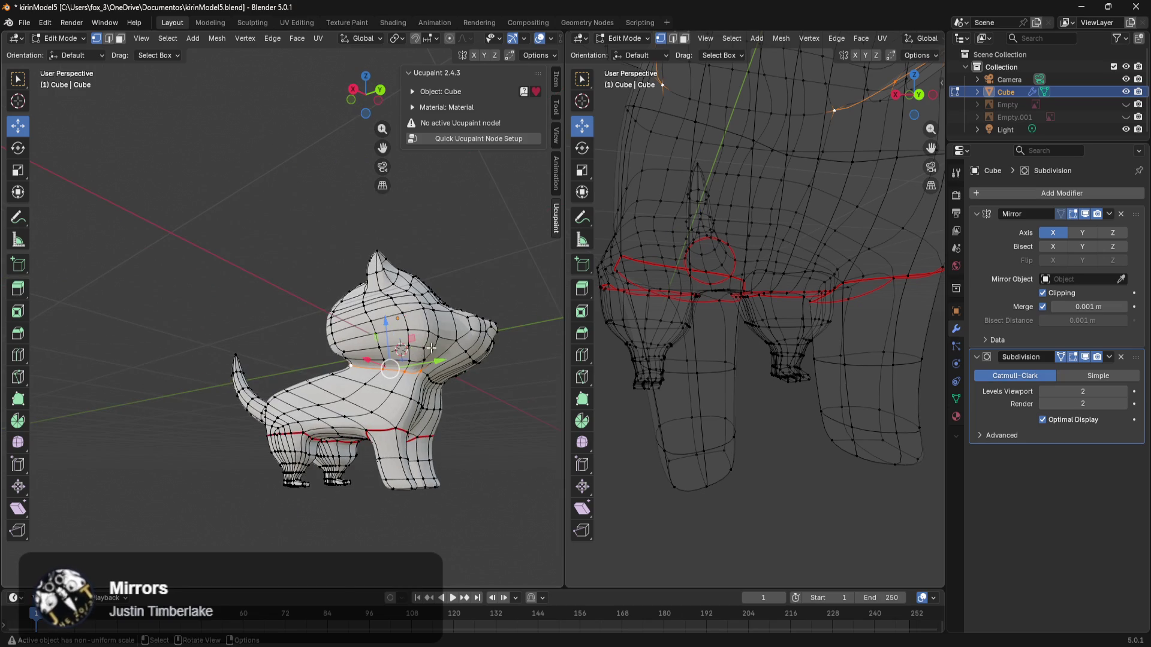
Step: In an orthographic back view, select the waist edge loop
alt+click(437, 382)
key(ctrl+KP_1)
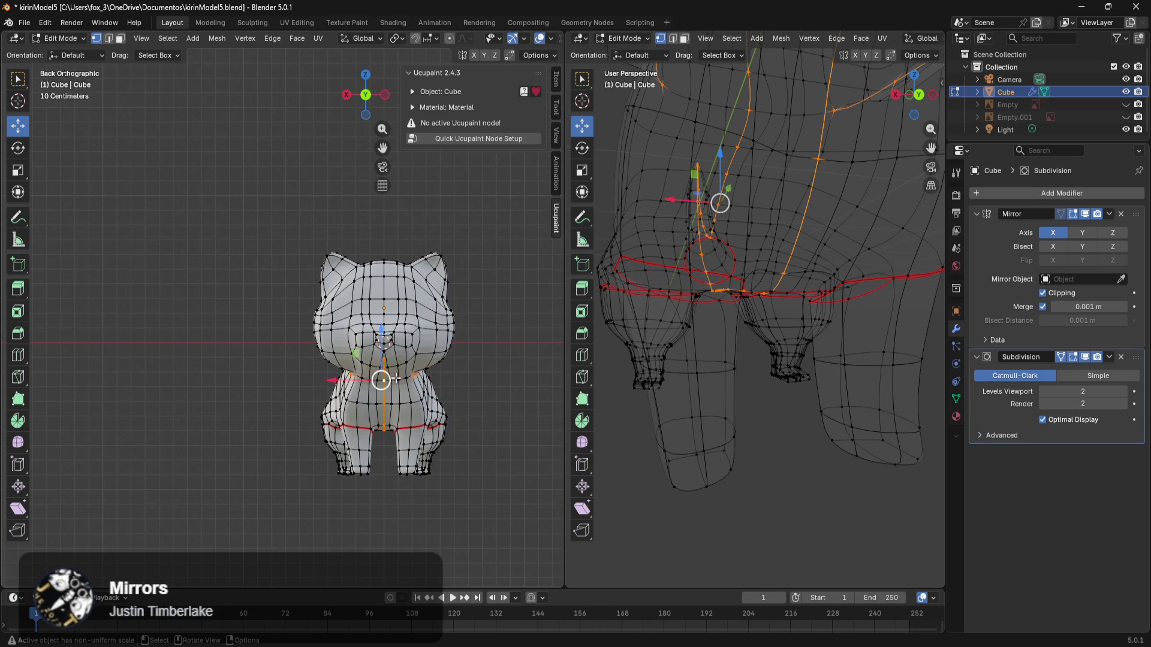
scroll(483, 411, up, 4)
shift+middle_drag(483, 410, 243, 411)
scroll(221, 360, up, 3)
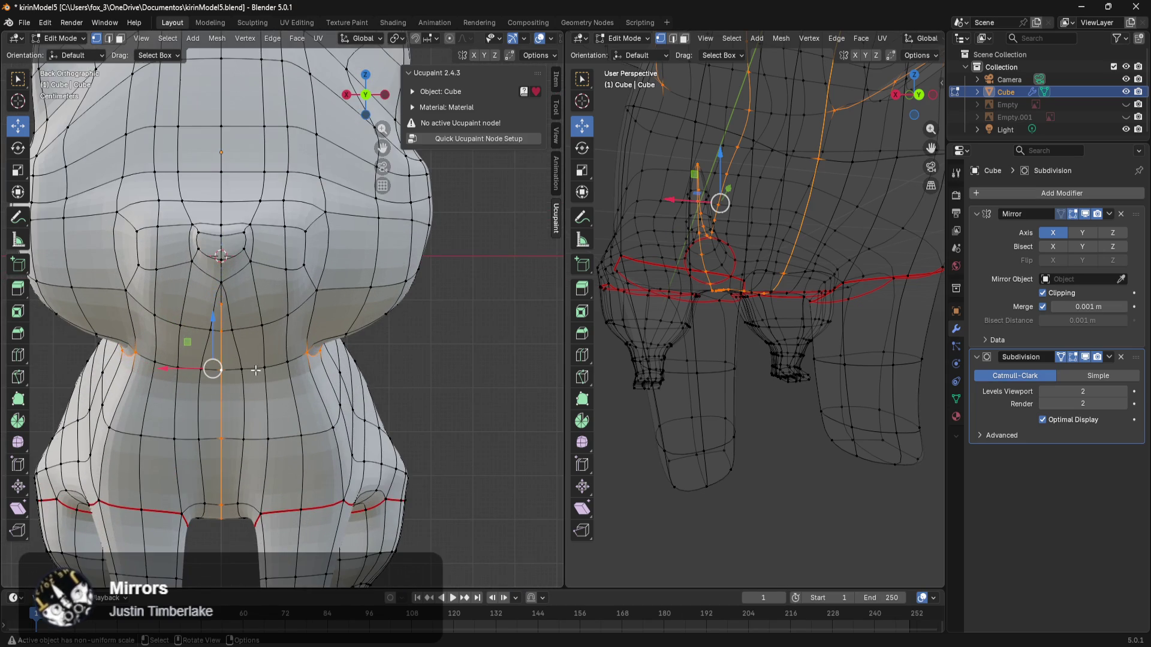
alt+shift+click(274, 367)
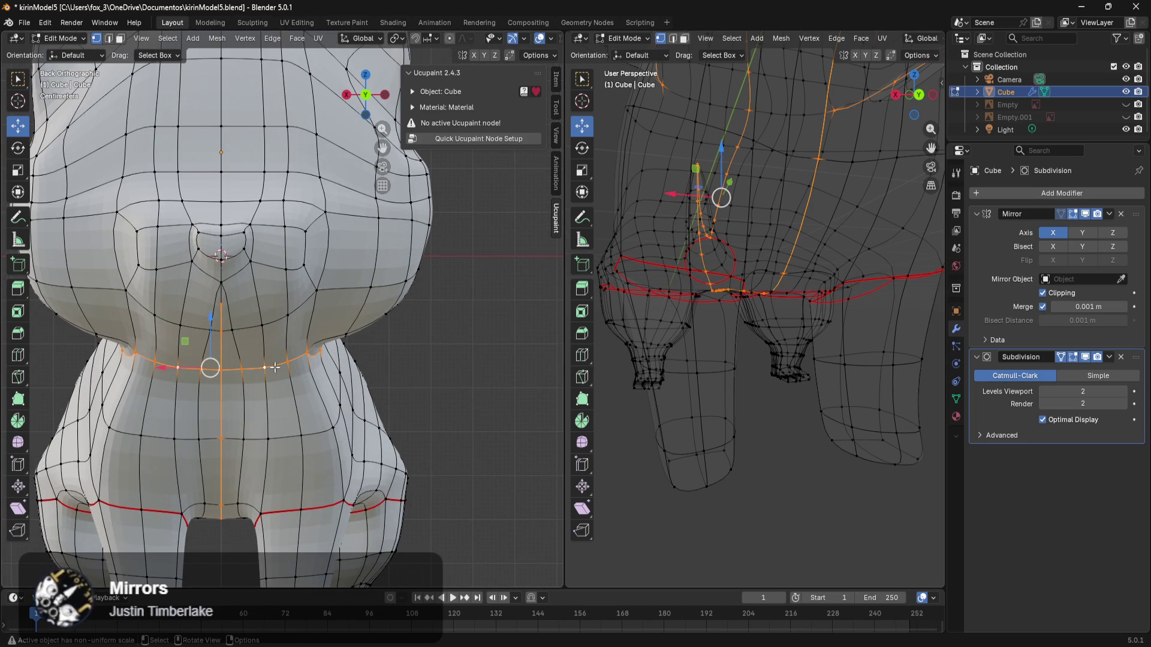
alt+click(275, 367)
alt+click(274, 366)
mouse_move(275, 367)
middle_down()
mouse_move(206, 383)
mouse_move(186, 346)
middle_up()
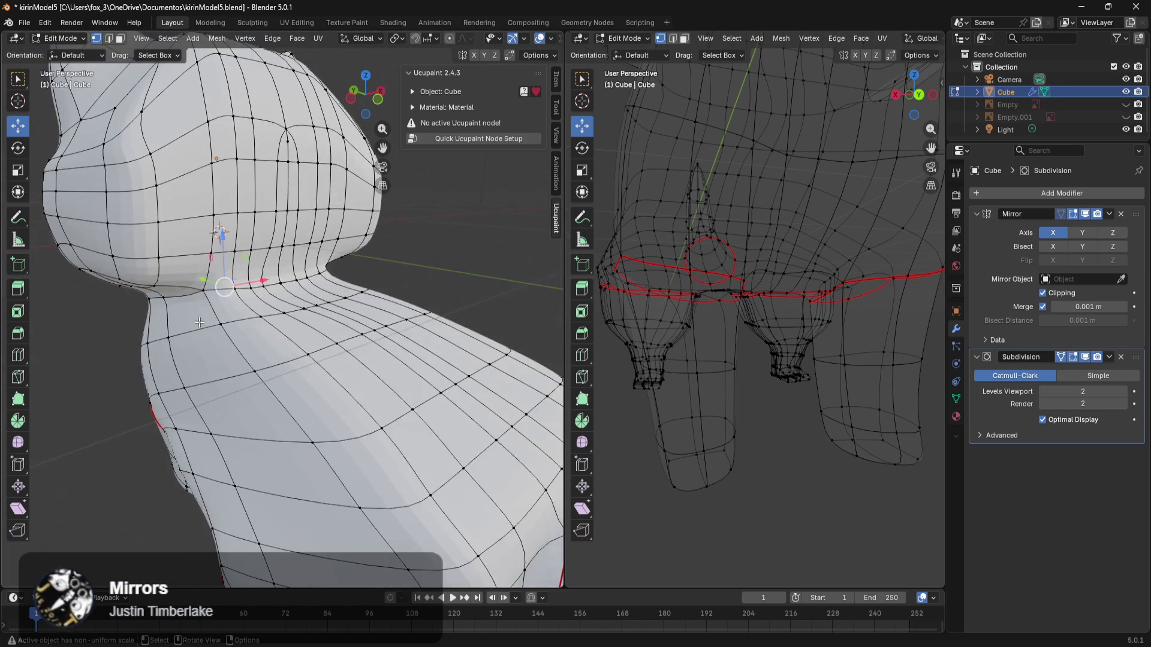
Step: Select the edge loop around the neck and mark it as a seam
alt+click(289, 283)
mouse_move(288, 283)
middle_down()
mouse_move(119, 331)
mouse_move(360, 327)
mouse_move(318, 336)
middle_up()
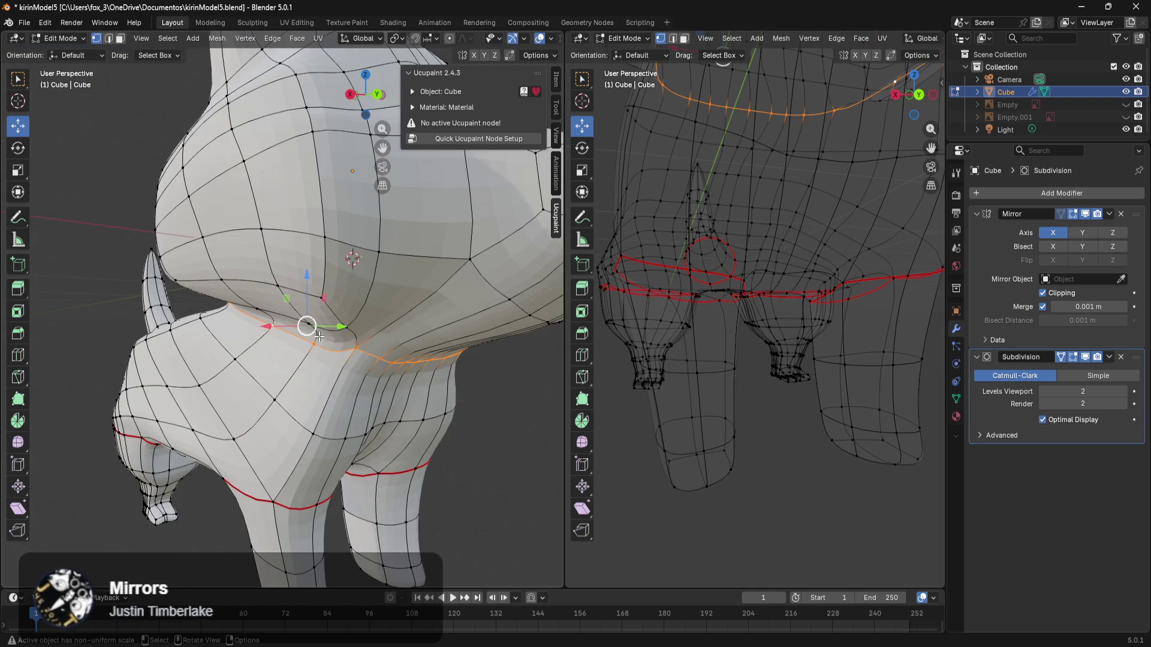
right_click(318, 335)
click(315, 358)
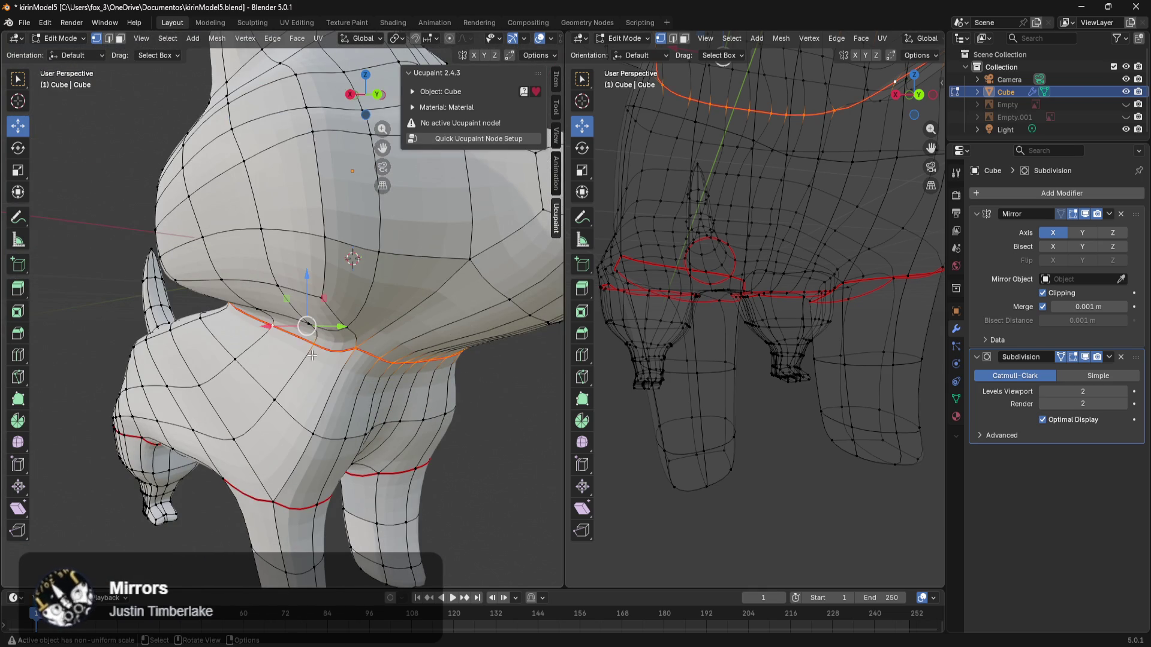
scroll(371, 356, down, 10)
mouse_move(451, 361)
middle_down()
mouse_move(410, 367)
mouse_move(465, 424)
middle_up()
scroll(412, 354, up, 6)
mouse_move(412, 353)
middle_down()
mouse_move(436, 367)
mouse_move(370, 377)
middle_up()
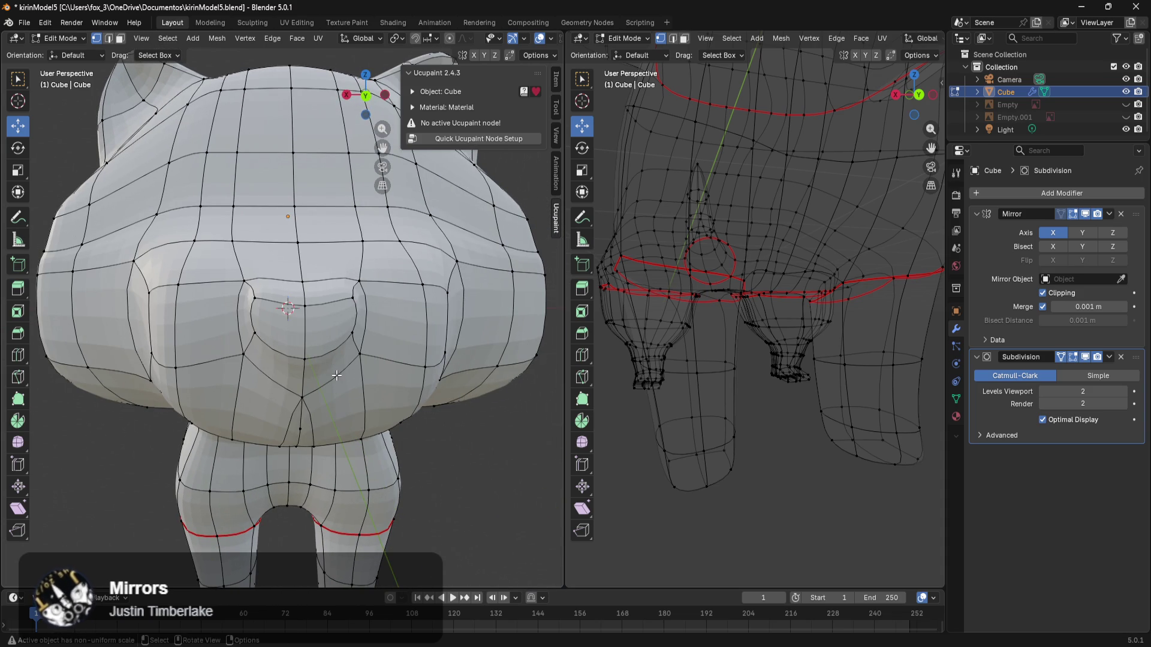
Step: Select the lower and upper loops around the nose and mark the ring as a seam
alt+shift+click(337, 376)
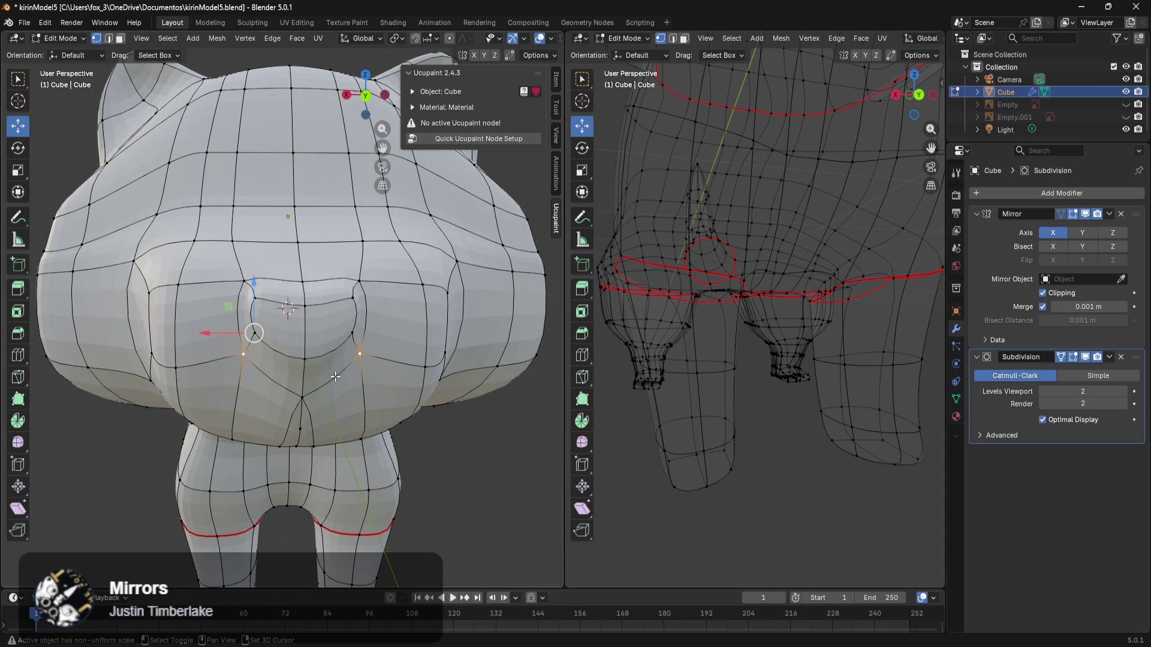
alt+shift+click(336, 377)
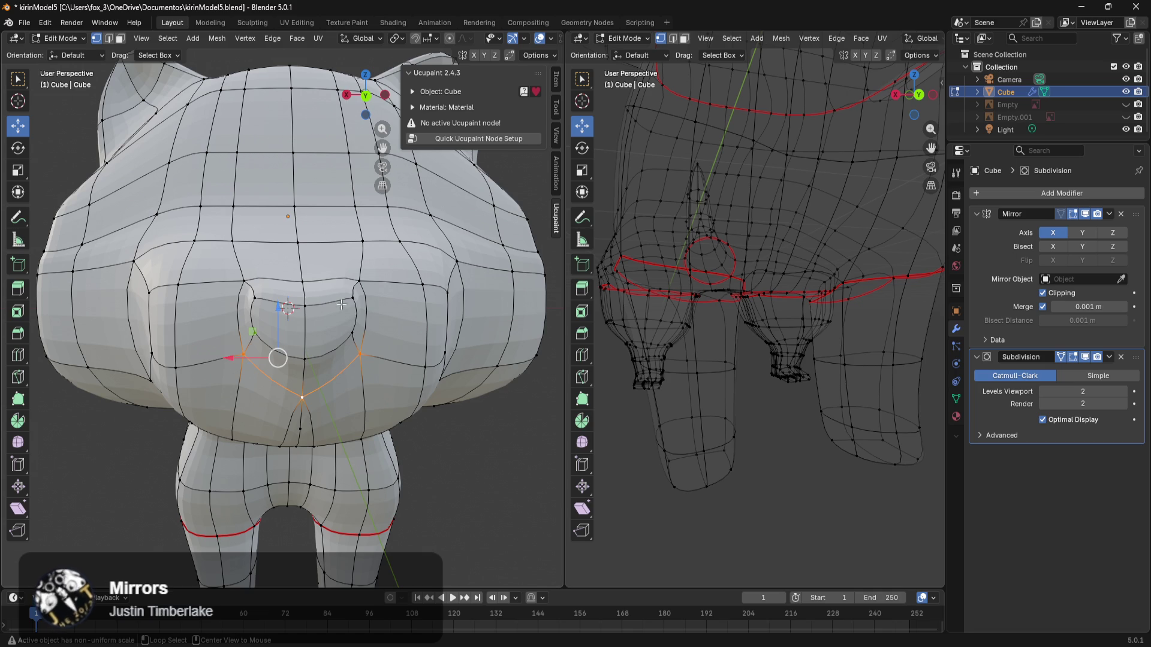
alt+shift+click(326, 284)
middle_drag(326, 284, 366, 309)
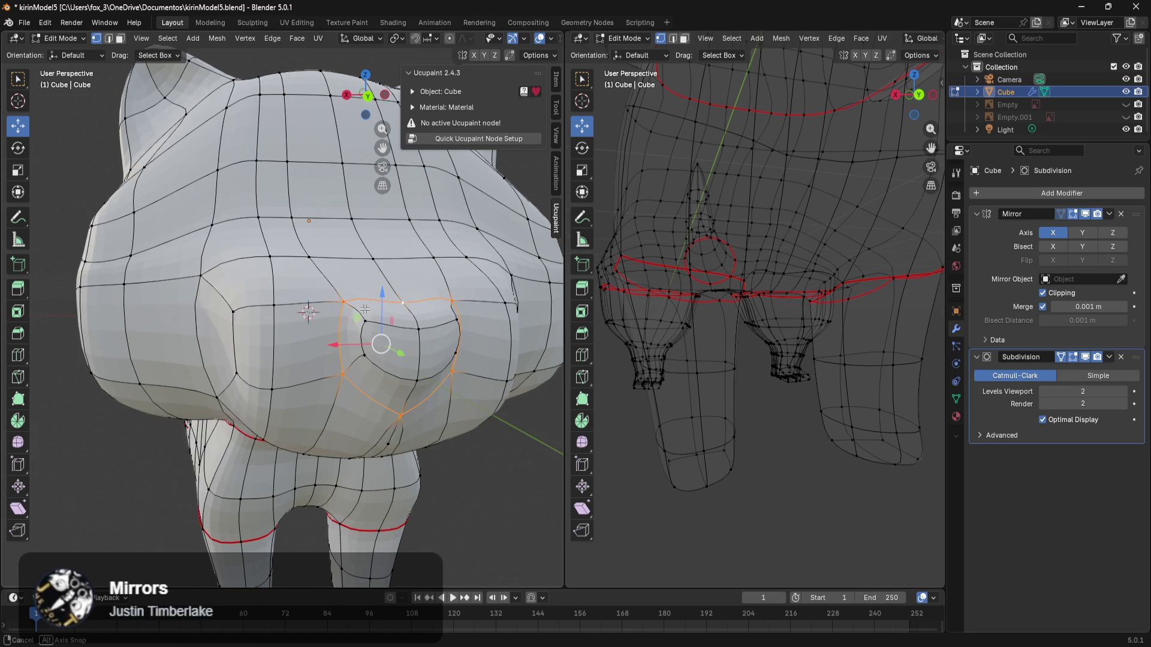
key(ctrl+e)
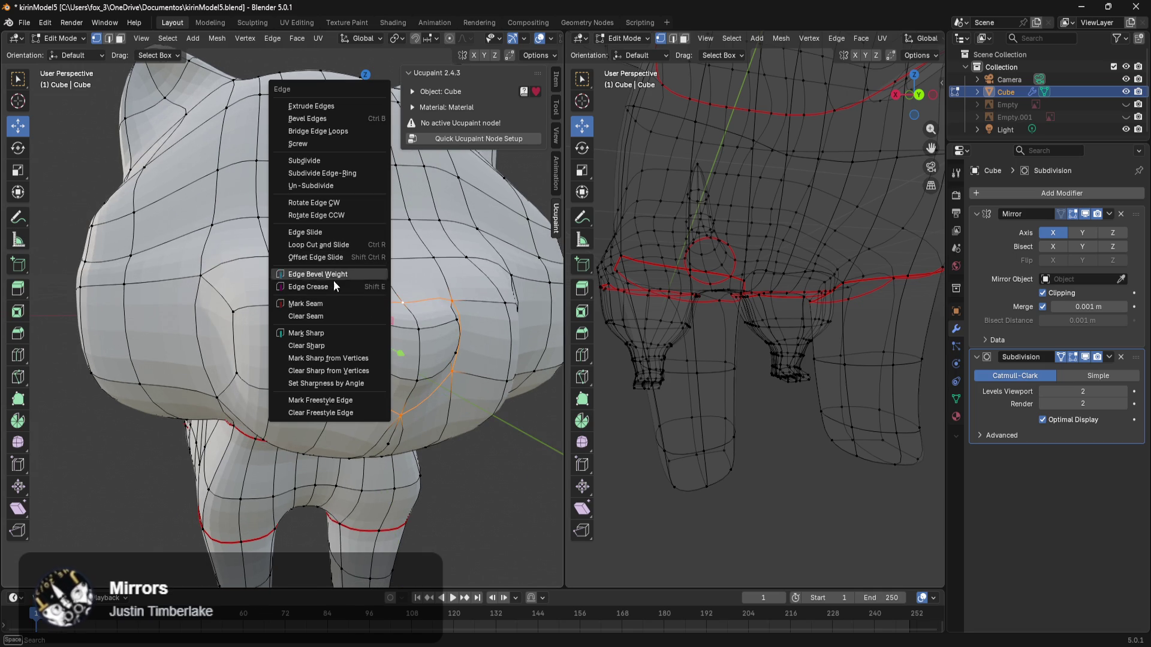
click(322, 304)
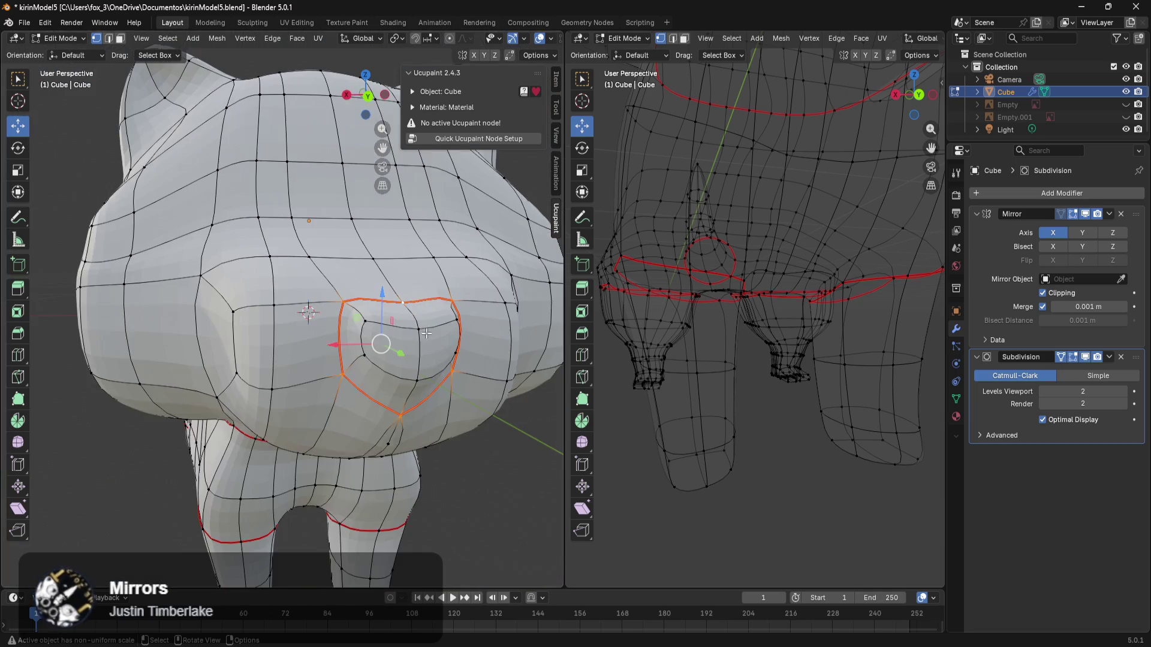
Step: Frame the head in a straight back view and start a selection on the face side
middle_drag(424, 324, 367, 315)
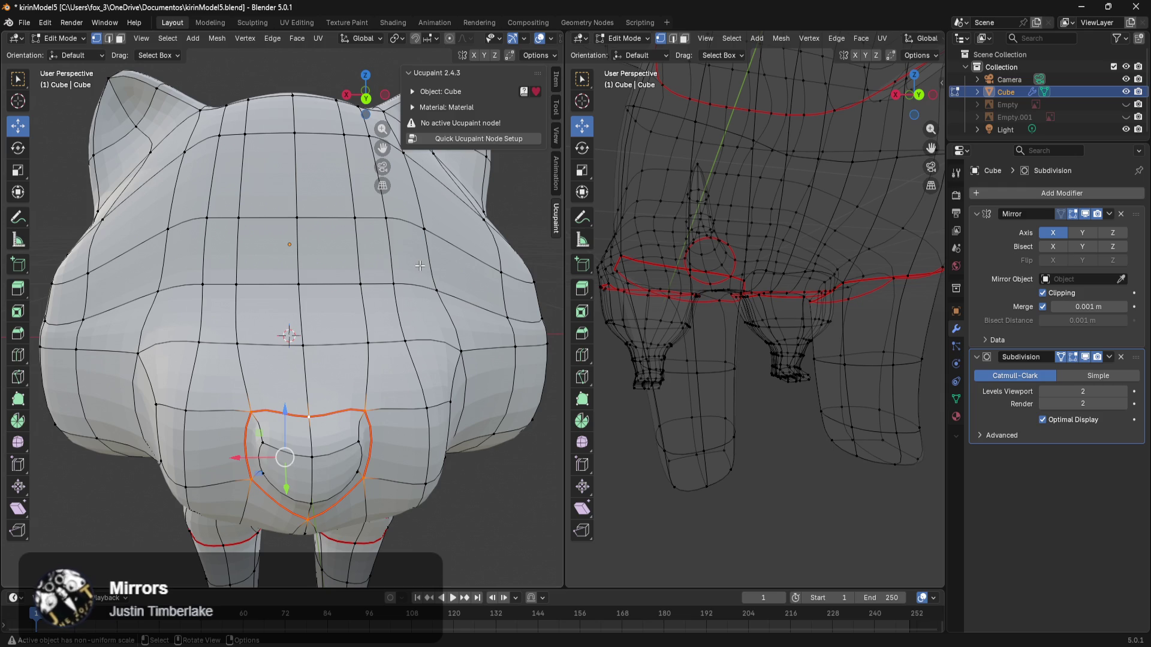
key(KP_1)
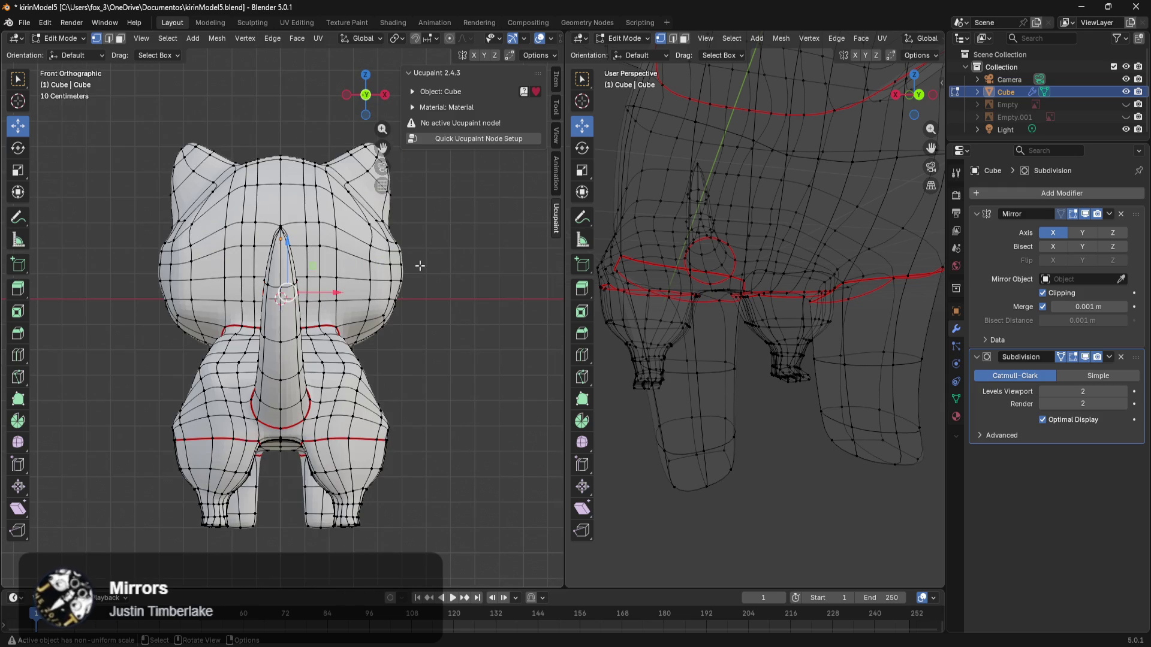
key(ctrl+KP_1)
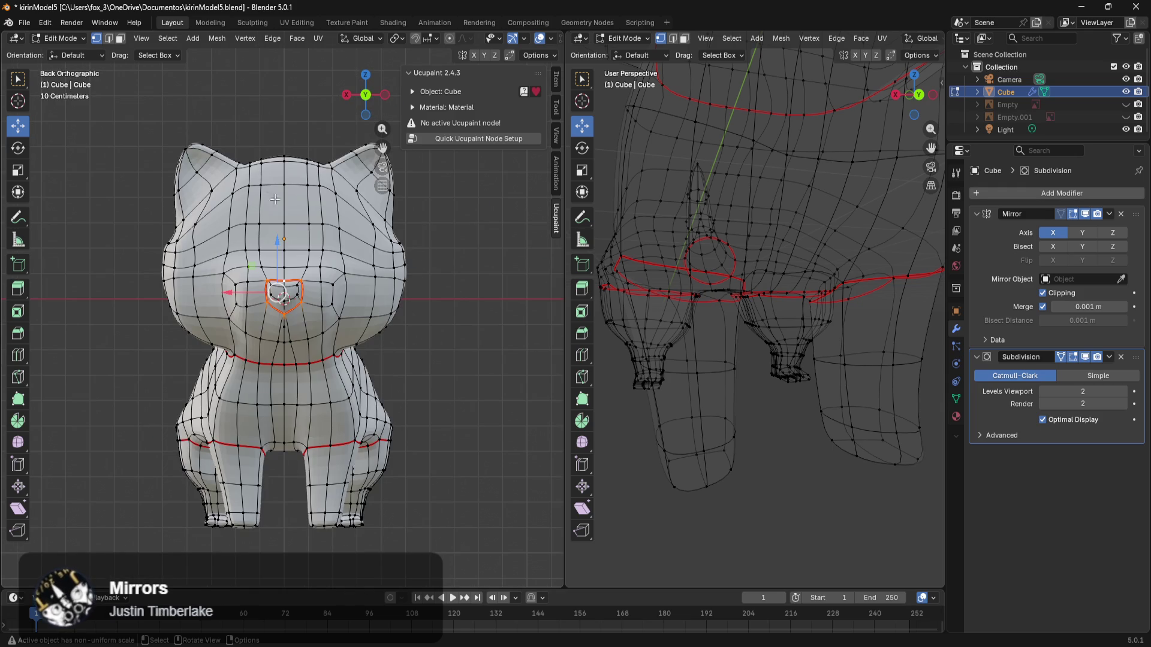
scroll(286, 240, up, 5)
scroll(341, 254, down, 2)
shift+middle_drag(365, 281, 380, 298)
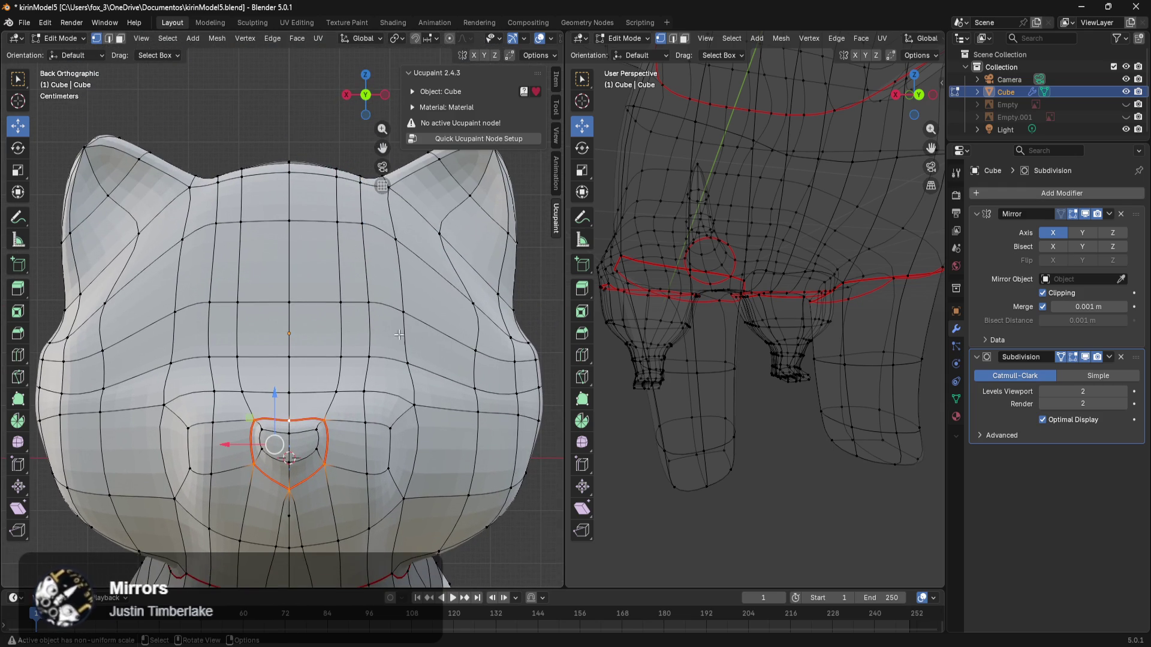
scroll(379, 299, up, 1)
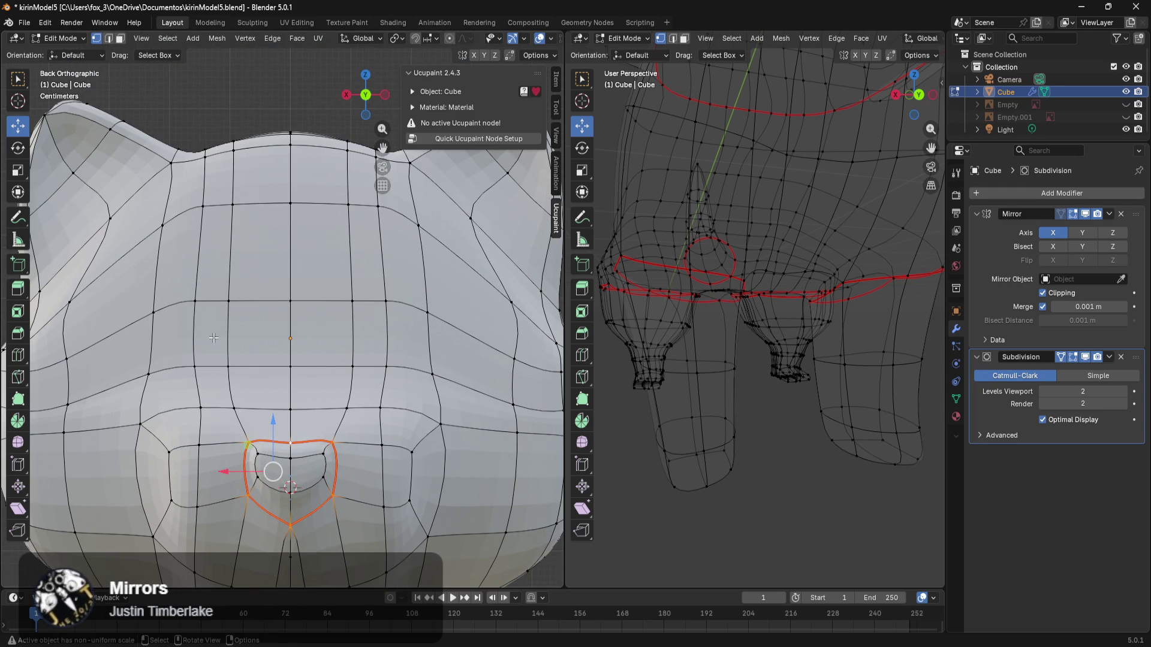
scroll(339, 362, down, 2)
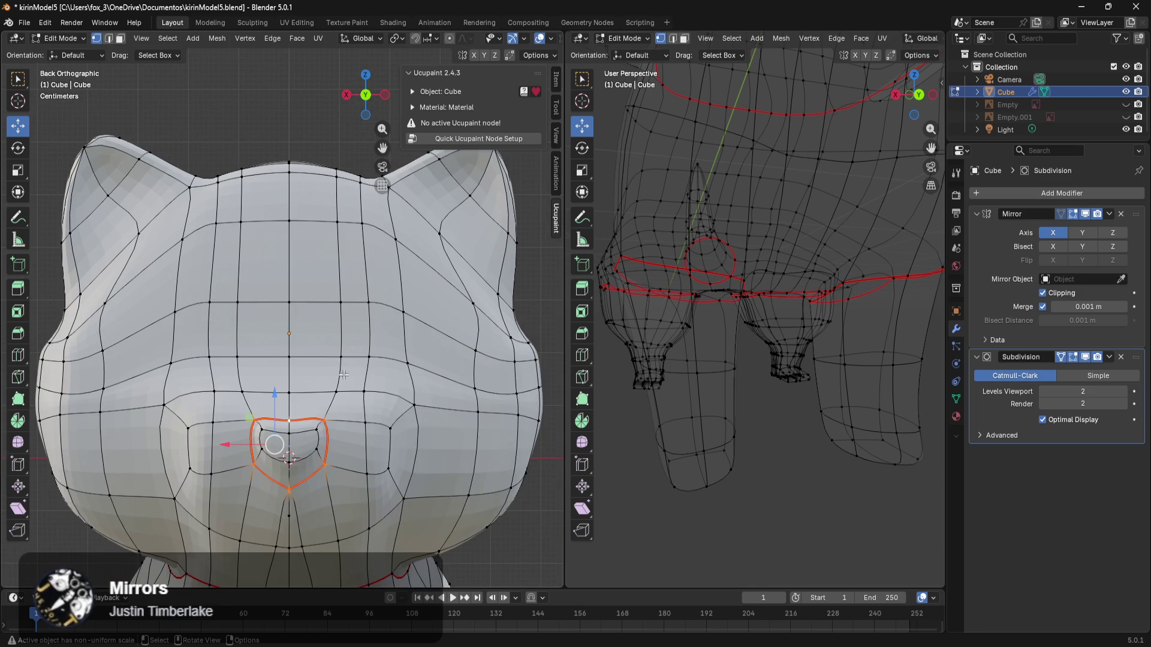
scroll(342, 365, up, 2)
shift+middle_drag(360, 371, 398, 332)
scroll(398, 331, down, 1)
scroll(419, 306, up, 1)
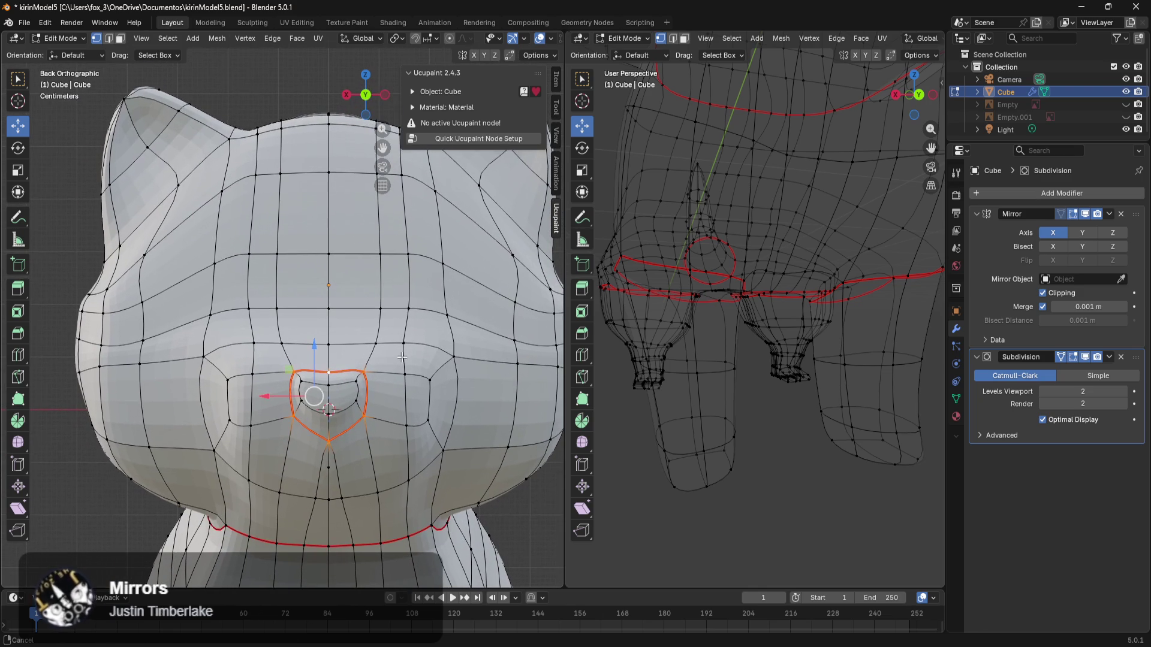
click(217, 263)
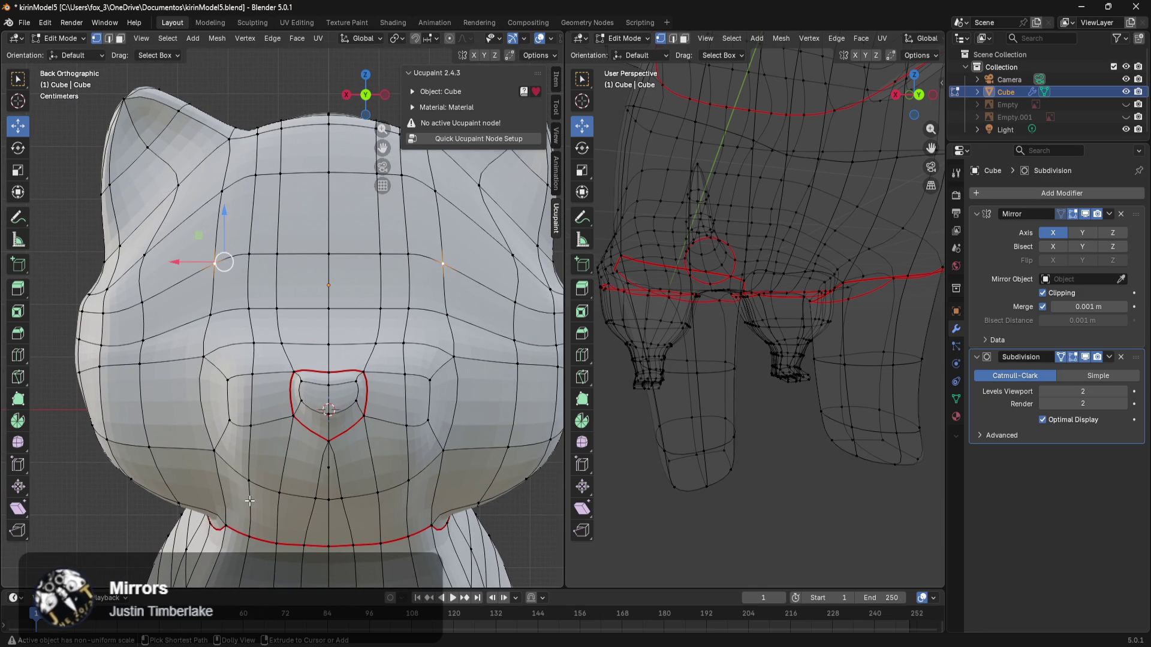
Step: Select the vertex path down to the neck, the neck loop and the forehead row
ctrl+click(228, 520)
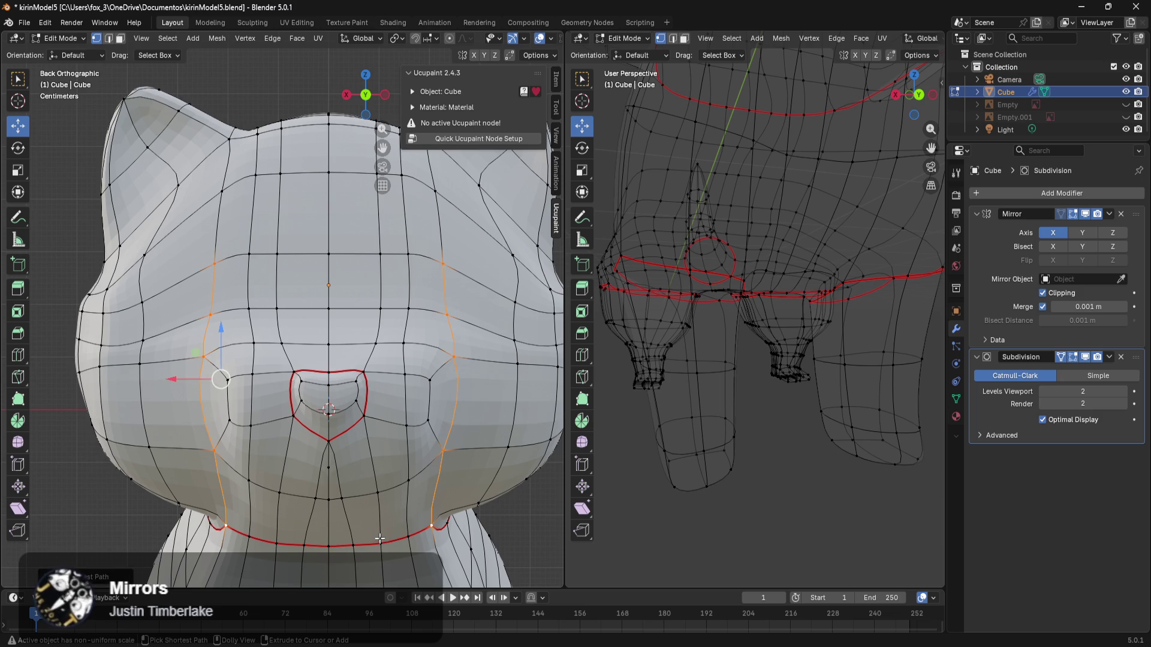
ctrl+click(331, 544)
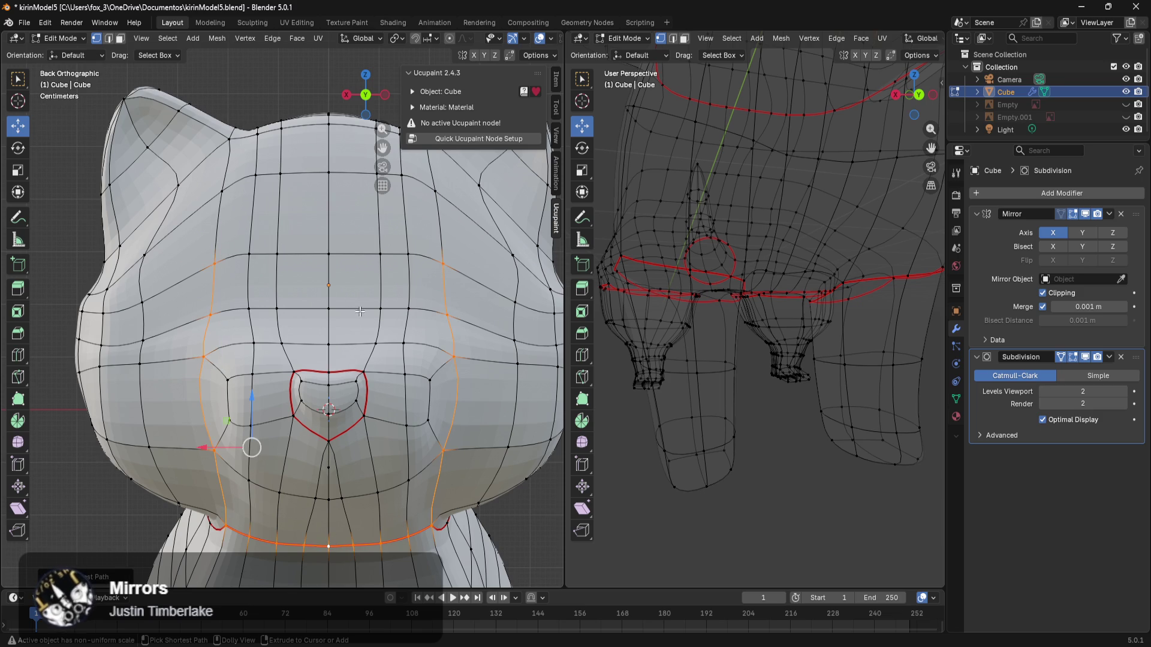
ctrl+click(330, 255)
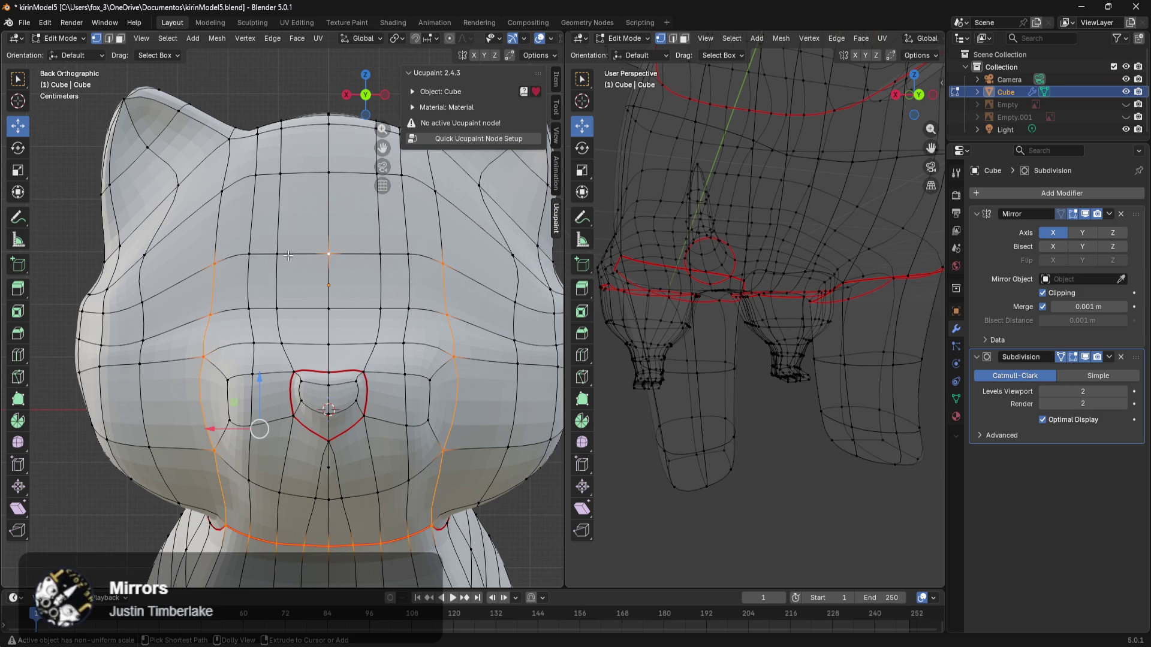
ctrl+click(256, 252)
Step: Extend the selection with edges running down the chest to the lower body loop
mouse_move(419, 372)
shift+middle_down()
mouse_move(452, 228)
mouse_move(419, 214)
mouse_move(407, 427)
mouse_move(424, 328)
shift+middle_up()
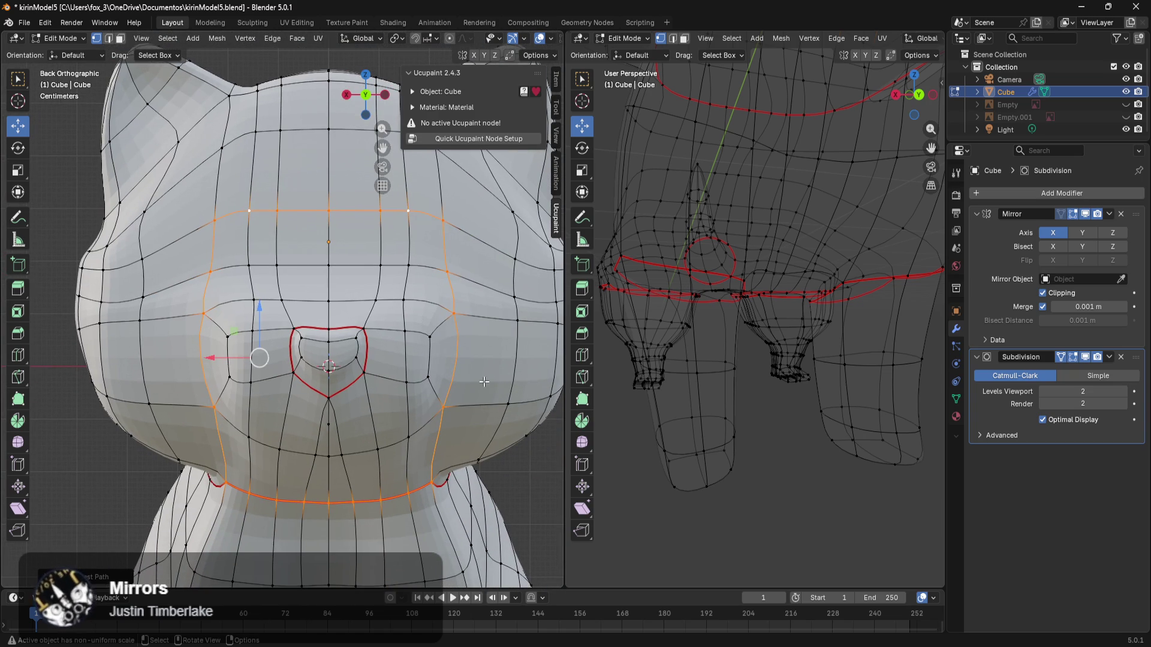
scroll(486, 379, down, 2)
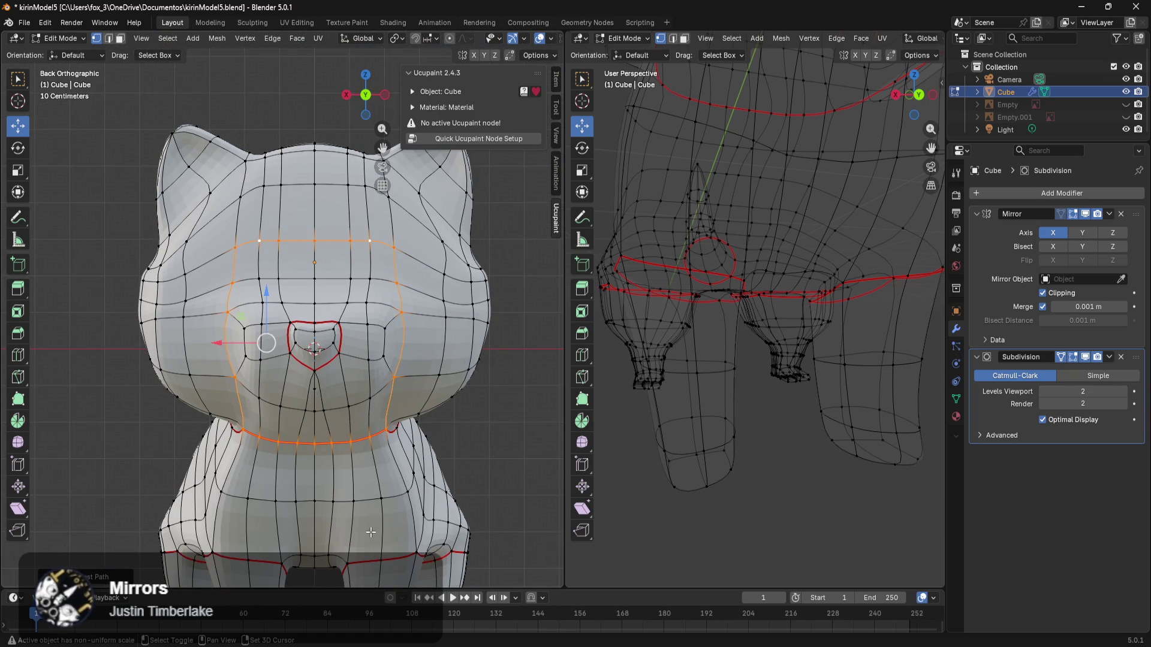
shift+middle_drag(371, 533, 384, 480)
scroll(431, 354, up, 3)
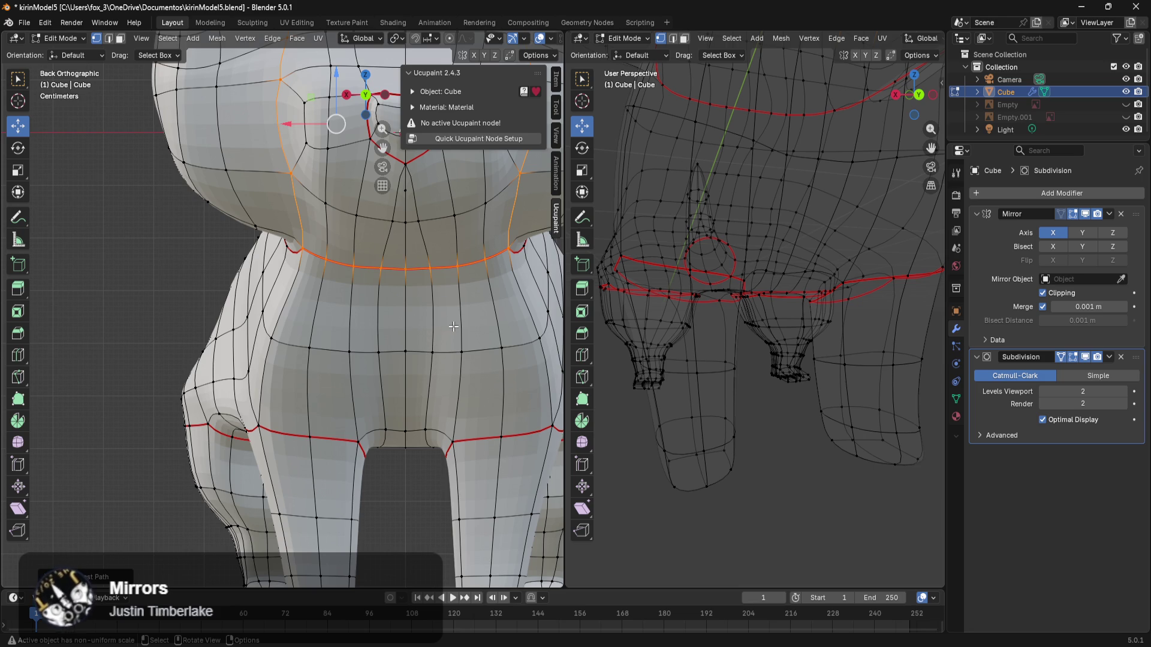
key(c)
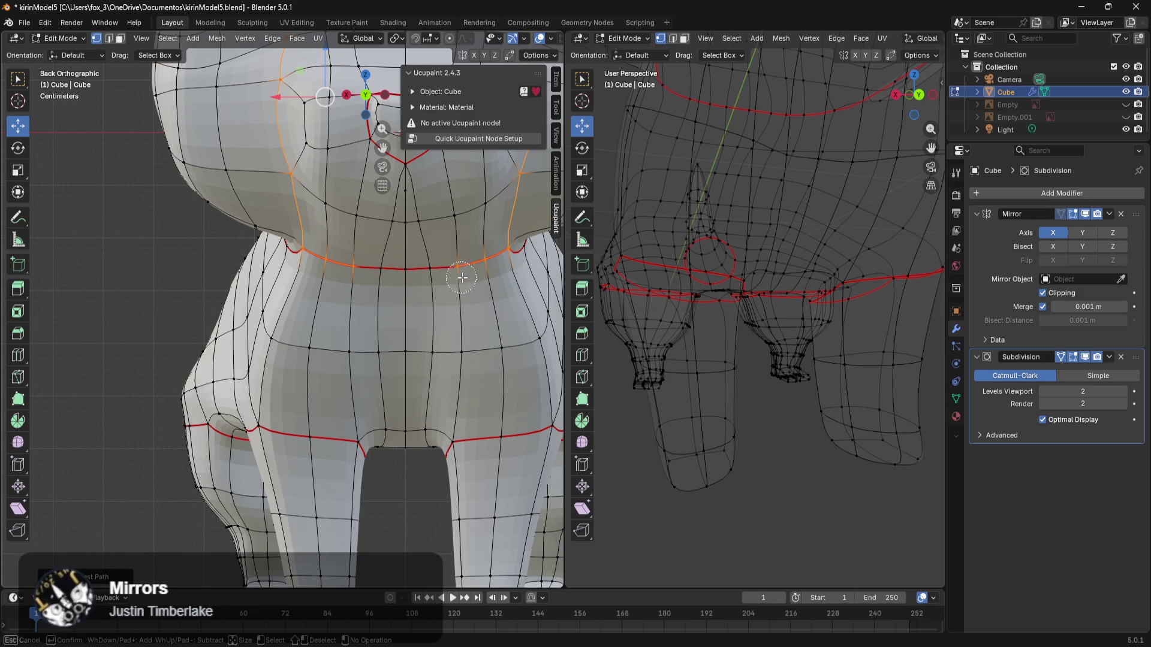
key(Escape)
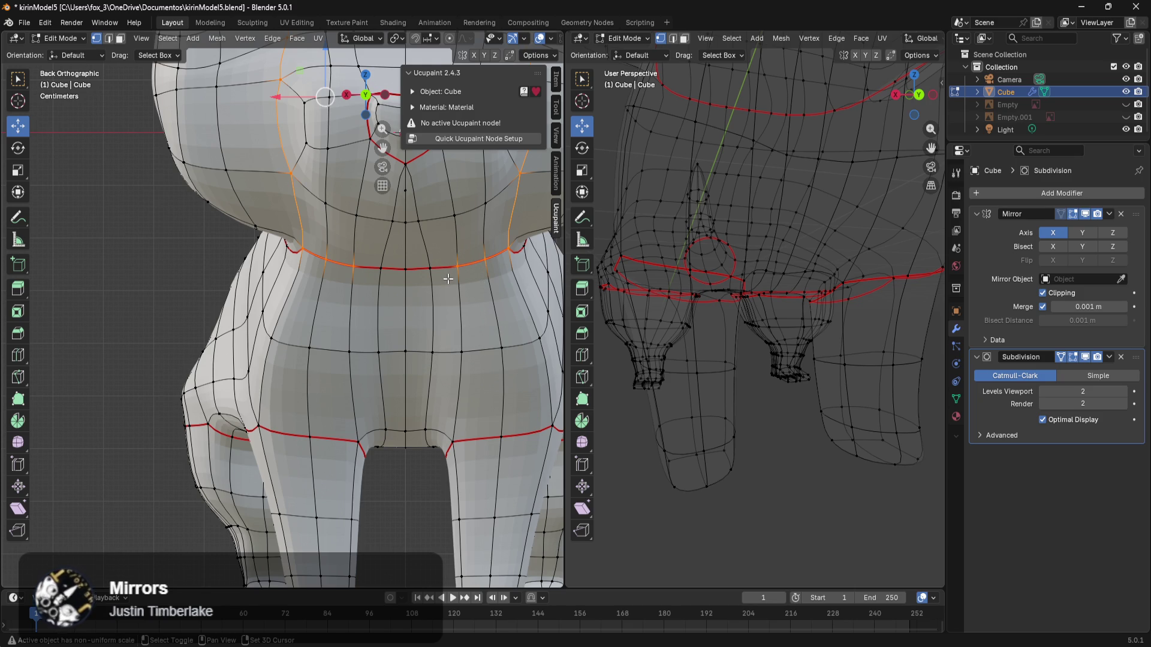
ctrl+click(463, 354)
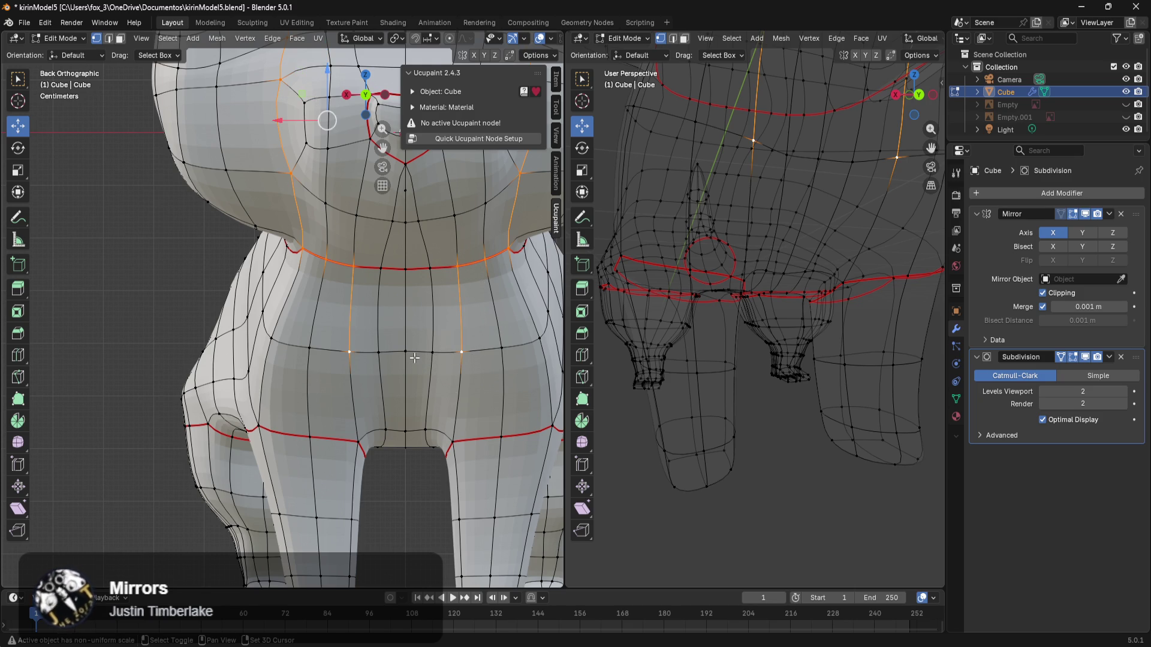
ctrl+click(423, 353)
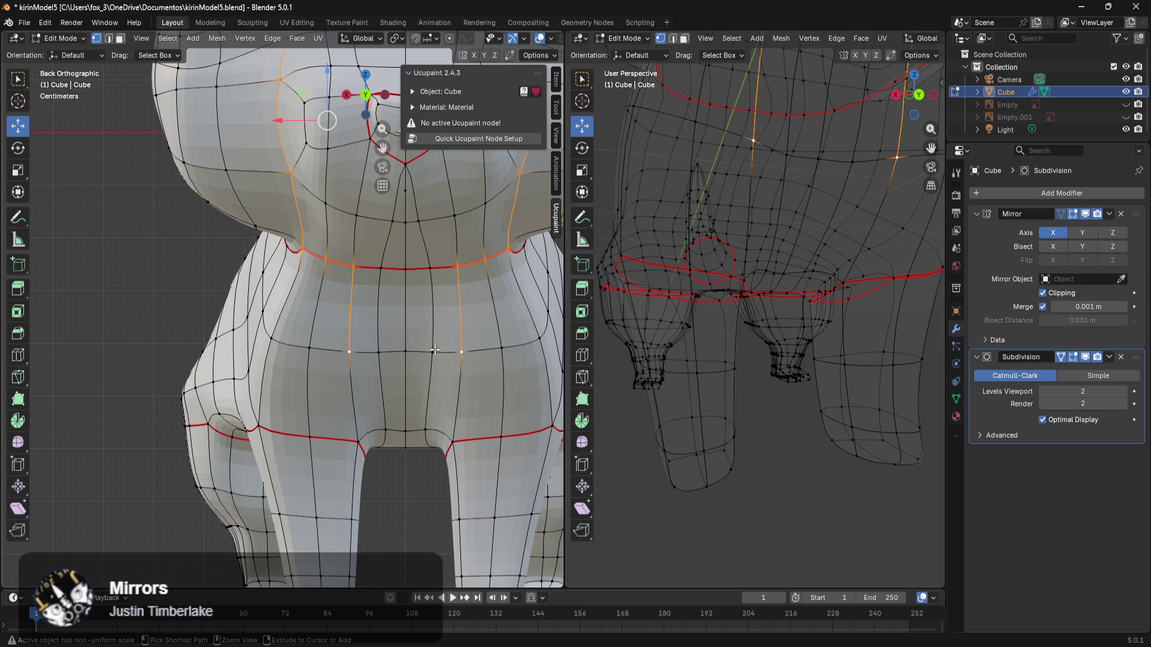
mouse_move(435, 351)
middle_down()
mouse_move(439, 382)
mouse_move(419, 335)
middle_up()
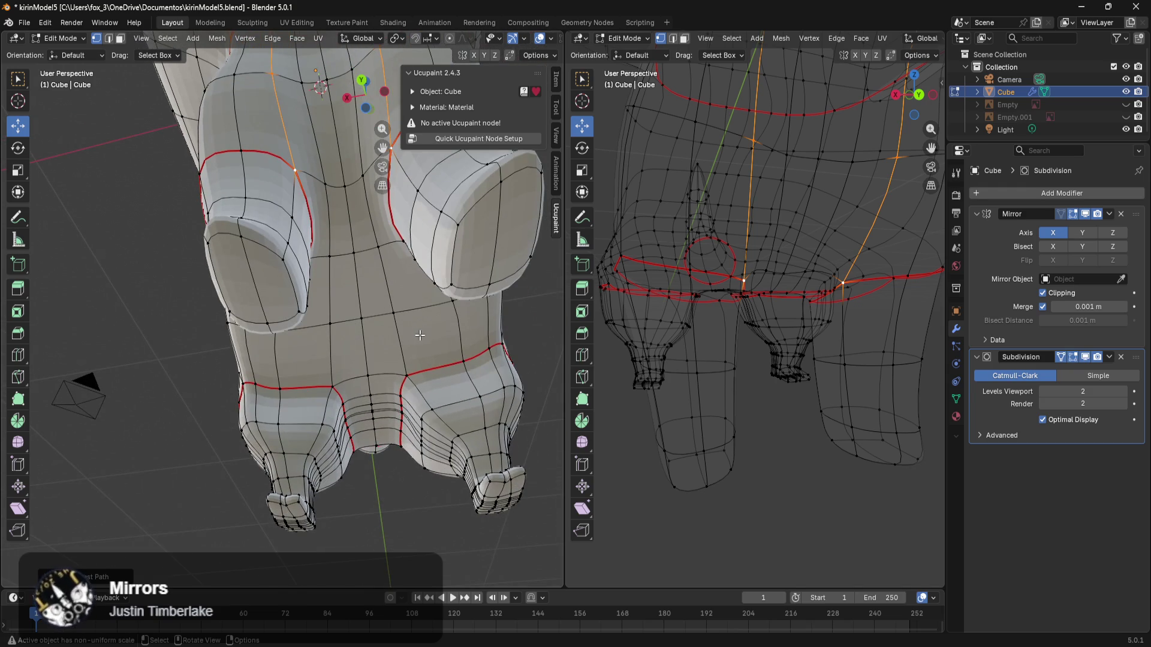
Step: Extend the edge path down both hip sides, along the hip seam and across the legs
scroll(398, 321, up, 2)
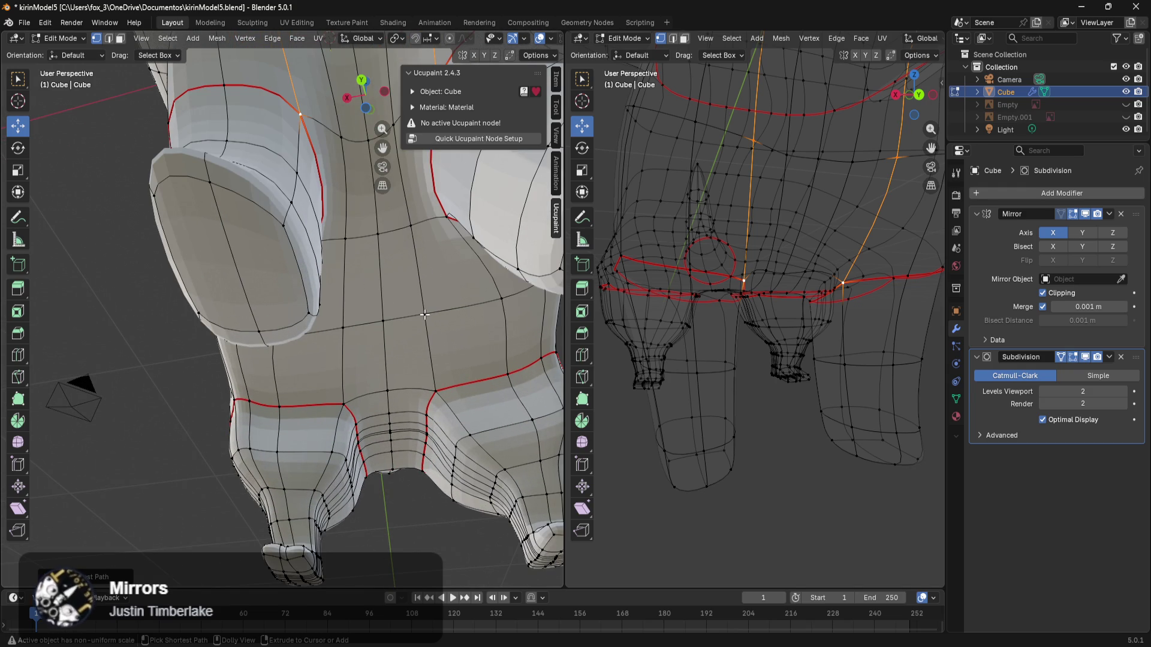
ctrl+click(444, 222)
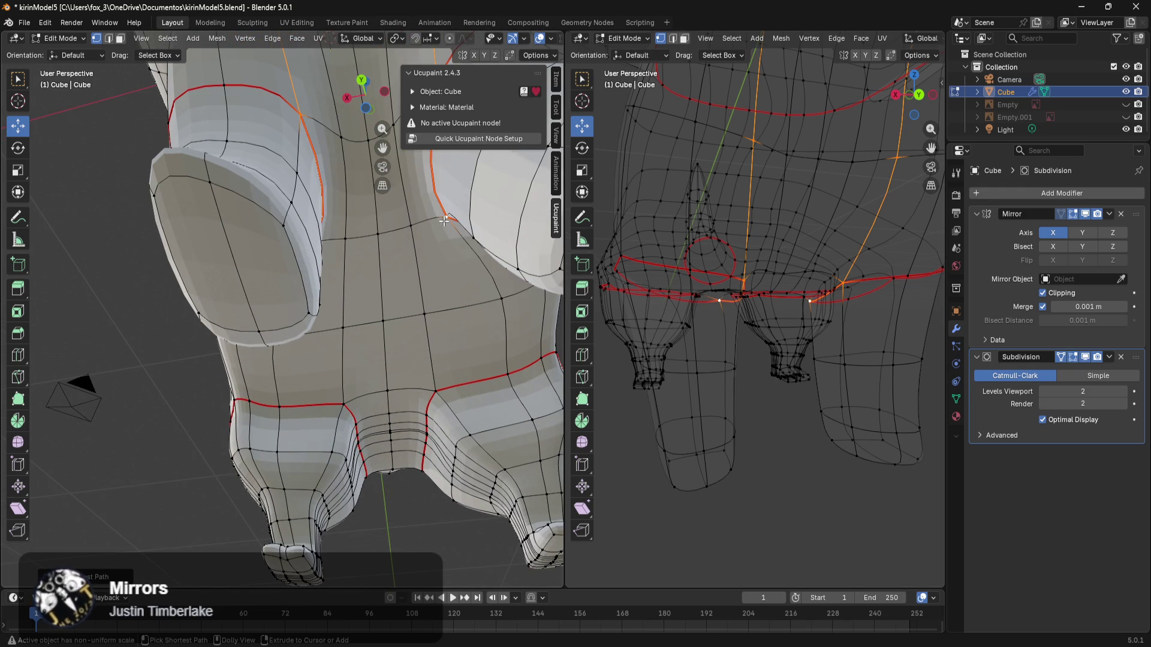
ctrl+click(503, 301)
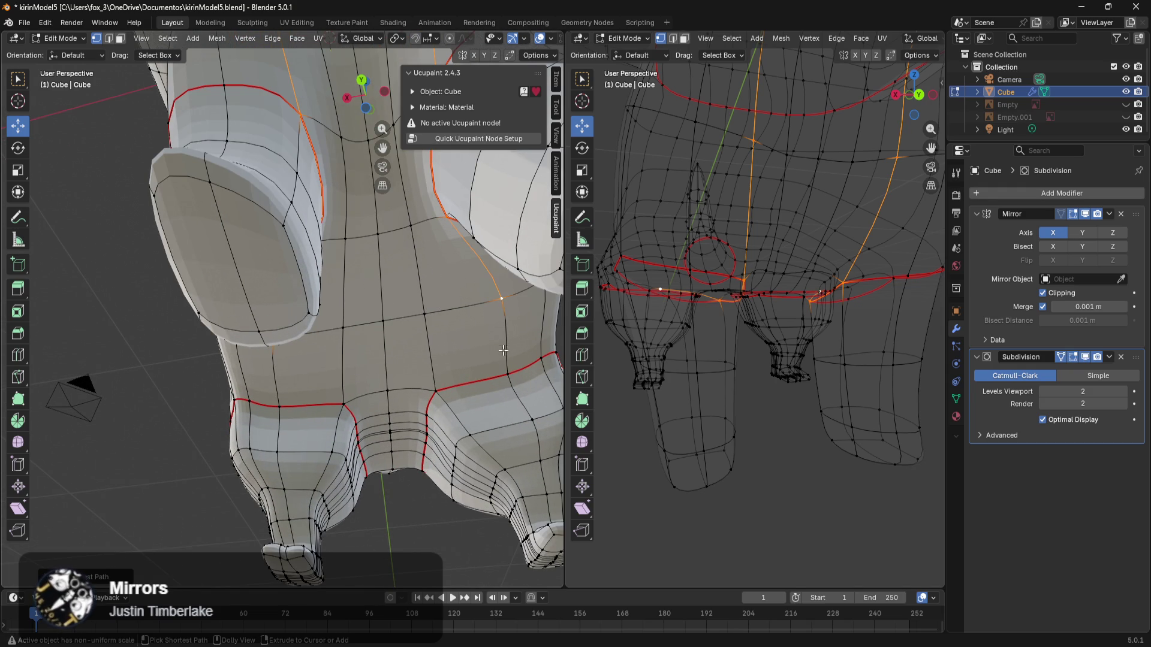
ctrl+click(506, 370)
middle_drag(507, 370, 501, 365)
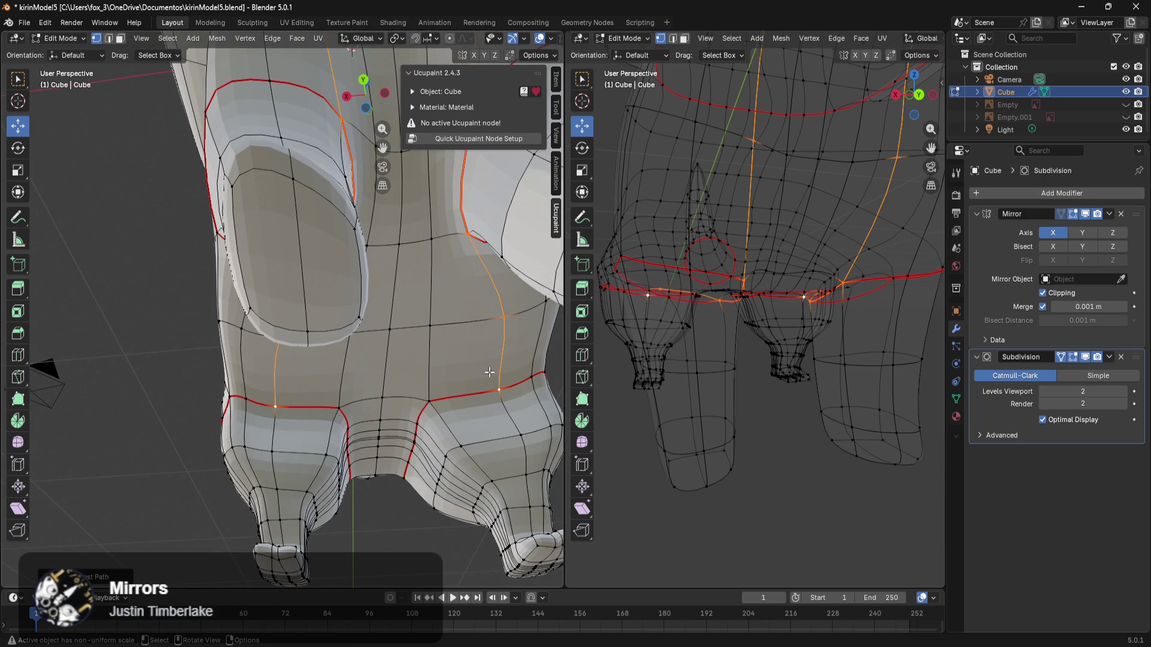
ctrl+click(414, 440)
mouse_move(414, 439)
middle_down()
mouse_move(492, 356)
mouse_move(428, 433)
mouse_move(389, 436)
mouse_move(438, 320)
mouse_move(369, 518)
mouse_move(426, 426)
mouse_move(472, 446)
mouse_move(450, 418)
mouse_move(408, 455)
mouse_move(370, 429)
middle_up()
ctrl+click(432, 433)
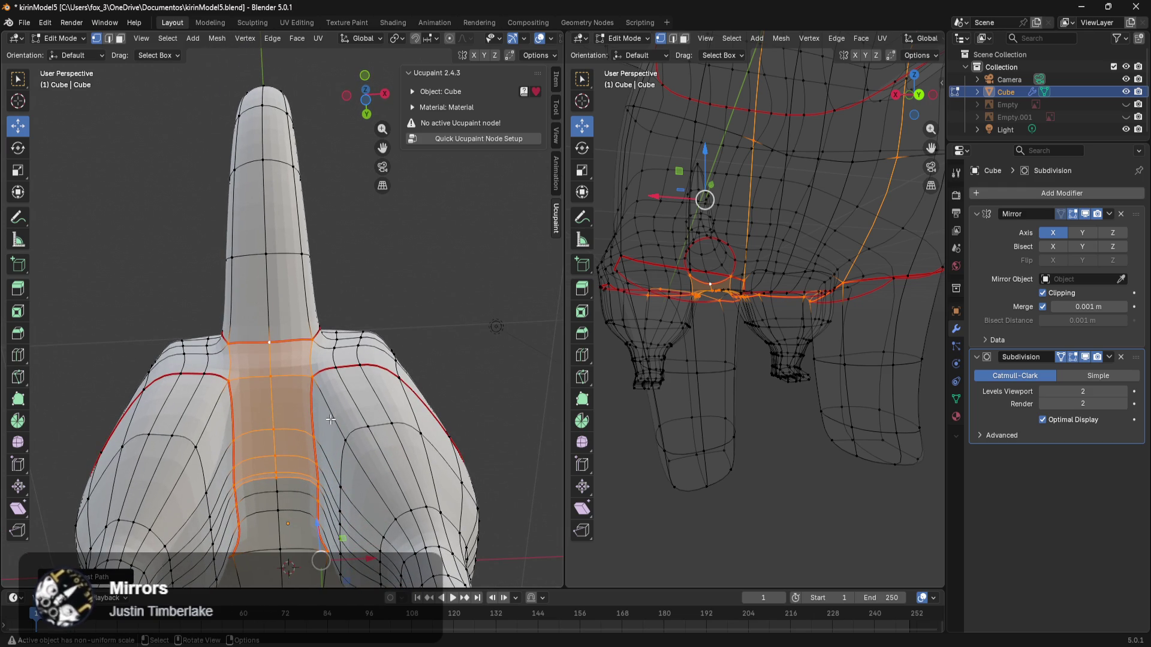
Step: Trim the lower faces, add a shoulder edge, and mark the selection as seams
key(c)
mouse_move(320, 466)
middle_down()
mouse_move(258, 454)
mouse_move(267, 364)
mouse_move(273, 427)
middle_up()
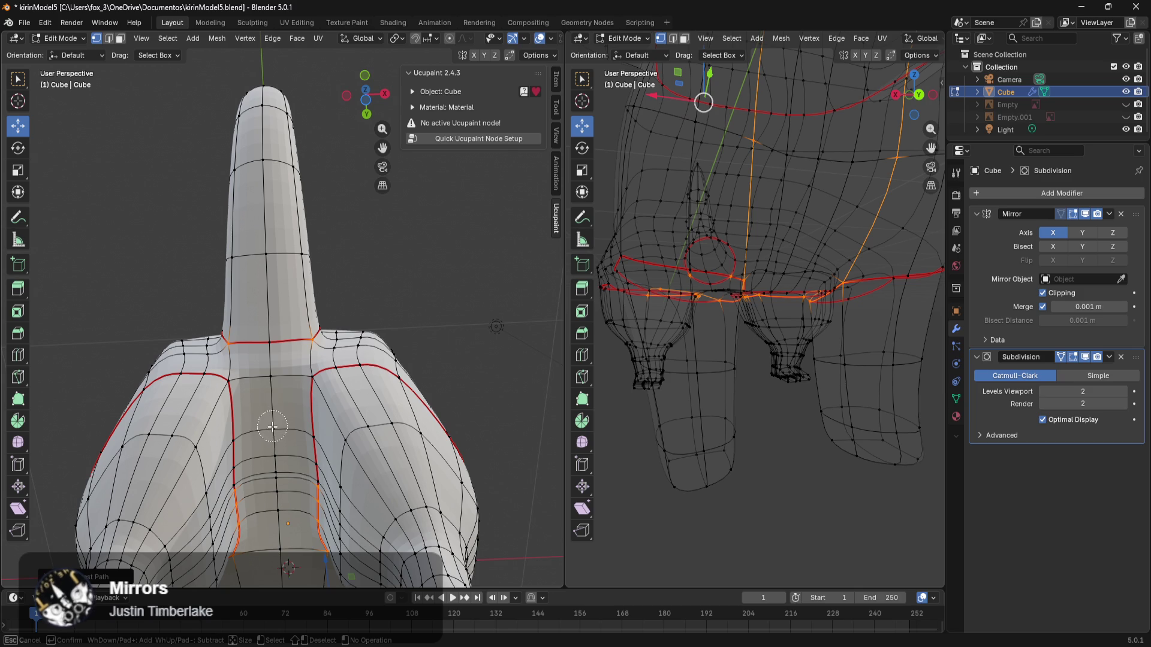
key(Escape)
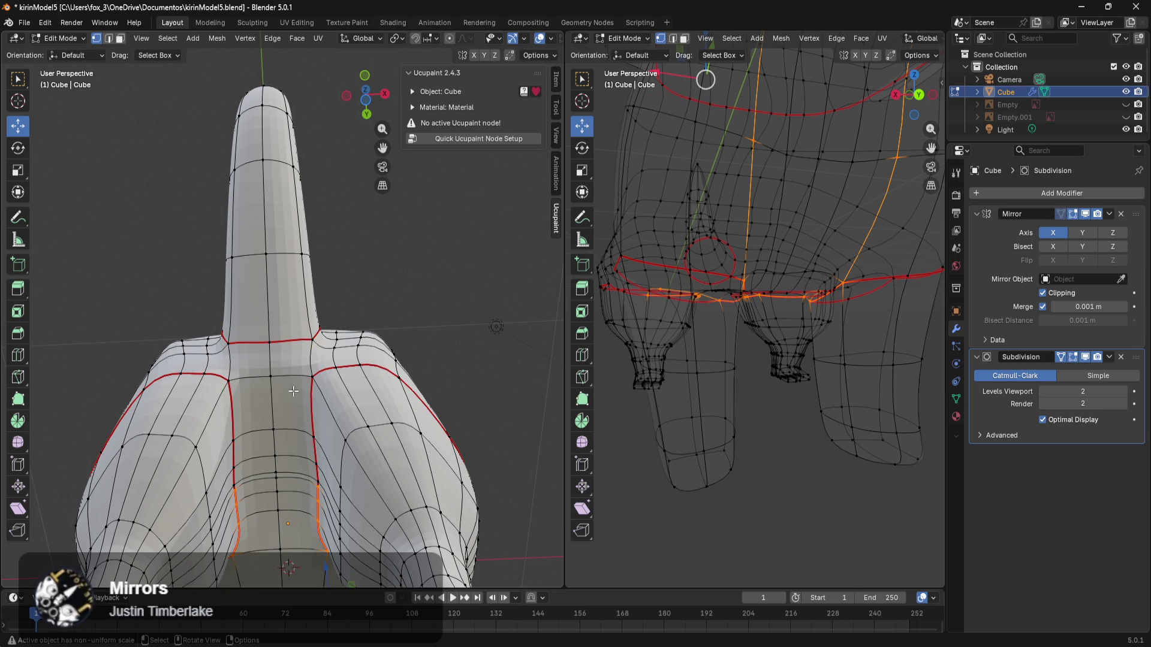
mouse_move(285, 433)
middle_down()
mouse_move(364, 282)
mouse_move(365, 67)
mouse_move(319, 217)
middle_up()
shift+click(297, 253)
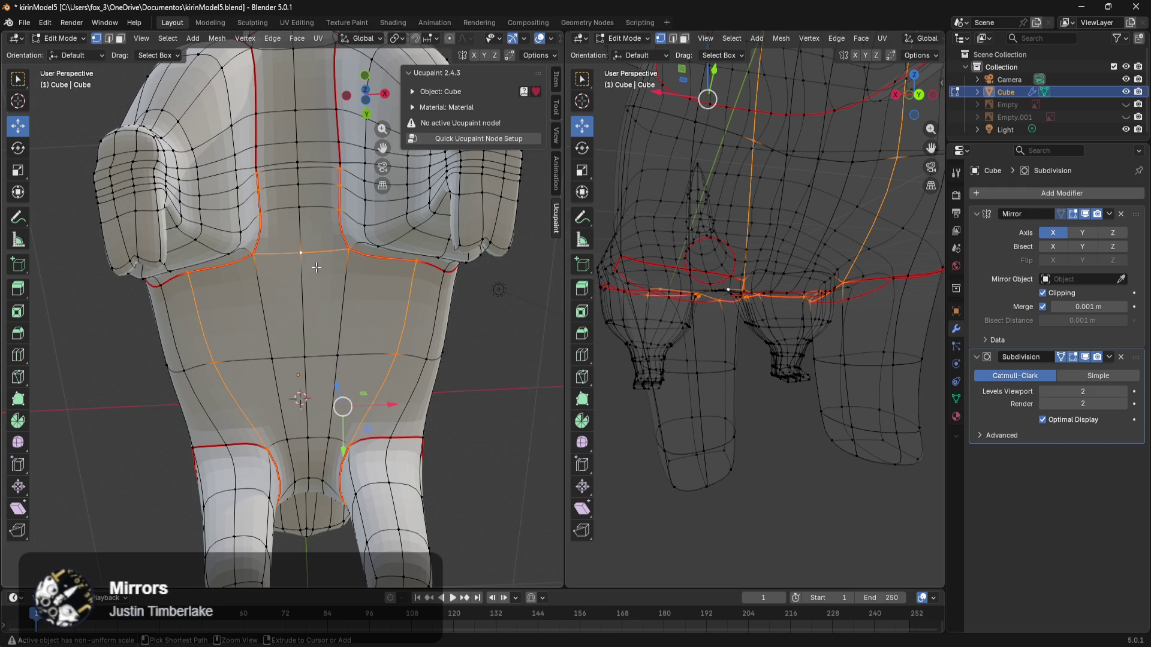
key(ctrl+e)
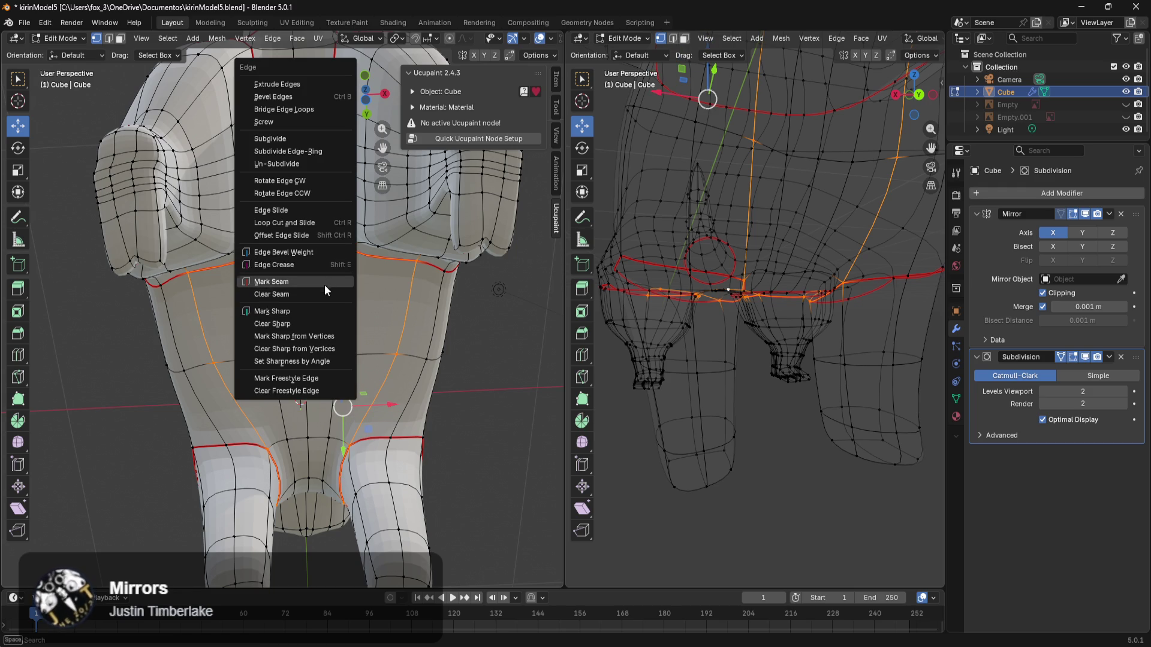
click(322, 282)
Step: Clear the selection, inspect the new seams, and return to Object Mode
mouse_move(324, 280)
middle_down()
mouse_move(515, 354)
mouse_move(450, 360)
mouse_move(475, 452)
mouse_move(439, 494)
middle_up()
click(477, 418)
mouse_move(477, 418)
middle_down()
mouse_move(443, 363)
mouse_move(456, 408)
mouse_move(481, 401)
middle_up()
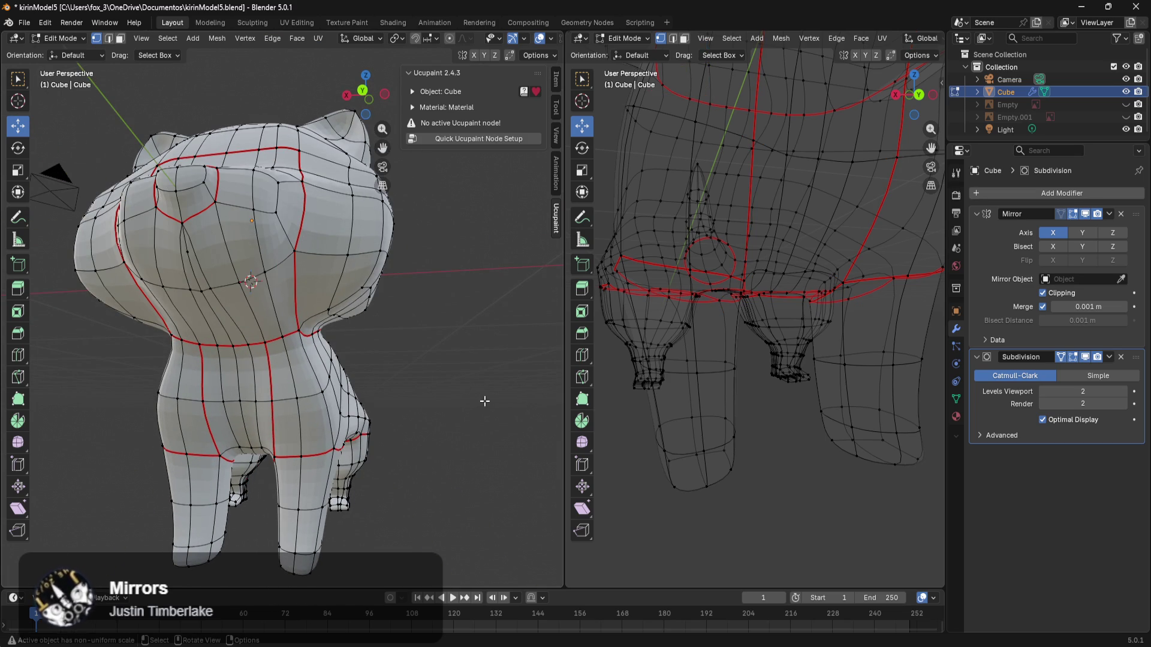
middle_drag(401, 273, 418, 337)
mouse_move(380, 477)
middle_down()
mouse_move(383, 455)
mouse_move(463, 465)
middle_up()
key(Tab)
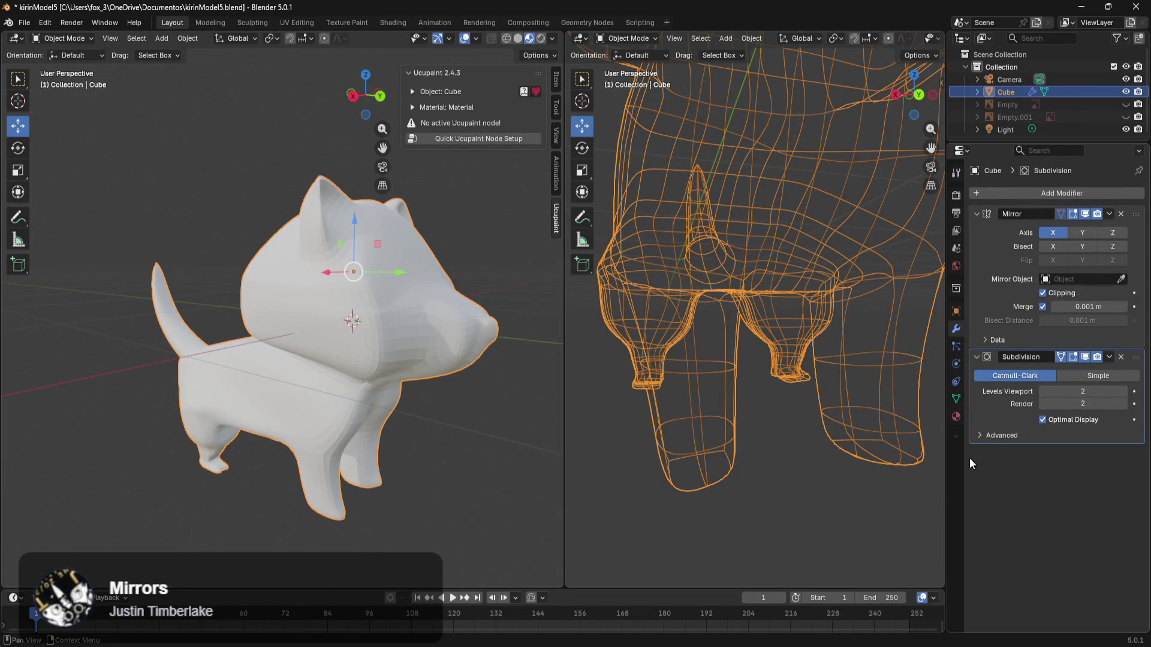
Step: Rename the cube's material to MaterialColorBase
click(953, 417)
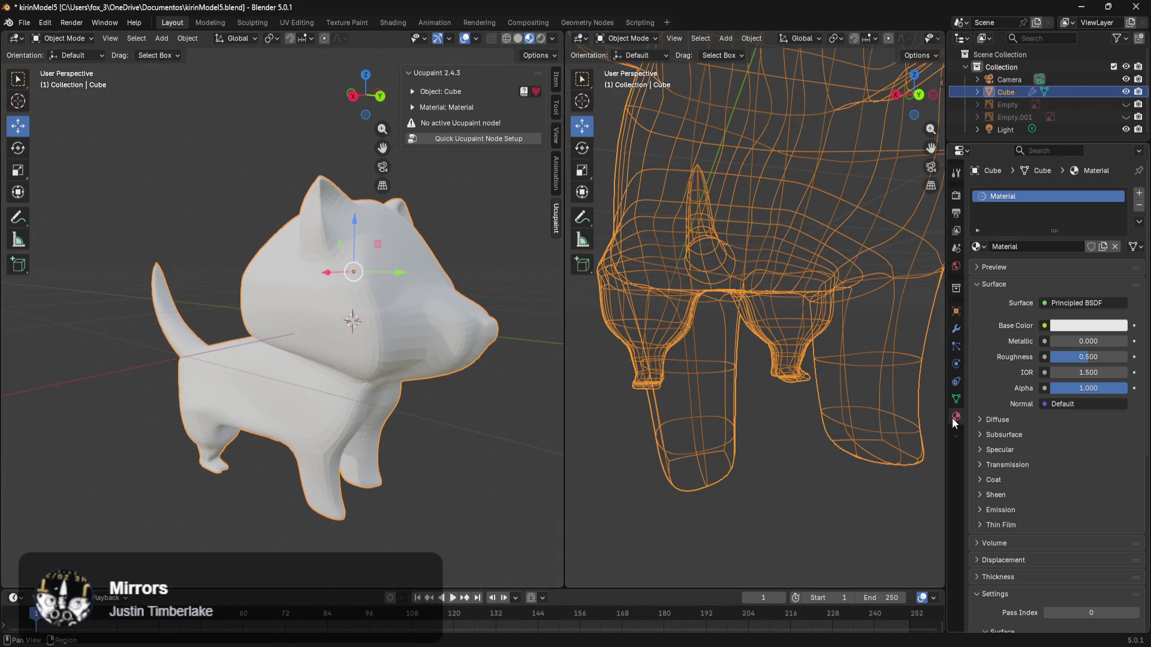
click(1043, 248)
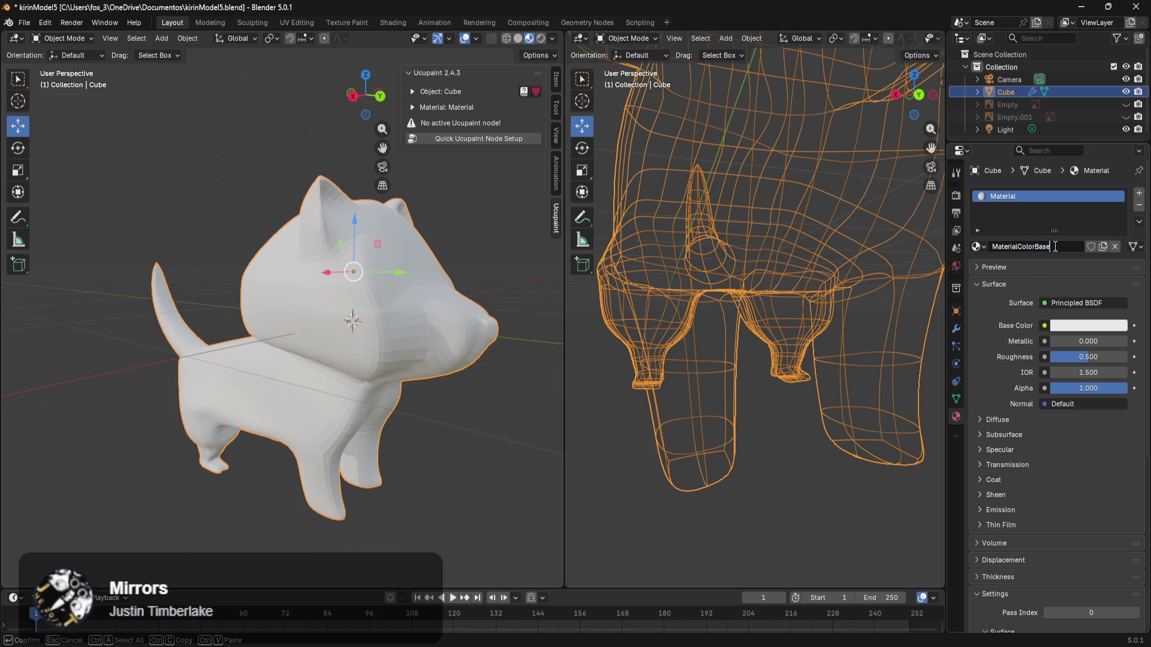
key(Return)
click(1110, 326)
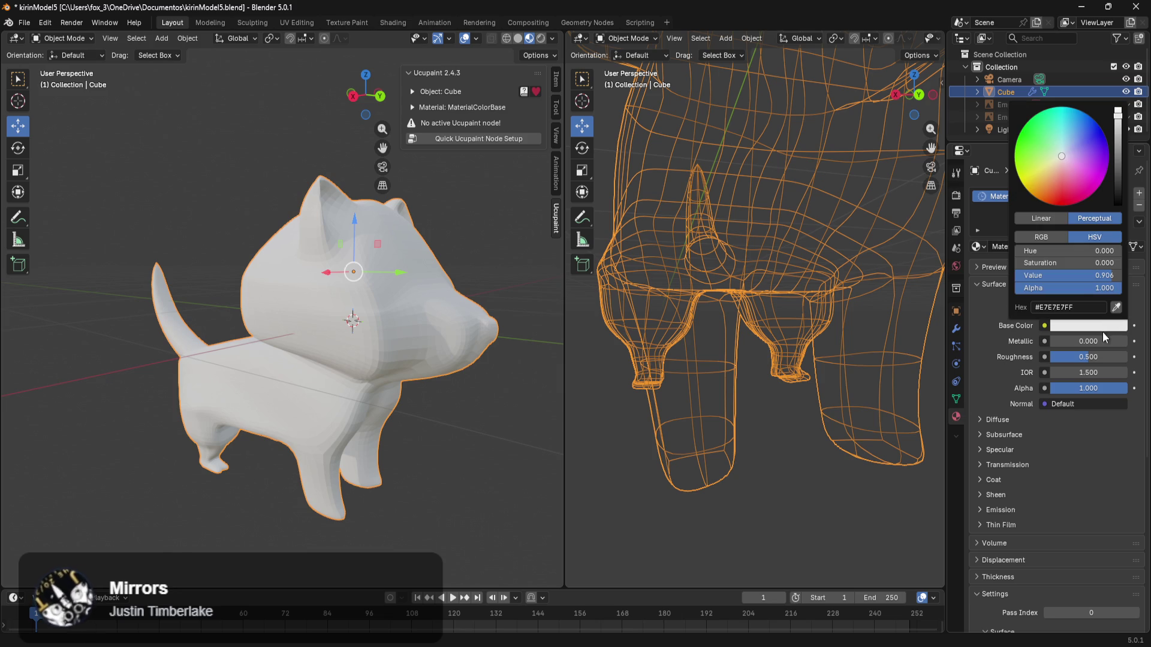
click(1113, 451)
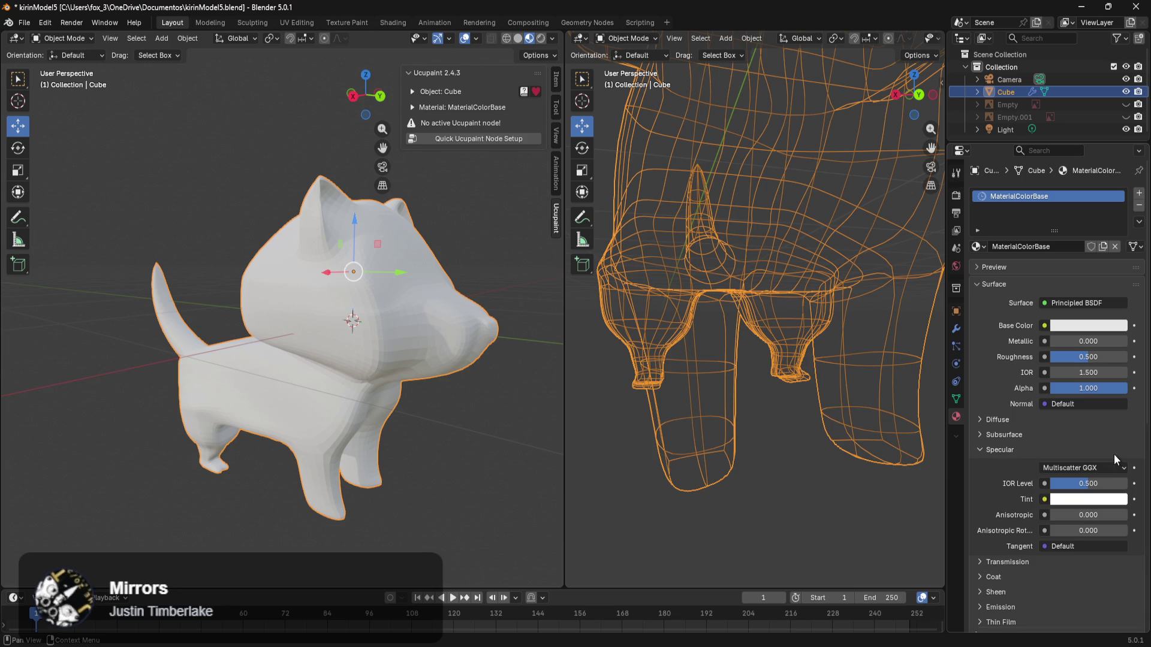
click(974, 452)
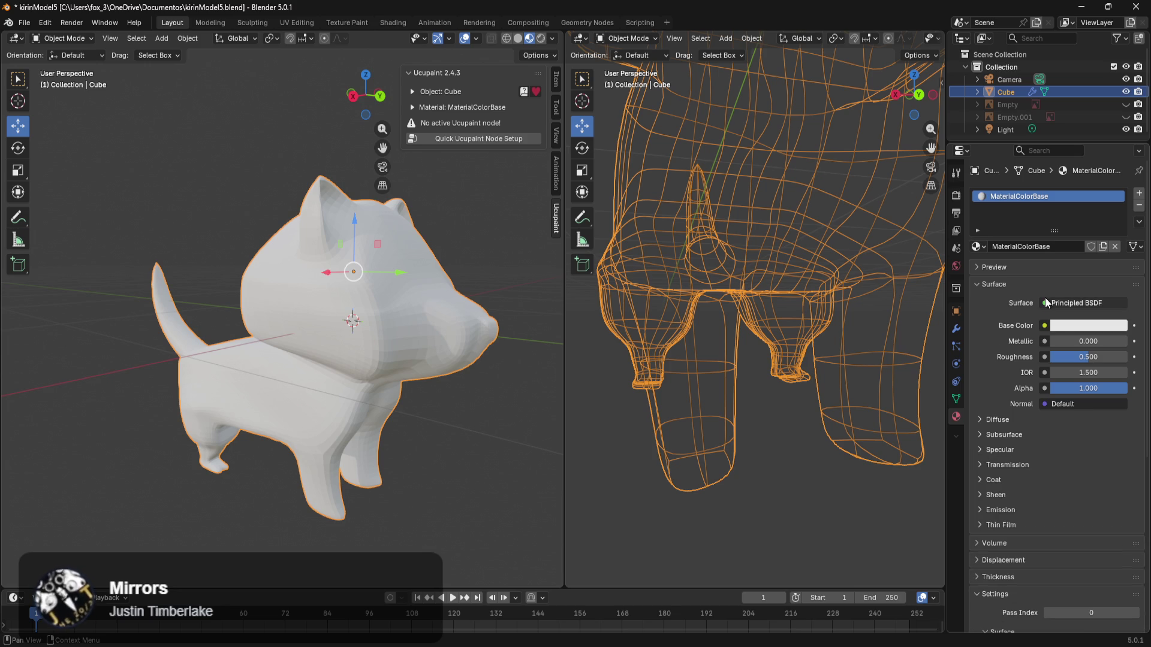
click(509, 390)
middle_drag(509, 391, 420, 384)
Step: Make the surface shader Emission with cream colour f9edda and a higher strength
click(1080, 305)
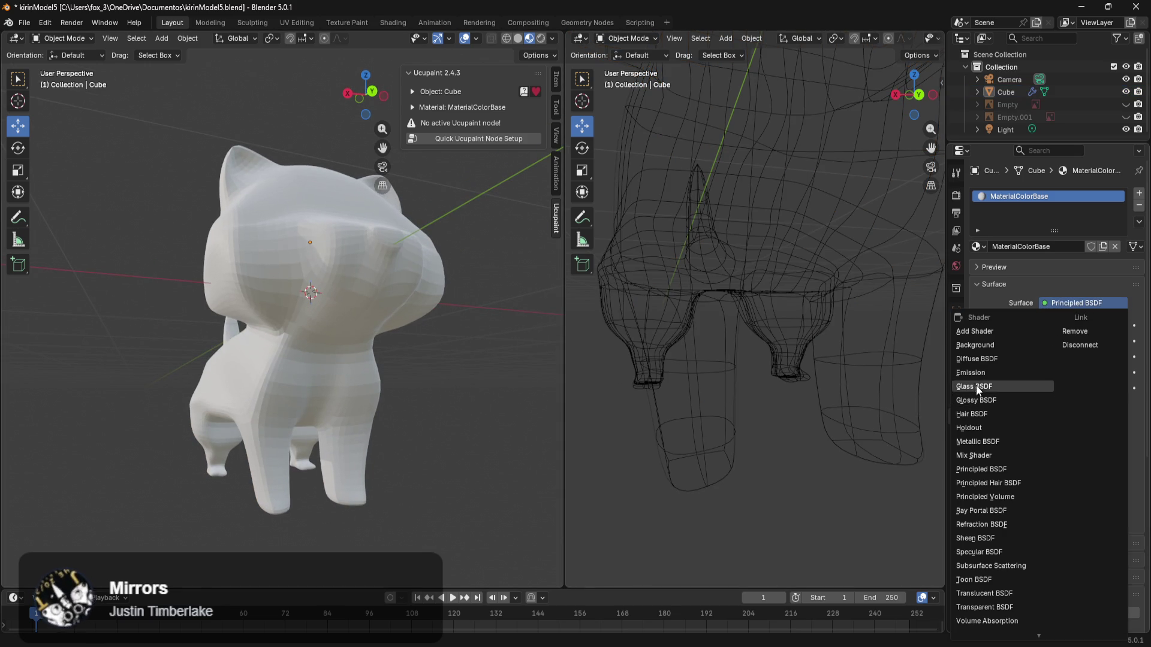
click(1001, 373)
click(1076, 327)
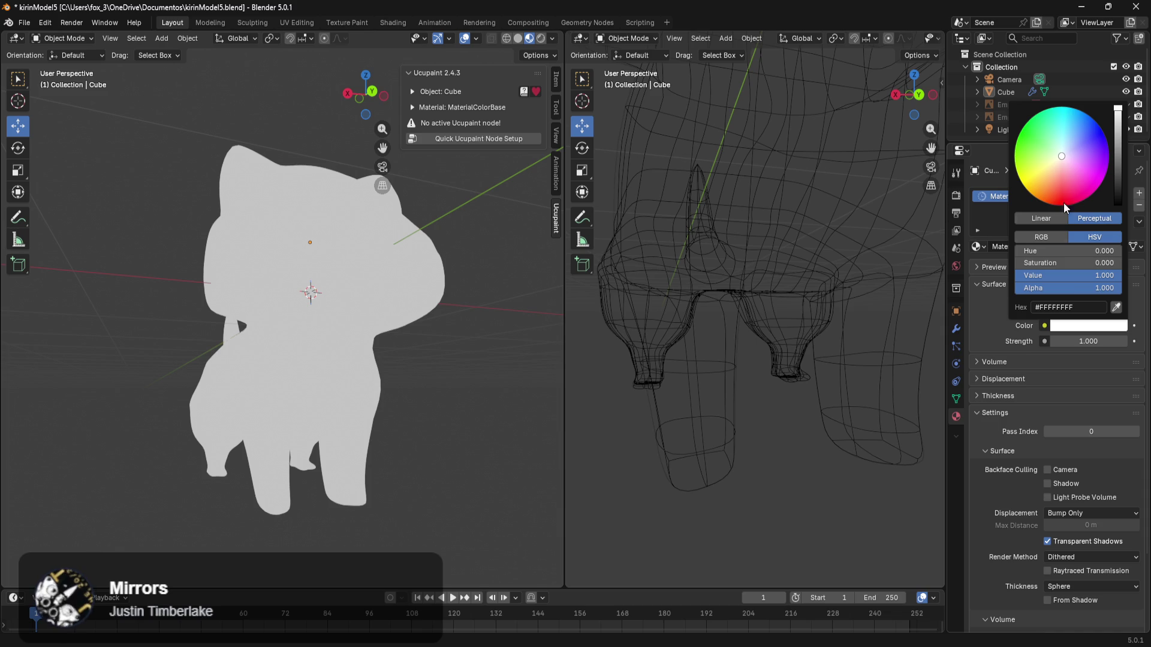
click(1086, 308)
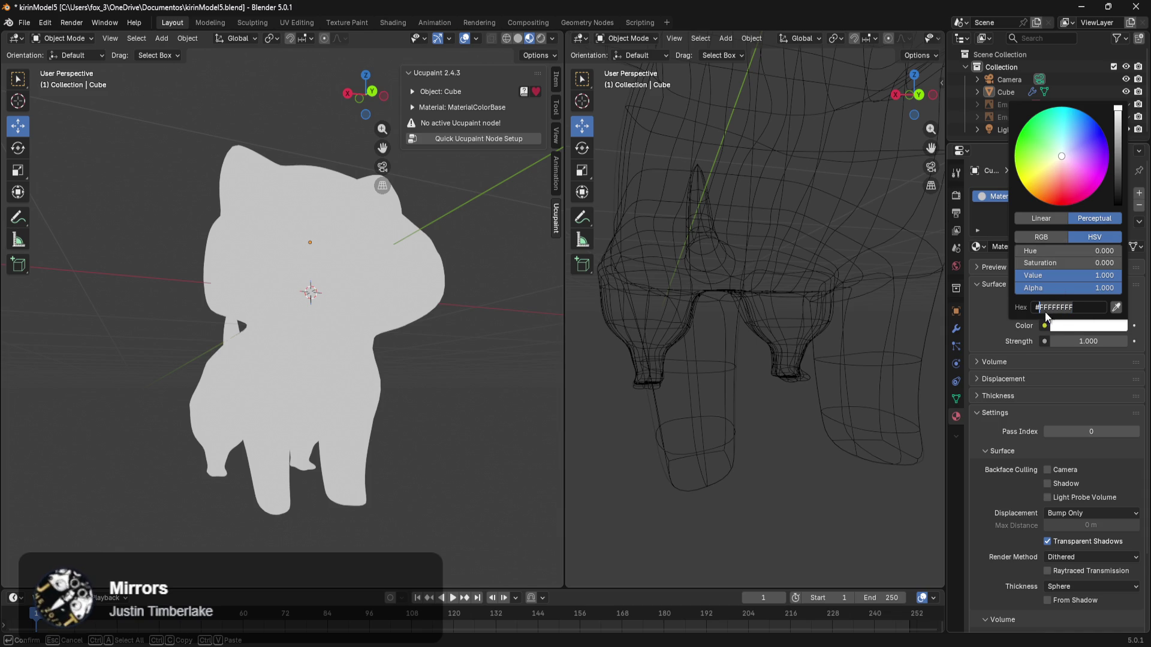
text(f9edda)
click(1027, 465)
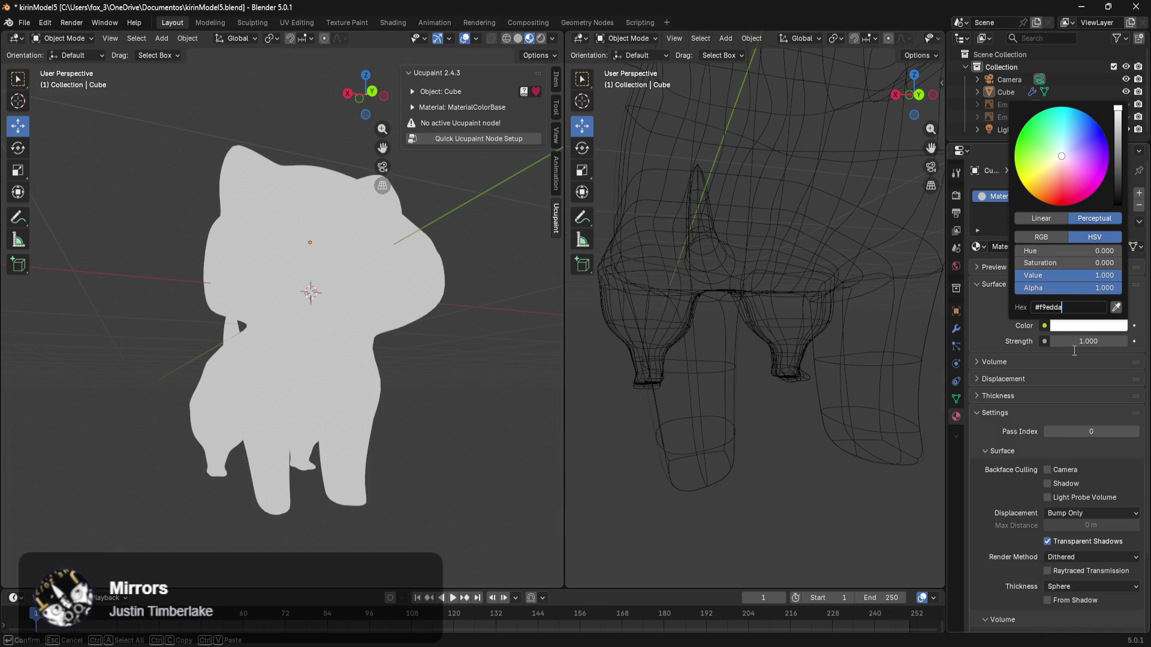
key(Return)
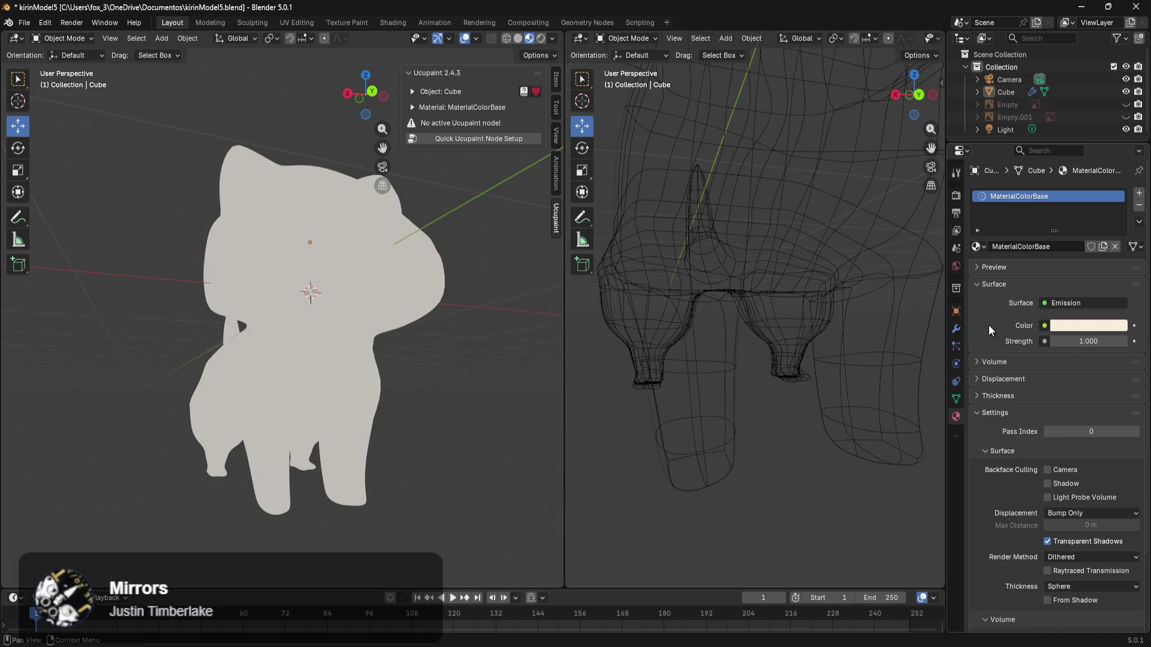
mouse_move(1088, 342)
mouse_down()
mouse_move(1127, 341)
mouse_move(1072, 342)
mouse_up()
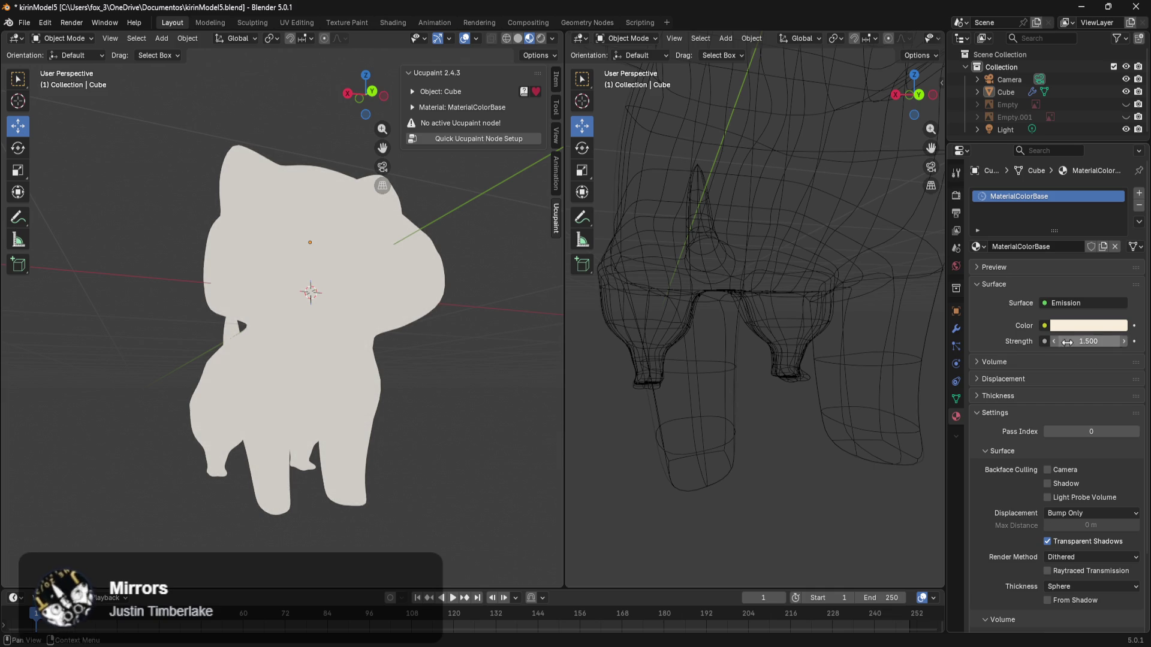
Step: Return to Edit Mode and raise the emission strength to about 2.1
mouse_move(461, 308)
middle_down()
mouse_move(344, 356)
mouse_move(462, 363)
mouse_move(418, 384)
mouse_move(128, 347)
mouse_move(84, 385)
mouse_move(179, 360)
middle_up()
key(Tab)
scroll(450, 359, up, 5)
scroll(257, 300, up, 3)
mouse_move(1072, 357)
mouse_down()
mouse_move(1109, 357)
mouse_move(617, 540)
mouse_move(563, 539)
mouse_move(635, 354)
mouse_up()
Step: Save the project under the incremented name kirinModel7.blend
mouse_move(528, 373)
middle_down()
mouse_move(437, 368)
mouse_move(473, 341)
middle_up()
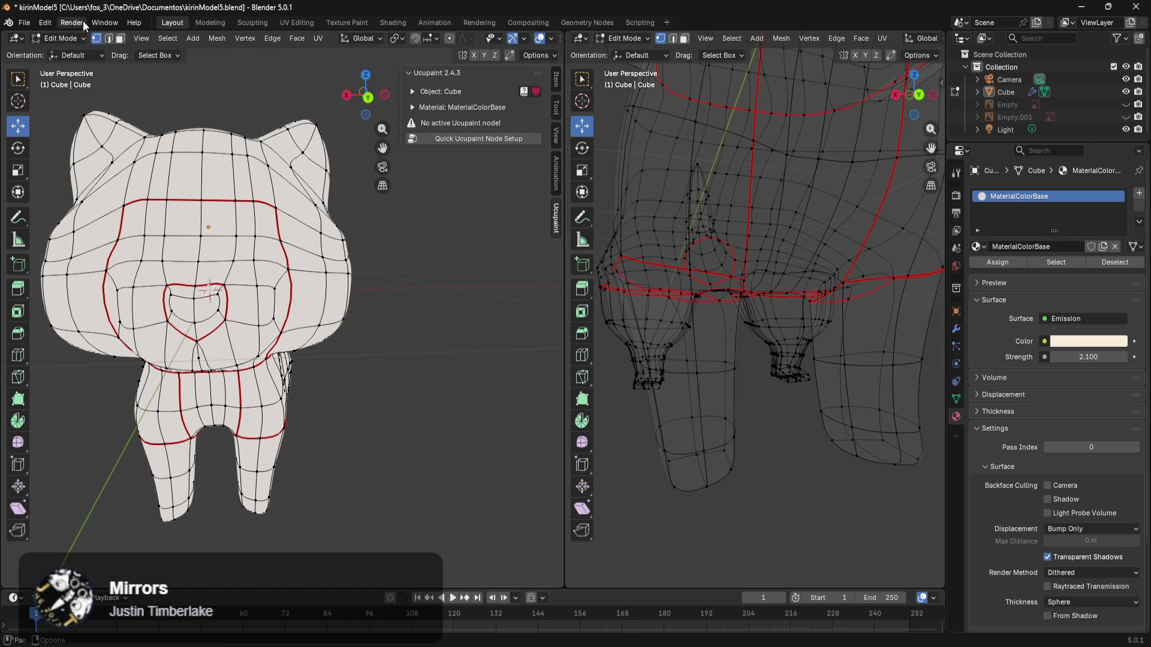
click(27, 23)
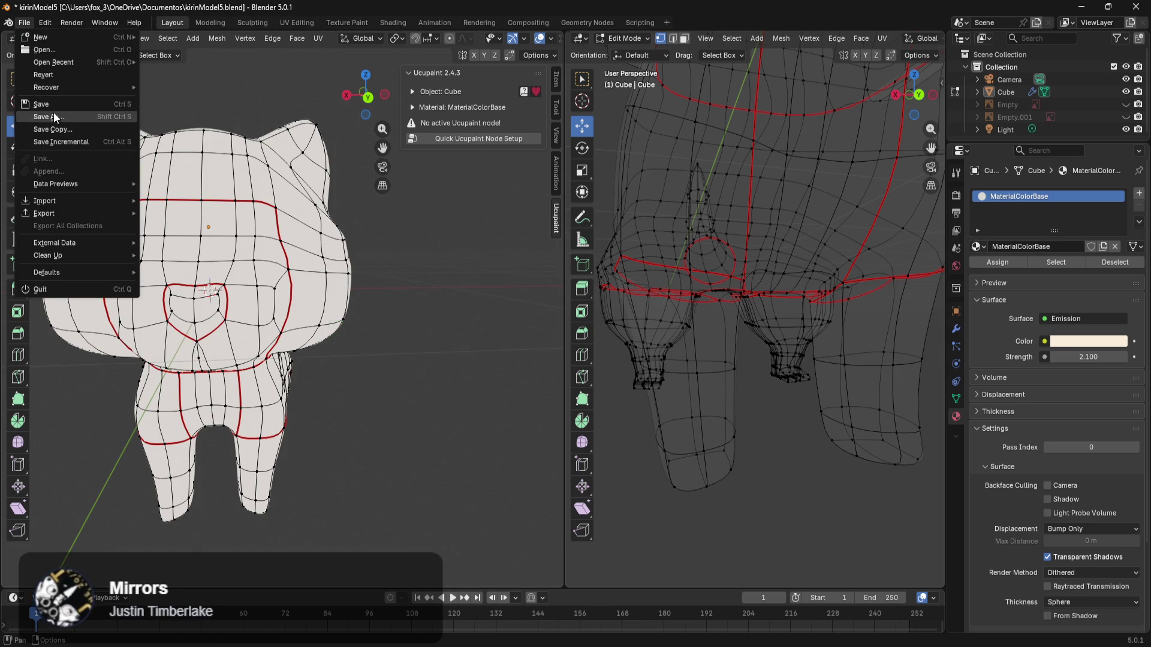
click(52, 115)
click(526, 447)
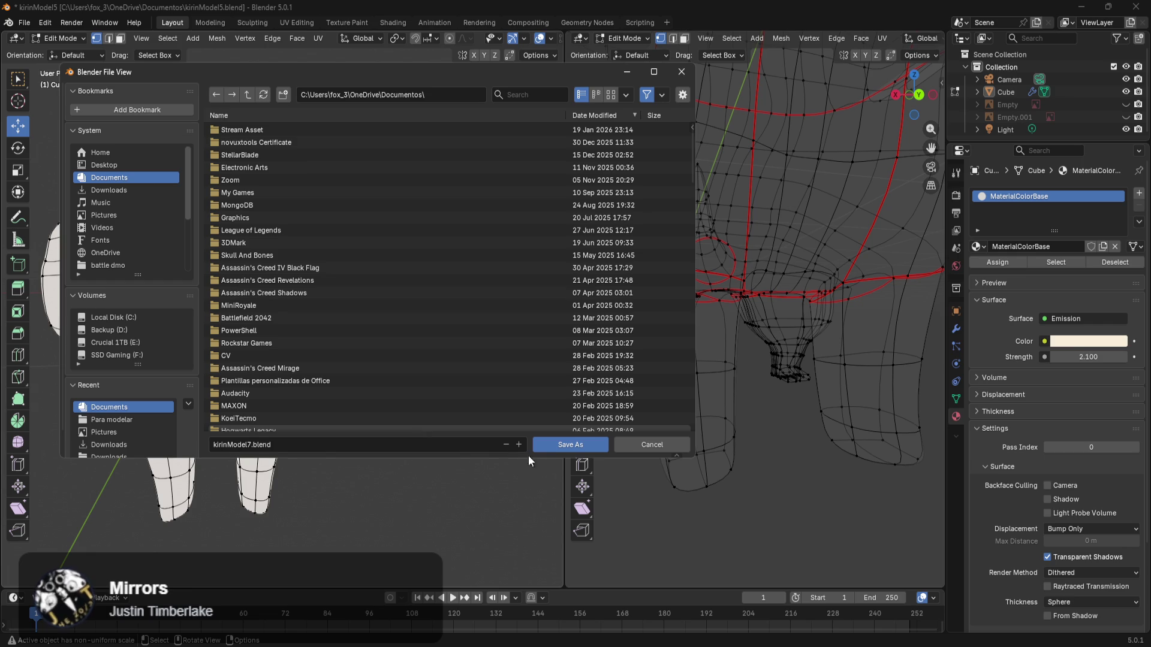
click(554, 446)
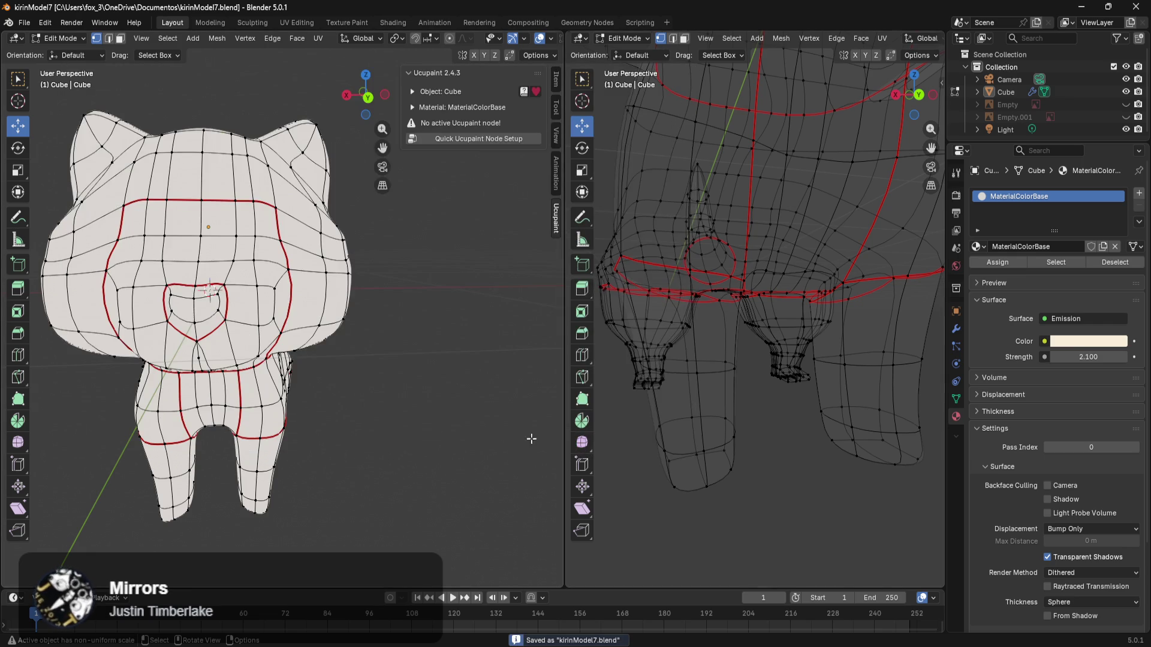
Step: Inspect the model from several angles, then add an empty second material slot
mouse_move(362, 439)
middle_down()
mouse_move(454, 465)
mouse_move(442, 465)
mouse_move(427, 404)
mouse_move(524, 419)
mouse_move(466, 466)
mouse_move(16, 482)
mouse_move(4, 306)
mouse_move(6, 483)
mouse_move(457, 465)
mouse_move(462, 483)
mouse_move(467, 452)
mouse_move(480, 453)
middle_up()
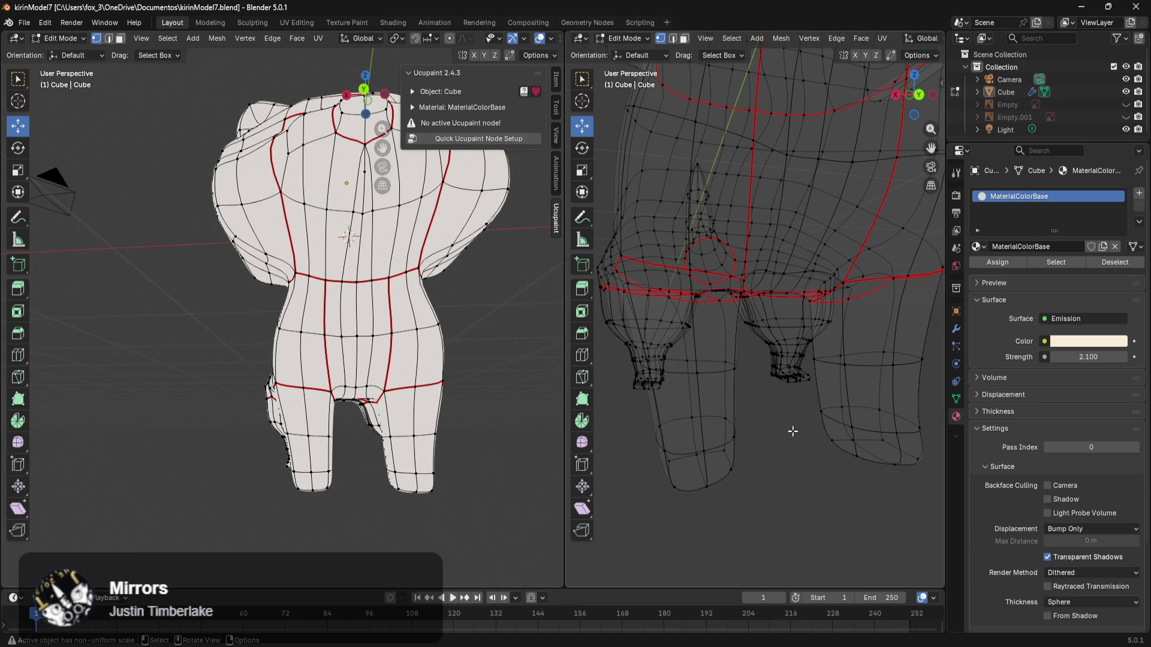
mouse_move(442, 398)
middle_down()
mouse_move(452, 457)
mouse_move(466, 460)
mouse_move(468, 524)
mouse_move(498, 500)
mouse_move(476, 483)
mouse_move(472, 361)
mouse_move(385, 322)
mouse_move(432, 336)
mouse_move(462, 380)
middle_up()
mouse_move(456, 419)
middle_down()
mouse_move(447, 456)
mouse_move(443, 433)
mouse_move(513, 442)
middle_up()
mouse_move(433, 429)
middle_down()
mouse_move(450, 416)
mouse_move(450, 388)
mouse_move(512, 413)
mouse_move(527, 437)
mouse_move(424, 401)
mouse_move(411, 438)
middle_up()
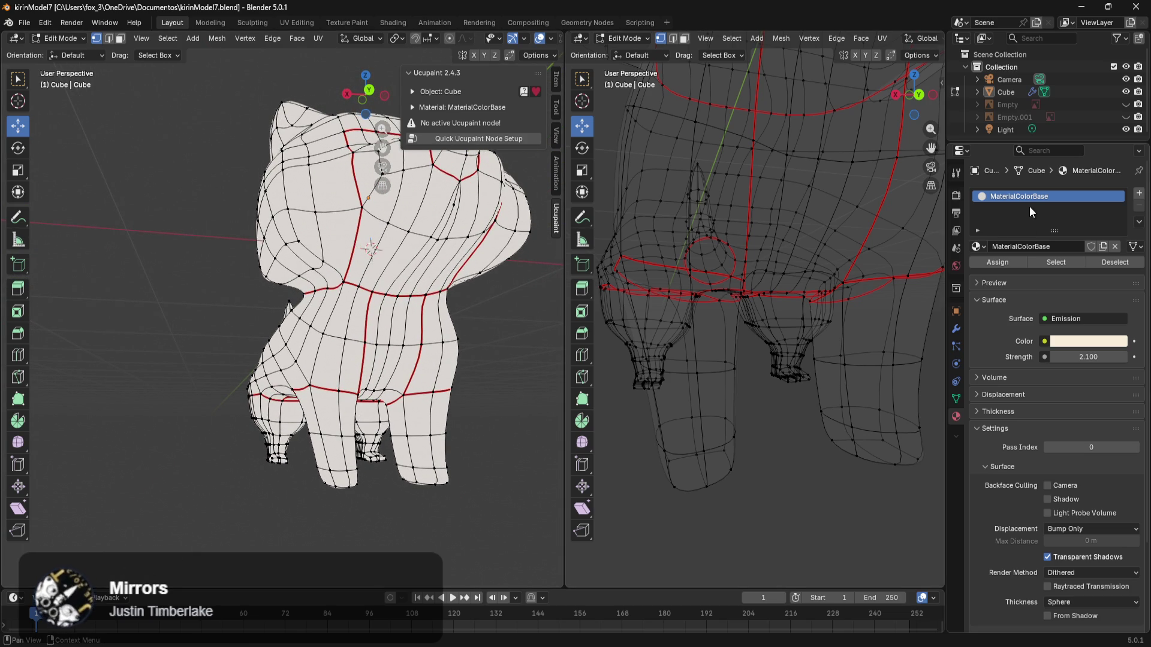
mouse_move(412, 340)
middle_down()
mouse_move(405, 320)
mouse_move(473, 387)
middle_up()
click(1139, 193)
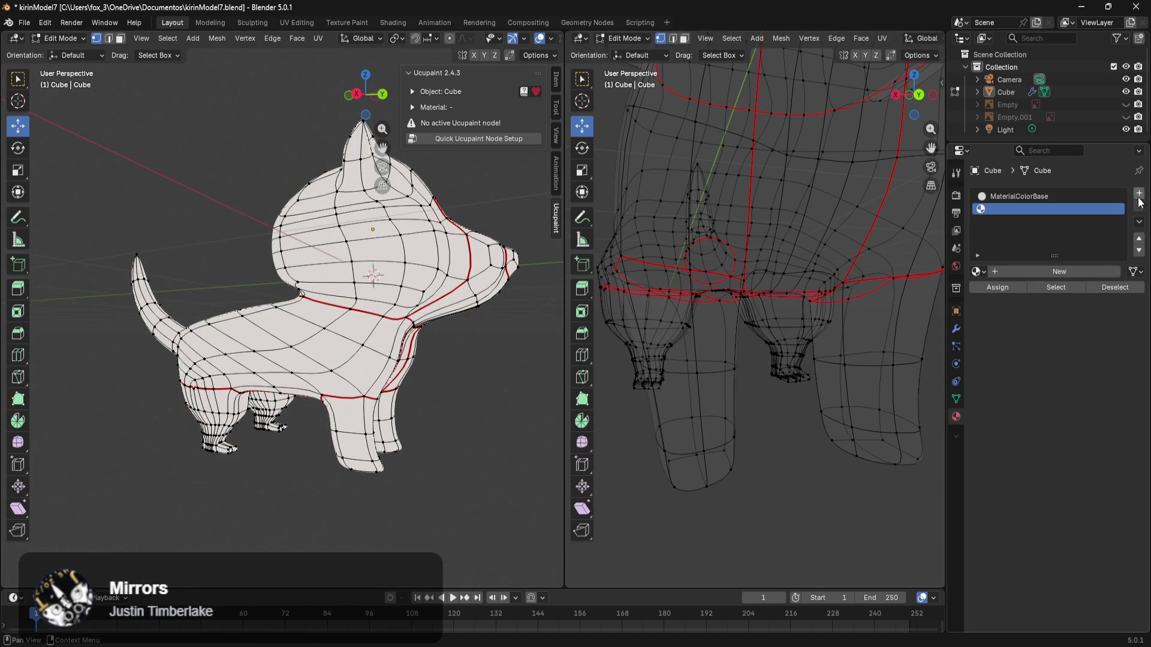
Step: Create a new material named MaterialColorVerde with base colour afd3a7
click(1030, 273)
double_click(1030, 272)
text(MaterialColorVerde)
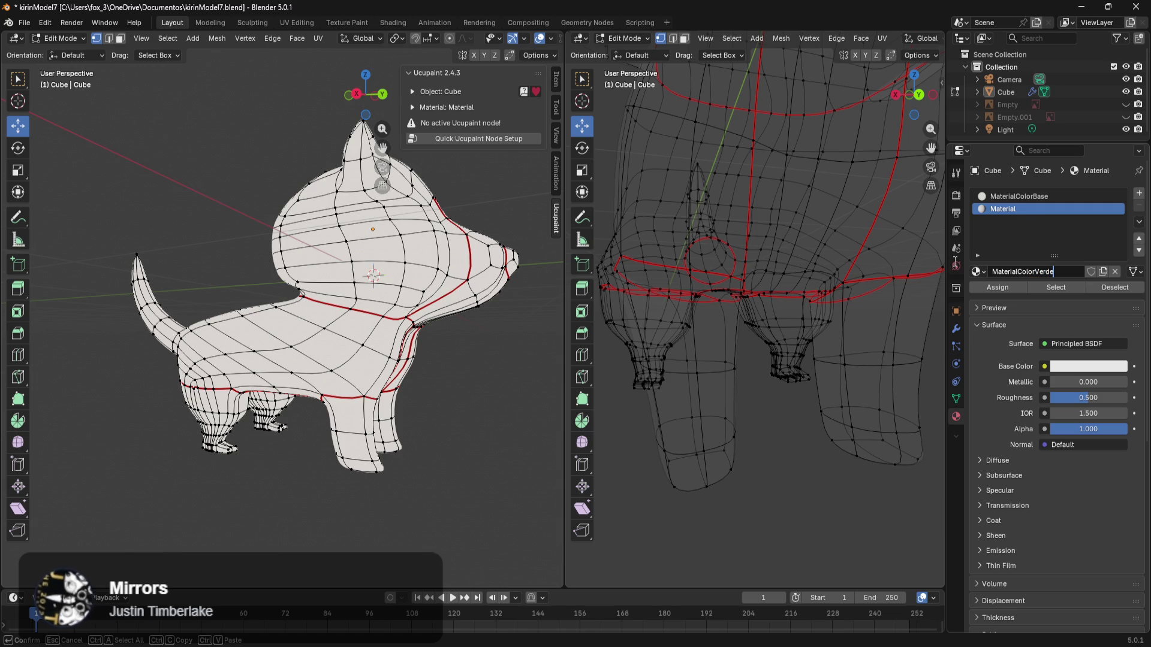
key(Return)
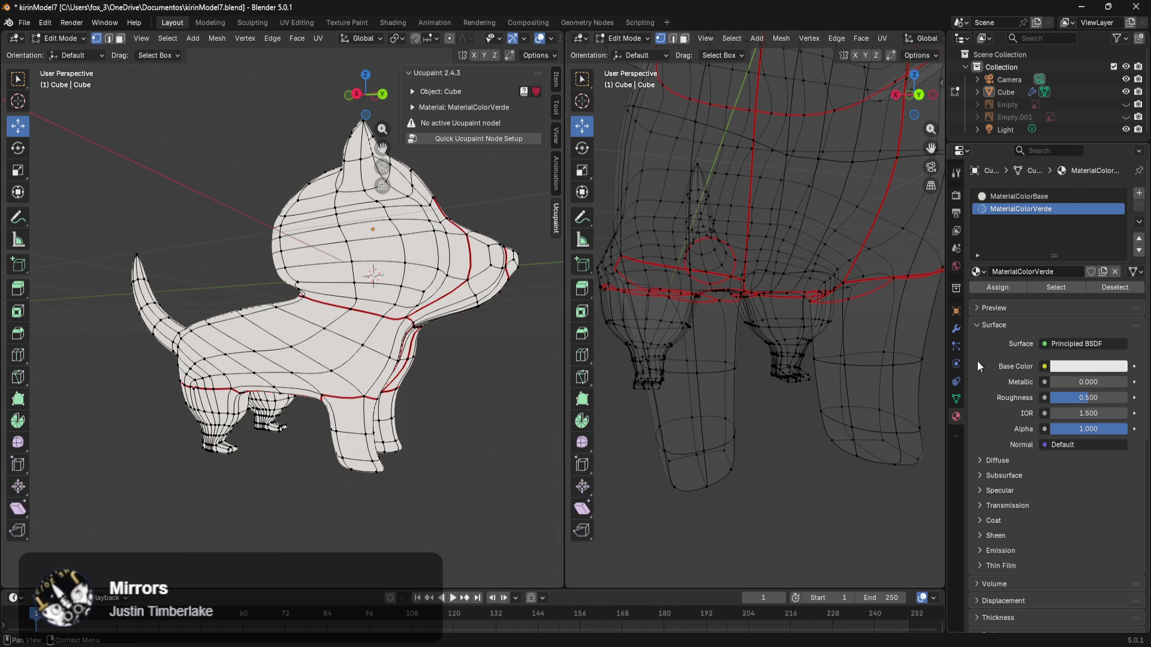
click(1071, 367)
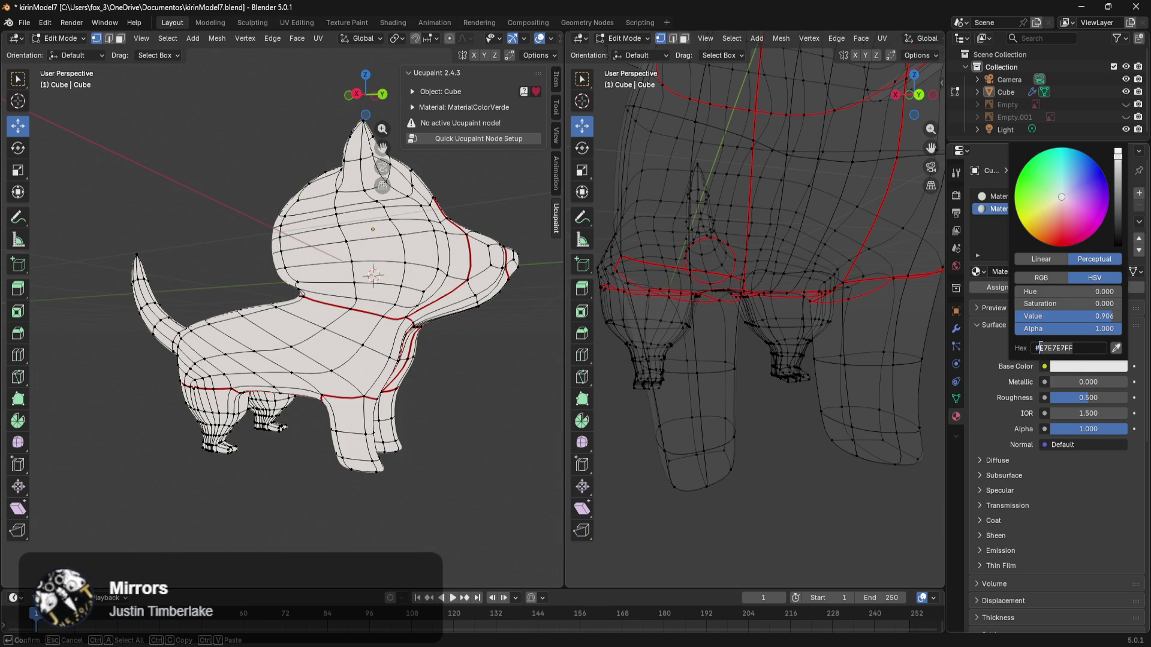
key(super+v)
click(1023, 487)
key(Return)
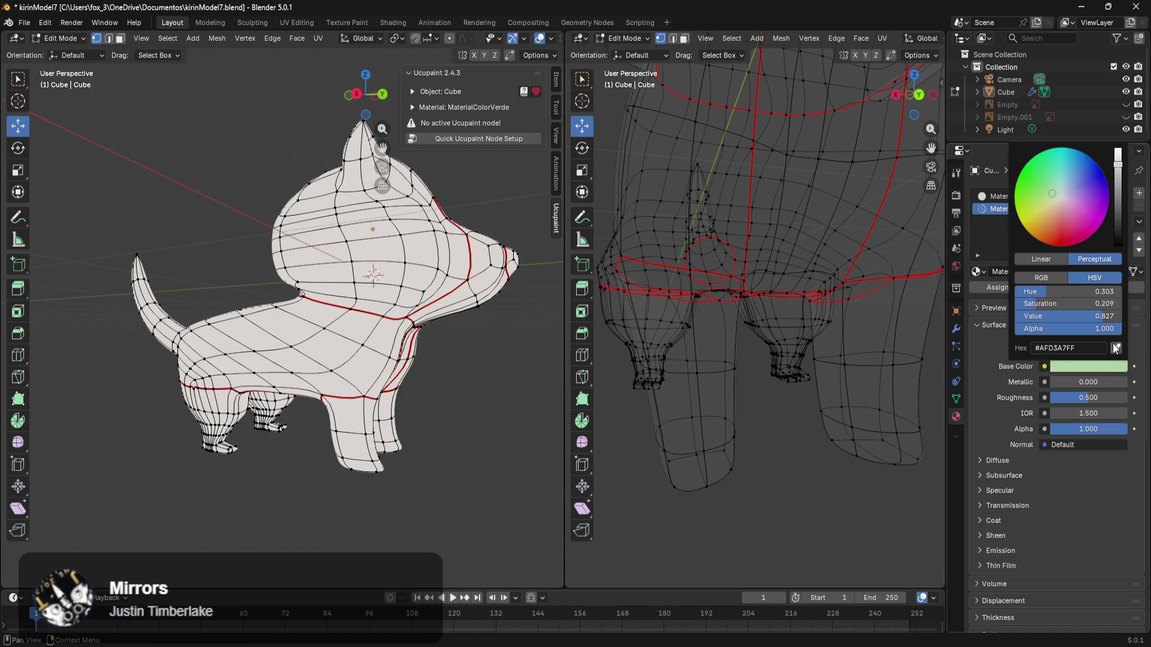
Step: Select an edge loop on the body from a front-top view
mouse_move(420, 336)
middle_down()
mouse_move(335, 380)
mouse_move(384, 429)
mouse_move(286, 541)
mouse_move(402, 532)
mouse_move(334, 512)
mouse_move(334, 470)
mouse_move(286, 467)
mouse_move(458, 478)
mouse_move(260, 465)
mouse_move(119, 511)
mouse_move(122, 468)
mouse_move(90, 408)
mouse_move(98, 390)
middle_up()
alt+click(338, 364)
scroll(385, 431, up, 2)
Step: Adjust the edge selection along the body's side and select the face band around the hips
key(ctrl+z)
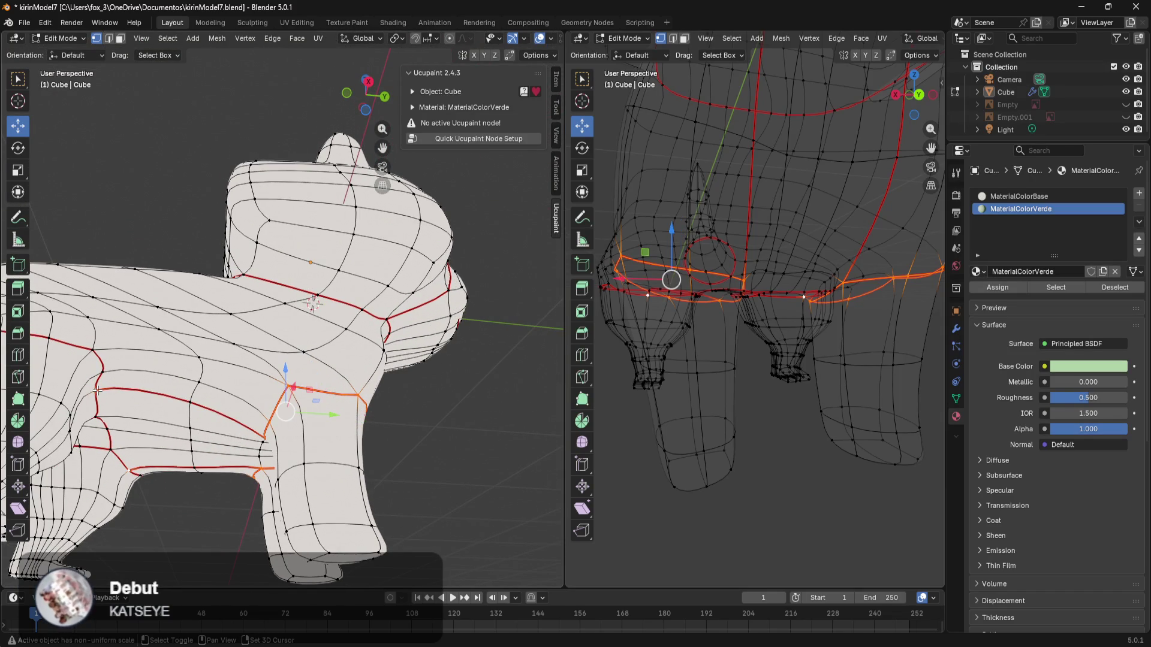
alt+shift+click(188, 403)
middle_drag(184, 403, 265, 457)
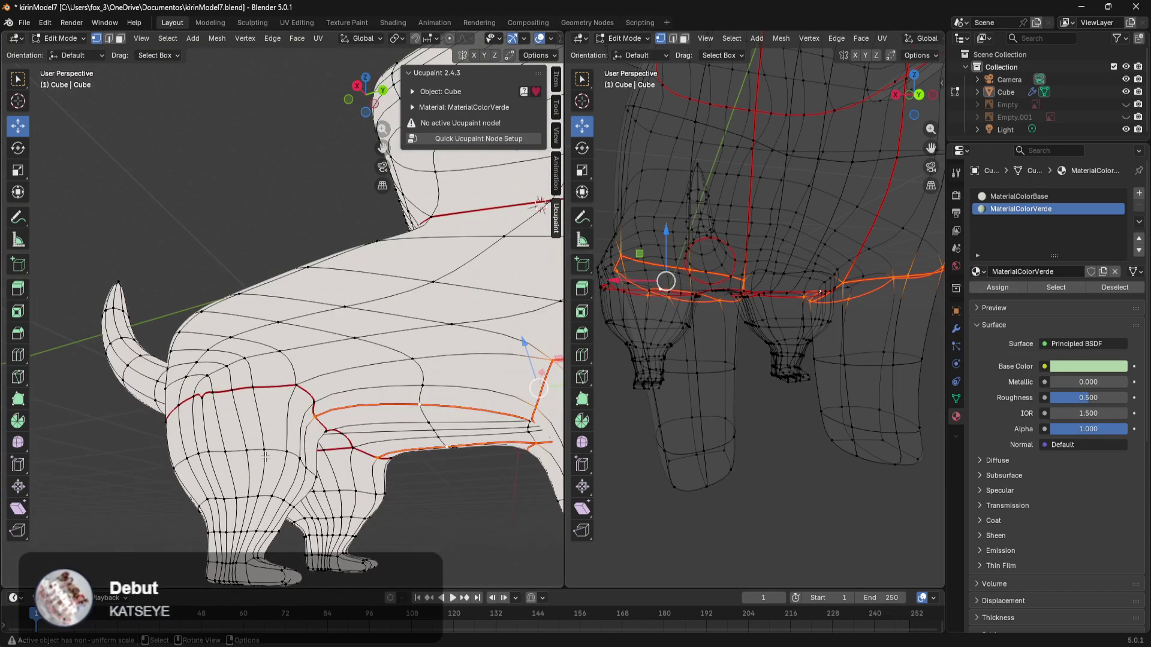
alt+shift+click(297, 384)
alt+shift+click(292, 383)
middle_drag(292, 383, 290, 441)
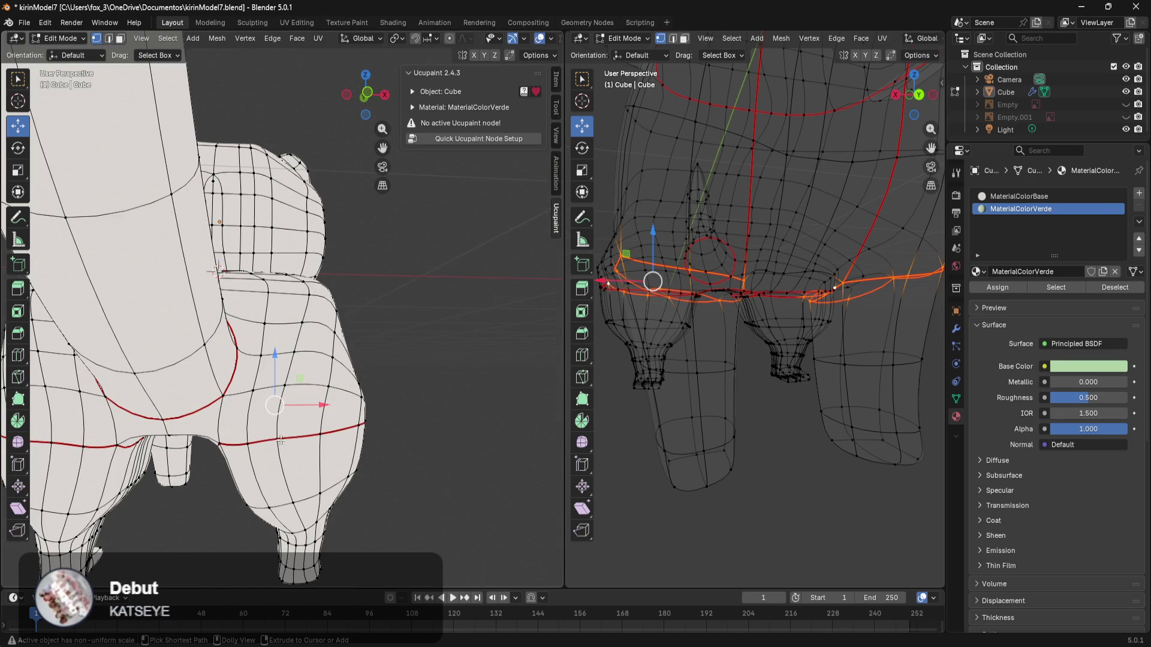
ctrl+shift+click(220, 443)
mouse_move(217, 437)
middle_down()
mouse_move(231, 347)
mouse_move(222, 319)
mouse_move(248, 349)
mouse_move(191, 462)
mouse_move(215, 449)
middle_up()
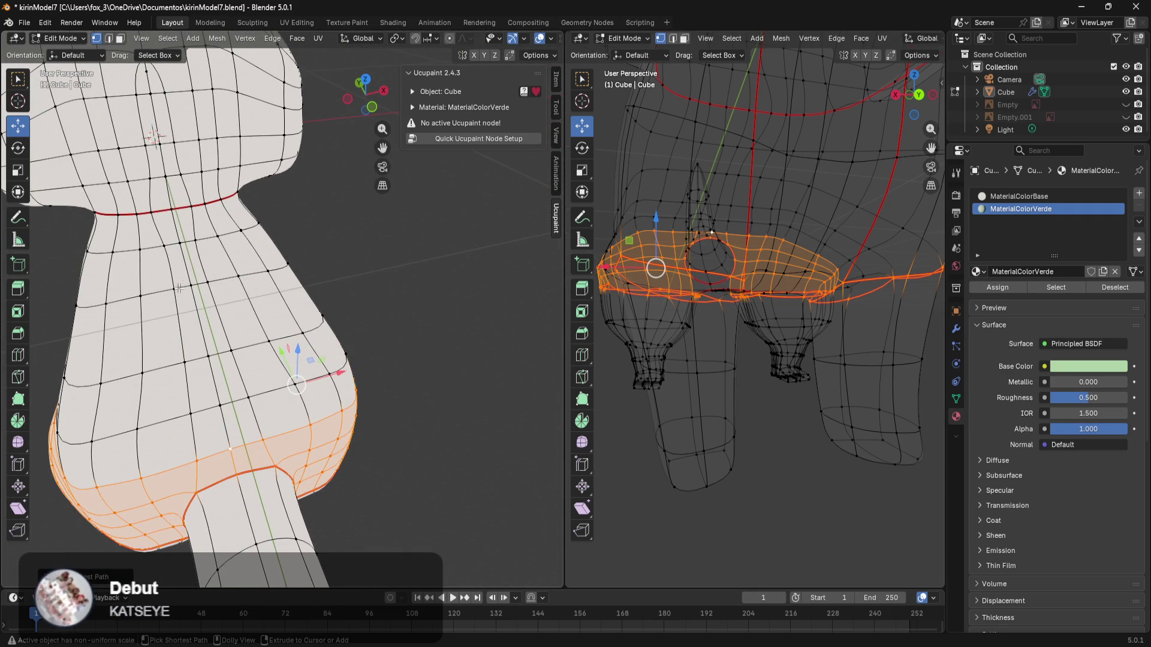
Step: Add shortest-path face strips running from the neck seam down the body
ctrl+click(156, 219)
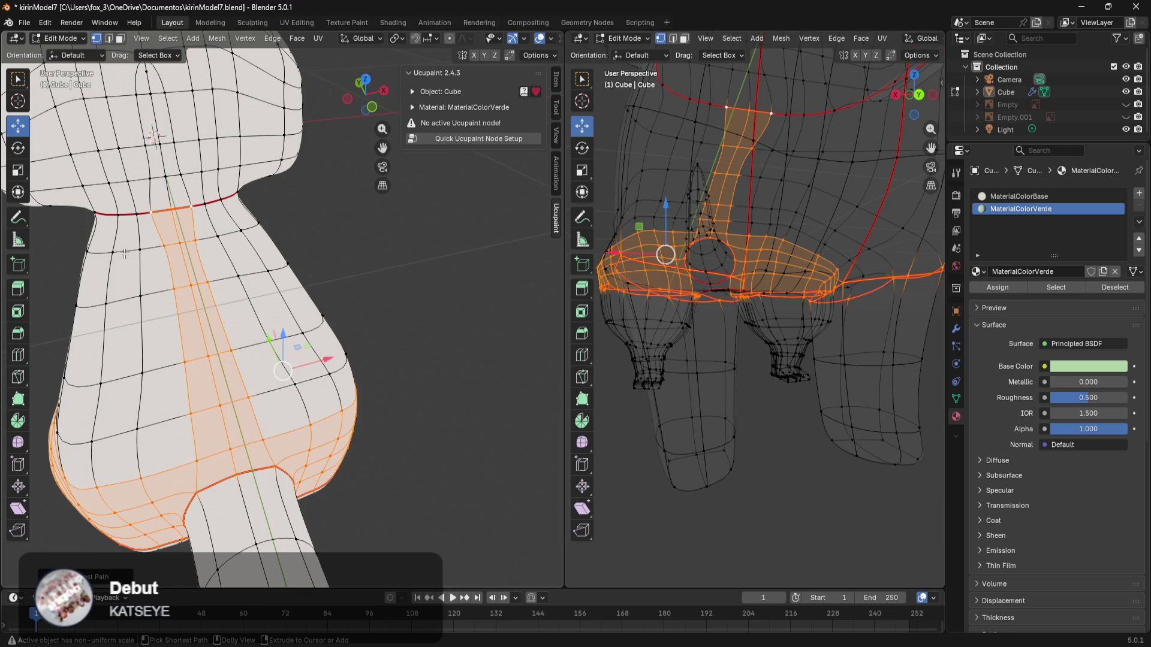
ctrl+click(118, 218)
middle_drag(74, 272, 204, 308)
ctrl+click(203, 307)
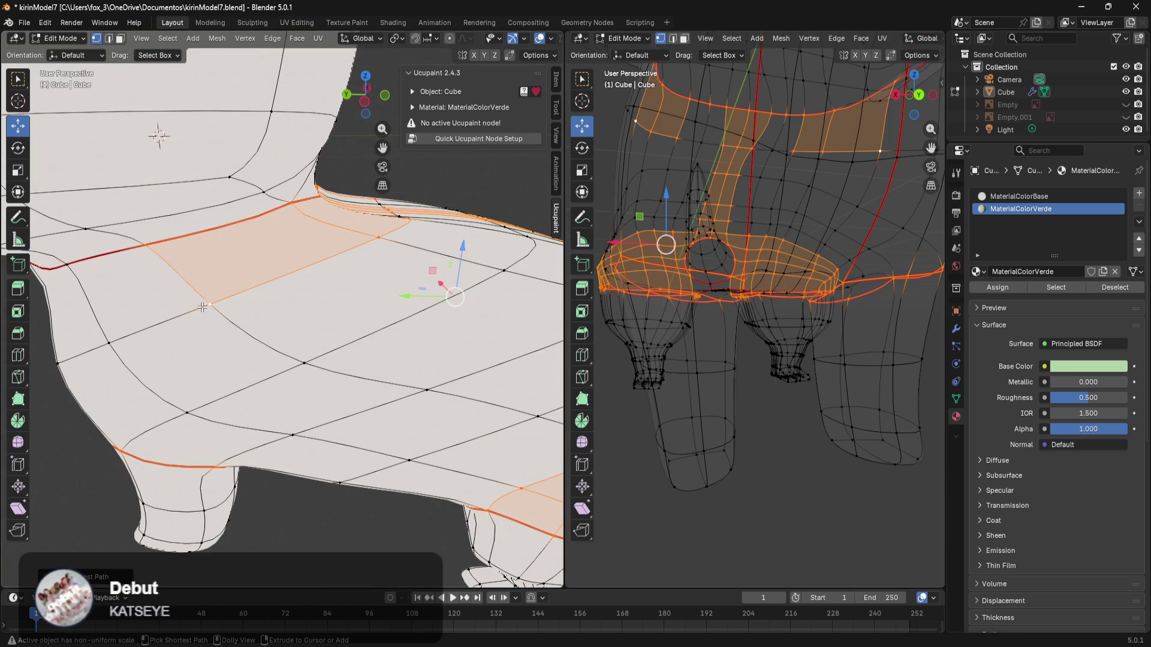
ctrl+click(293, 354)
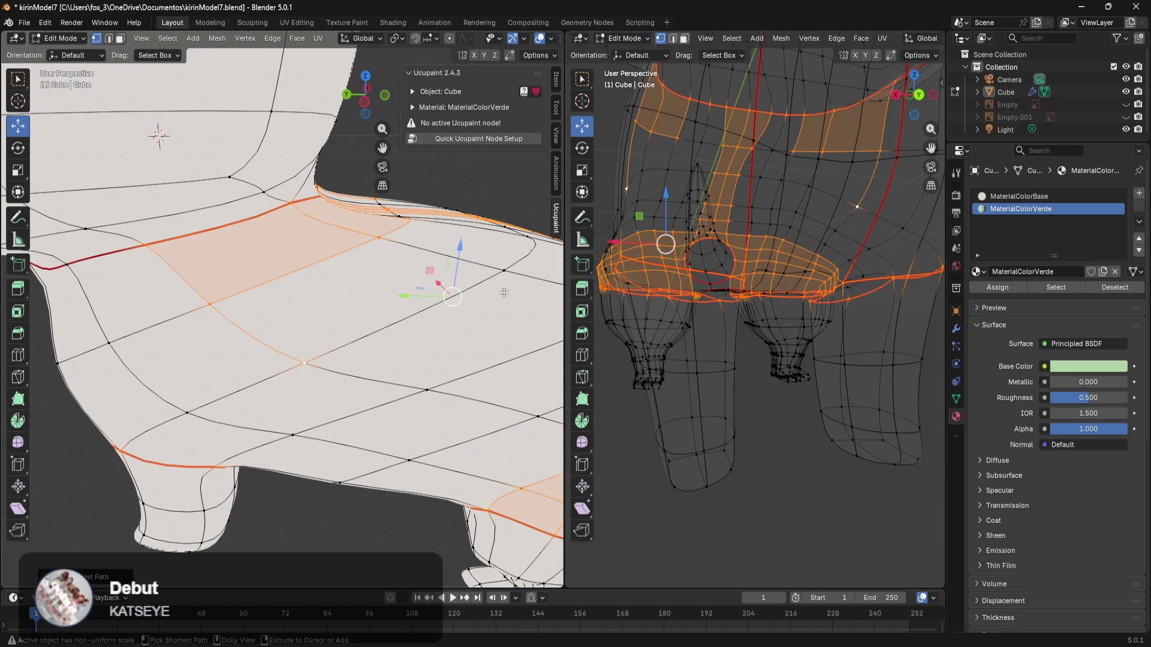
ctrl+click(504, 271)
middle_drag(504, 271, 383, 332)
Step: Circle-select the shoulder, lower body and large torso faces
key(c)
mouse_move(318, 315)
mouse_down()
mouse_move(264, 291)
mouse_move(336, 333)
mouse_move(371, 298)
mouse_move(372, 420)
mouse_move(237, 435)
mouse_move(331, 412)
mouse_move(460, 412)
mouse_up()
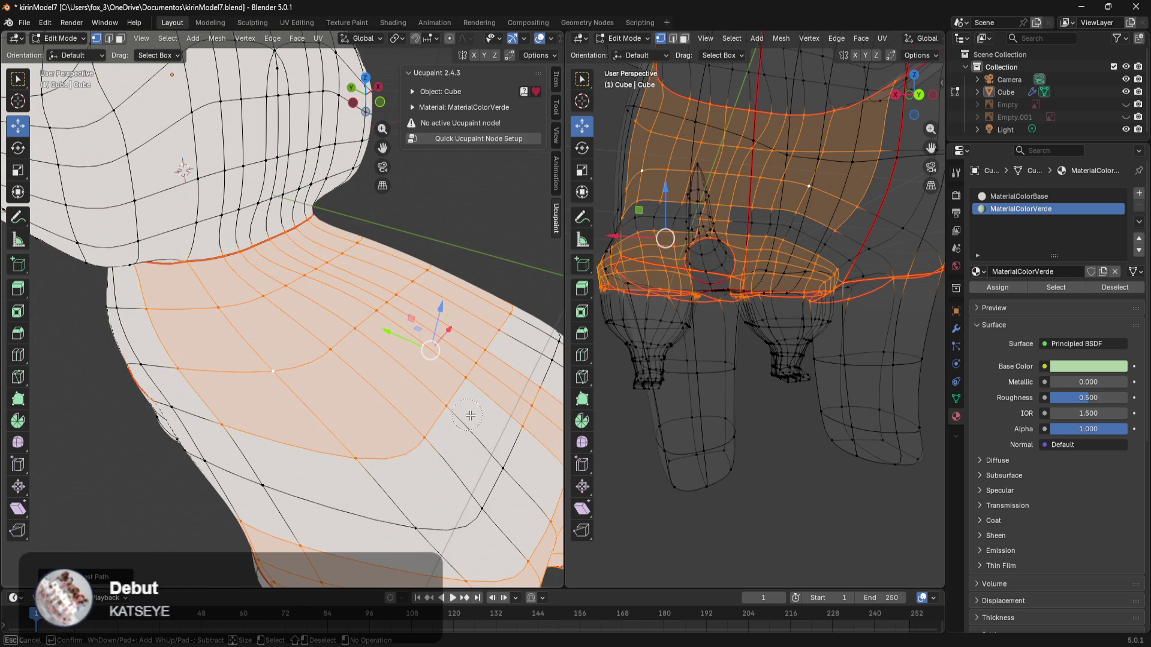
mouse_move(424, 479)
mouse_down()
mouse_move(480, 492)
mouse_move(418, 525)
mouse_up()
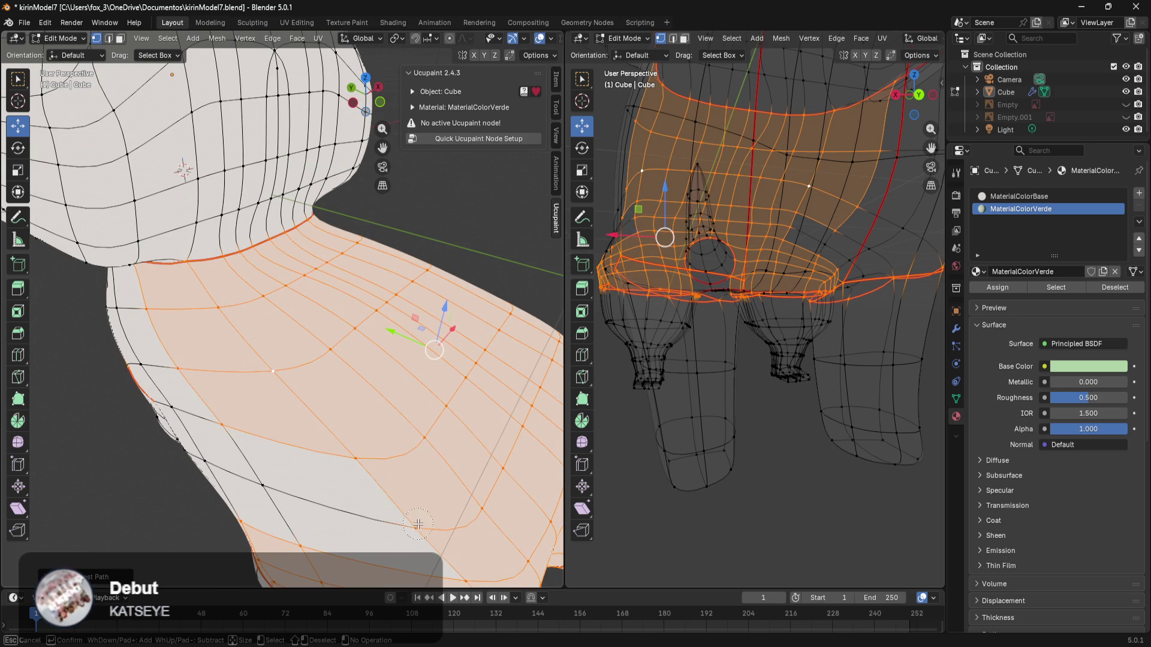
drag(316, 499, 269, 471)
right_click(402, 438)
mouse_move(440, 420)
middle_down()
mouse_move(435, 433)
mouse_move(383, 438)
mouse_move(315, 432)
middle_up()
scroll(349, 441, up, 5)
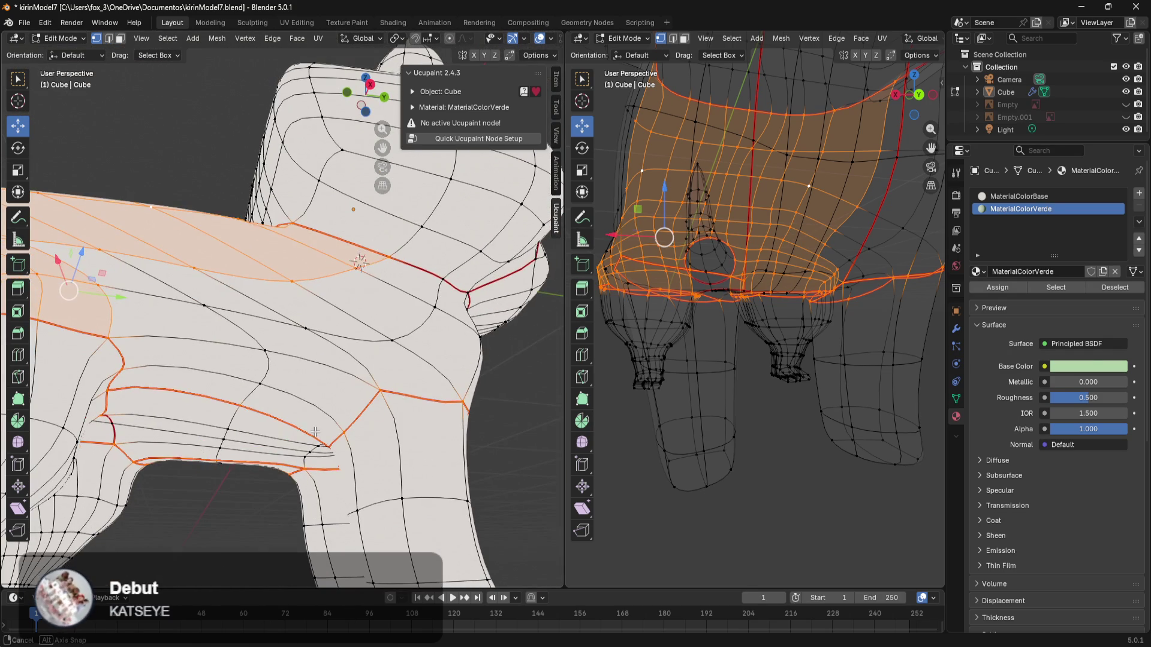
key(c)
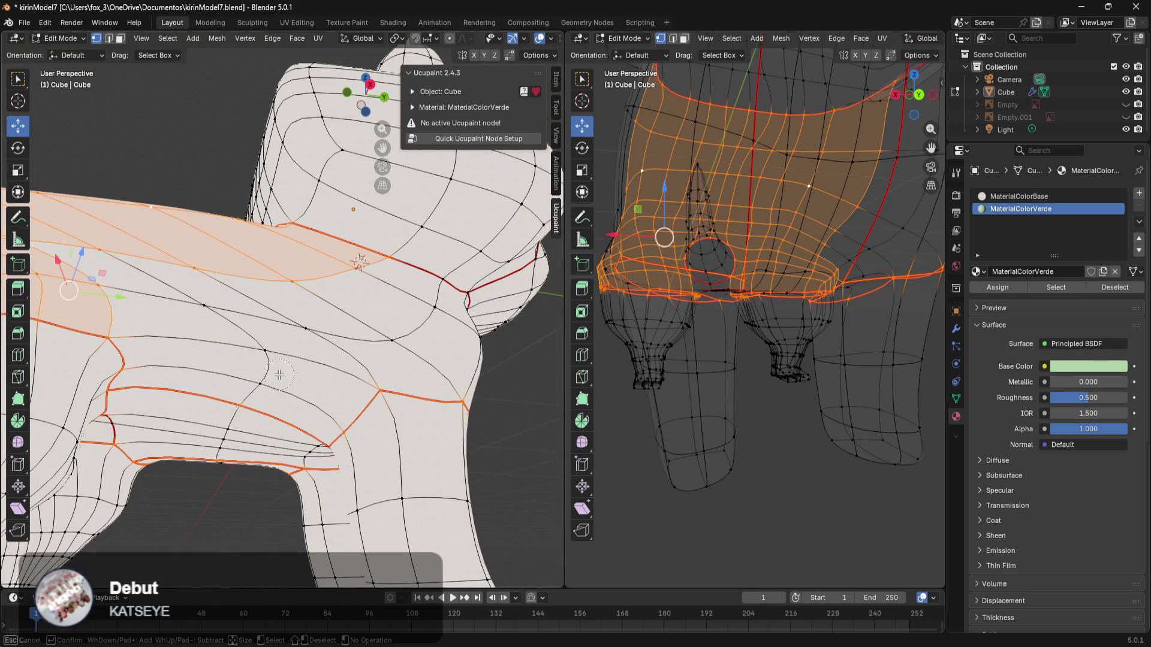
mouse_move(255, 390)
mouse_down()
mouse_move(267, 364)
mouse_move(193, 324)
mouse_move(252, 288)
mouse_move(362, 336)
mouse_up()
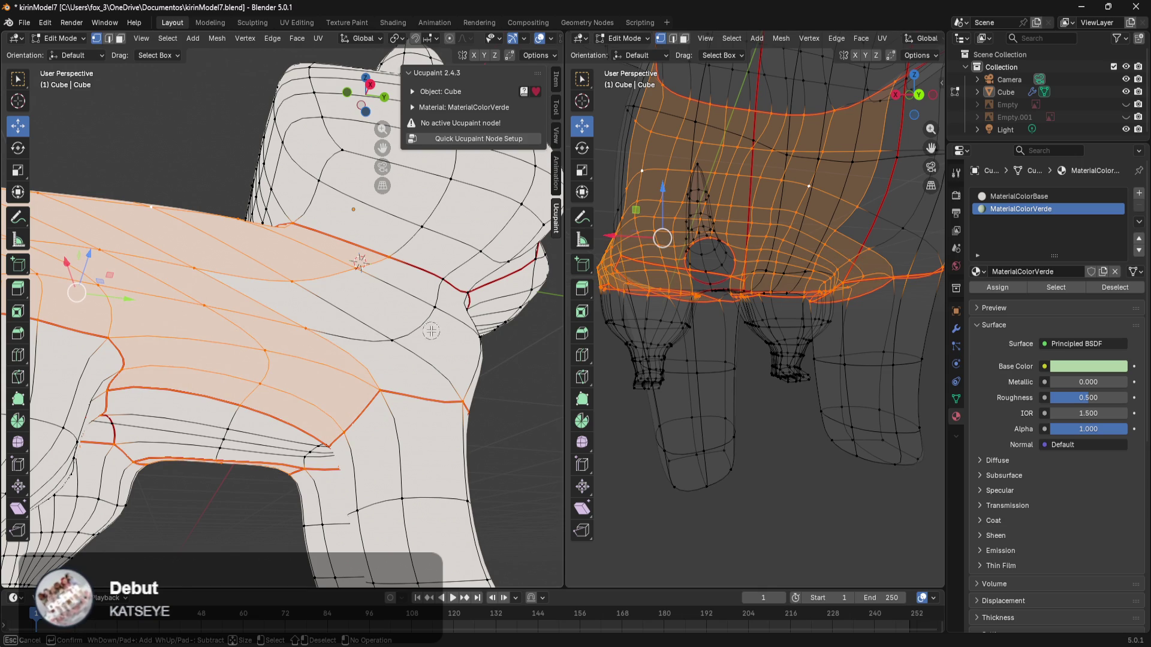
drag(431, 329, 395, 344)
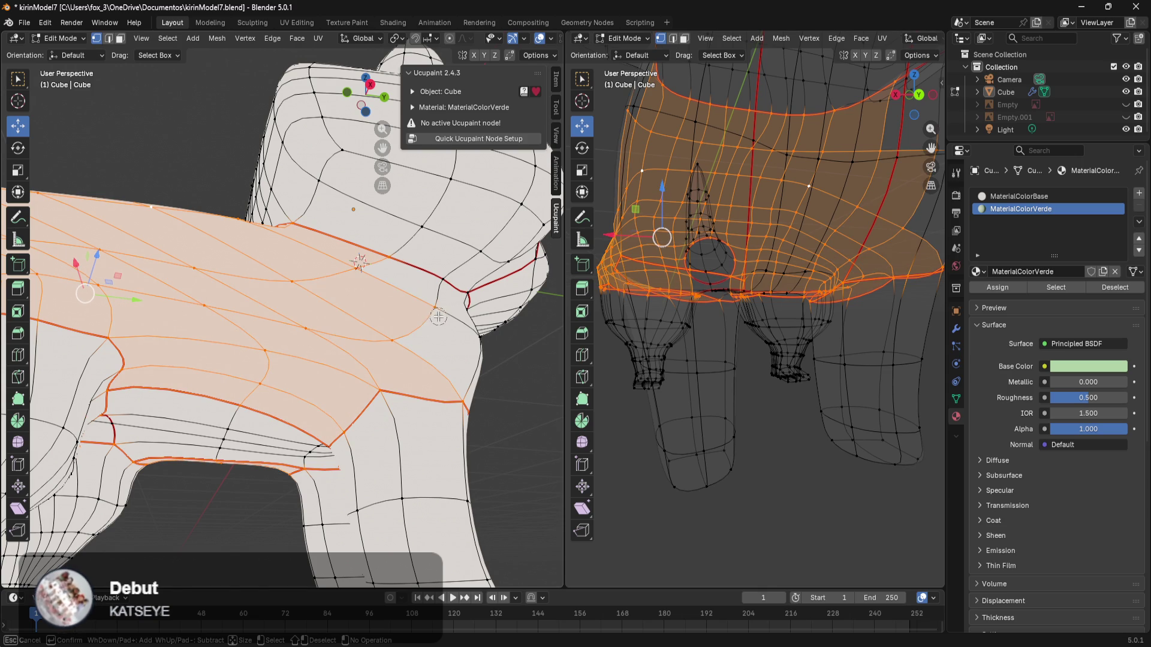
Step: Paint in the remaining lower and upper torso, seam, shoulder and armpit faces
middle_drag(425, 365, 303, 381)
key(c)
mouse_move(305, 304)
mouse_down()
mouse_move(238, 311)
mouse_move(236, 291)
mouse_up()
mouse_move(296, 211)
mouse_down()
mouse_move(337, 214)
mouse_move(256, 221)
mouse_up()
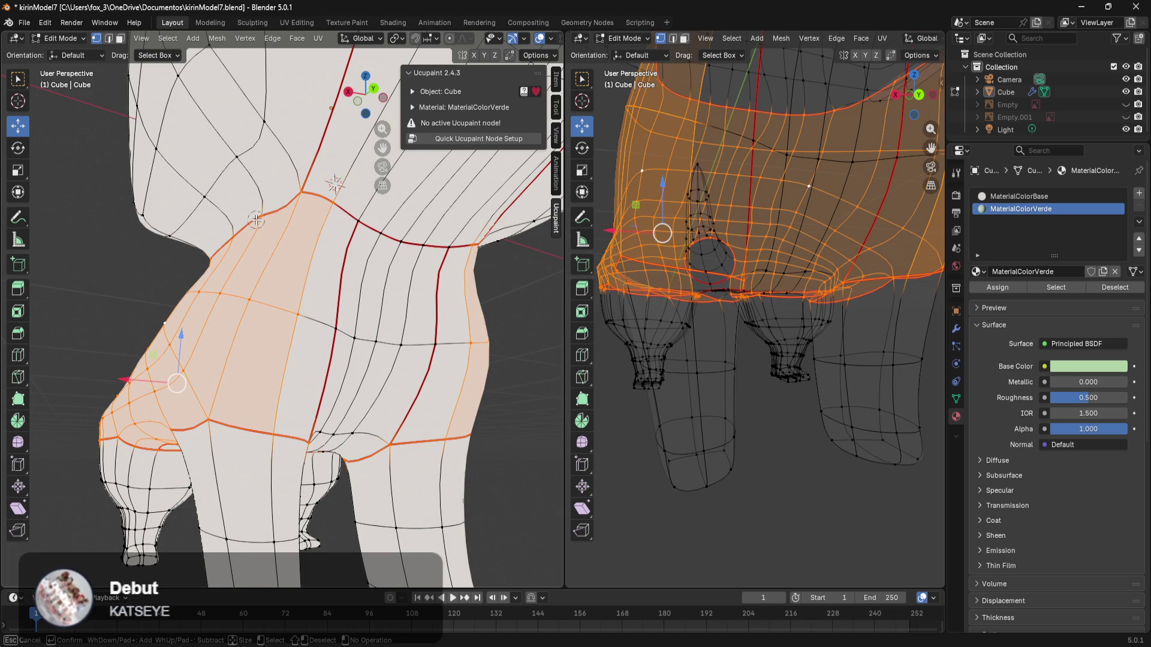
drag(359, 219, 347, 226)
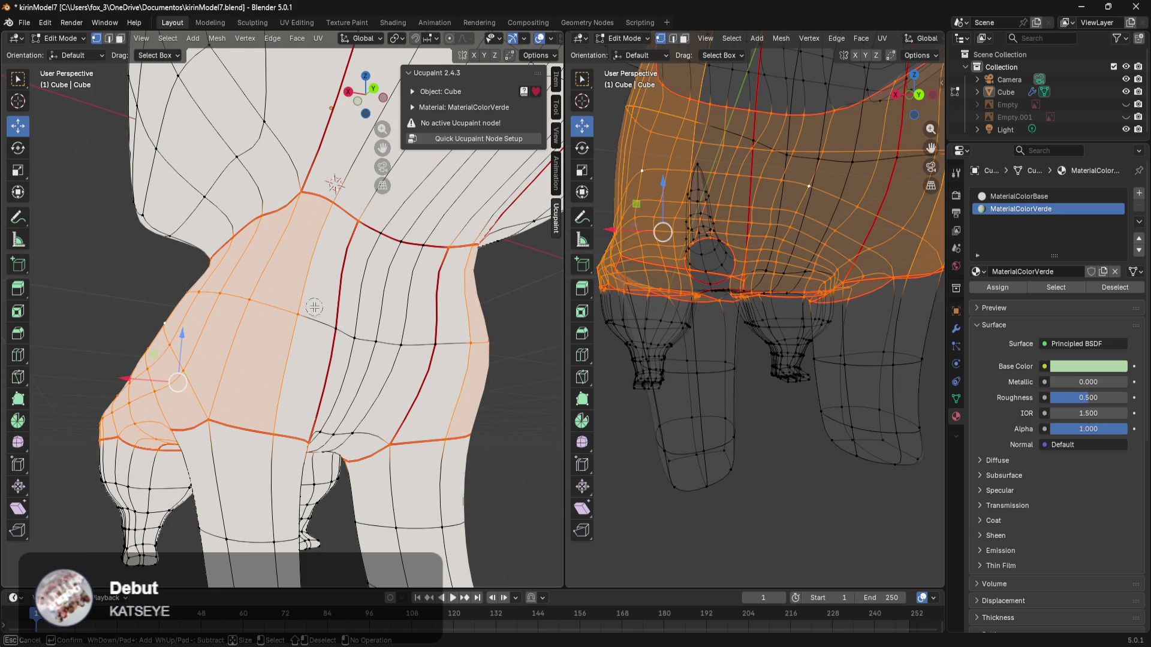
drag(325, 328, 334, 328)
mouse_move(354, 377)
middle_down()
mouse_move(46, 448)
mouse_move(60, 420)
mouse_move(307, 361)
mouse_move(390, 321)
mouse_move(326, 412)
mouse_move(330, 390)
mouse_move(308, 419)
mouse_move(215, 292)
mouse_move(331, 366)
middle_up()
mouse_move(262, 339)
mouse_down()
mouse_move(243, 333)
mouse_move(296, 381)
mouse_up()
Step: Correct the armpit selection and add the edge path up the cheek
middle_drag(296, 380, 238, 379)
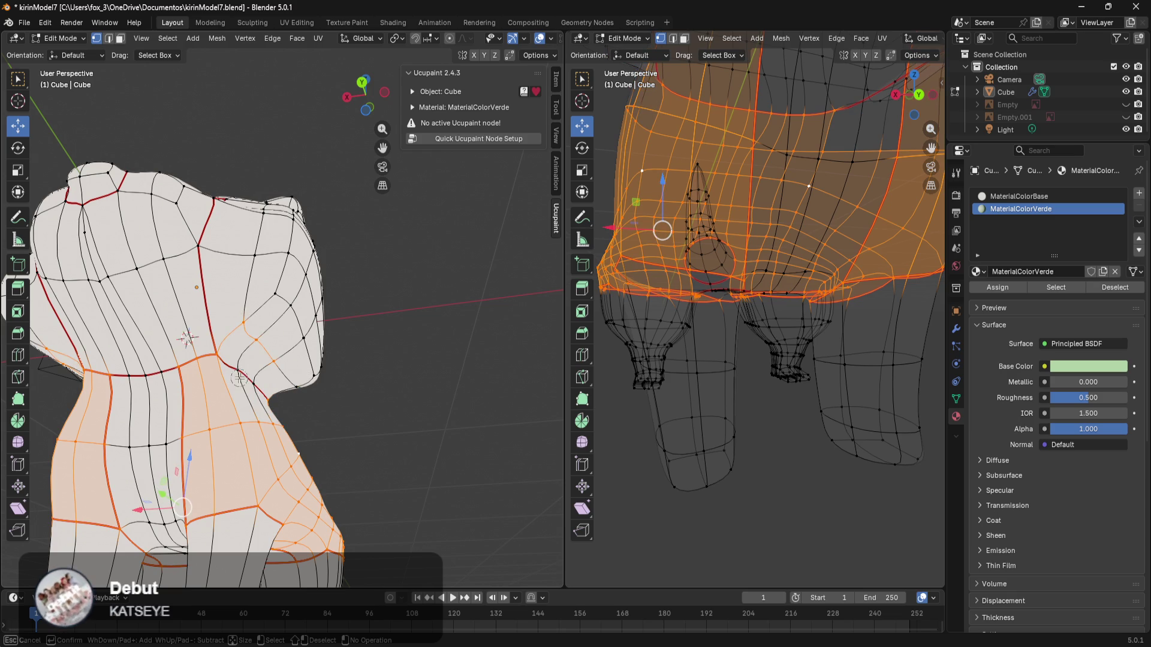
mouse_move(246, 374)
mouse_down()
mouse_move(263, 396)
mouse_move(303, 389)
mouse_move(275, 289)
mouse_move(245, 292)
mouse_move(285, 258)
mouse_move(239, 288)
mouse_up()
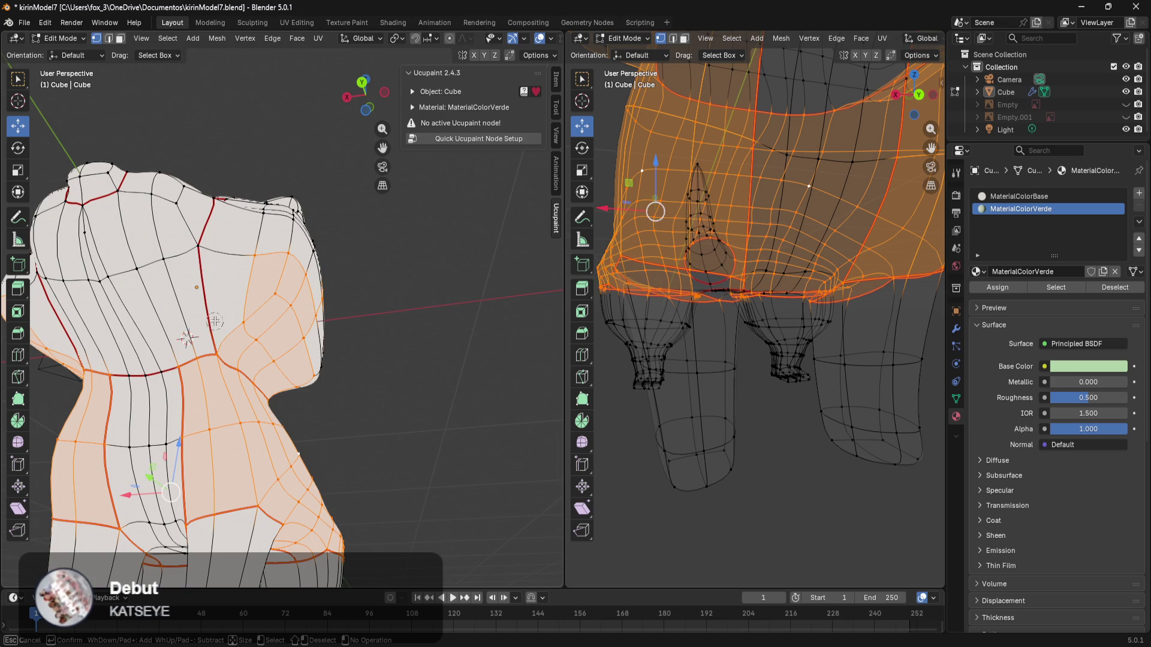
key(Escape)
middle_drag(256, 275, 266, 334)
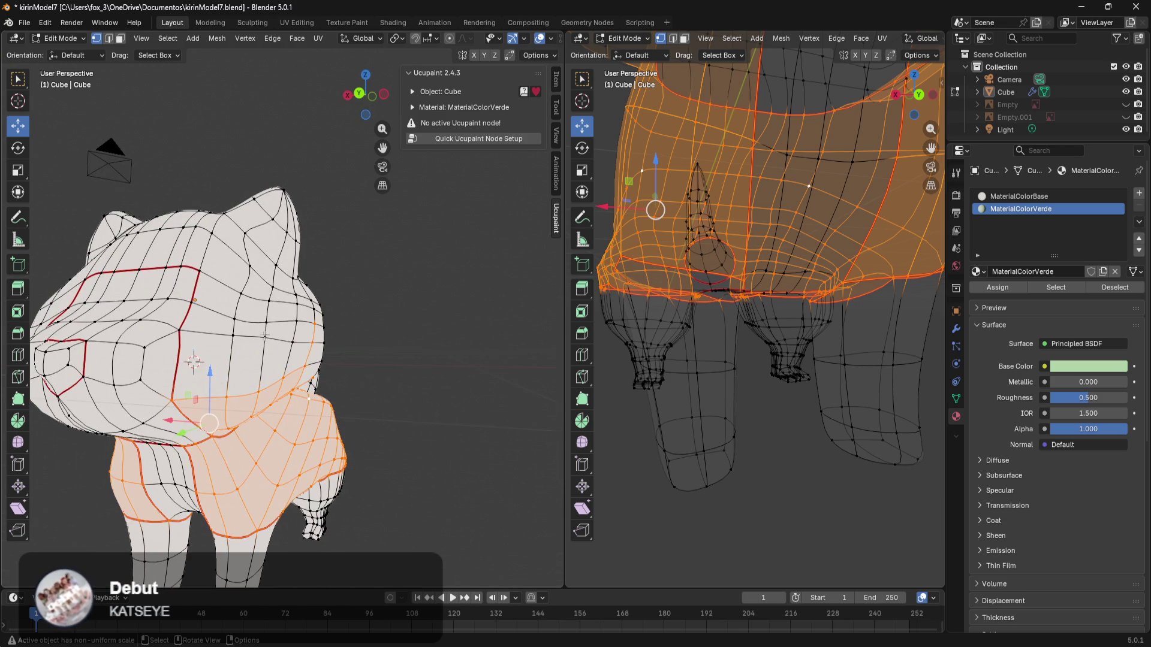
key(c)
mouse_move(187, 366)
mouse_down()
mouse_move(180, 326)
mouse_move(206, 264)
mouse_move(180, 263)
mouse_move(247, 343)
mouse_move(350, 329)
mouse_up()
right_click(357, 345)
Step: Extend the selection up the head over one ear and the forehead between the ears
middle_drag(358, 344, 316, 336)
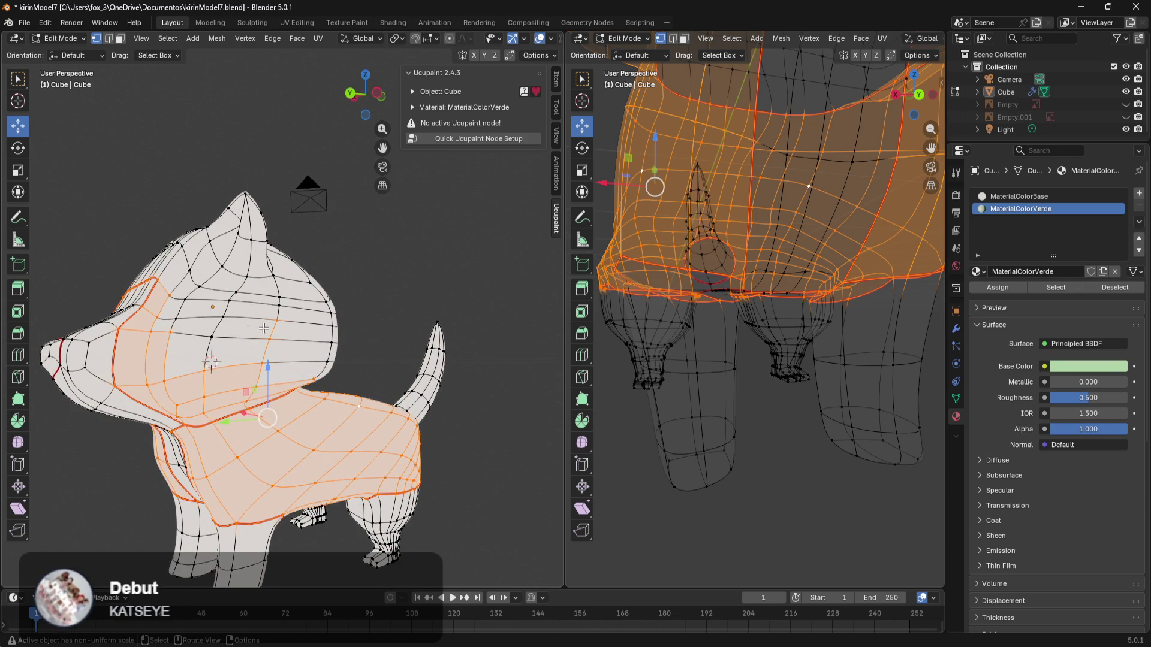
key(c)
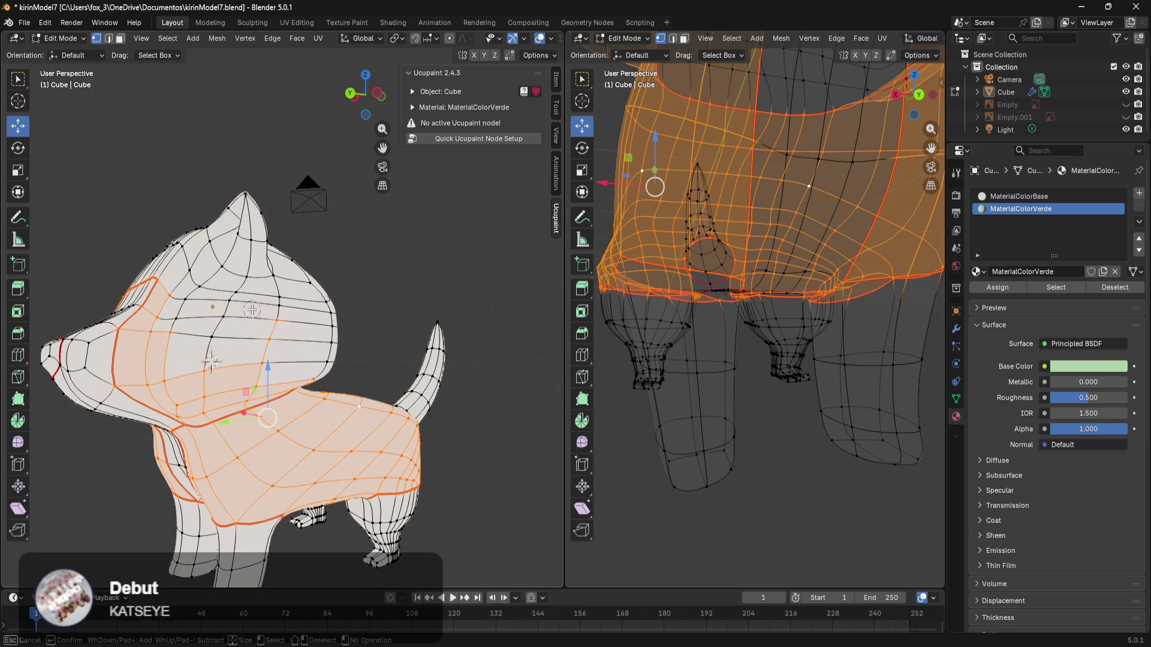
mouse_move(210, 328)
mouse_down()
mouse_move(206, 348)
mouse_move(204, 300)
mouse_move(203, 335)
mouse_move(283, 298)
mouse_up()
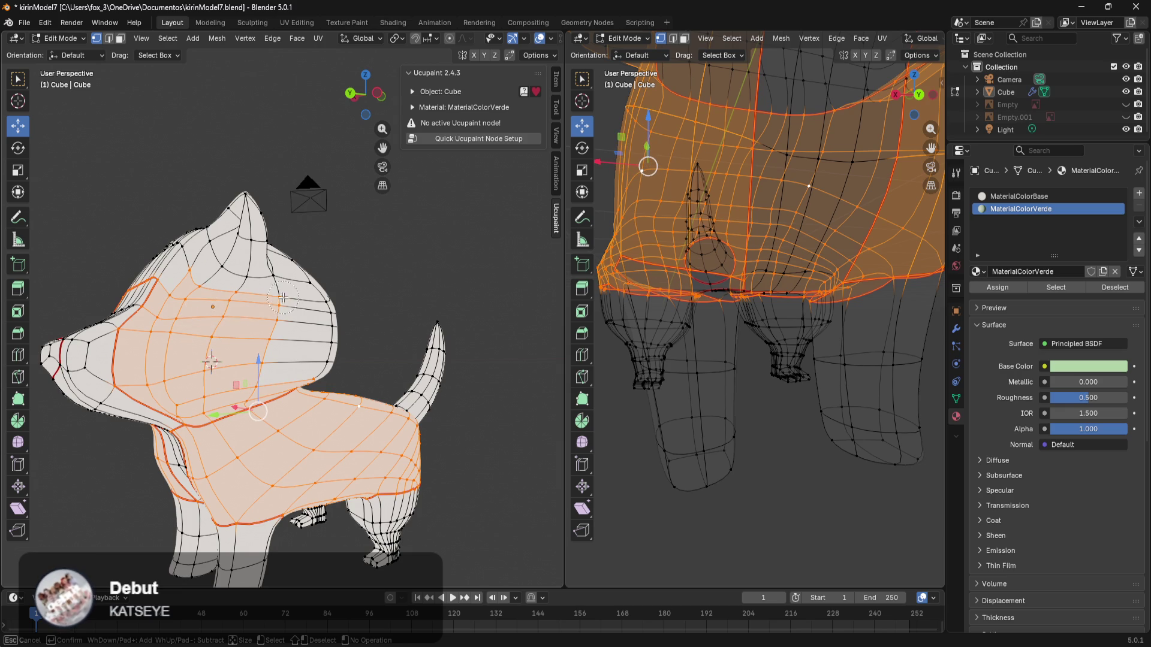
mouse_move(253, 238)
mouse_down()
mouse_move(261, 281)
mouse_move(237, 284)
mouse_up()
mouse_move(256, 231)
mouse_down()
mouse_move(261, 201)
mouse_move(247, 279)
mouse_up()
mouse_move(234, 239)
mouse_down()
mouse_move(214, 212)
mouse_move(199, 237)
mouse_up()
middle_drag(191, 223, 252, 271)
drag(252, 271, 164, 270)
key(Escape)
Step: Add the other ear and the faces across the top and back of the head
middle_drag(150, 258, 374, 294)
key(c)
mouse_move(371, 263)
mouse_down()
mouse_move(325, 214)
mouse_move(325, 259)
mouse_move(371, 274)
mouse_up()
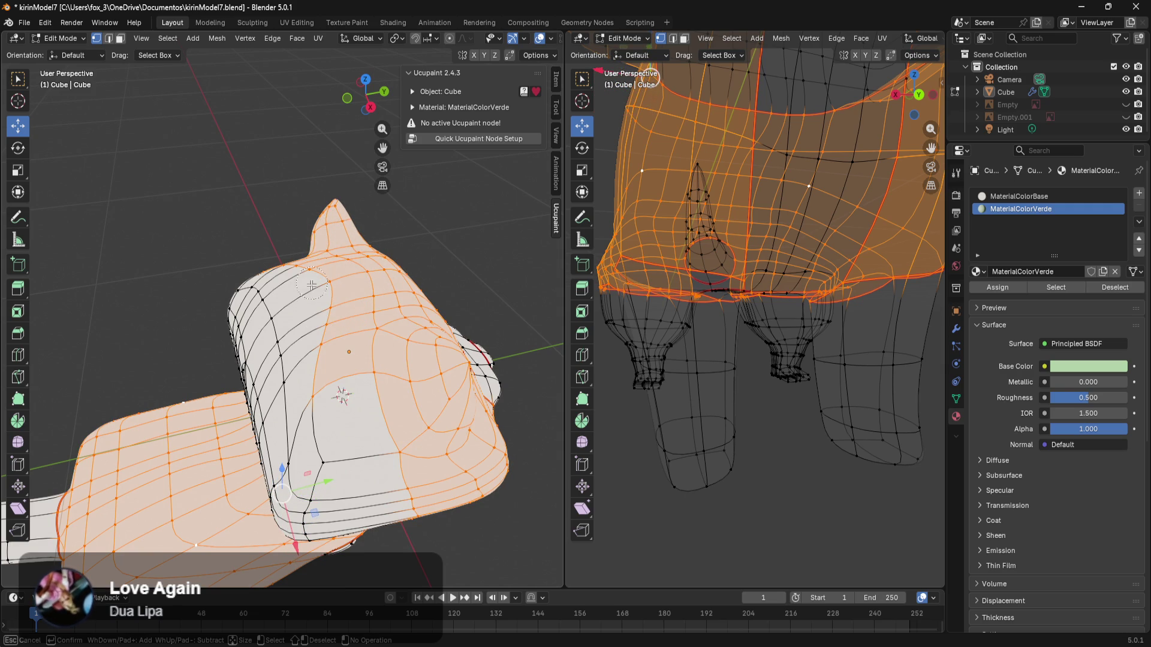
mouse_move(325, 421)
mouse_down()
mouse_move(376, 480)
mouse_move(307, 516)
mouse_move(272, 336)
mouse_up()
right_click(254, 321)
middle_drag(254, 321, 339, 374)
key(c)
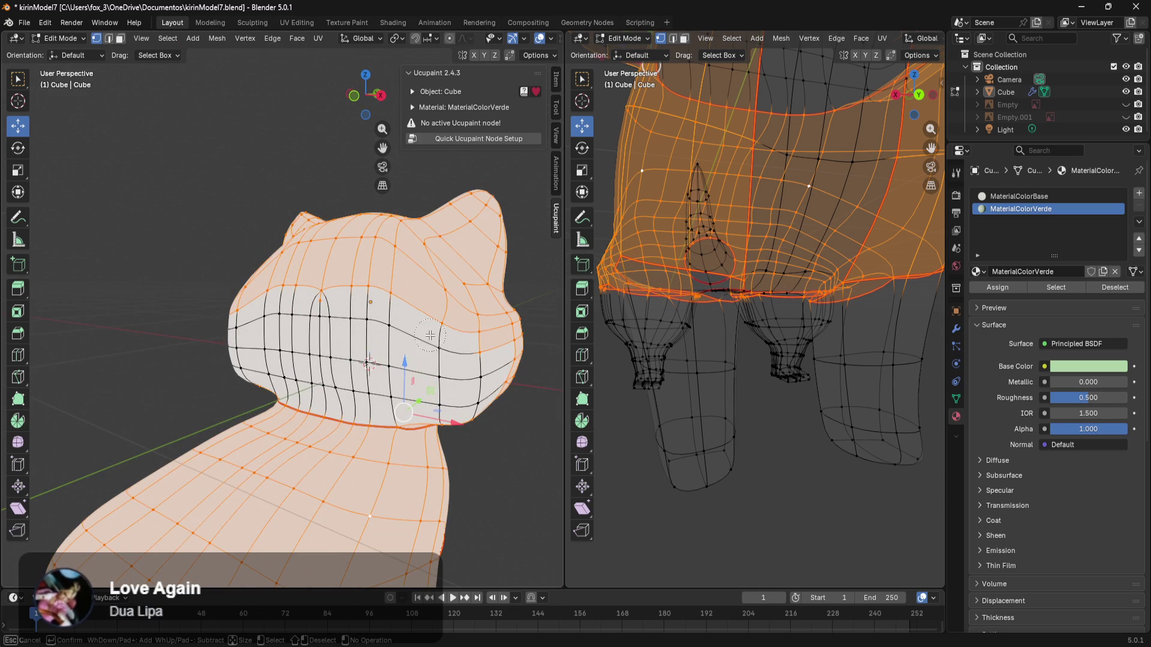
mouse_move(396, 311)
mouse_down()
mouse_move(295, 318)
mouse_move(276, 389)
mouse_move(252, 360)
mouse_move(480, 375)
mouse_up()
Step: Select all with A, then paint in the remaining foot vertices
mouse_move(470, 404)
middle_down()
mouse_move(314, 347)
mouse_move(195, 365)
mouse_move(355, 377)
middle_up()
mouse_move(318, 410)
middle_down()
mouse_move(238, 431)
mouse_move(385, 403)
mouse_move(327, 393)
mouse_move(282, 353)
middle_up()
key(a)
key(c)
mouse_move(324, 331)
mouse_down()
mouse_move(329, 419)
mouse_move(372, 390)
mouse_move(351, 376)
mouse_up()
right_click(352, 376)
mouse_move(371, 395)
middle_down()
mouse_move(380, 465)
mouse_move(381, 380)
mouse_move(437, 429)
mouse_move(455, 380)
mouse_move(424, 411)
mouse_move(506, 419)
mouse_move(504, 336)
mouse_move(488, 356)
mouse_move(406, 384)
middle_up()
Step: Switch to Solid shading and circle-select faces up the tail to its tip
key(z)
click(456, 380)
scroll(456, 381, up, 5)
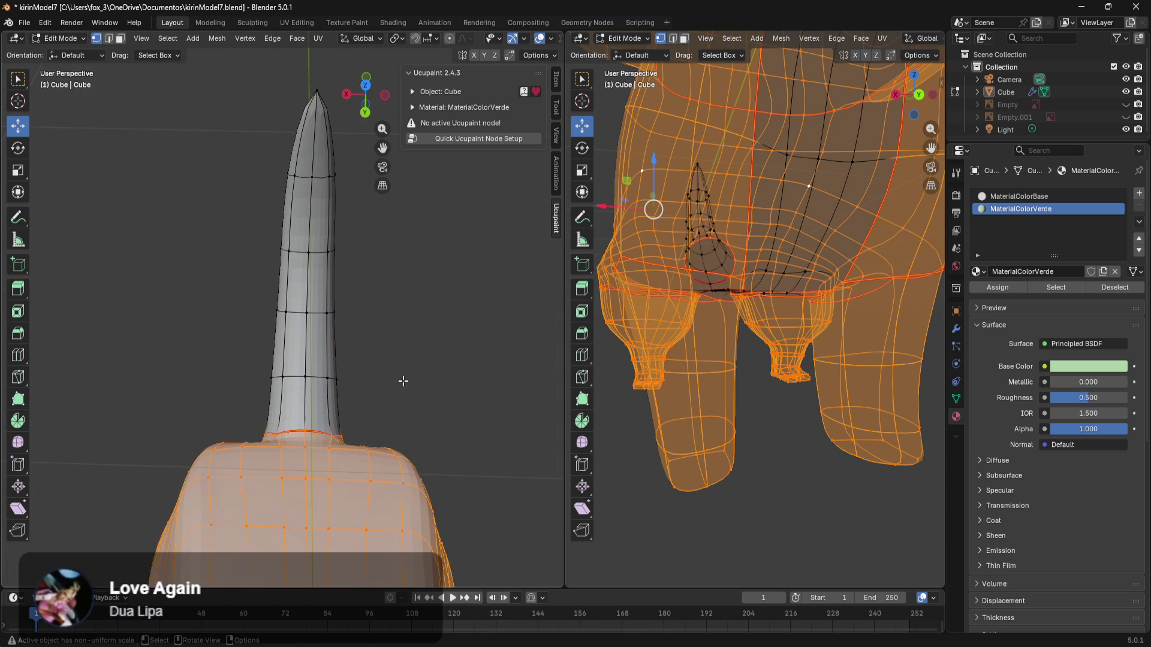
key(c)
drag(324, 414, 314, 254)
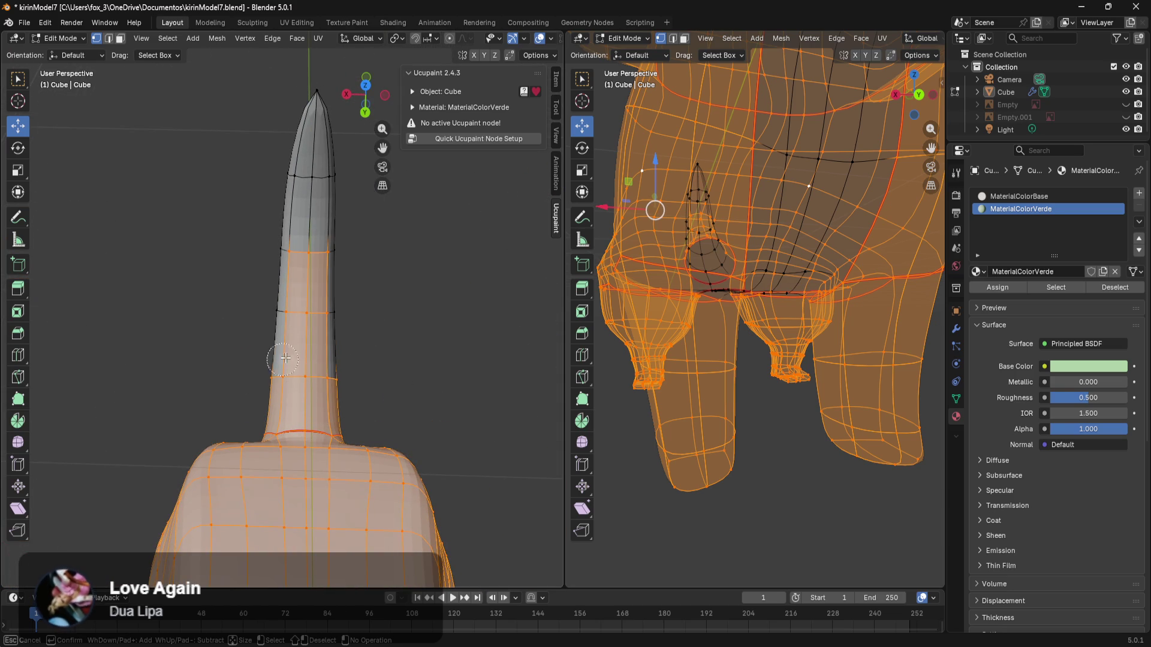
drag(252, 242, 302, 162)
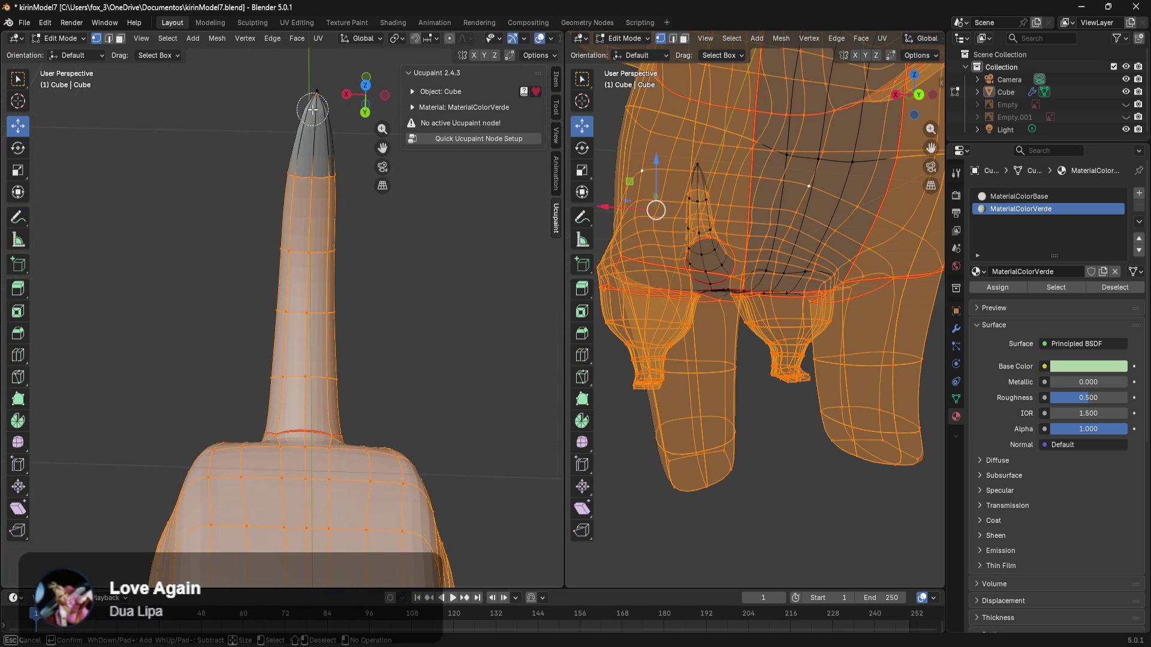
drag(312, 111, 313, 120)
key(Escape)
Step: From an angled view, paint the tail faces again from base to tip
mouse_move(428, 293)
middle_down()
mouse_move(378, 286)
mouse_move(223, 191)
mouse_move(288, 270)
mouse_move(331, 354)
mouse_move(342, 339)
middle_up()
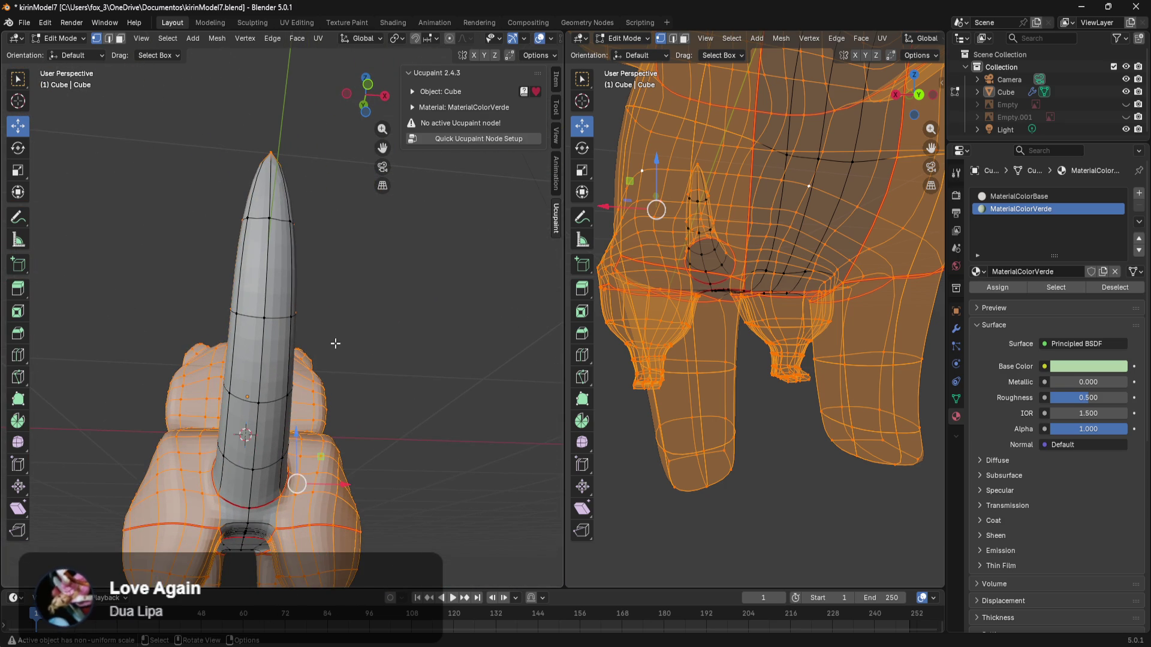
key(c)
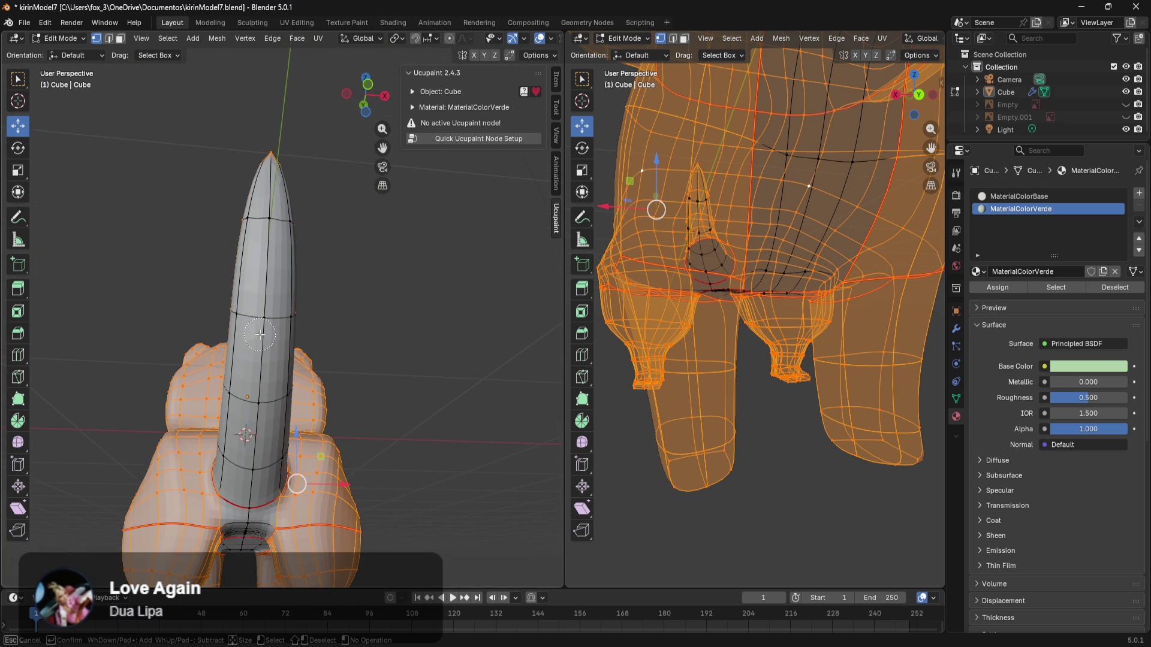
drag(219, 433, 244, 221)
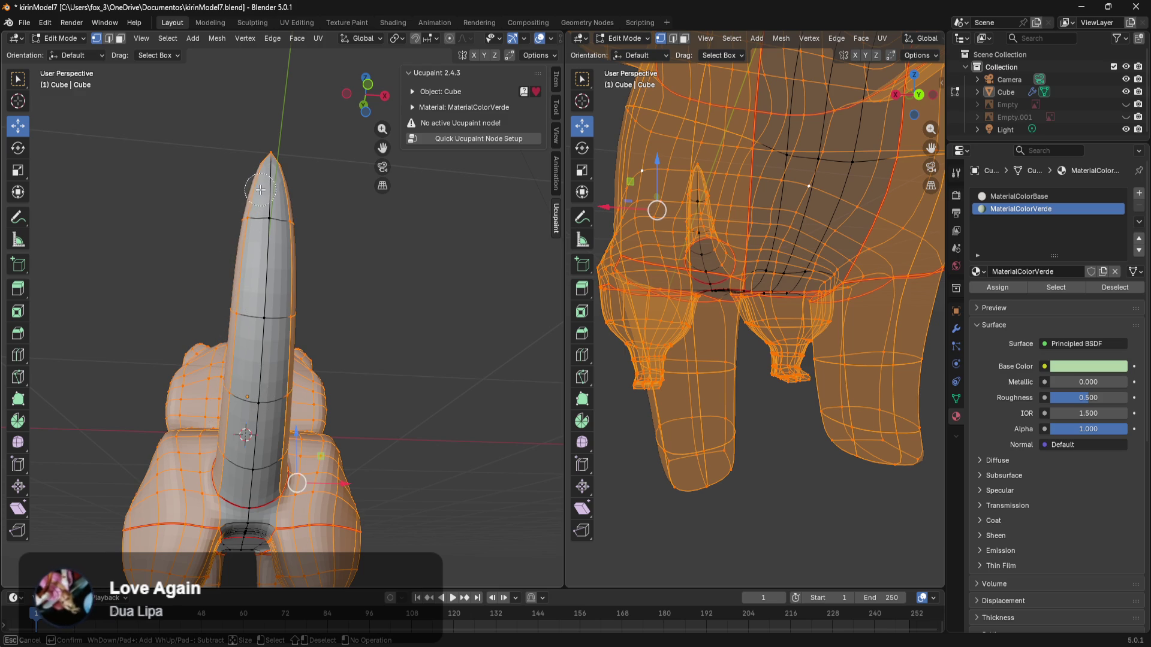
key(Escape)
mouse_move(424, 346)
middle_down()
mouse_move(298, 381)
mouse_move(344, 326)
mouse_move(424, 351)
mouse_move(324, 404)
mouse_move(378, 322)
mouse_move(450, 362)
middle_up()
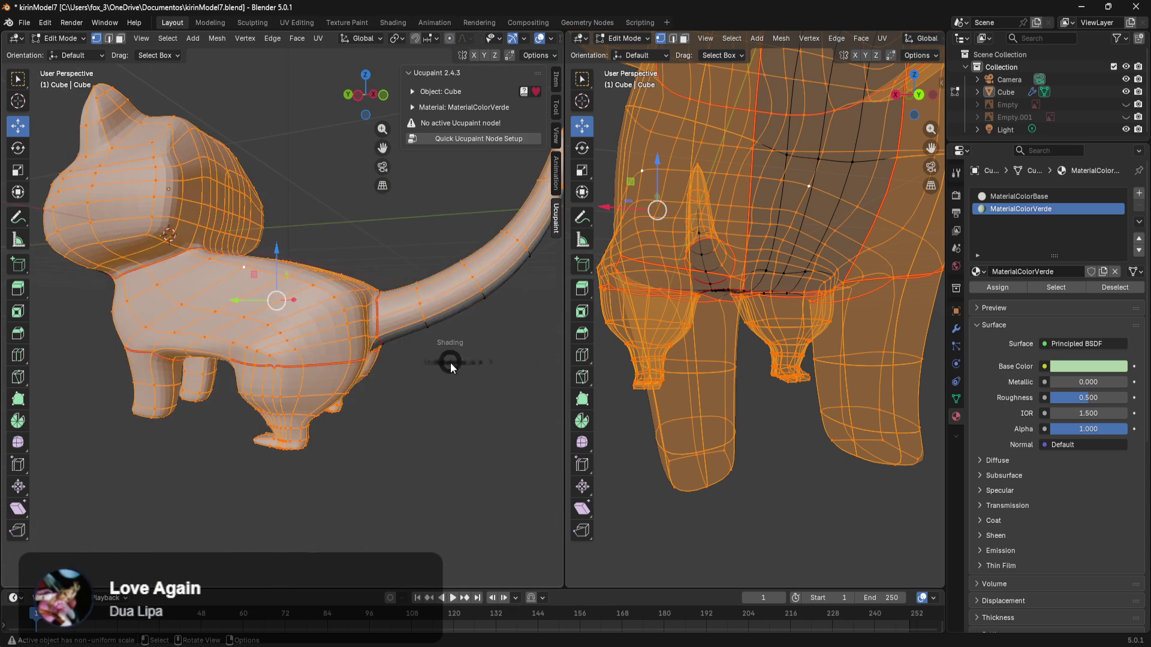
key(z)
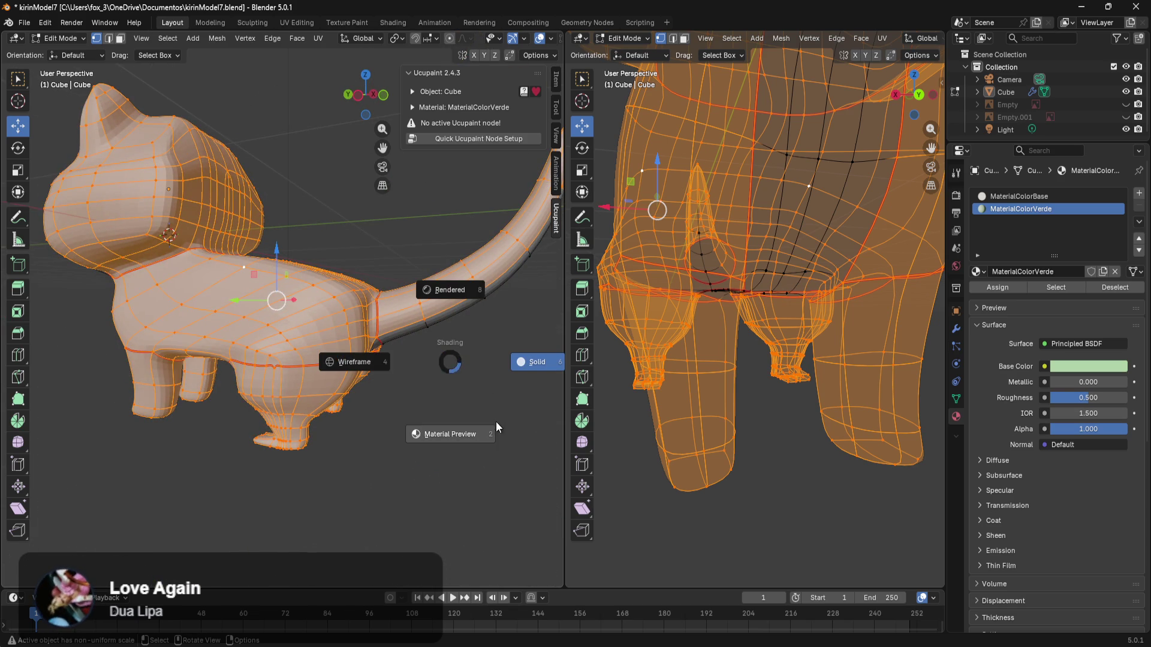
Step: In Material Preview, assign MaterialColorVerde to the selected body faces
click(453, 421)
mouse_move(453, 421)
middle_down()
mouse_move(281, 301)
mouse_move(230, 328)
mouse_move(287, 308)
mouse_move(29, 363)
mouse_move(468, 390)
mouse_move(314, 421)
mouse_move(354, 410)
mouse_move(391, 426)
mouse_move(309, 404)
middle_up()
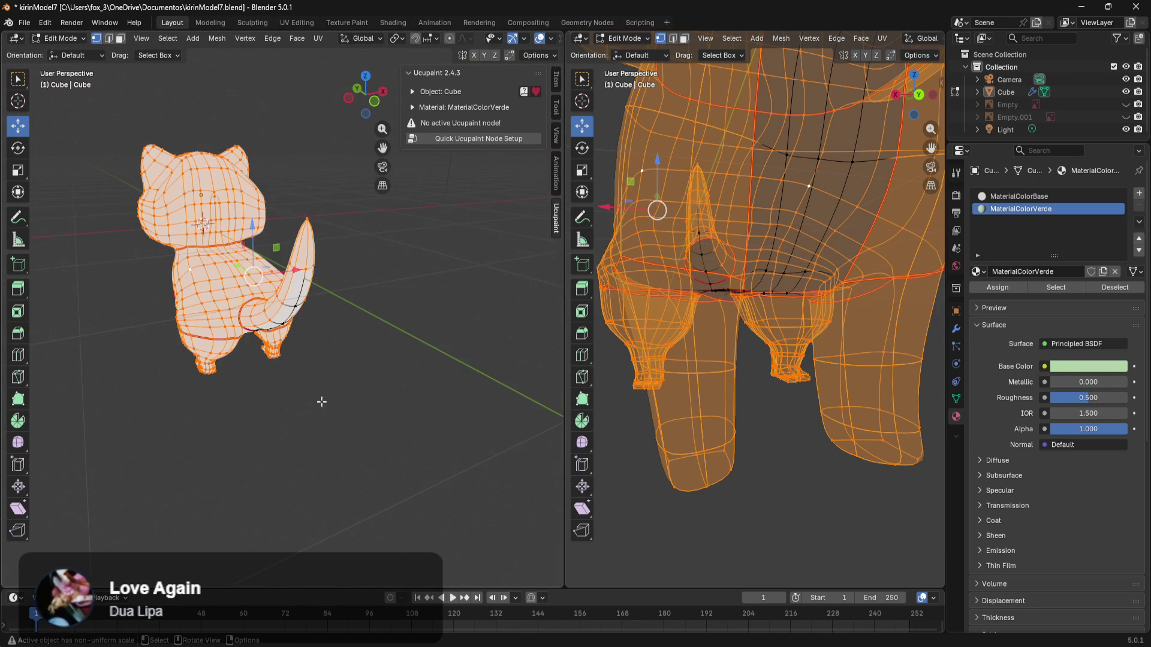
click(1008, 287)
scroll(261, 377, up, 3)
mouse_move(261, 377)
middle_down()
mouse_move(398, 347)
mouse_move(486, 347)
mouse_move(488, 361)
mouse_move(478, 355)
middle_up()
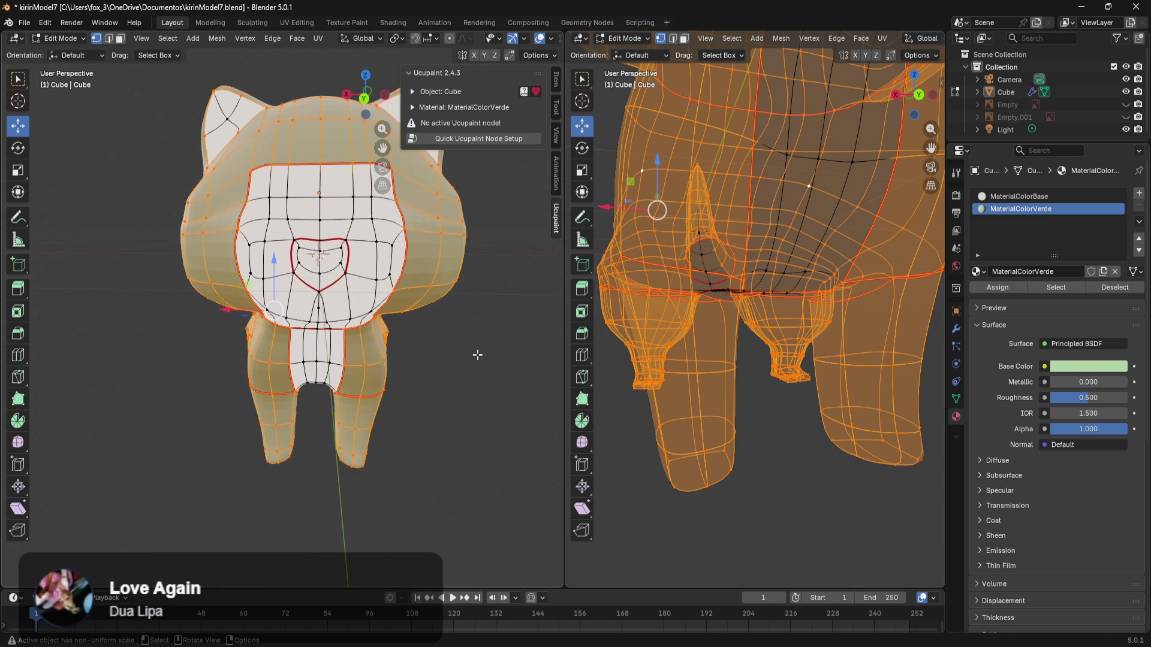
Step: Make MaterialColorVerde an Emission shader coloured #AFD3A7, then clear the selection
click(1075, 344)
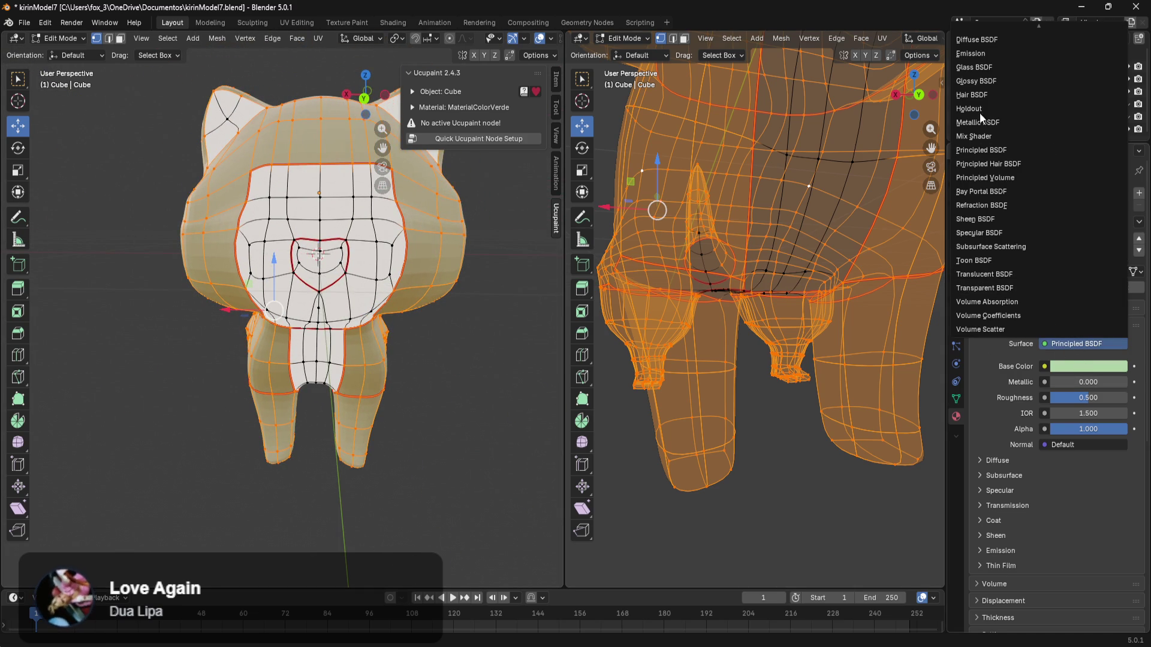
click(980, 55)
click(1066, 367)
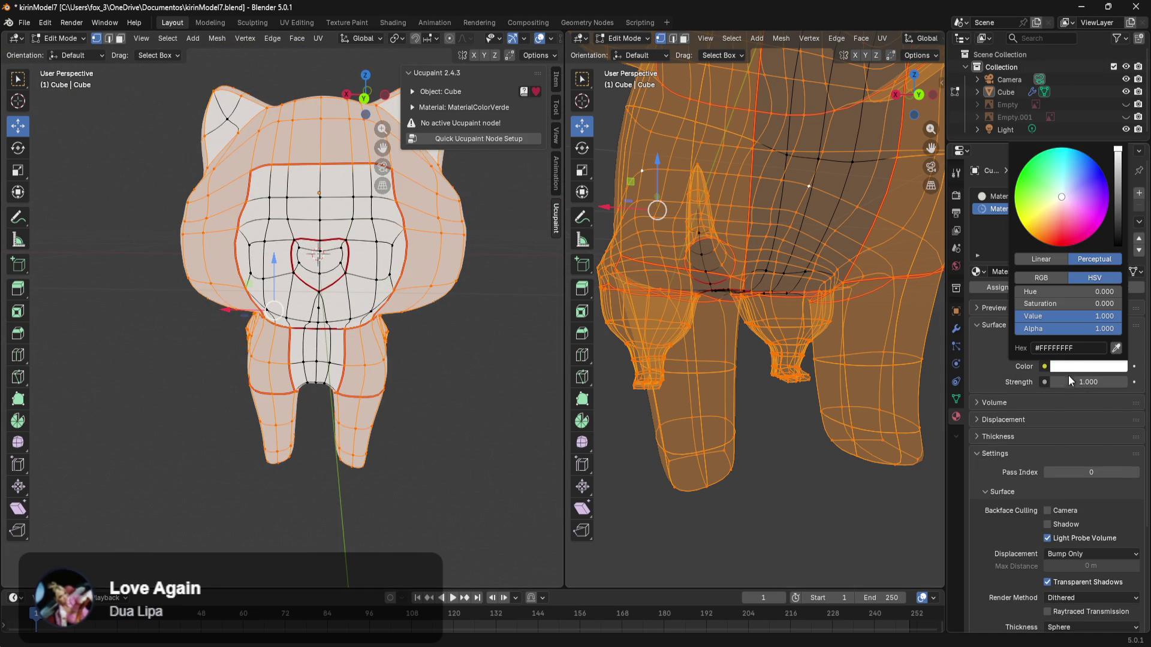
click(1079, 349)
text(#afd3a7)
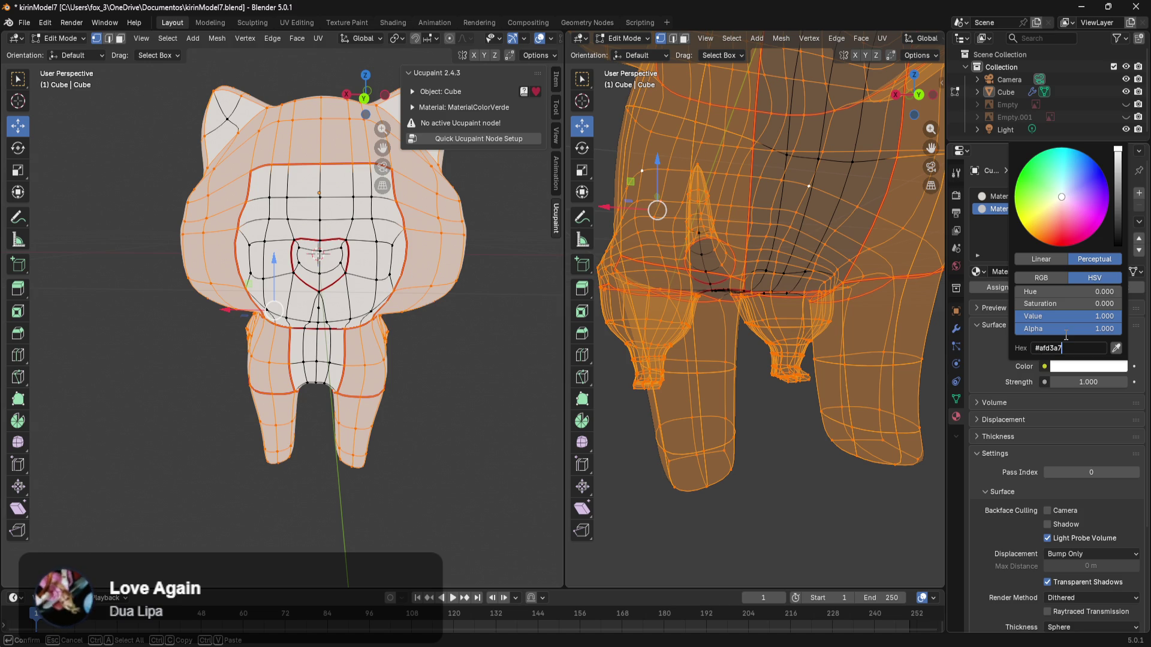
key(Return)
scroll(483, 359, up, 4)
scroll(482, 351, down, 6)
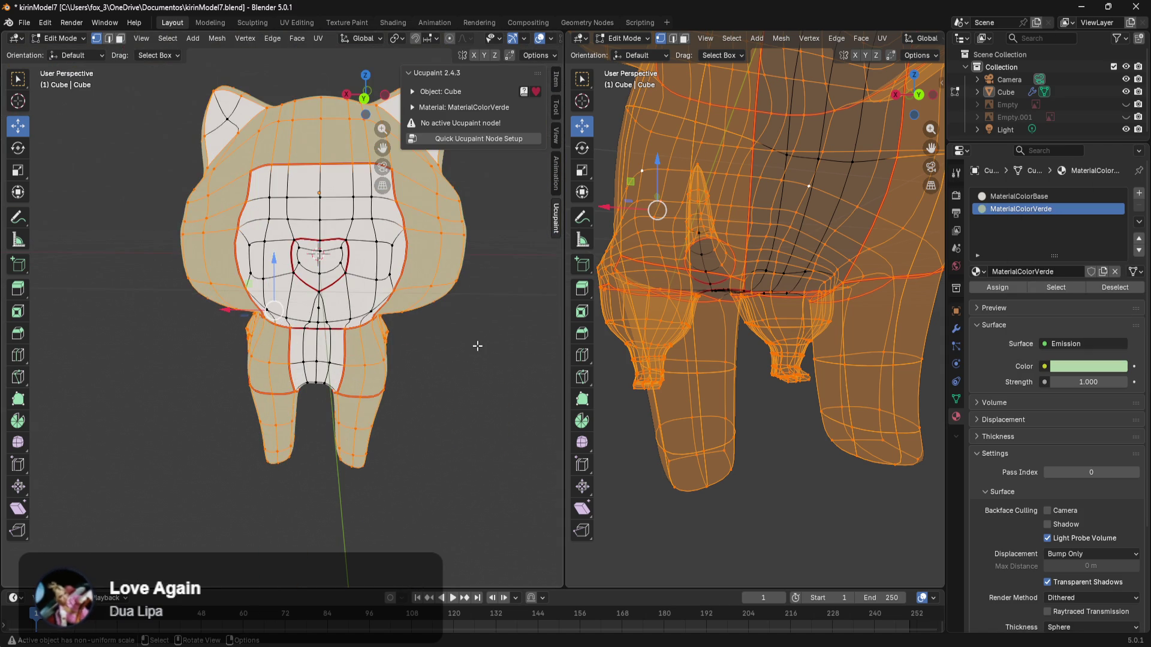
click(480, 349)
mouse_move(424, 381)
middle_down()
mouse_move(491, 420)
mouse_move(574, 416)
middle_up()
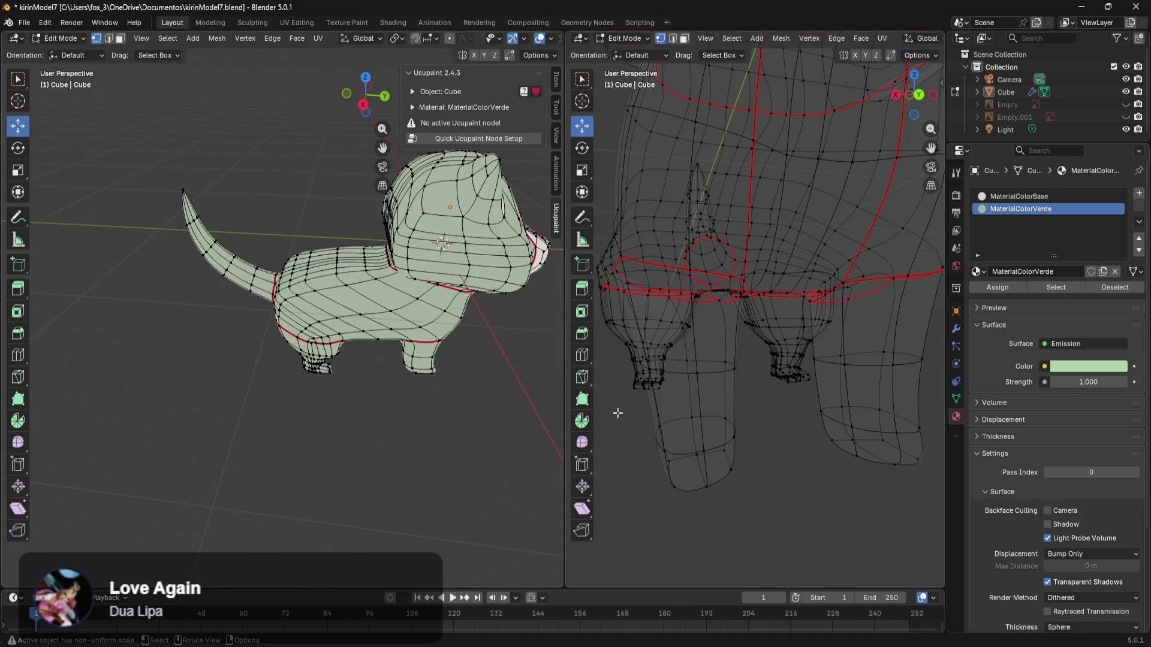
Step: Give MaterialColorVerde and MaterialColorBase emission strength 1.2 each, then preview the shaded kirin
mouse_move(1088, 382)
mouse_down()
mouse_move(1115, 382)
mouse_move(1084, 382)
mouse_up()
middle_drag(522, 392, 429, 364)
click(1019, 196)
drag(1088, 382, 1088, 382)
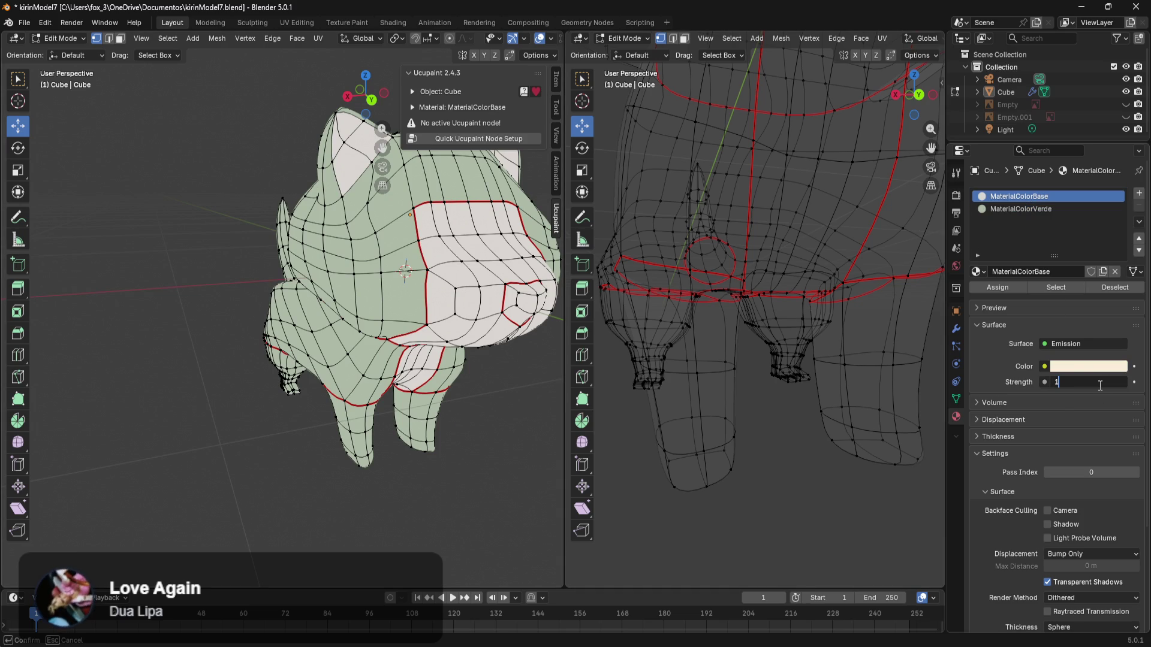
key(Return)
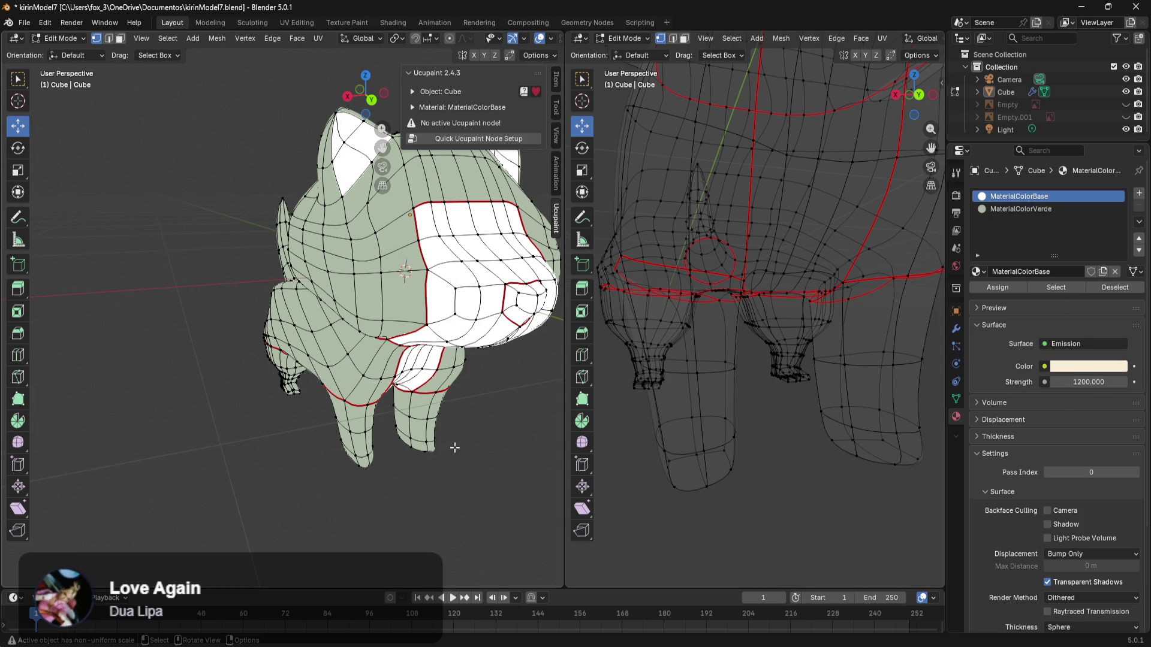
mouse_move(491, 464)
middle_down()
mouse_move(439, 450)
mouse_move(510, 434)
middle_up()
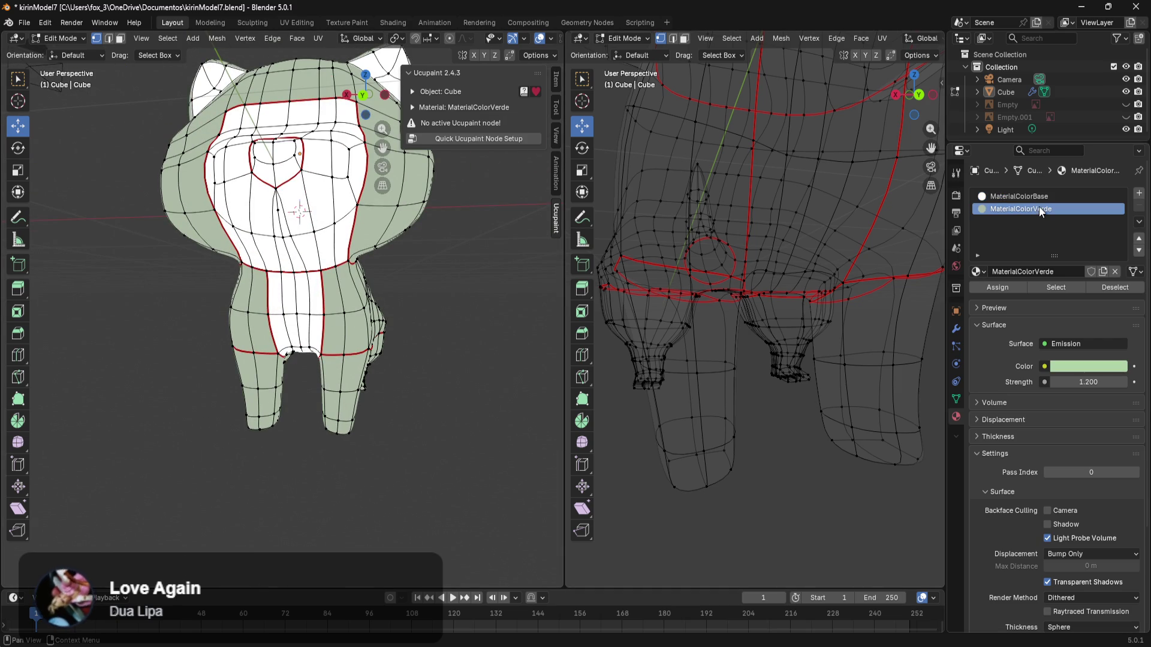
click(1096, 384)
text(1.2)
key(Return)
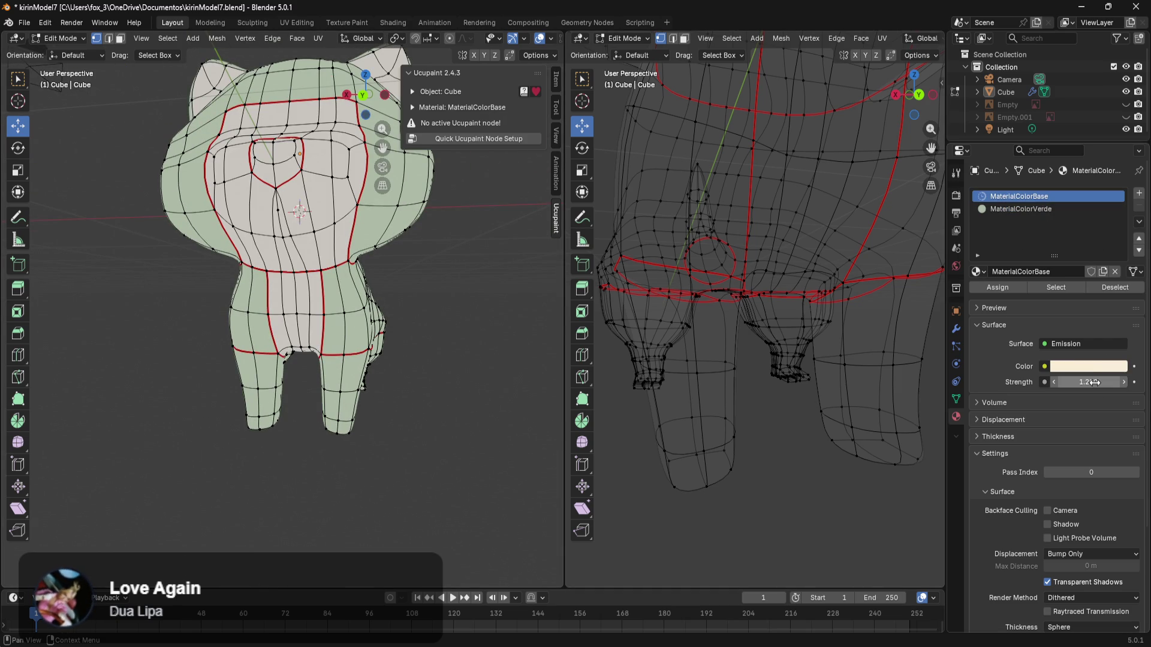
mouse_move(370, 377)
middle_down()
mouse_move(414, 390)
mouse_move(326, 419)
mouse_move(342, 413)
mouse_move(324, 380)
mouse_move(185, 396)
middle_up()
key(Tab)
mouse_move(249, 419)
middle_down()
mouse_move(311, 403)
mouse_move(404, 418)
mouse_move(384, 436)
mouse_move(329, 441)
mouse_move(344, 465)
mouse_move(465, 483)
mouse_move(539, 438)
mouse_move(24, 417)
mouse_move(60, 395)
mouse_move(3, 269)
middle_up()
scroll(287, 215, up, 10)
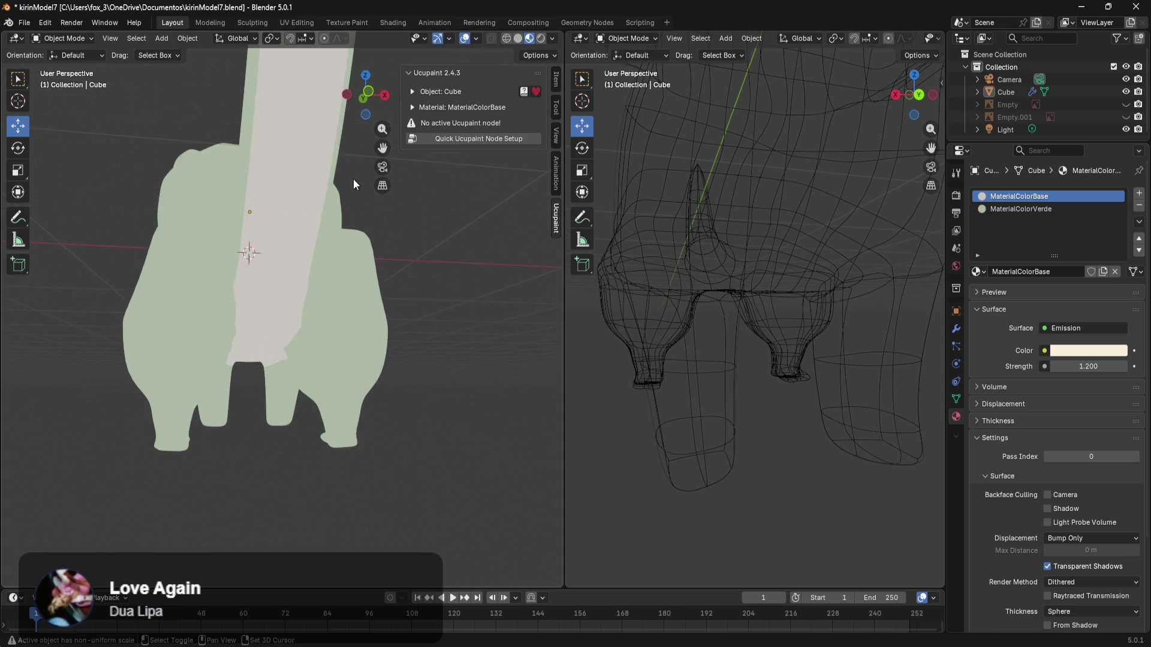
scroll(386, 312, down, 3)
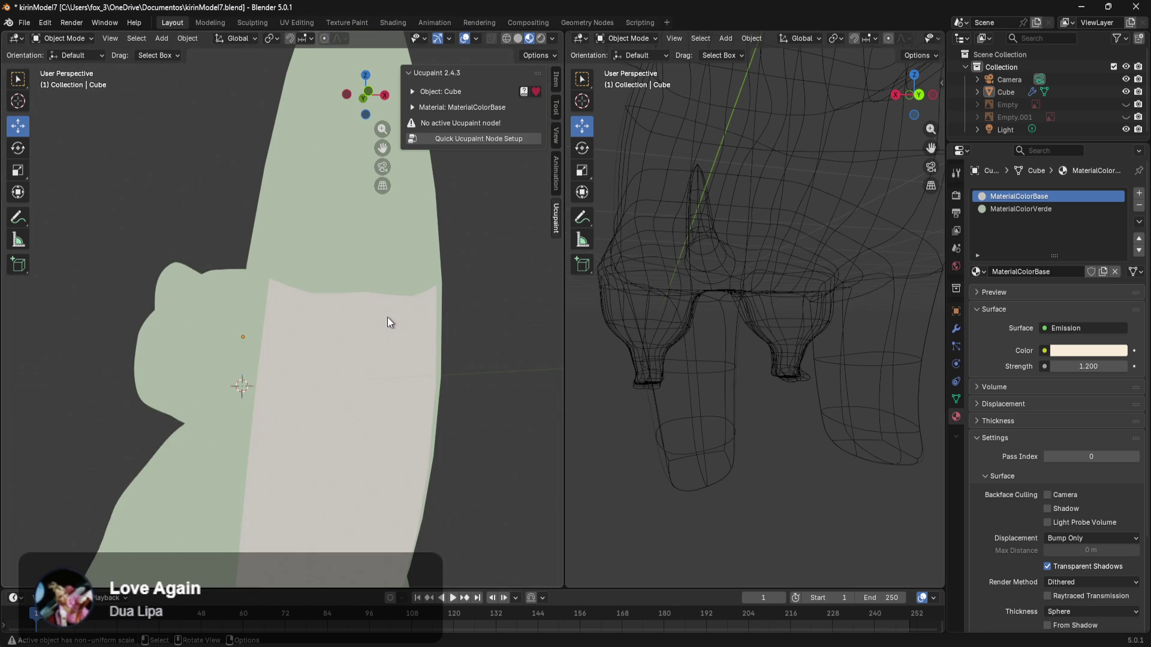
scroll(386, 313, down, 3)
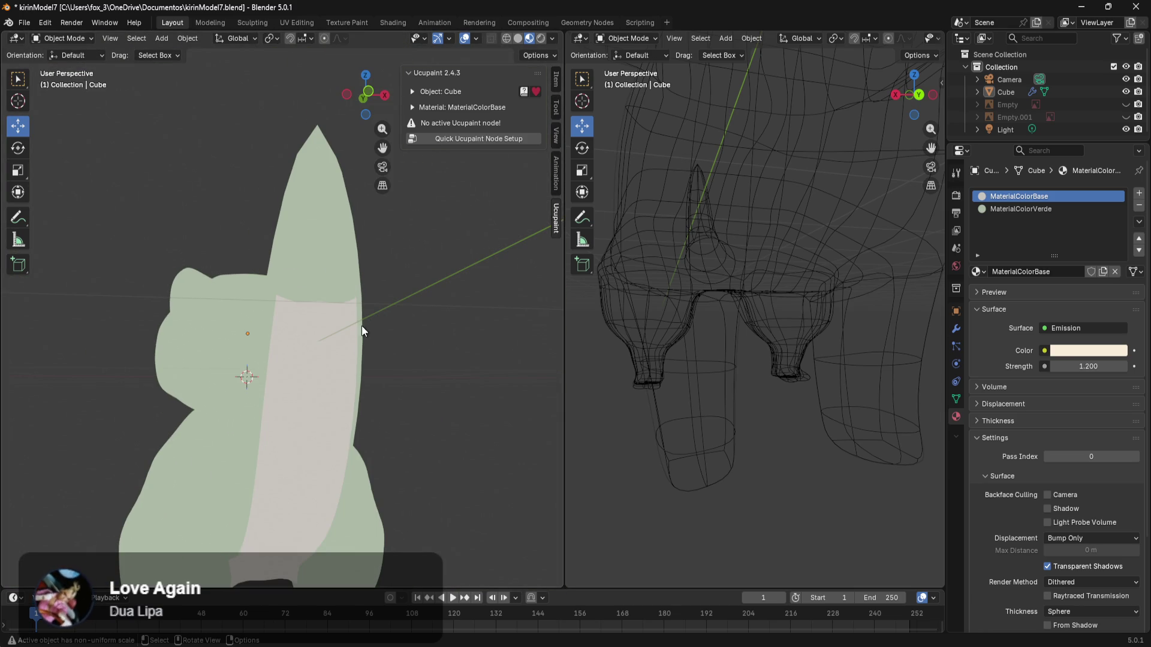
key(Tab)
mouse_move(360, 322)
middle_down()
mouse_move(419, 313)
mouse_move(294, 384)
mouse_move(373, 308)
mouse_move(384, 228)
mouse_move(266, 387)
middle_up()
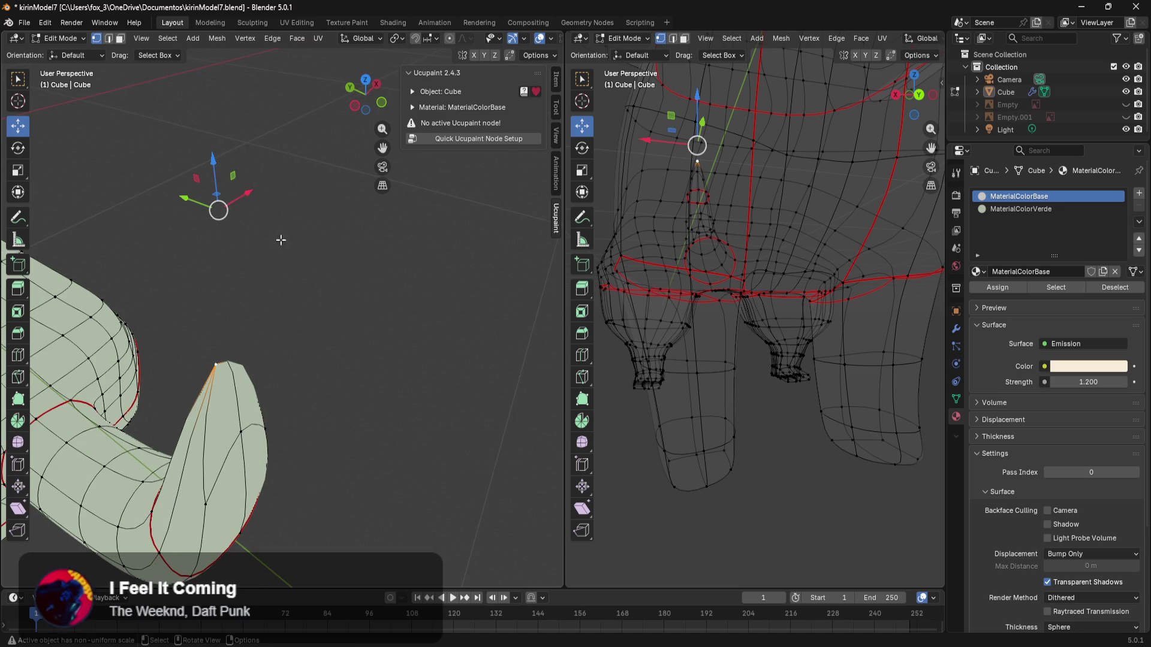
Step: Move the horn-tip vertex upward and sideways to reshape the horn's point
drag(223, 155, 223, 96)
mouse_move(397, 449)
middle_down()
mouse_move(377, 437)
mouse_move(378, 332)
middle_up()
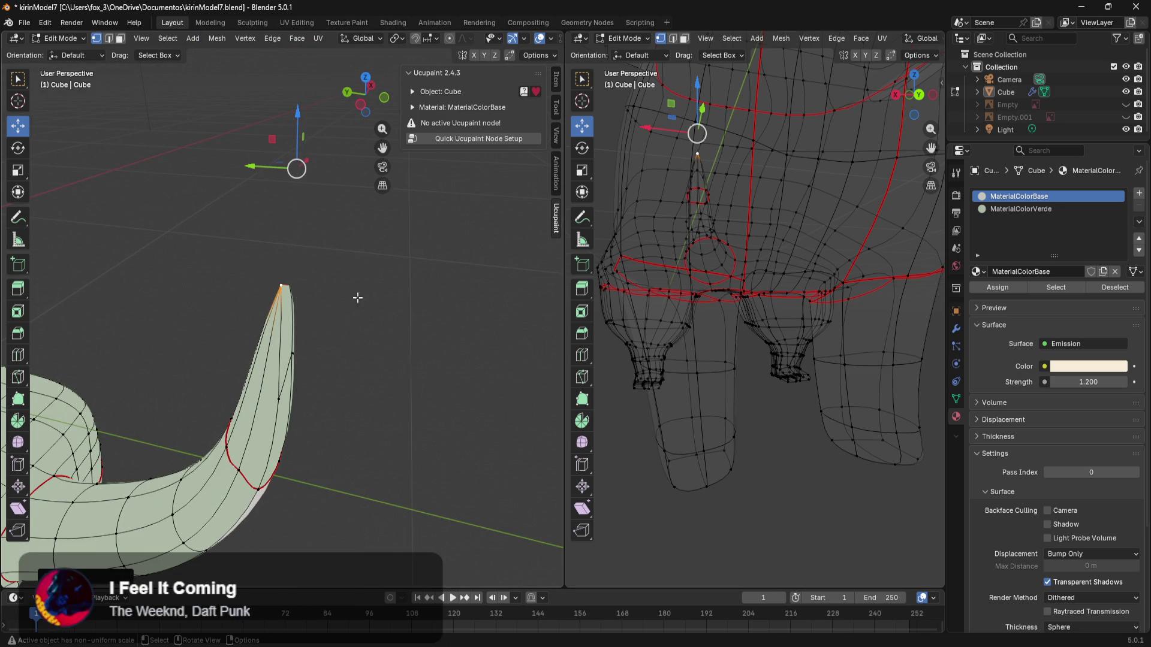
mouse_move(255, 165)
mouse_down()
mouse_move(285, 178)
mouse_move(348, 348)
mouse_up()
click(372, 424)
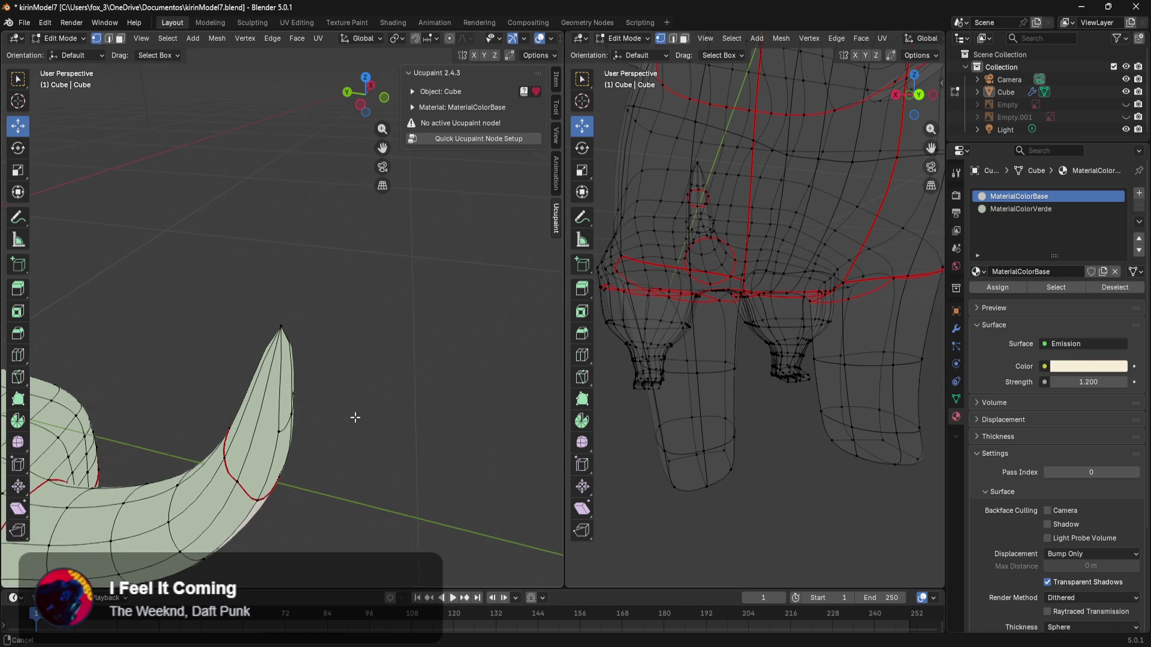
Step: Select the face patch and its lower rim edge loop on the horn's front
mouse_move(355, 437)
middle_down()
mouse_move(291, 411)
mouse_move(257, 450)
middle_up()
click(231, 449)
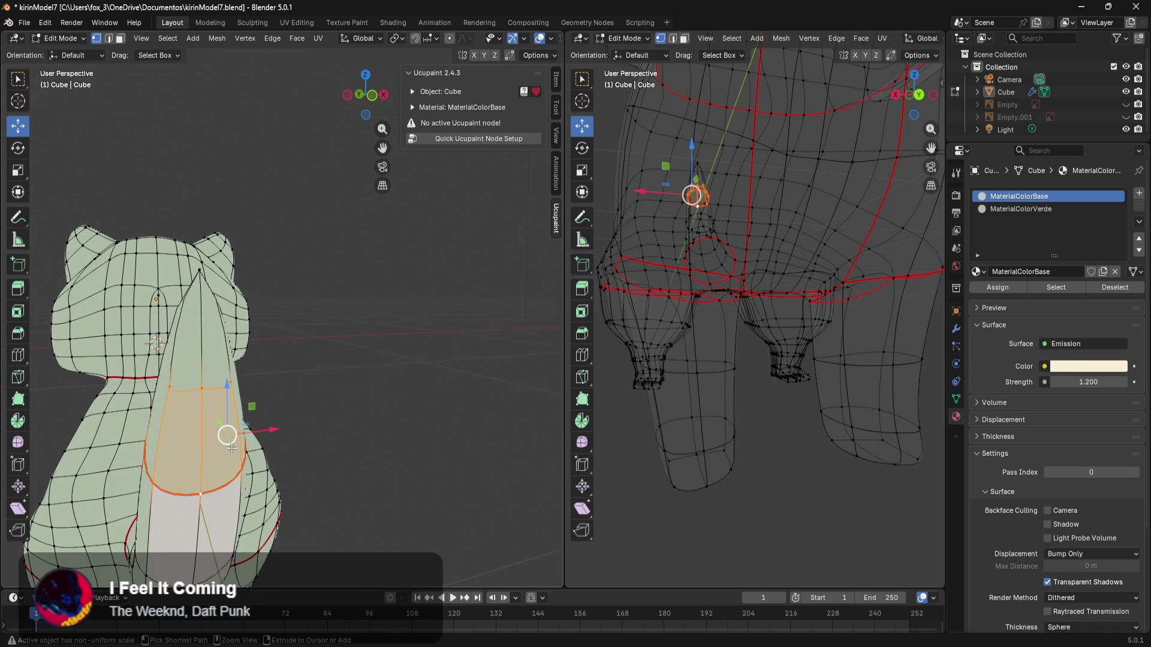
alt+click(232, 449)
mouse_move(312, 482)
middle_down()
mouse_move(560, 456)
mouse_move(506, 465)
mouse_move(488, 431)
mouse_move(404, 465)
mouse_move(396, 447)
mouse_move(389, 462)
mouse_move(325, 468)
mouse_move(334, 453)
middle_up()
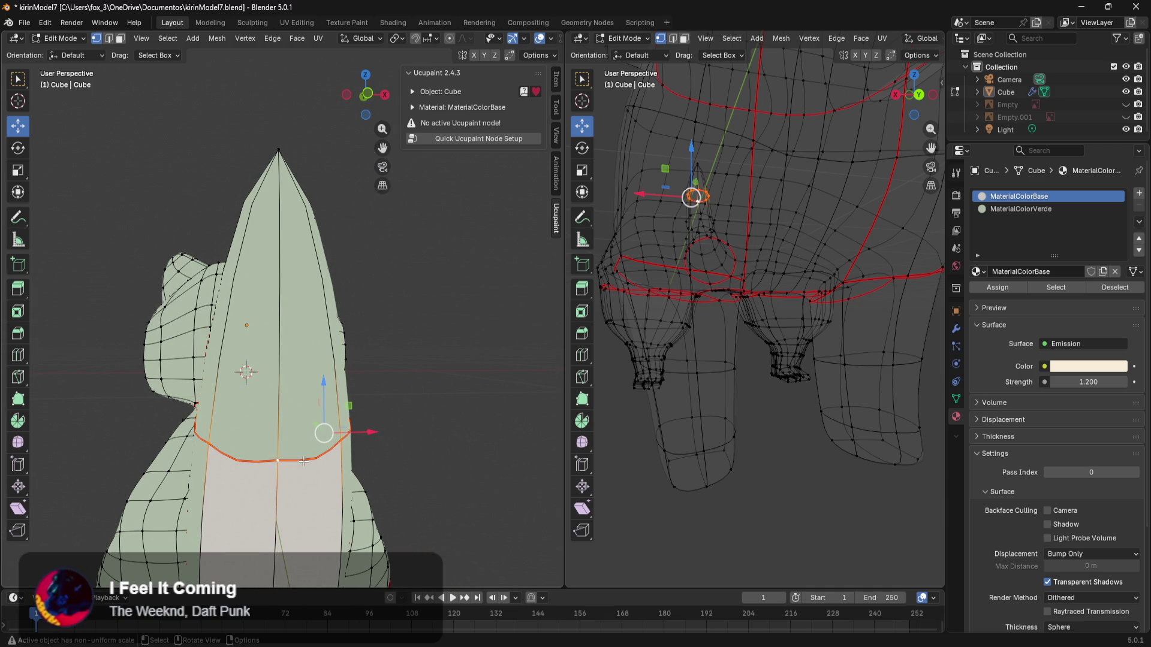
Step: Knife-cut a new edge line up the front of the horn with the K tool
key(k)
click(278, 461)
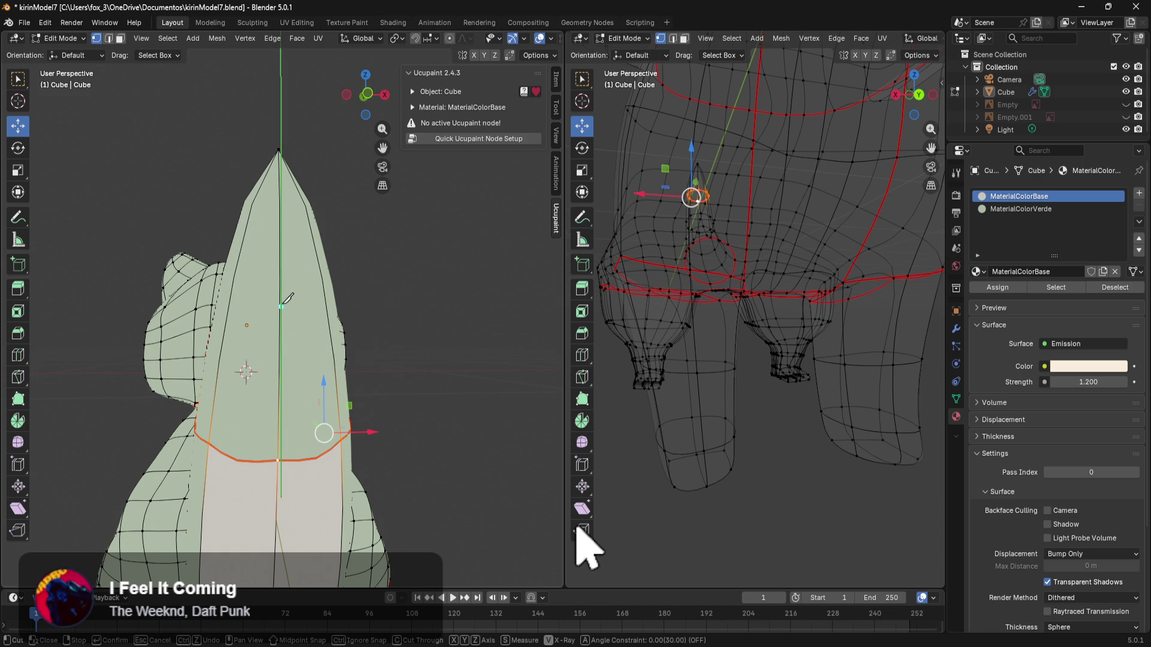
click(281, 224)
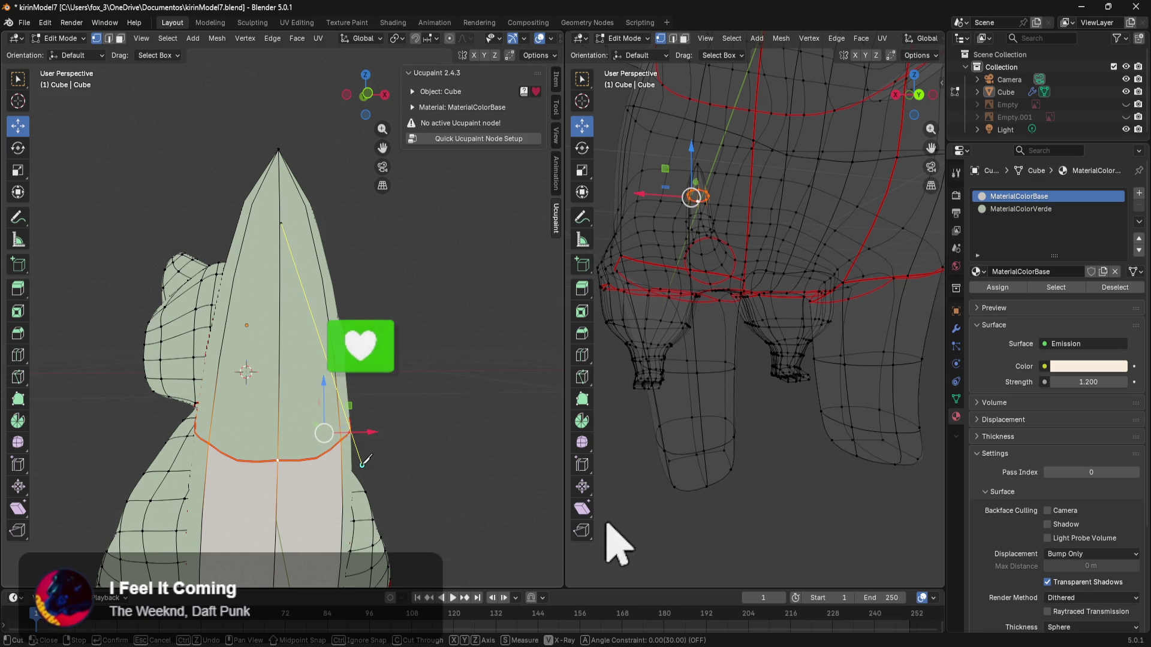
key(Return)
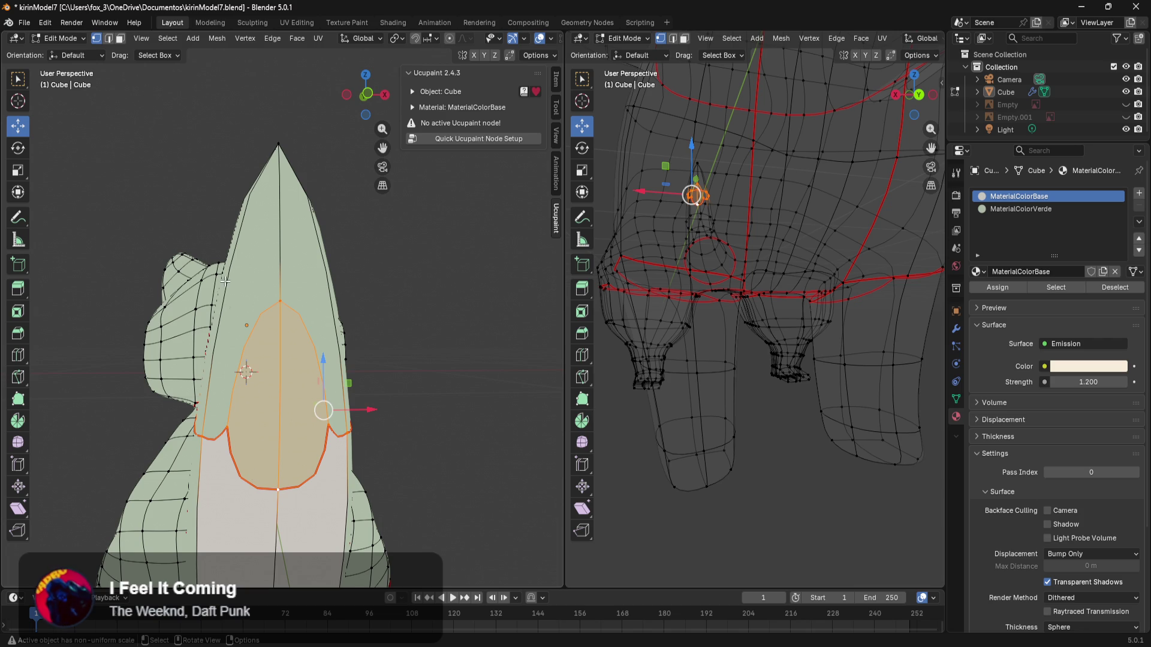
click(438, 390)
scroll(436, 371, up, 2)
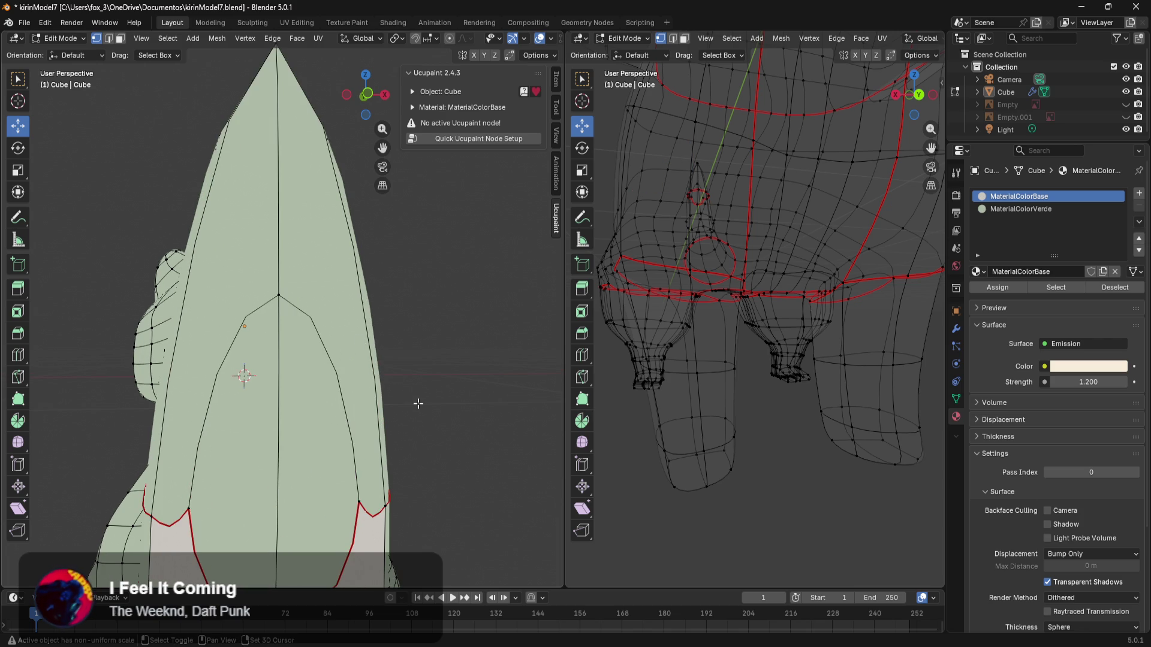
scroll(433, 361, up, 2)
middle_drag(434, 361, 378, 304)
middle_drag(324, 246, 368, 300)
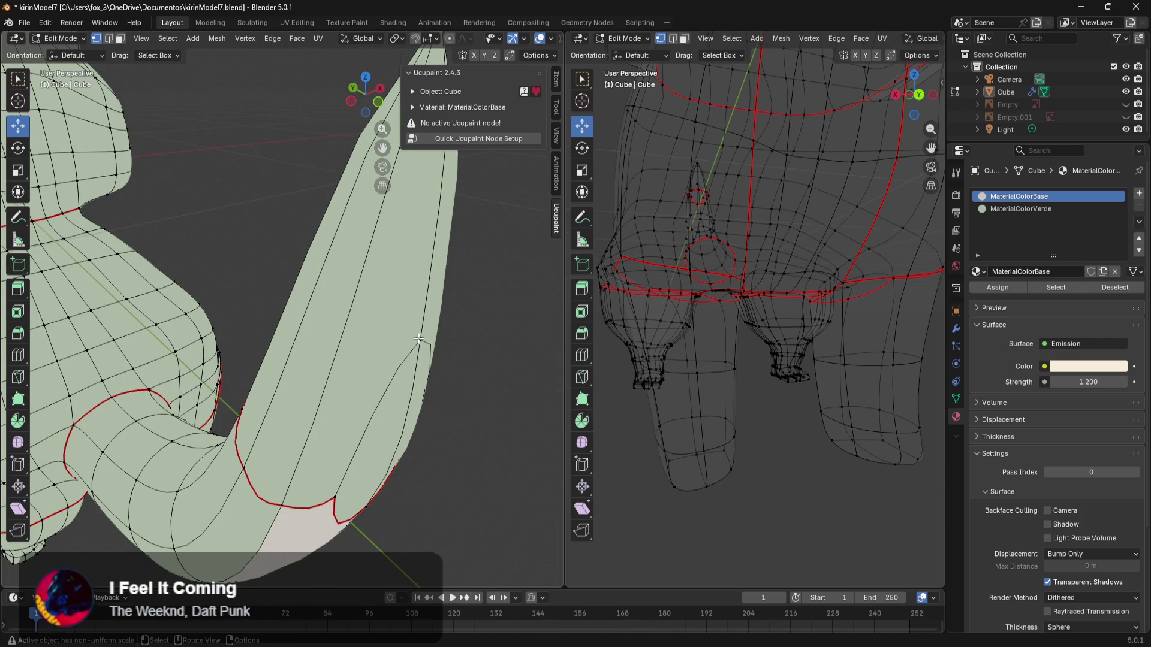
Step: Knife-cut a new edge line across the horn's other side, starting near the seam
mouse_move(419, 339)
middle_down()
mouse_move(258, 378)
mouse_move(251, 360)
mouse_move(268, 338)
mouse_move(278, 364)
mouse_move(347, 390)
mouse_move(385, 336)
mouse_move(416, 345)
mouse_move(345, 386)
mouse_move(357, 382)
mouse_move(336, 357)
mouse_move(407, 299)
mouse_move(406, 328)
middle_up()
key(k)
click(334, 215)
click(331, 216)
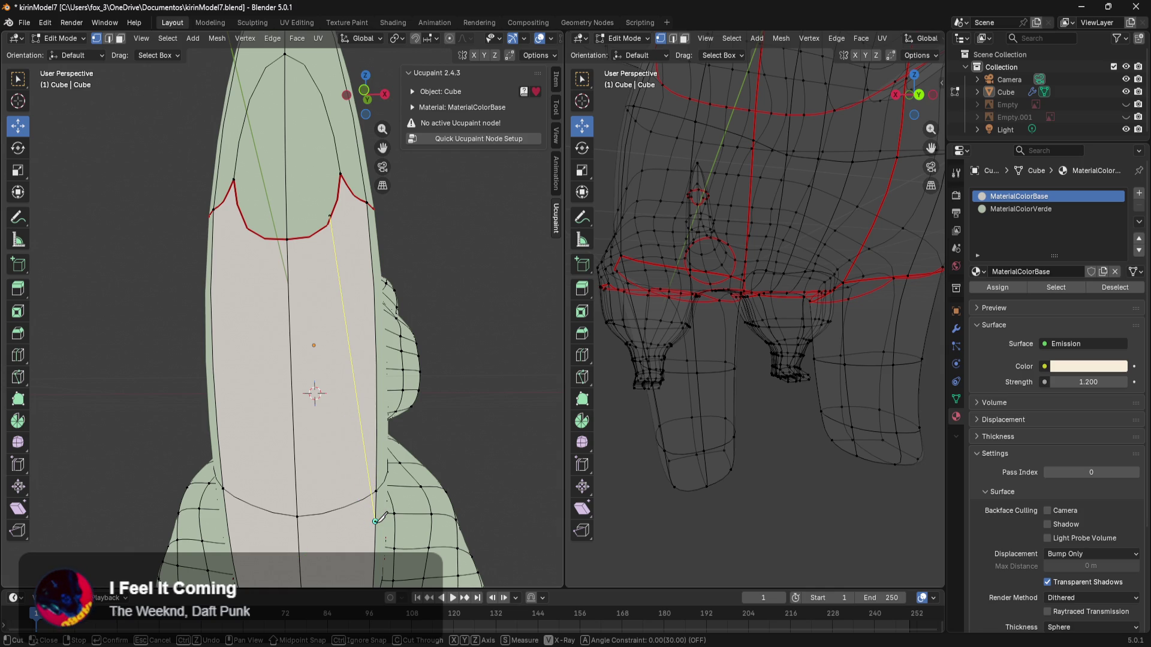
click(376, 521)
key(Return)
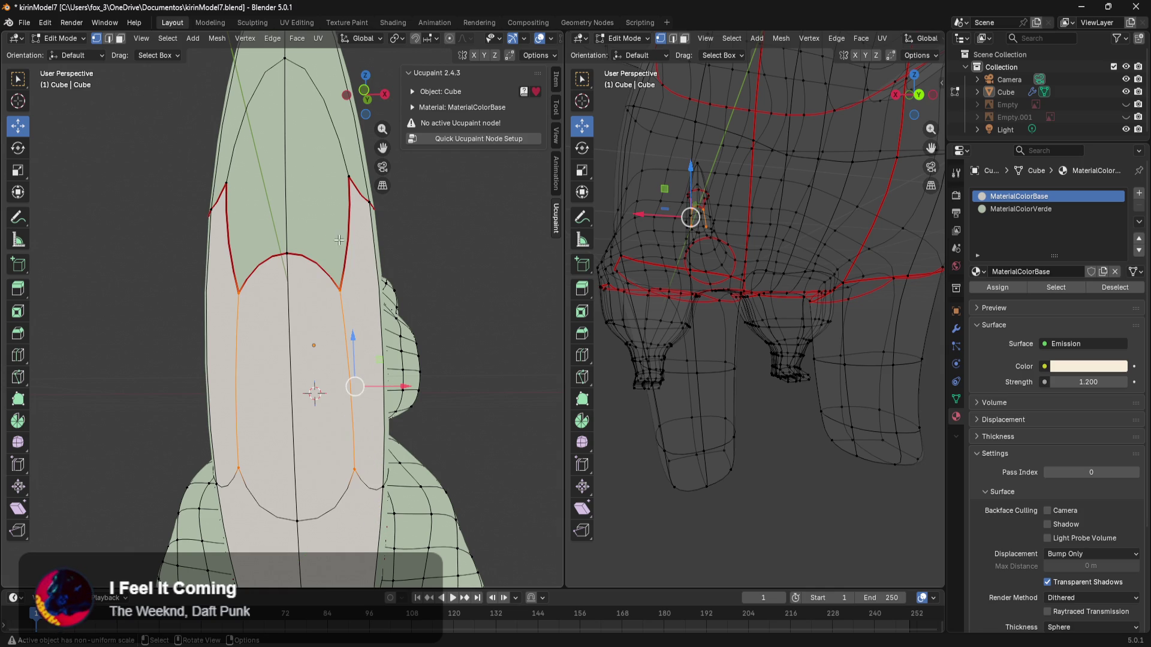
Step: Undo and redo the new cut to compare, checking the horn and body from several angles
mouse_move(263, 256)
middle_down()
mouse_move(231, 264)
mouse_move(297, 279)
mouse_move(304, 267)
middle_up()
middle_drag(368, 320, 336, 384)
key(ctrl+z)
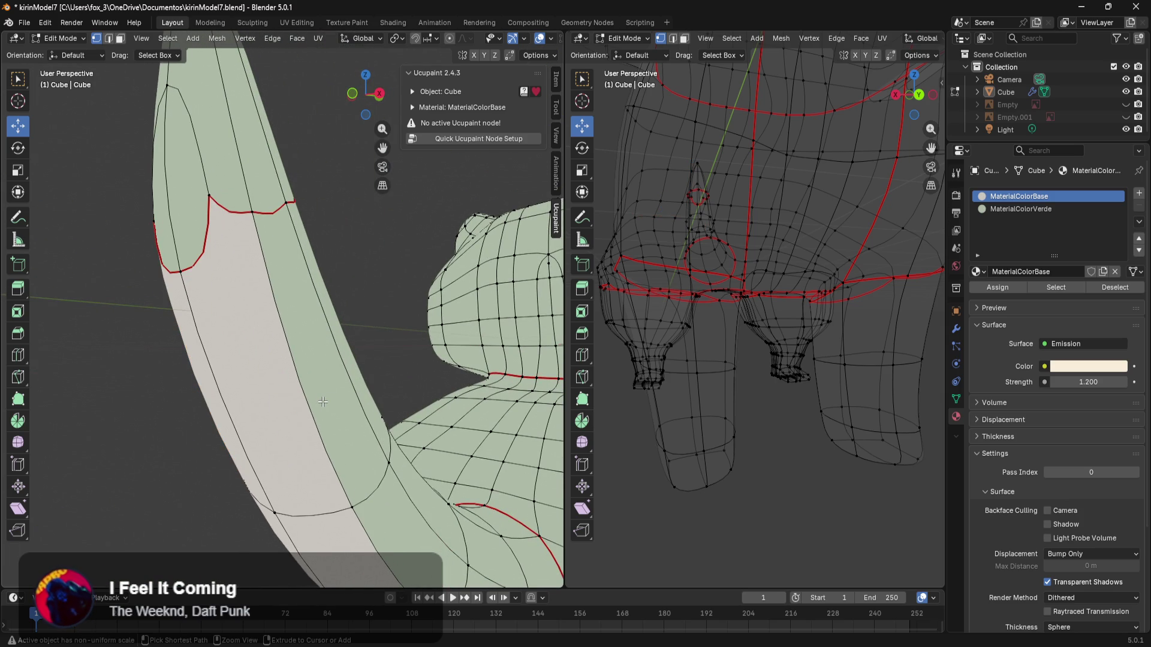
key(ctrl+shift+z)
mouse_move(324, 398)
middle_down()
mouse_move(391, 361)
mouse_move(407, 416)
middle_up()
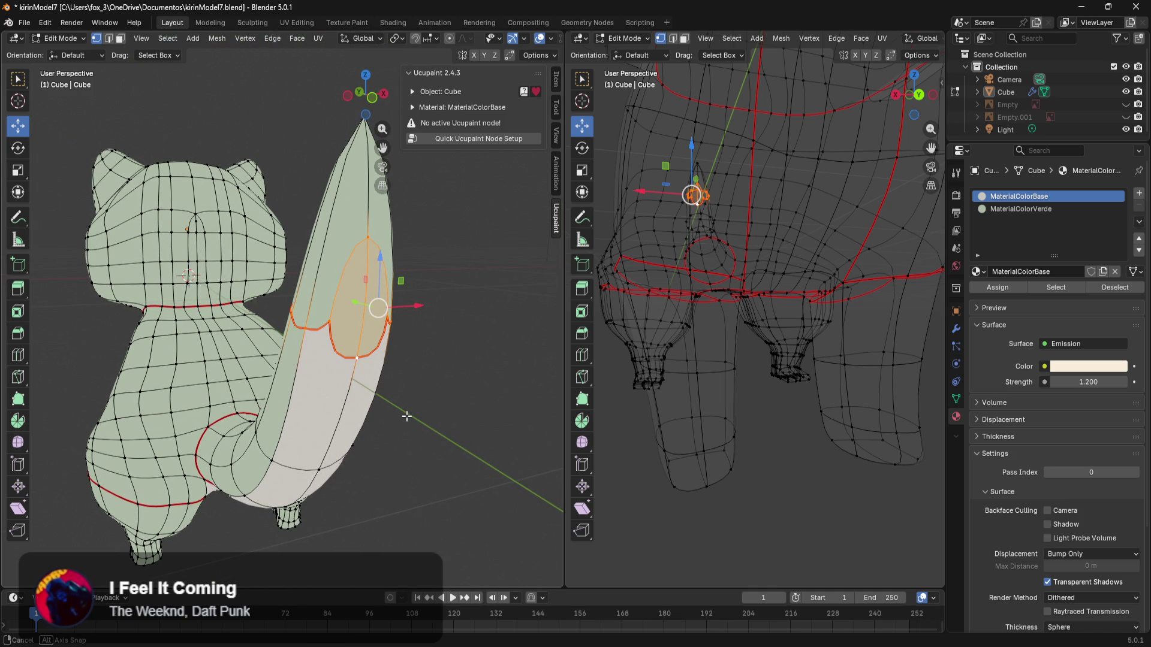
middle_drag(407, 416, 332, 432)
Step: Knife-cut another edge line across the horn from its top down to the base
alt+click(332, 431)
scroll(338, 420, up, 2)
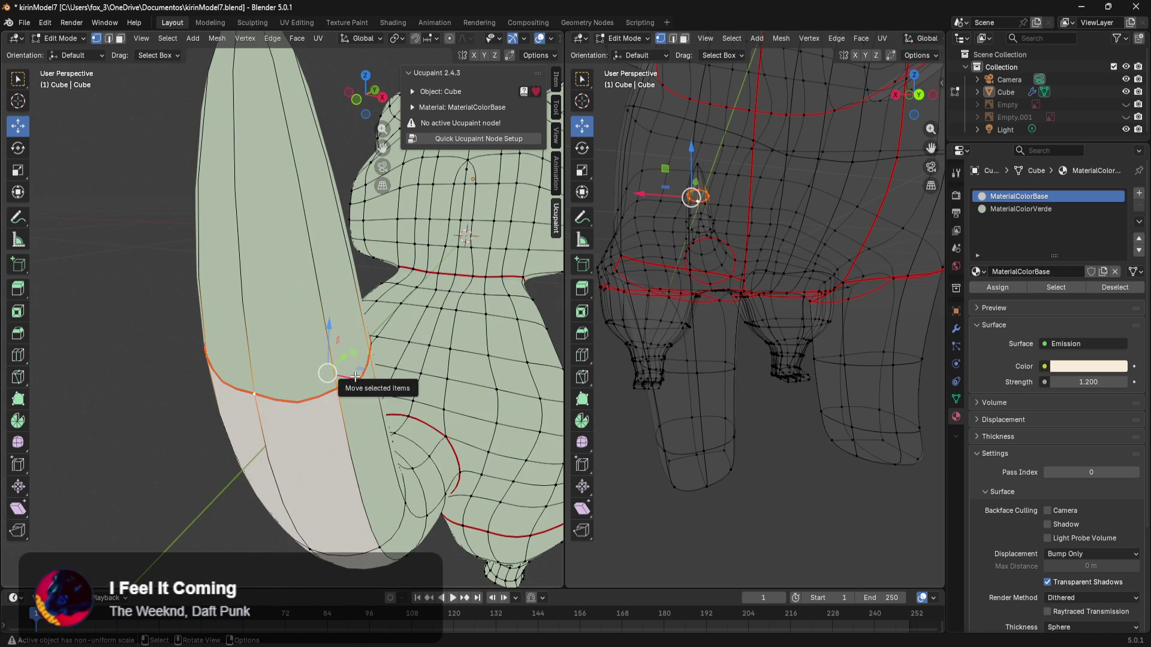
key(k)
click(224, 166)
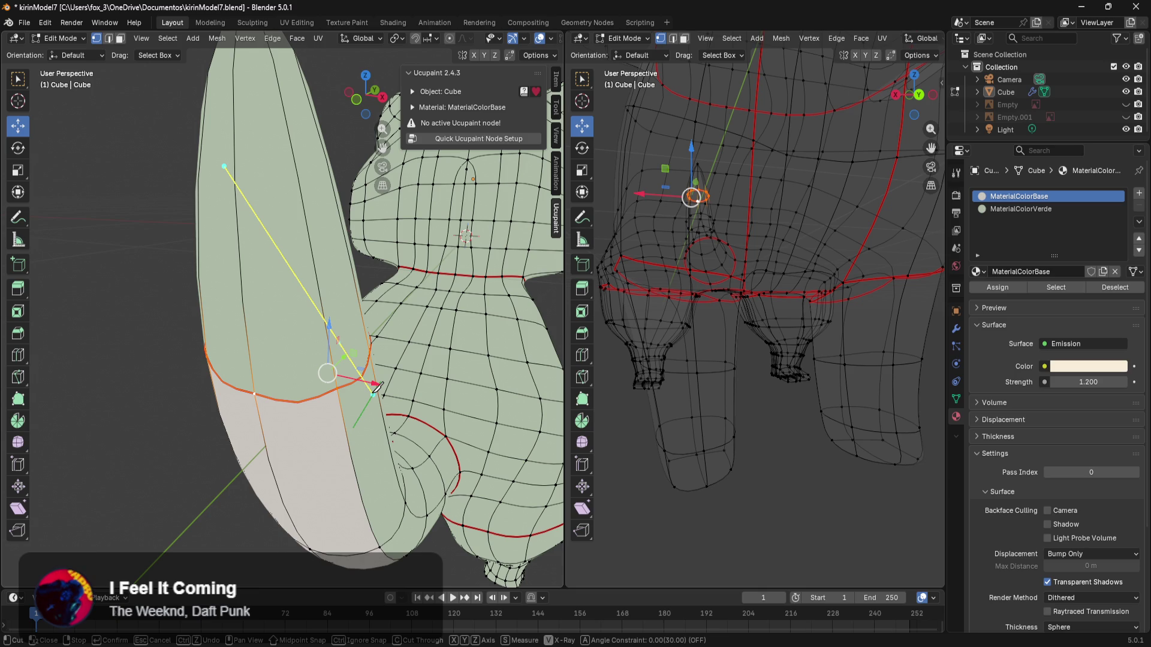
click(334, 312)
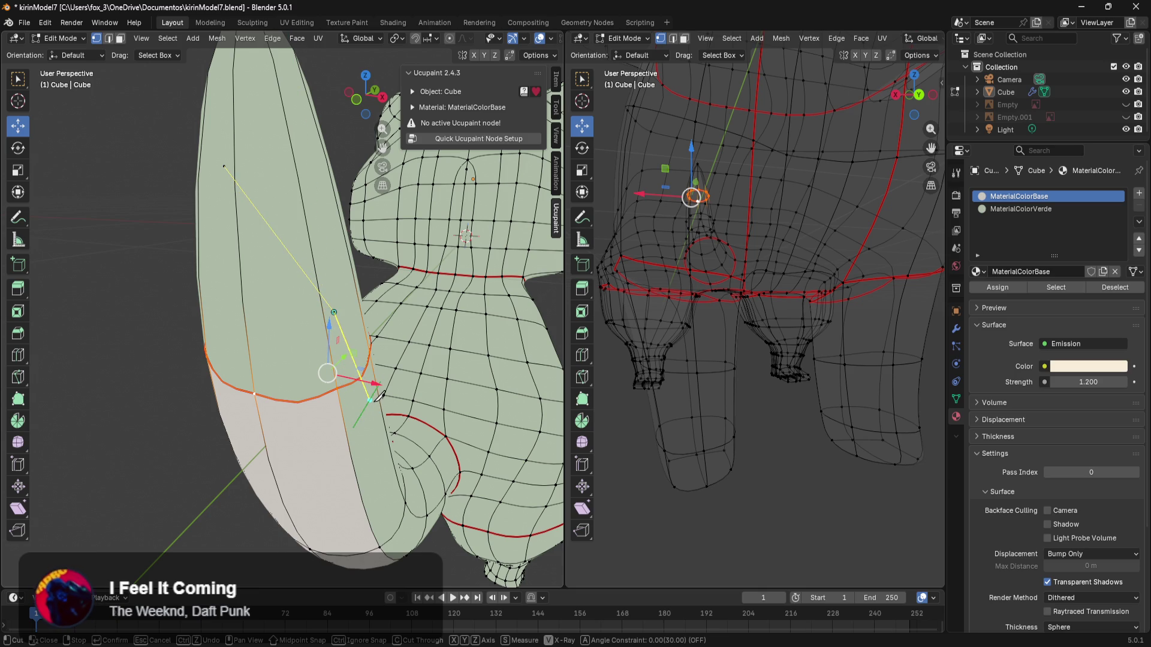
click(369, 400)
key(Return)
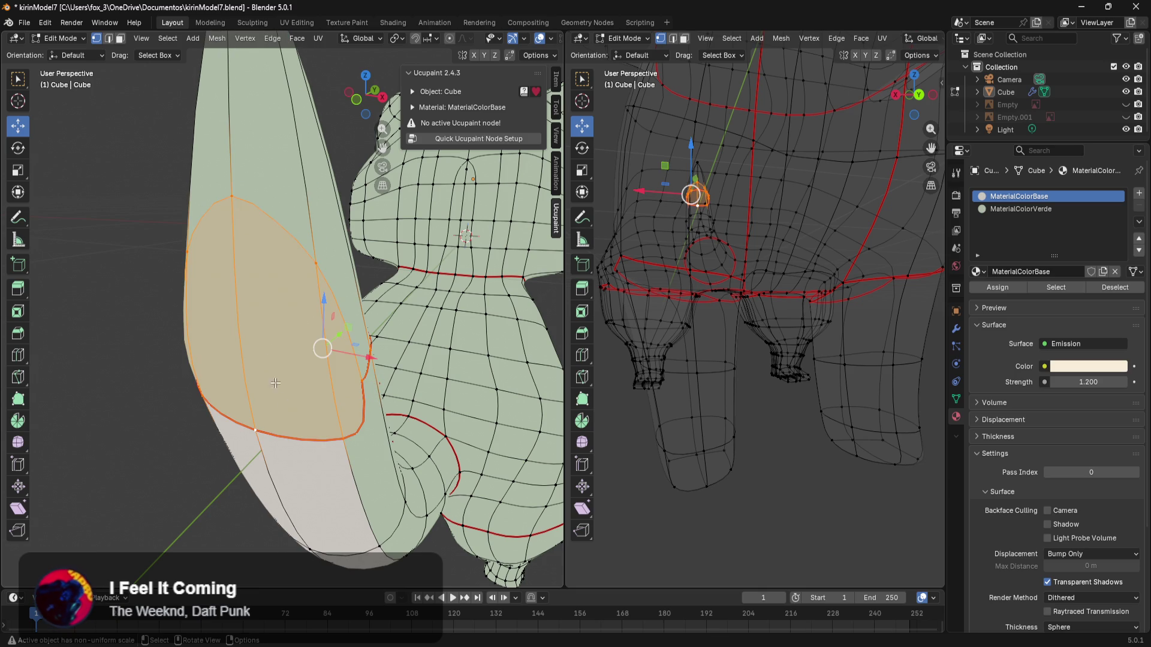
Step: Add a third, empty material slot below MaterialColorBase and MaterialColorVerde
mouse_move(388, 322)
middle_down()
mouse_move(348, 268)
mouse_move(413, 252)
mouse_move(462, 304)
mouse_move(479, 303)
mouse_move(389, 311)
mouse_move(320, 374)
mouse_move(322, 357)
mouse_move(437, 367)
mouse_move(387, 397)
mouse_move(359, 390)
mouse_move(368, 293)
mouse_move(318, 332)
middle_up()
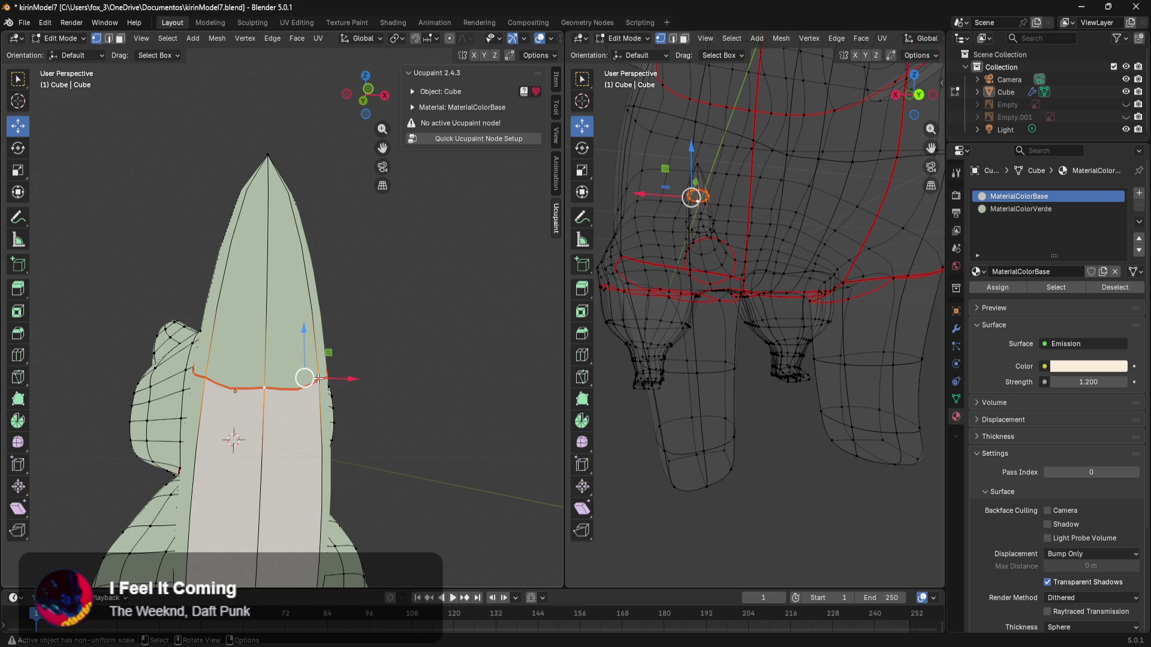
mouse_move(316, 377)
middle_down()
mouse_move(319, 351)
mouse_move(293, 433)
mouse_move(306, 378)
mouse_move(325, 385)
mouse_move(333, 365)
middle_up()
scroll(309, 378, up, 3)
scroll(325, 385, down, 3)
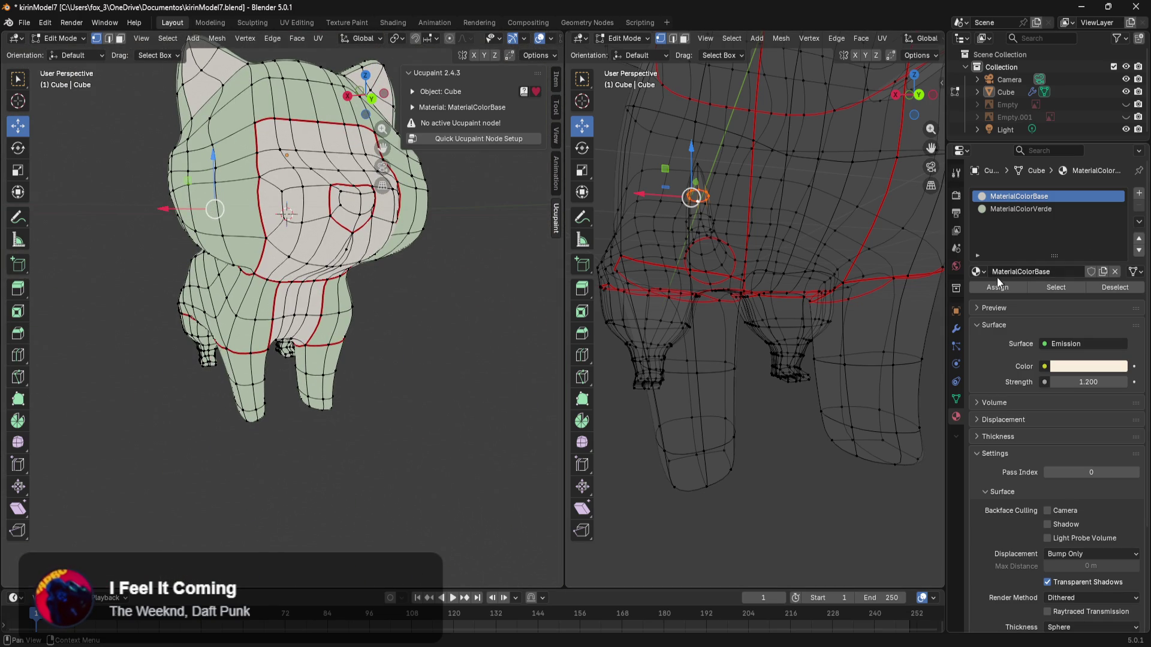
click(1139, 193)
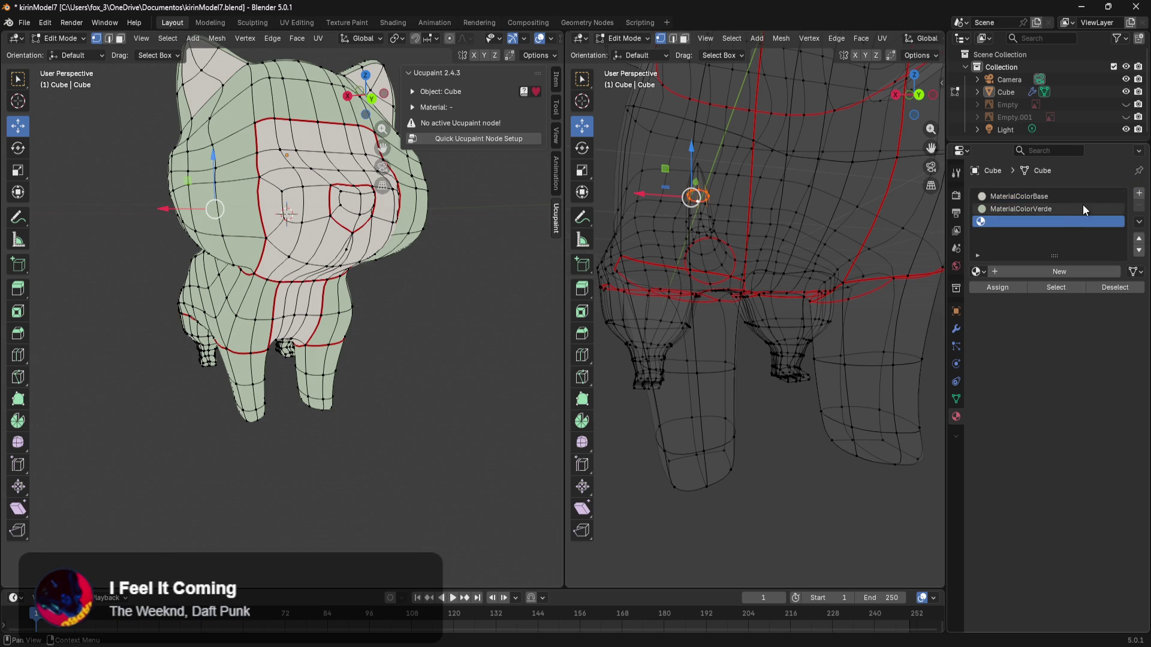
Step: Create a new material in the third slot and name it MaterialColorOsico
click(1026, 269)
double_click(1029, 271)
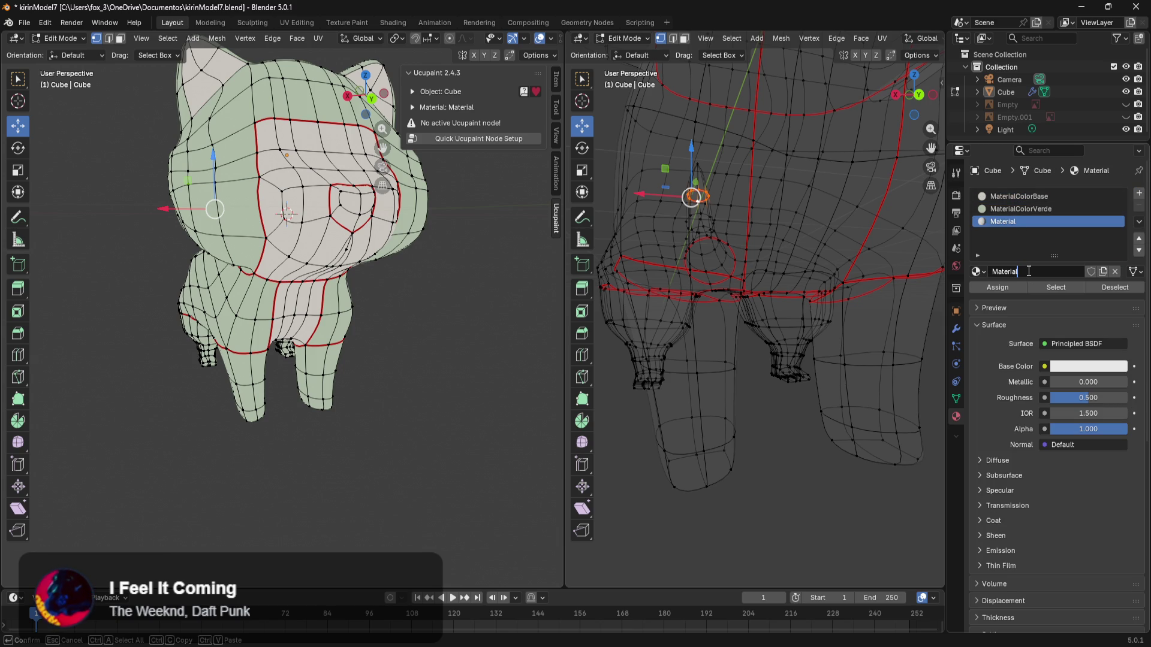
click(1005, 272)
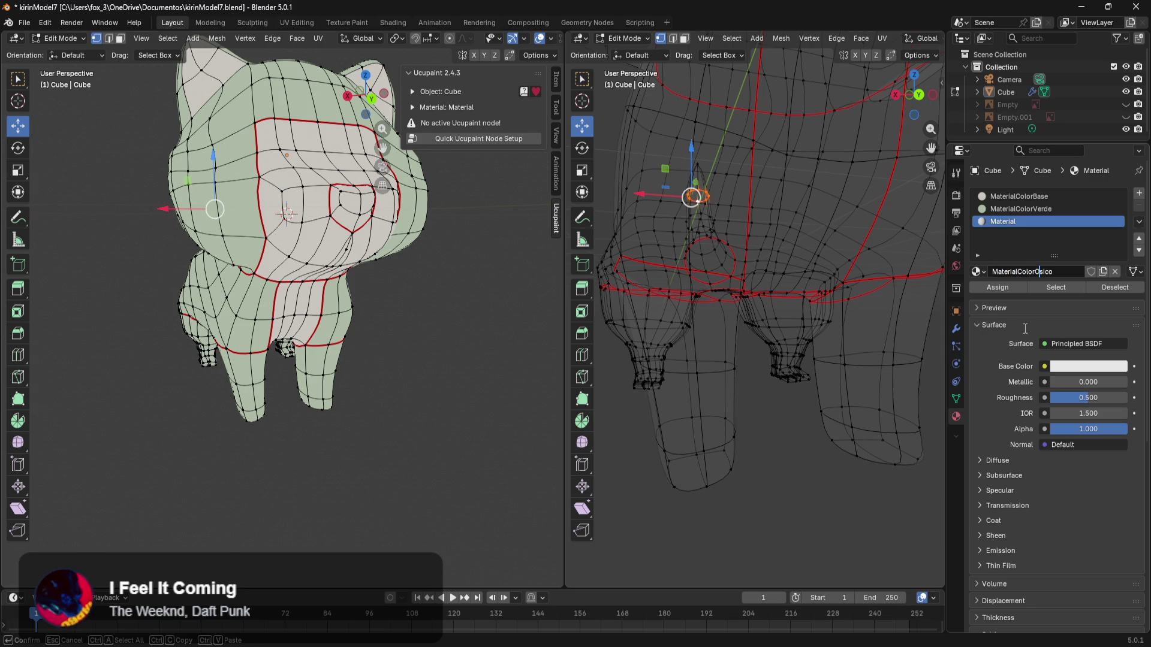
key(Return)
Step: Darken MaterialColorOsico's base colour to dark grey #474747
mouse_move(477, 296)
middle_down()
mouse_move(458, 312)
mouse_move(485, 322)
mouse_move(488, 308)
mouse_move(487, 358)
middle_up()
scroll(484, 321, up, 3)
scroll(483, 324, up, 3)
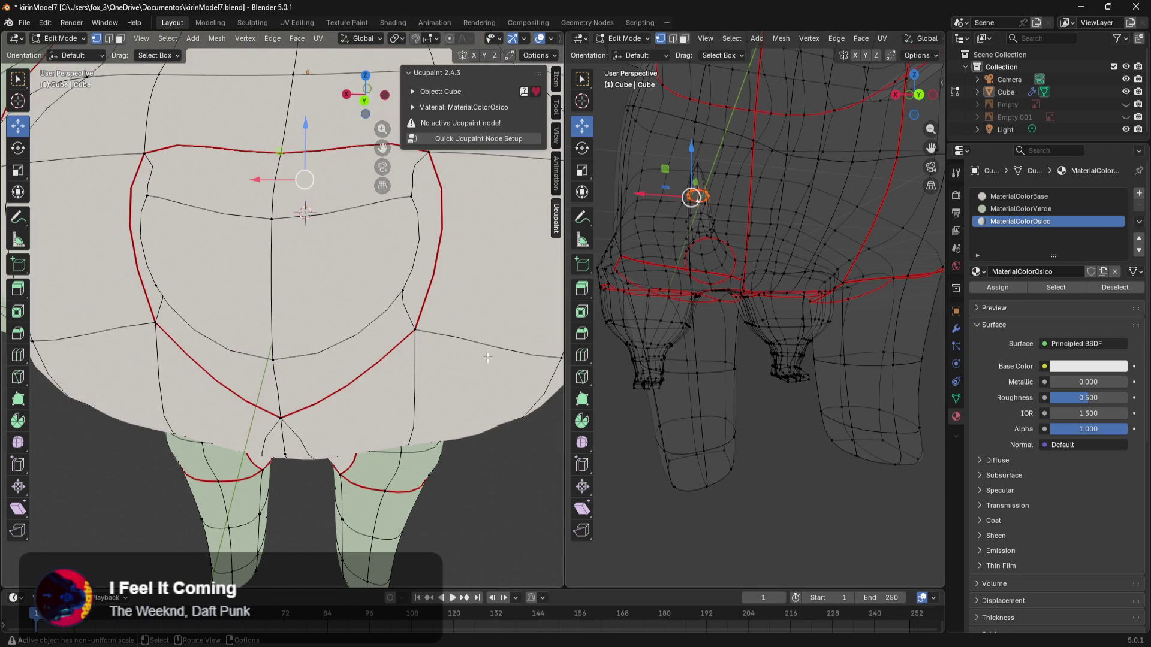
click(1085, 367)
mouse_move(1123, 211)
mouse_down()
mouse_move(1123, 233)
mouse_move(1125, 223)
mouse_up()
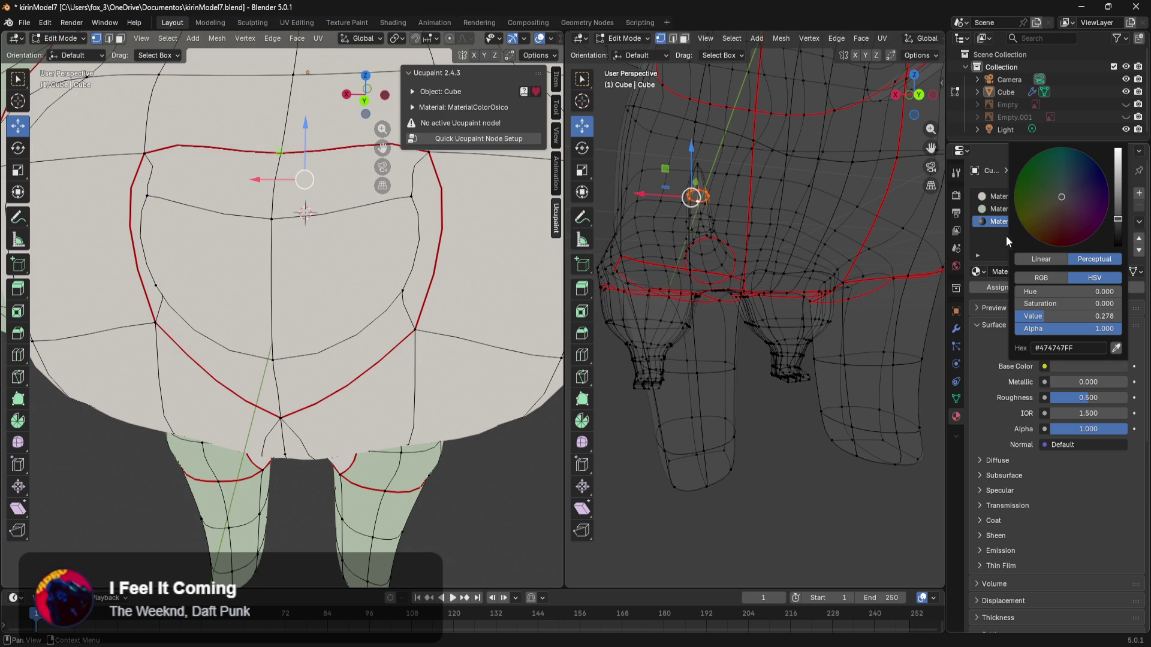
Step: Select the two faces inside the kirin's nose loop
middle_drag(457, 293, 461, 294)
ctrl+click(319, 401)
middle_drag(319, 401, 384, 439)
Step: View the kirin reference image in Photos, then switch to Kirin Miao redibujado.psd in Photoshop
mouse_move(442, 646)
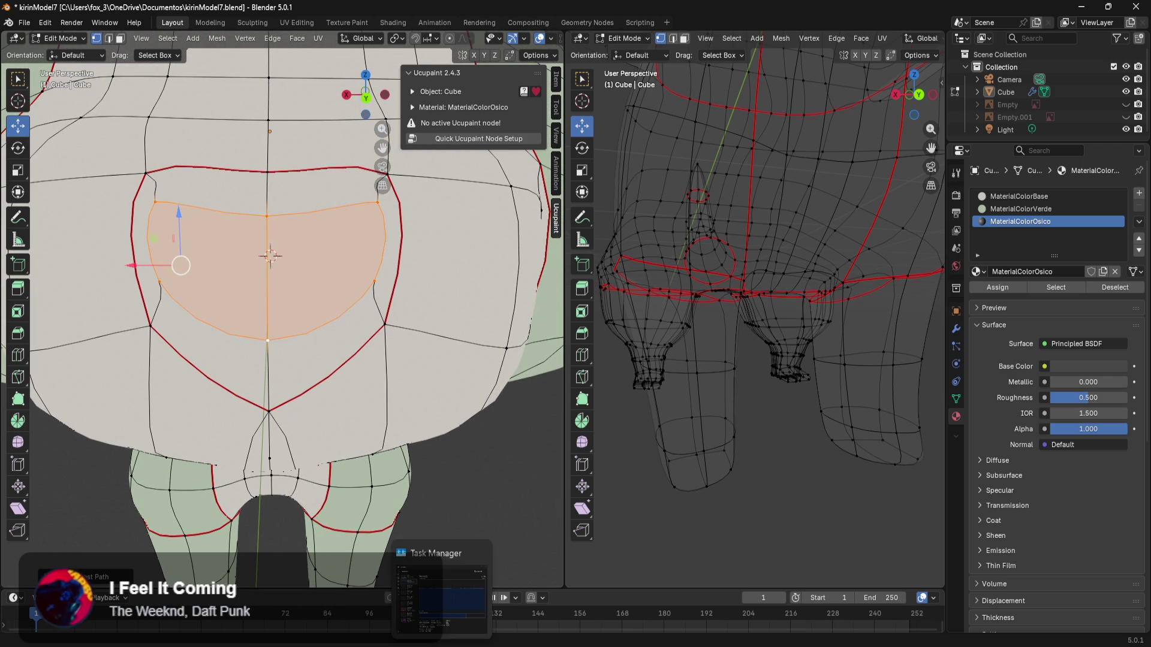
mouse_move(389, 646)
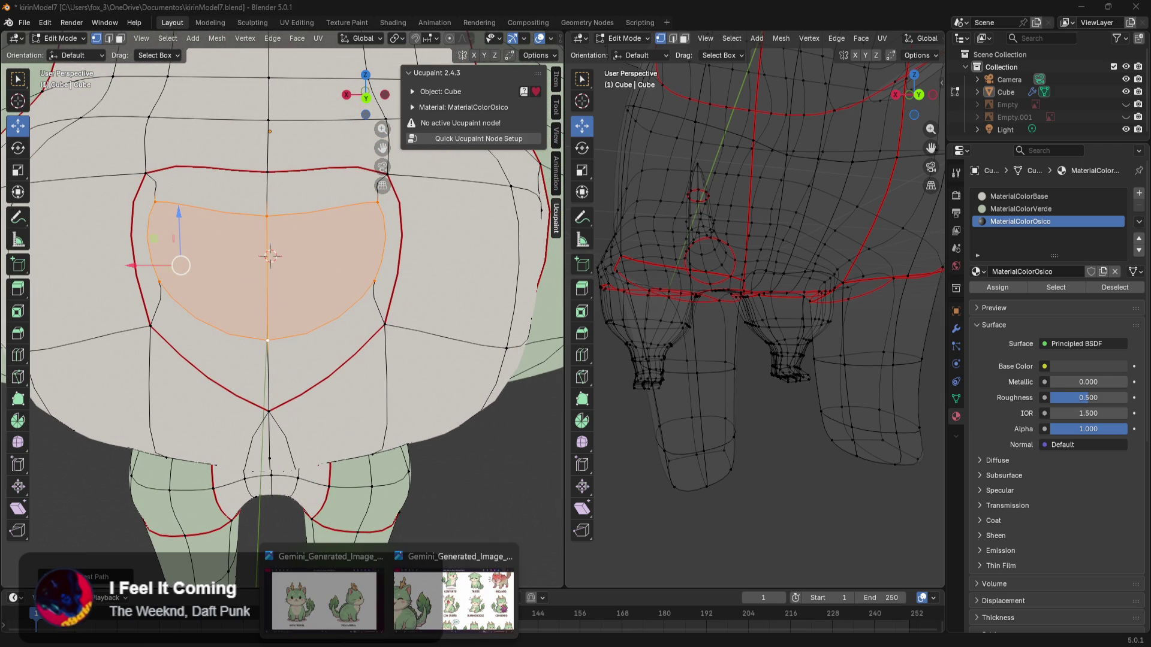
click(324, 600)
scroll(293, 311, up, 6)
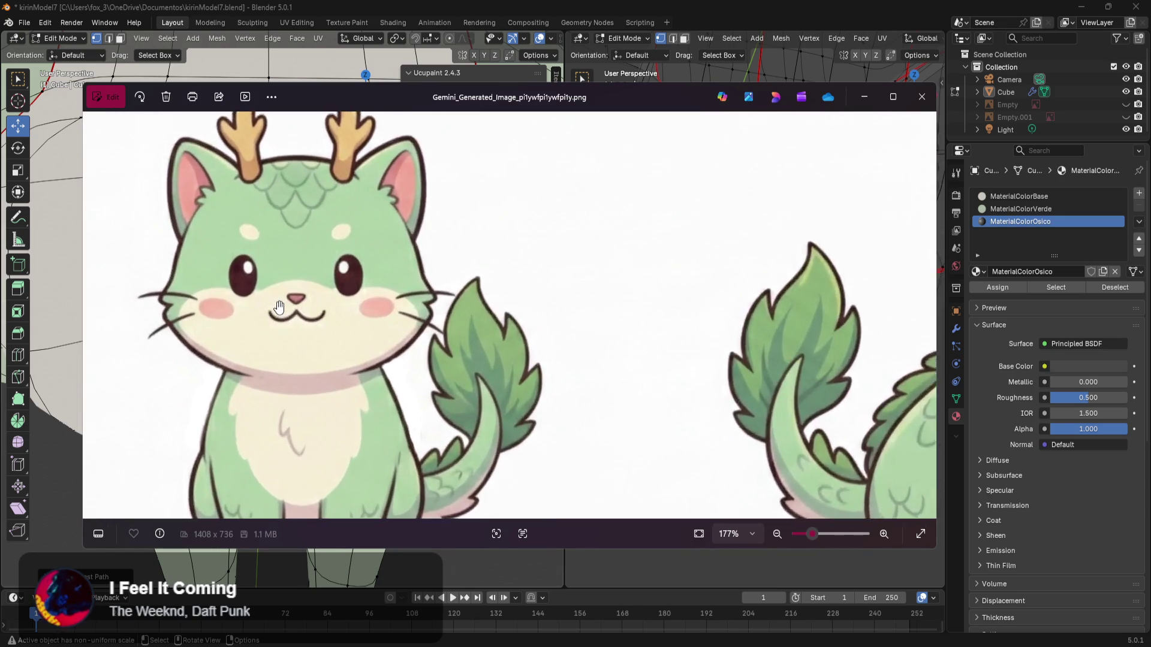
scroll(293, 311, down, 3)
mouse_move(417, 645)
click(417, 594)
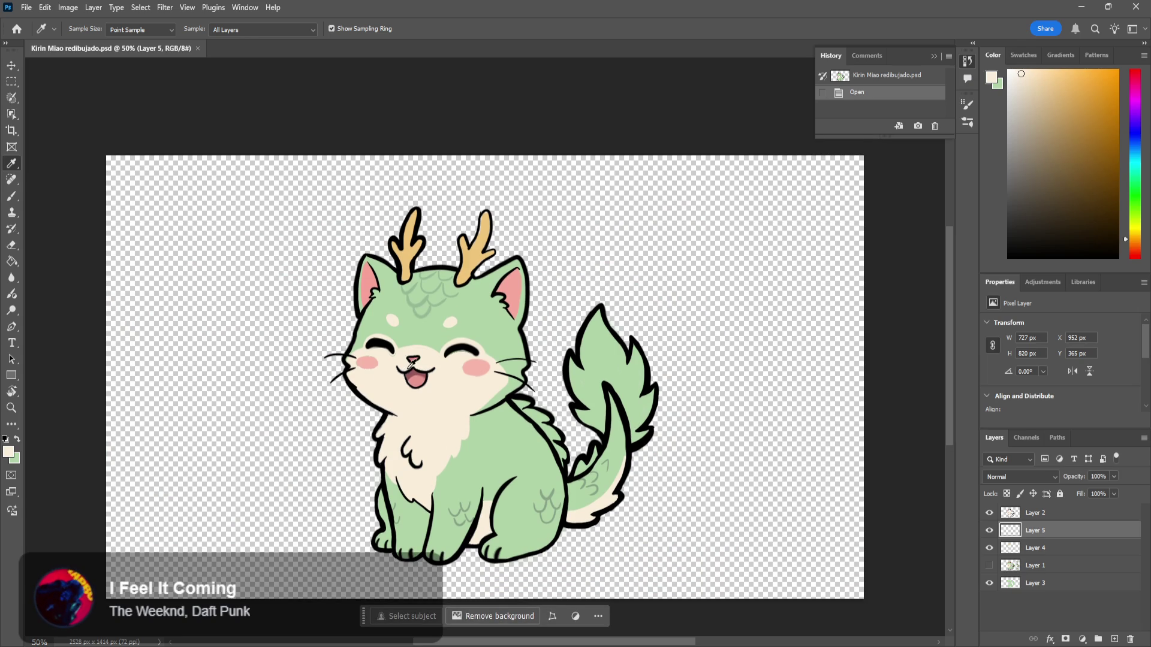
Step: Sample the drawn cat nose's pink as foreground colour and read its hex d9837d
drag(411, 365, 552, 363)
key(z)
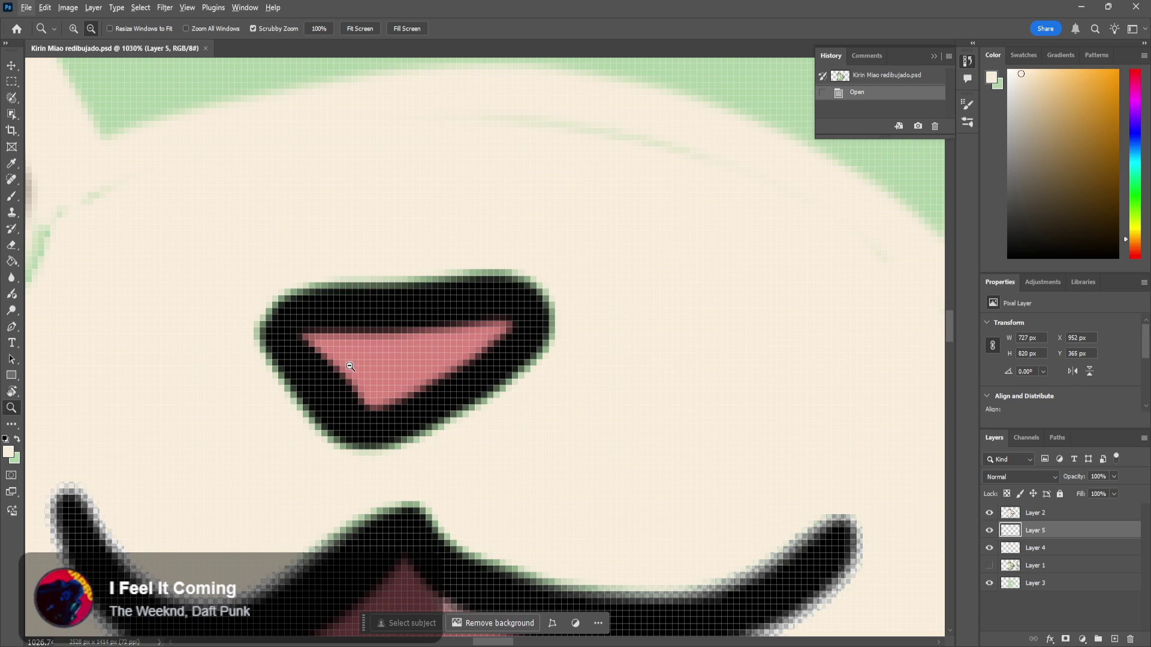
key(b)
alt+click(394, 357)
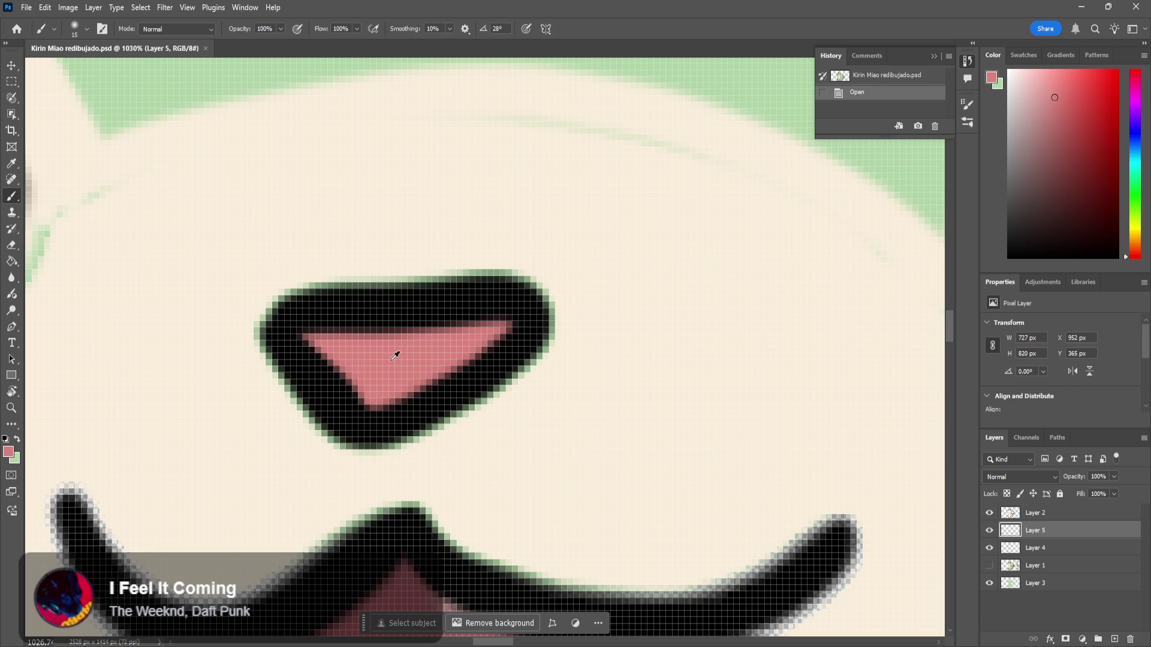
click(992, 75)
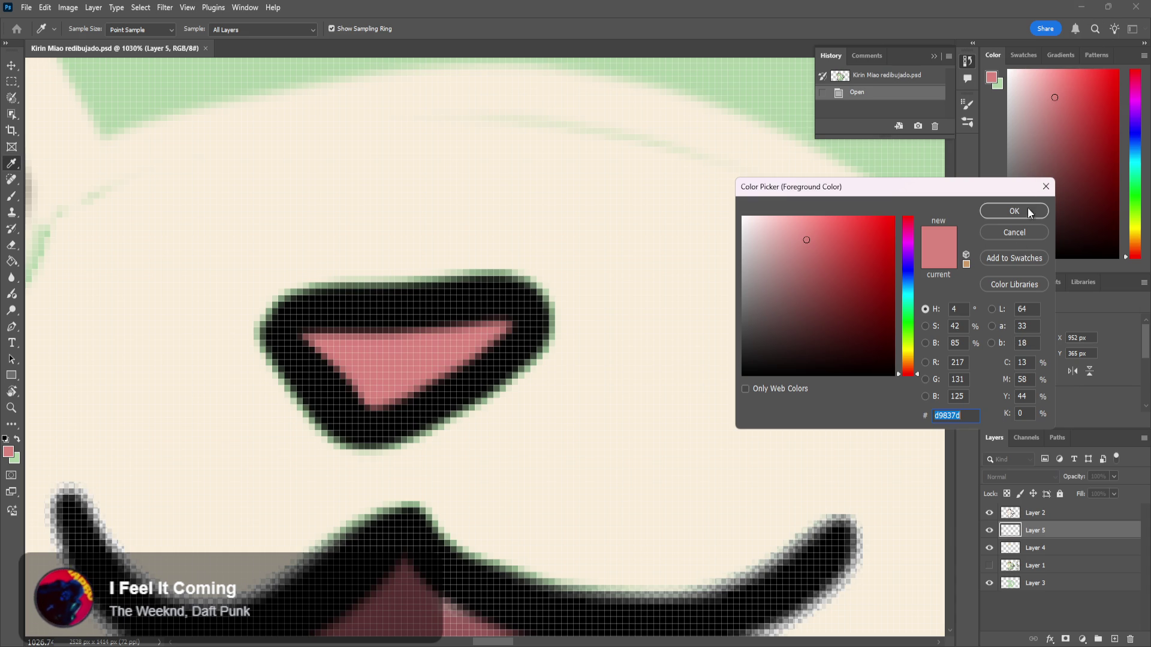
click(1047, 187)
key(alt+Tab)
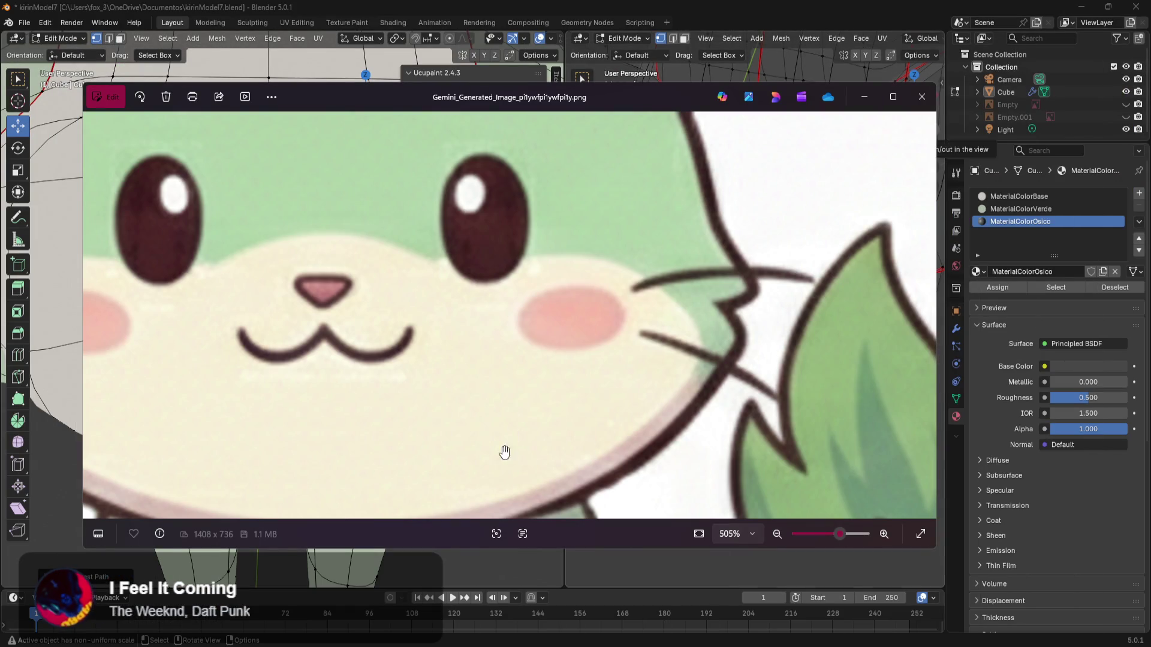
Step: Minimize the Photos reference image to bring the Blender kirin view back
click(864, 97)
mouse_move(369, 376)
middle_down()
mouse_move(408, 360)
mouse_move(348, 383)
mouse_move(360, 378)
middle_up()
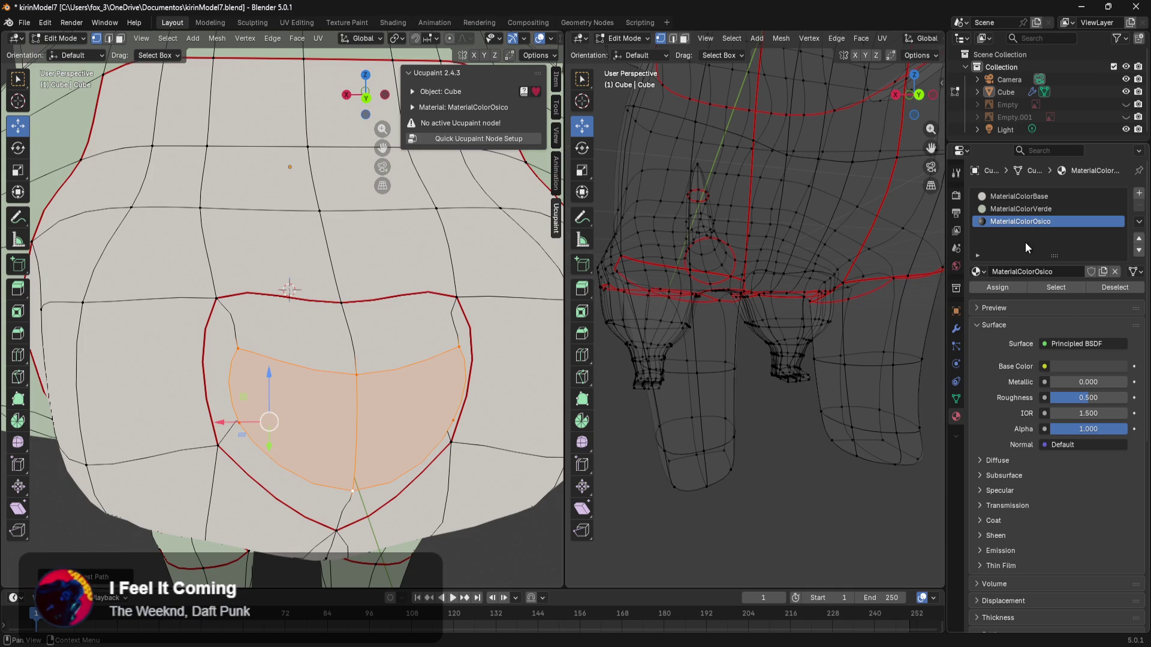
click(1090, 340)
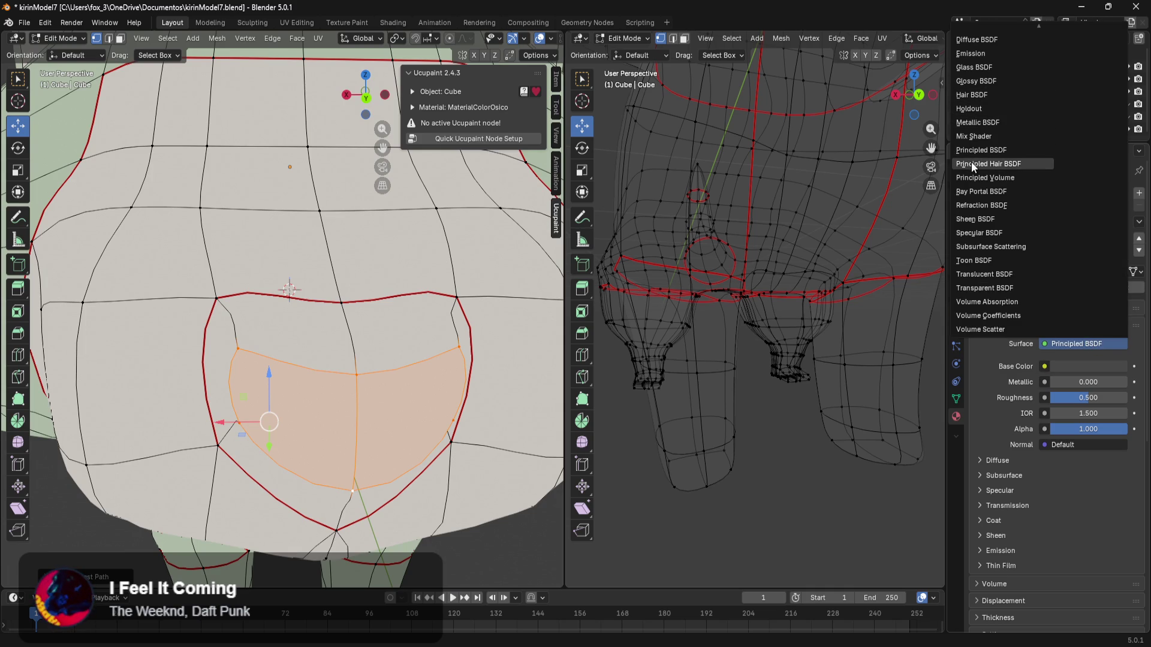
Step: Make MaterialColorOsico an Emission shader coloured #D9837D and assign it to the nose faces
click(1000, 54)
click(1078, 367)
click(1078, 346)
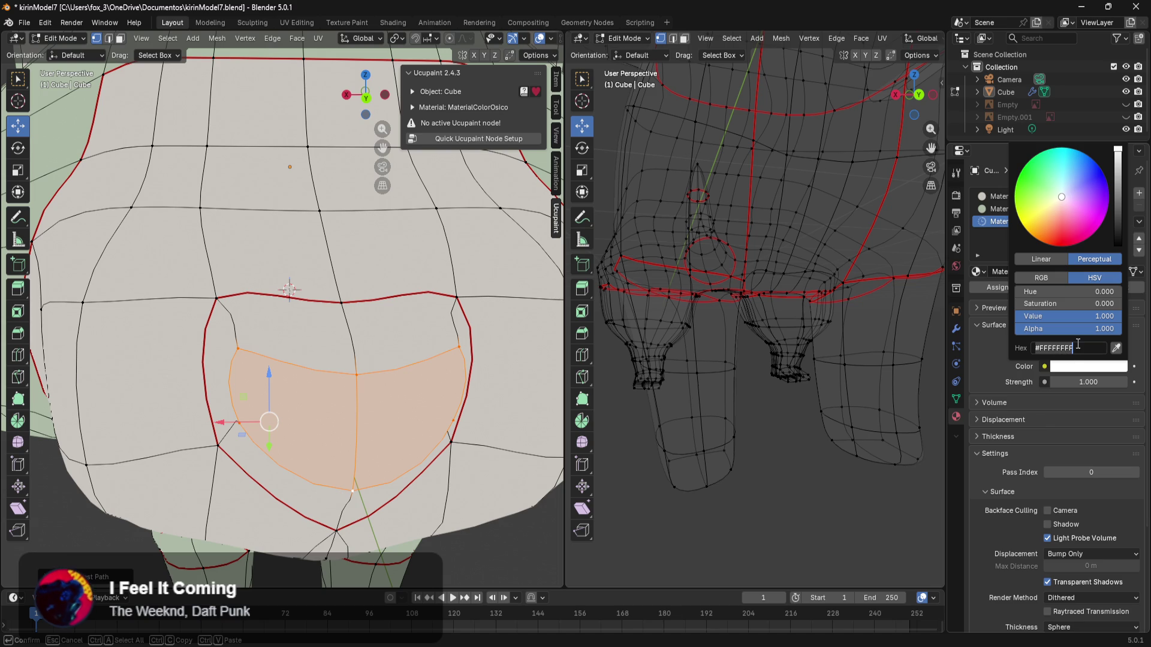
key(BackSpace)
key(BackSpace)
key(BackSpace)
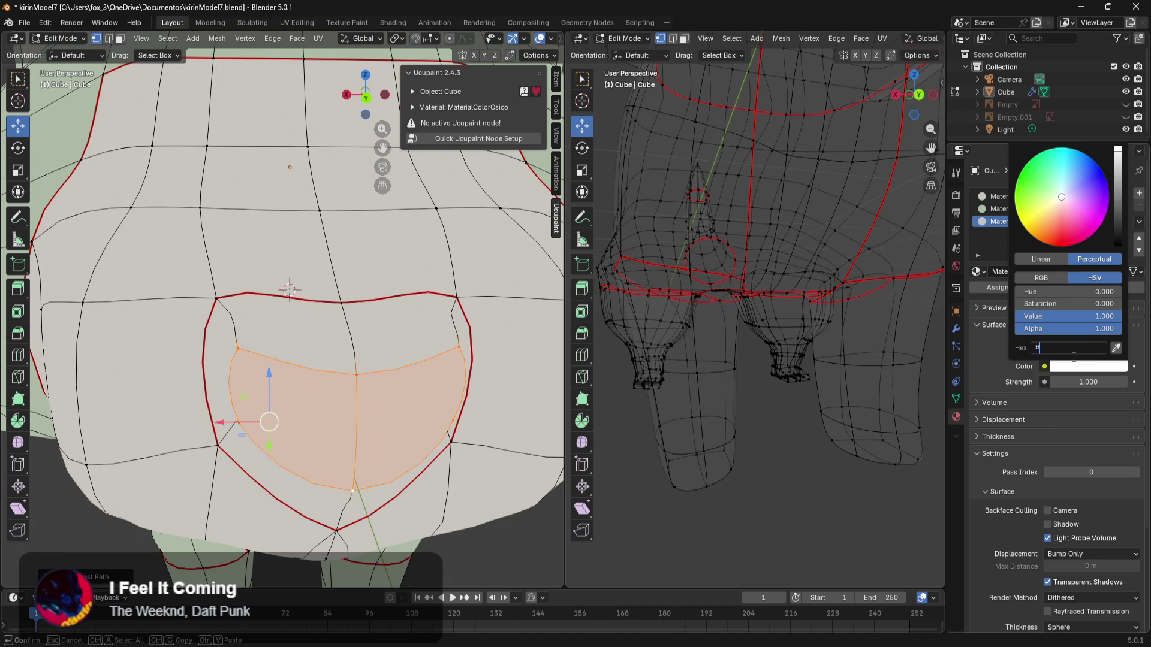
text(d9837c)
key(Return)
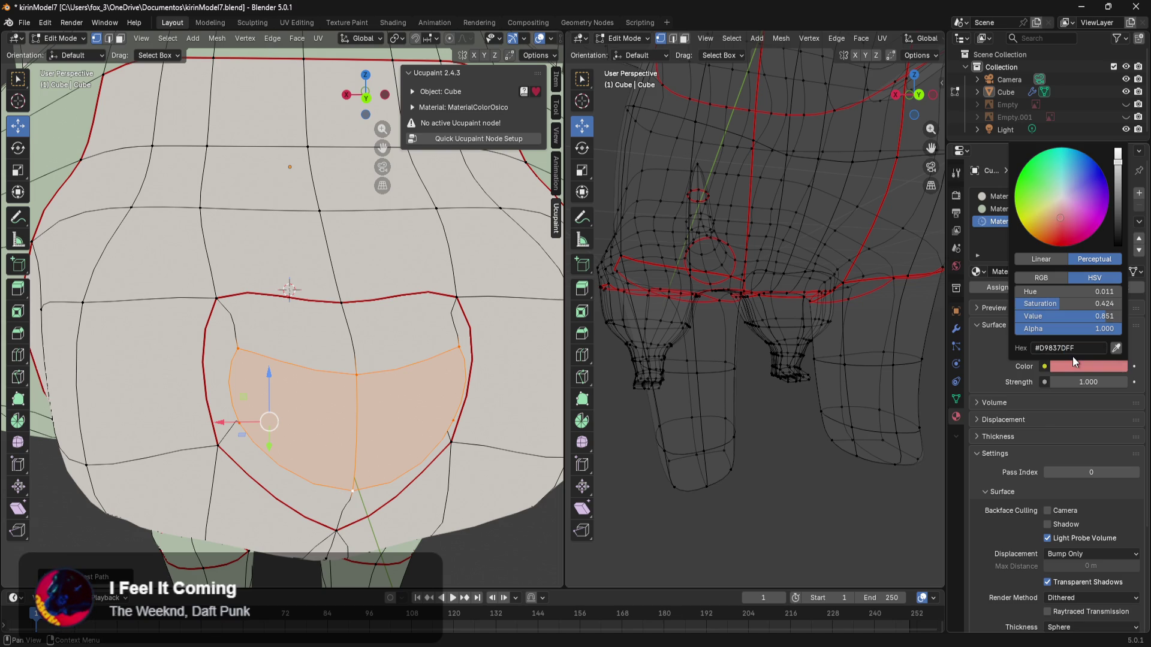
scroll(462, 393, down, 6)
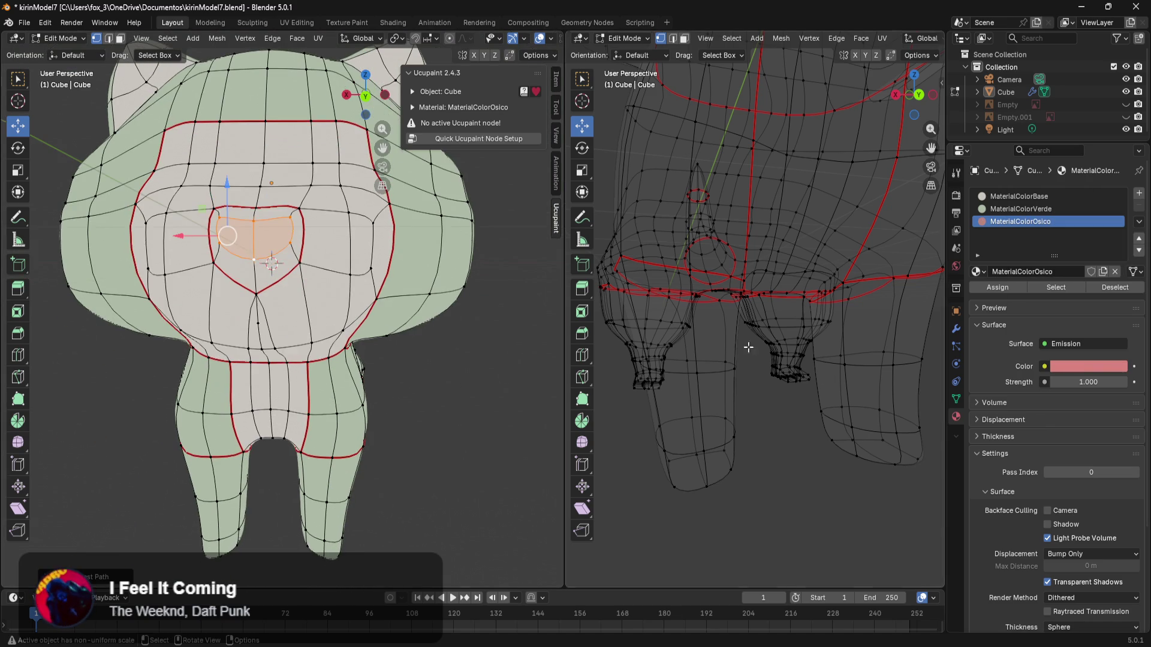
click(996, 288)
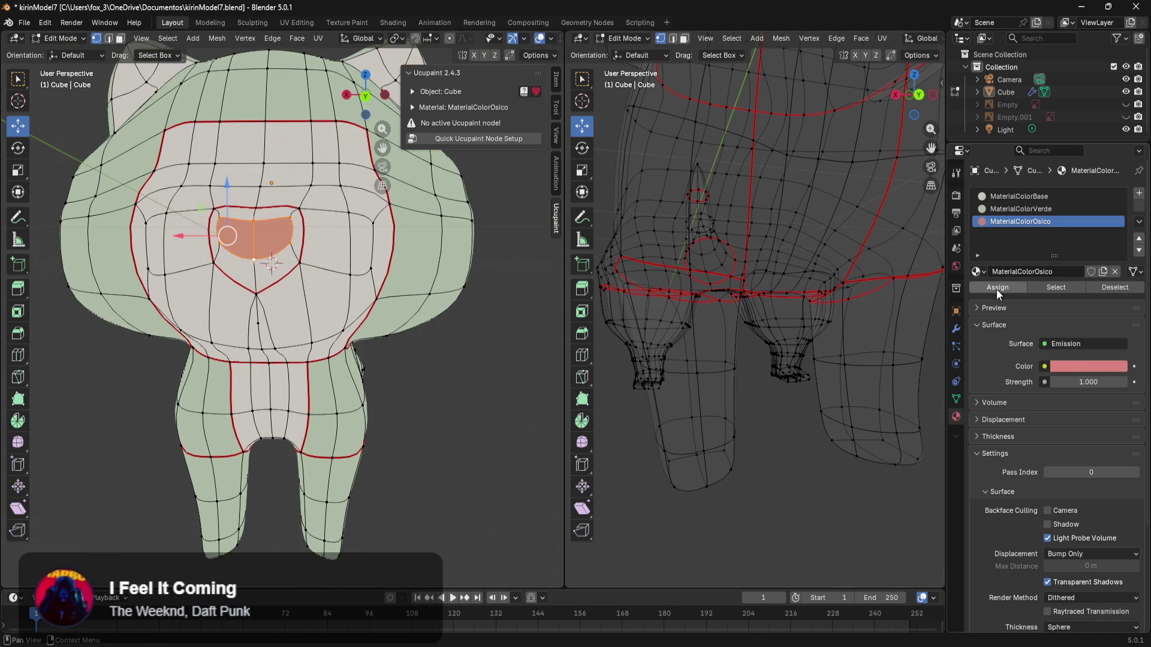
Step: Set MaterialColorOsico's emission strength to 1.200 and preview the pink nose in Object Mode
click(427, 356)
middle_drag(421, 372, 348, 362)
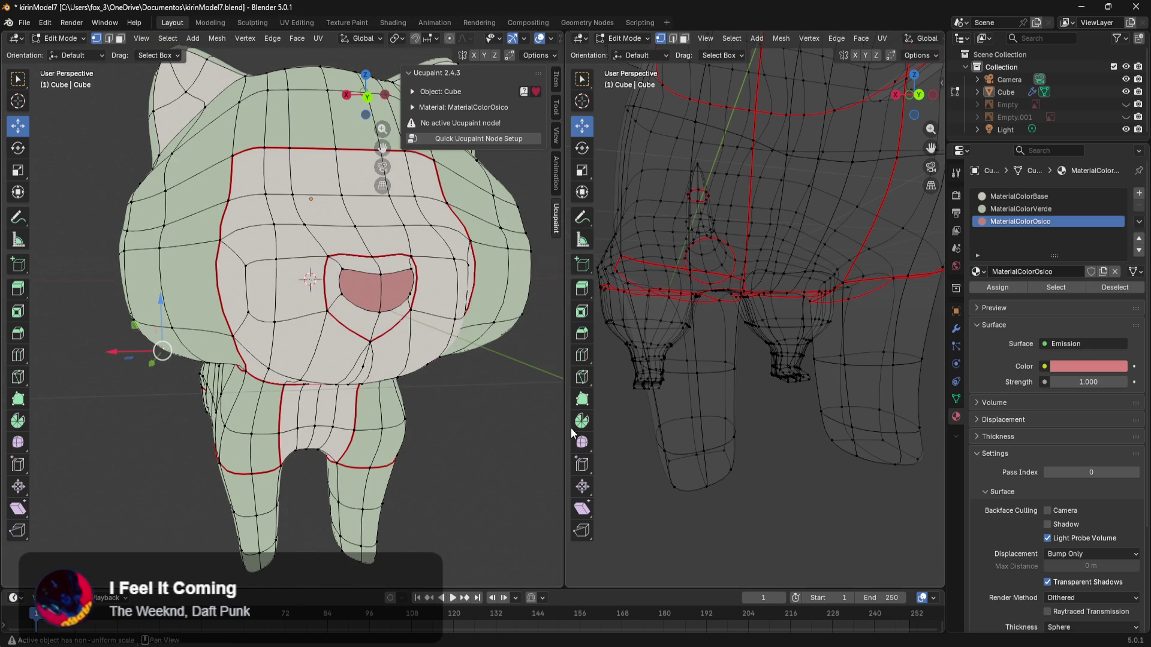
drag(1089, 382, 1115, 382)
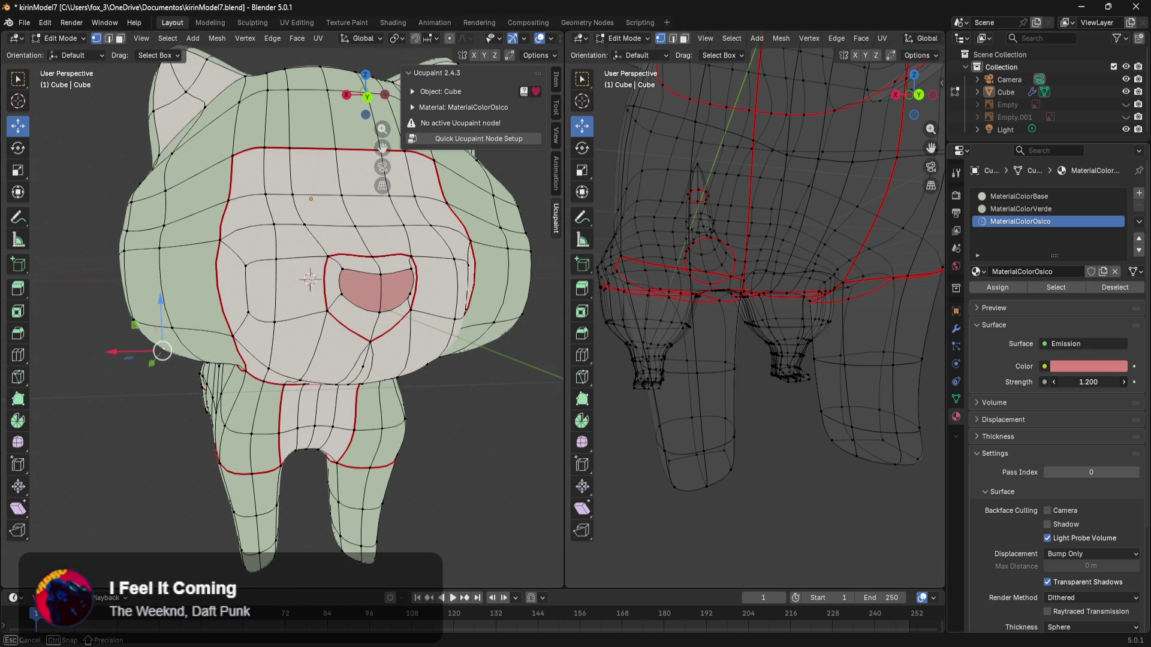
drag(1088, 382, 1088, 382)
mouse_move(542, 398)
middle_down()
mouse_move(484, 417)
mouse_move(473, 408)
mouse_move(465, 434)
mouse_move(511, 457)
mouse_move(494, 462)
mouse_move(498, 452)
mouse_move(480, 455)
mouse_move(479, 442)
middle_up()
key(Tab)
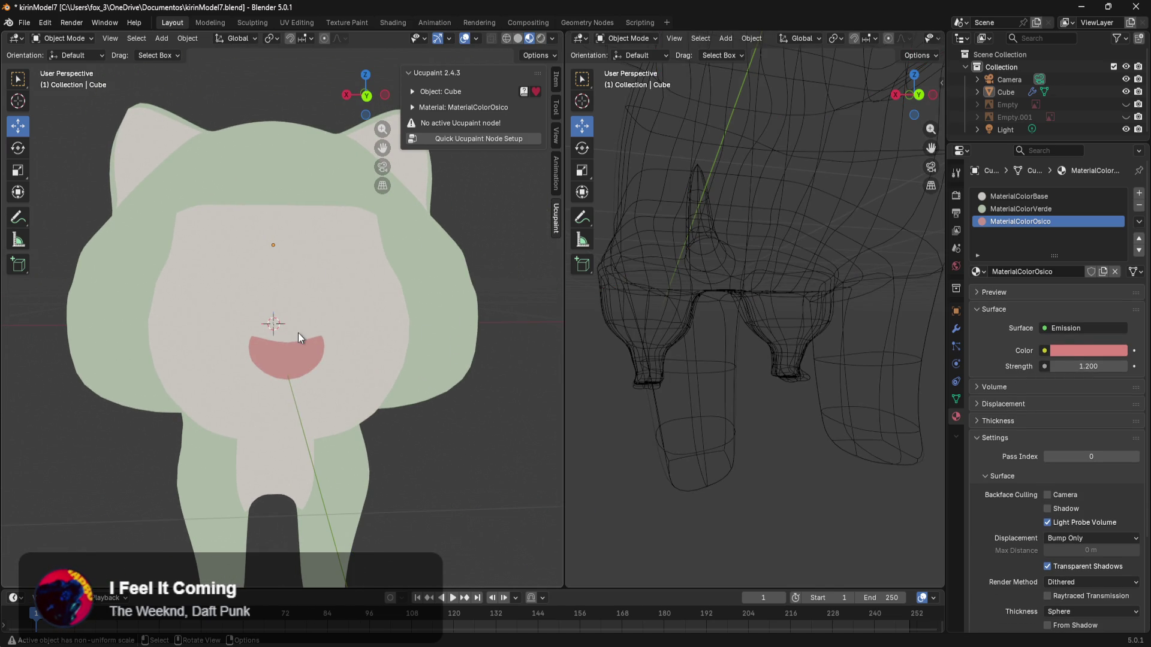
Step: Lift one nose vertex slightly upward along Z, then return to Object Mode
scroll(297, 333, up, 5)
scroll(295, 357, down, 5)
key(Tab)
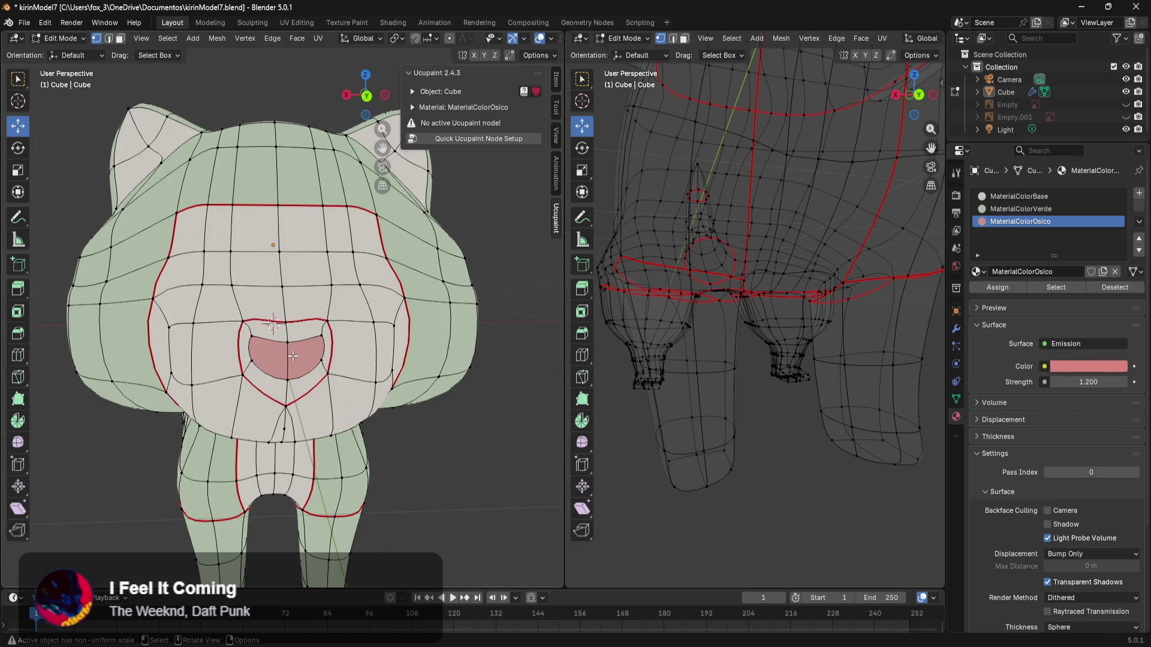
scroll(292, 356, up, 4)
click(299, 413)
mouse_move(302, 381)
mouse_down()
mouse_move(304, 298)
mouse_move(336, 236)
mouse_move(339, 310)
mouse_up()
scroll(333, 349, down, 6)
mouse_move(419, 380)
middle_down()
mouse_move(460, 388)
mouse_move(482, 374)
mouse_move(473, 408)
mouse_move(436, 411)
mouse_move(423, 400)
mouse_move(476, 367)
mouse_move(555, 405)
mouse_move(481, 422)
mouse_move(440, 335)
mouse_move(467, 298)
mouse_move(446, 291)
mouse_move(356, 350)
mouse_move(333, 394)
mouse_move(422, 424)
mouse_move(464, 413)
mouse_move(539, 464)
mouse_move(512, 426)
mouse_move(401, 388)
mouse_move(383, 369)
mouse_move(209, 388)
middle_up()
scroll(473, 409, up, 5)
key(Tab)
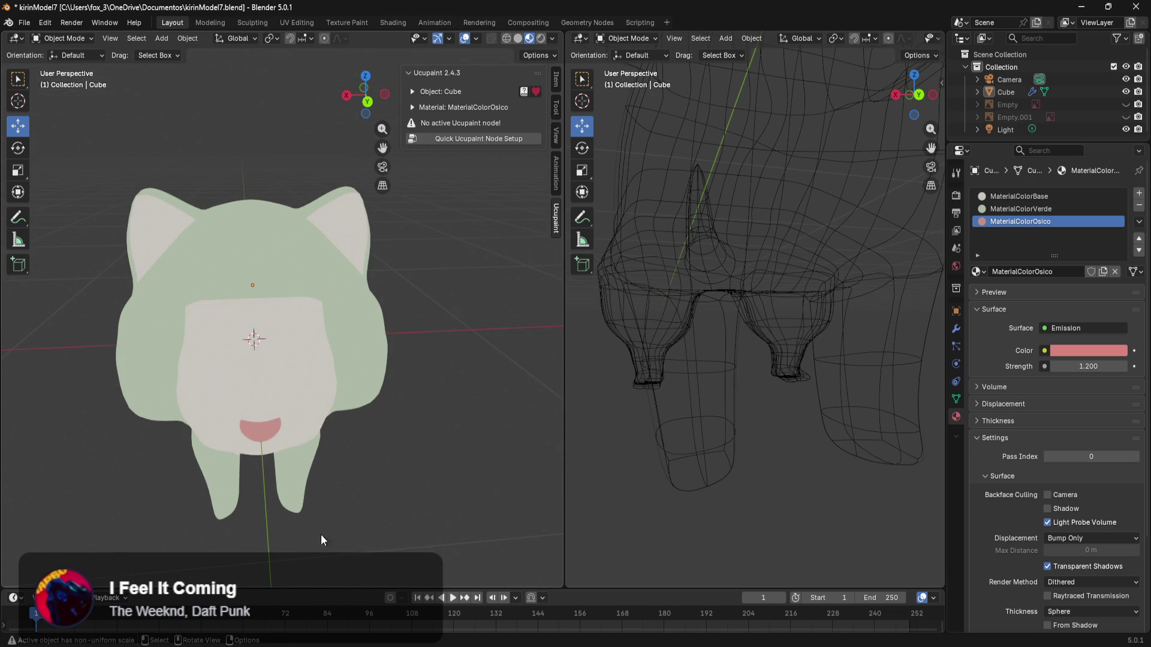
Step: Open the kirin reference image and zoom in on its ears and antlers
mouse_move(389, 645)
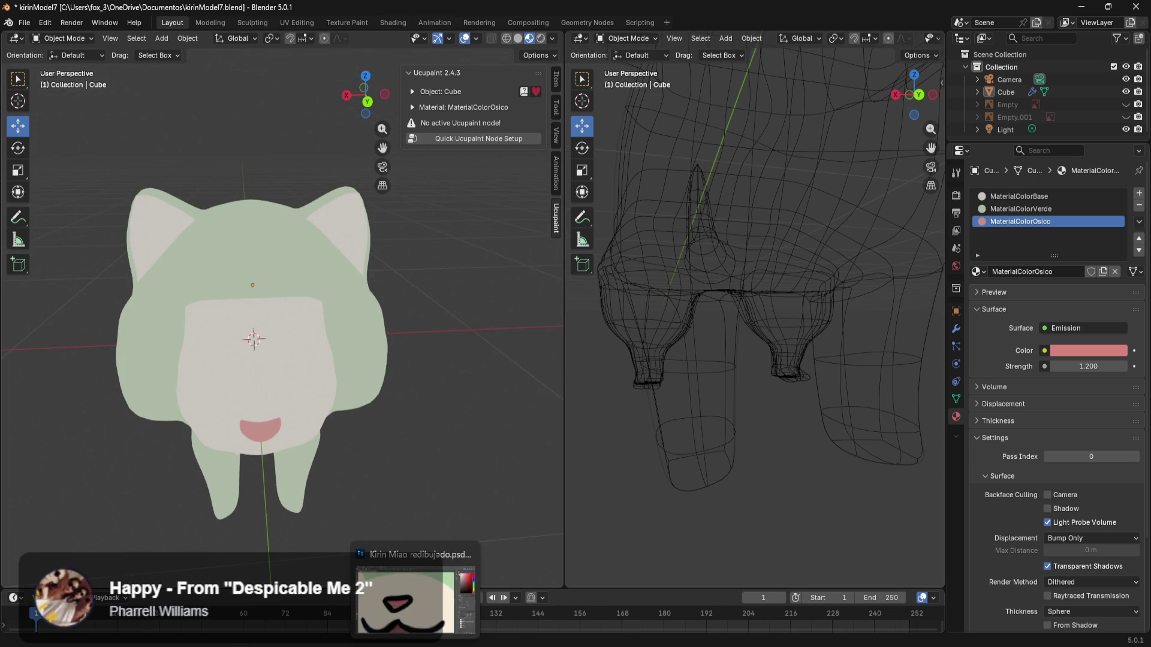
click(323, 593)
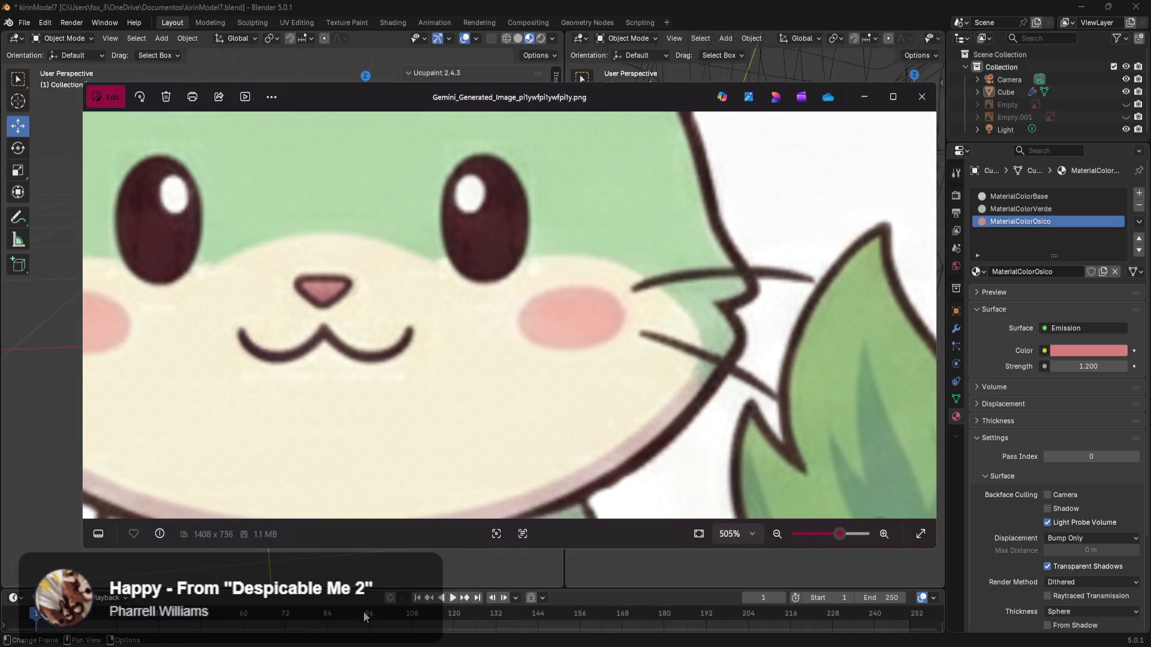
scroll(541, 259, up, 3)
drag(575, 198, 568, 391)
scroll(606, 288, up, 3)
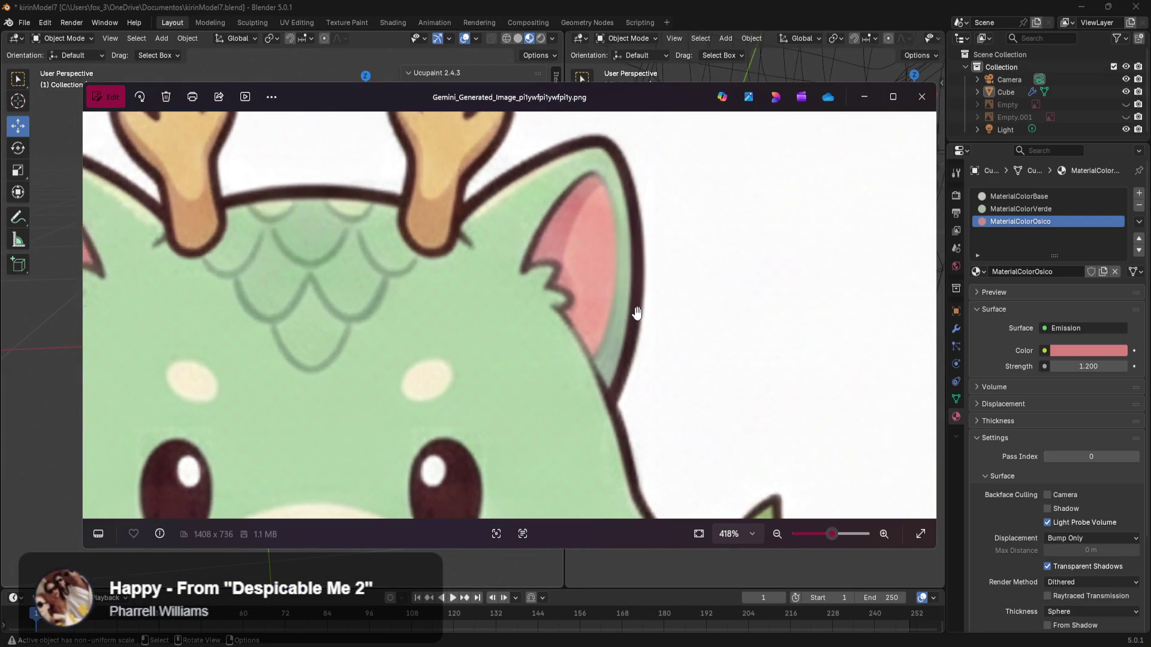
scroll(474, 432, up, 3)
scroll(462, 442, down, 5)
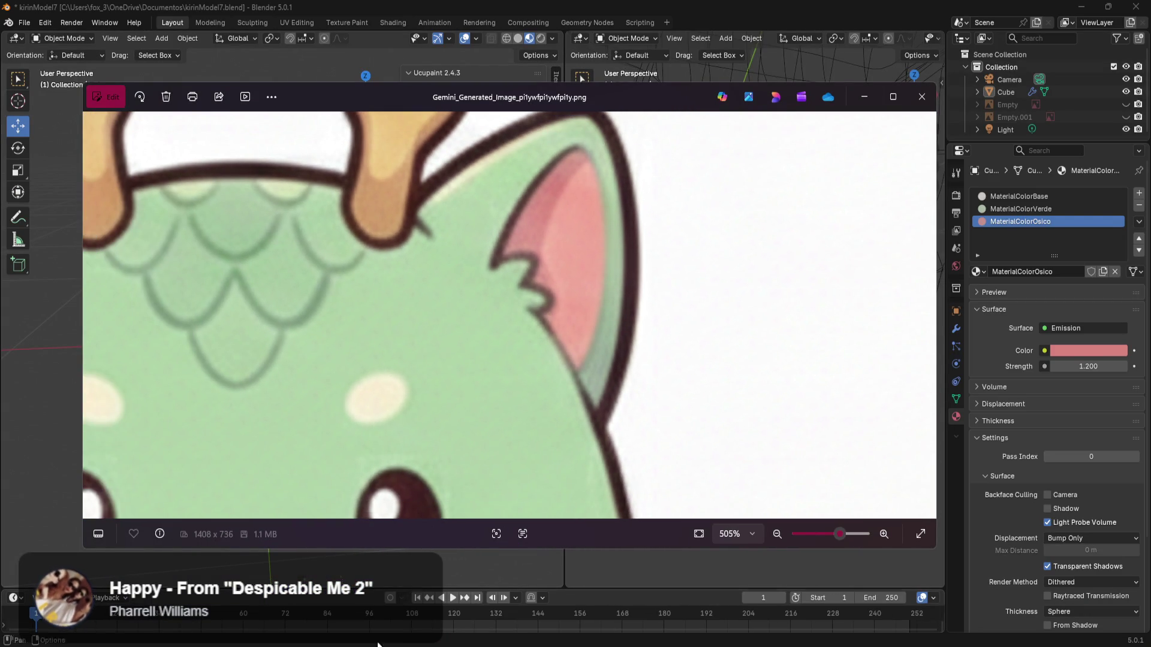
Step: Return to Blender and enter Edit Mode on the kirin mesh, framing the ear
key(alt+Tab)
scroll(342, 305, up, 8)
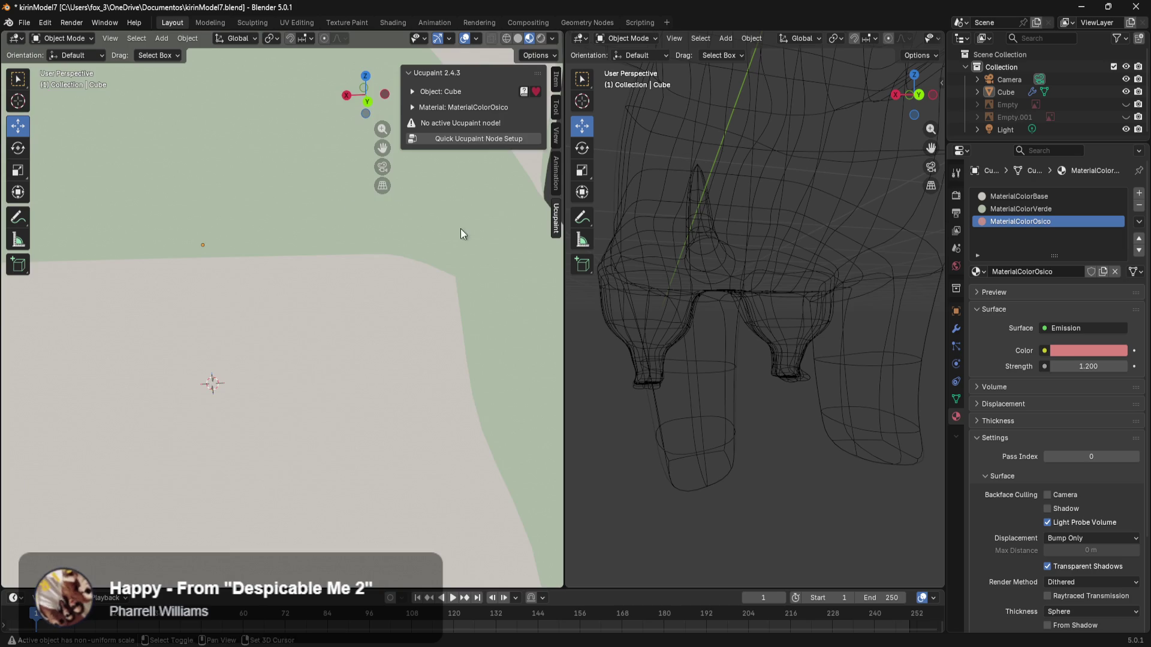
scroll(408, 325, down, 3)
key(Tab)
middle_drag(376, 350, 368, 337)
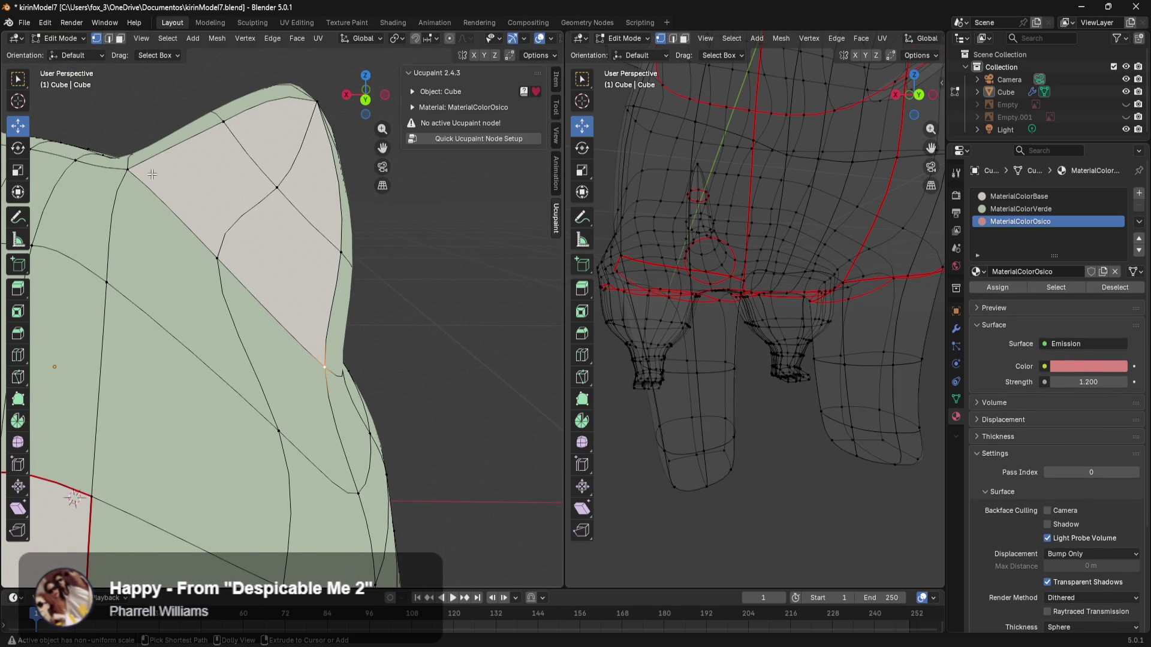
Step: Select the inner-ear faces, assign MaterialColorOsico to make them pink, then deselect
ctrl+click(136, 173)
ctrl+click(307, 113)
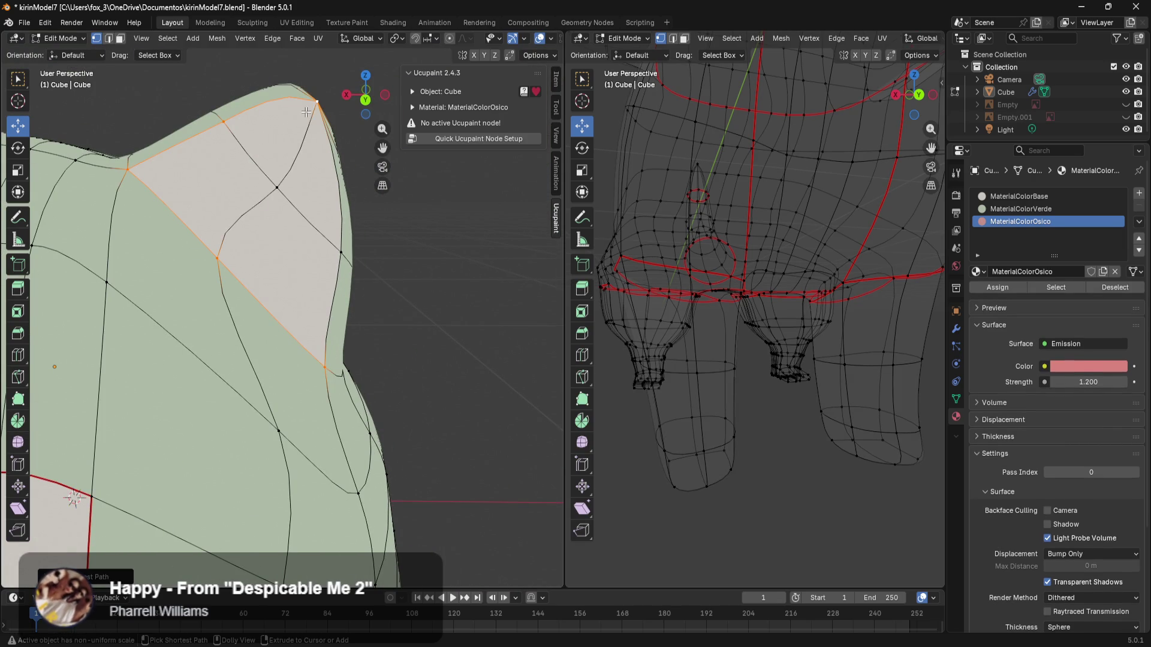
ctrl+click(296, 175)
ctrl+click(330, 243)
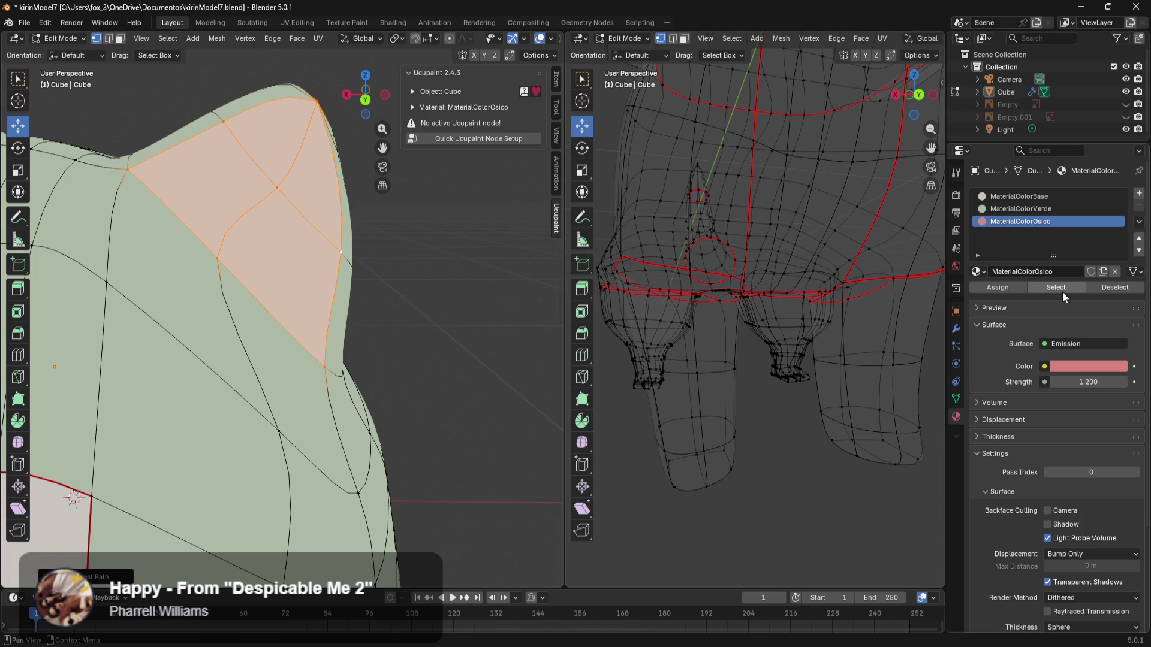
click(990, 291)
scroll(387, 337, down, 8)
click(387, 337)
scroll(322, 383, up, 8)
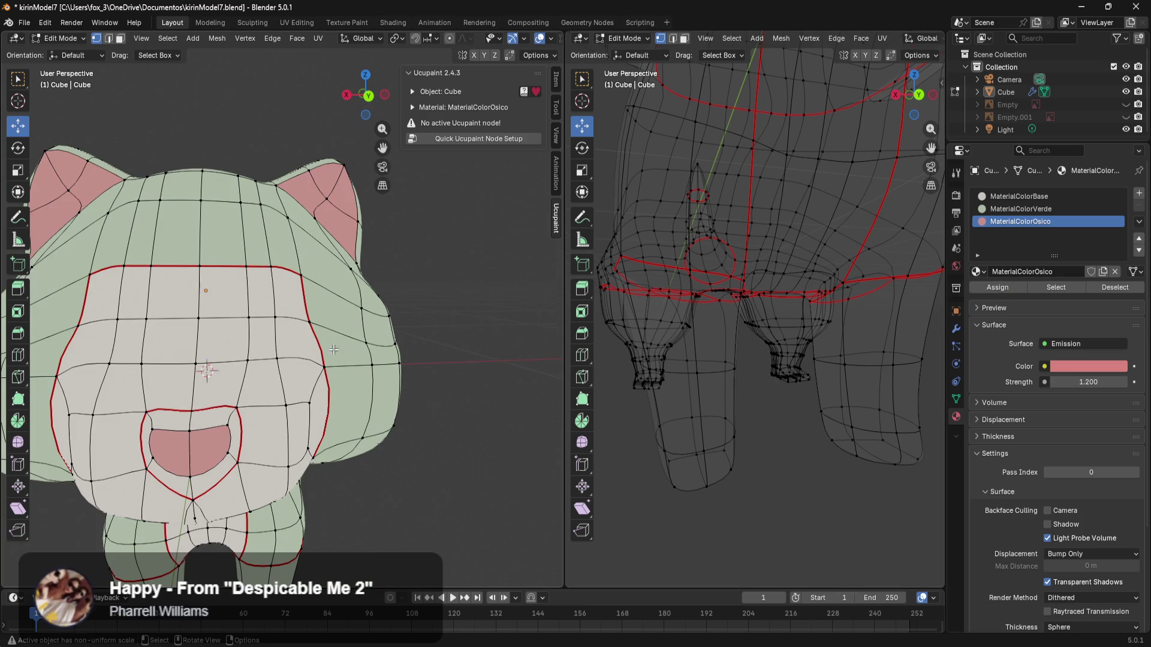
Step: Switch to Material Preview and return to Object Mode to view the coloured head
middle_drag(360, 389, 400, 406)
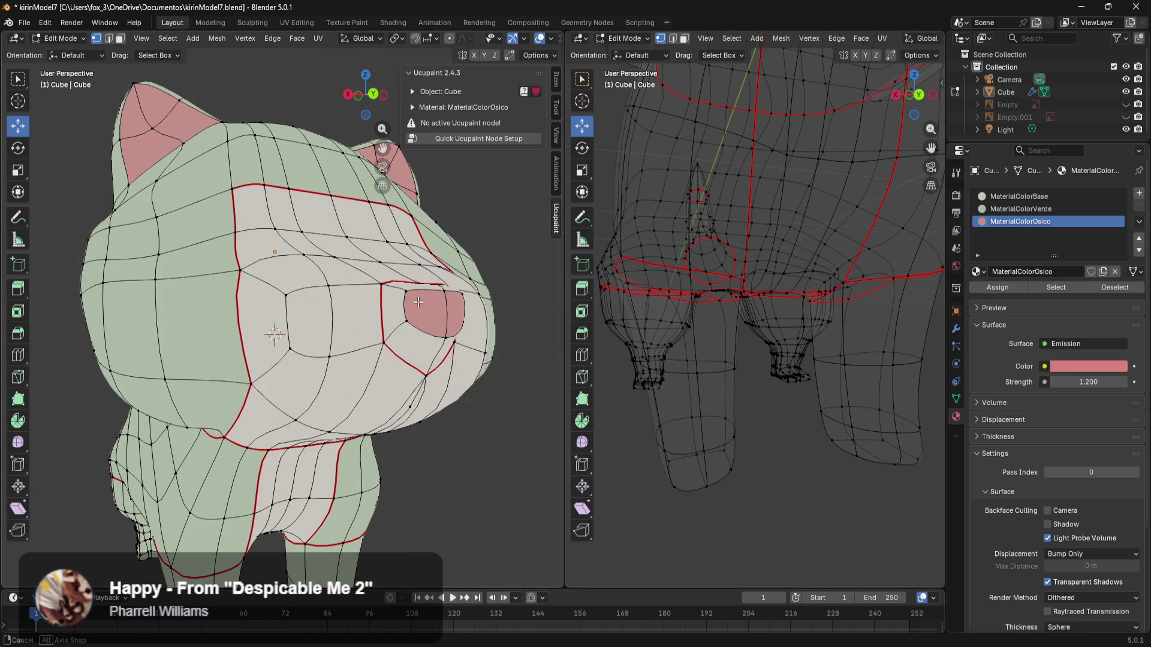
key(z)
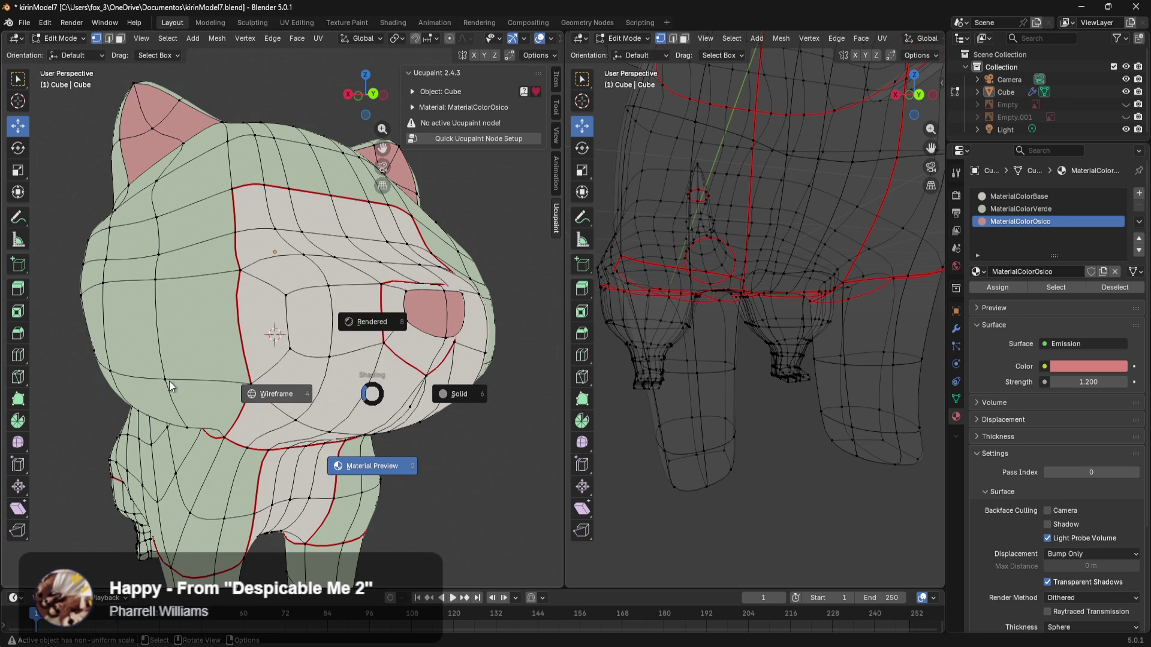
click(366, 467)
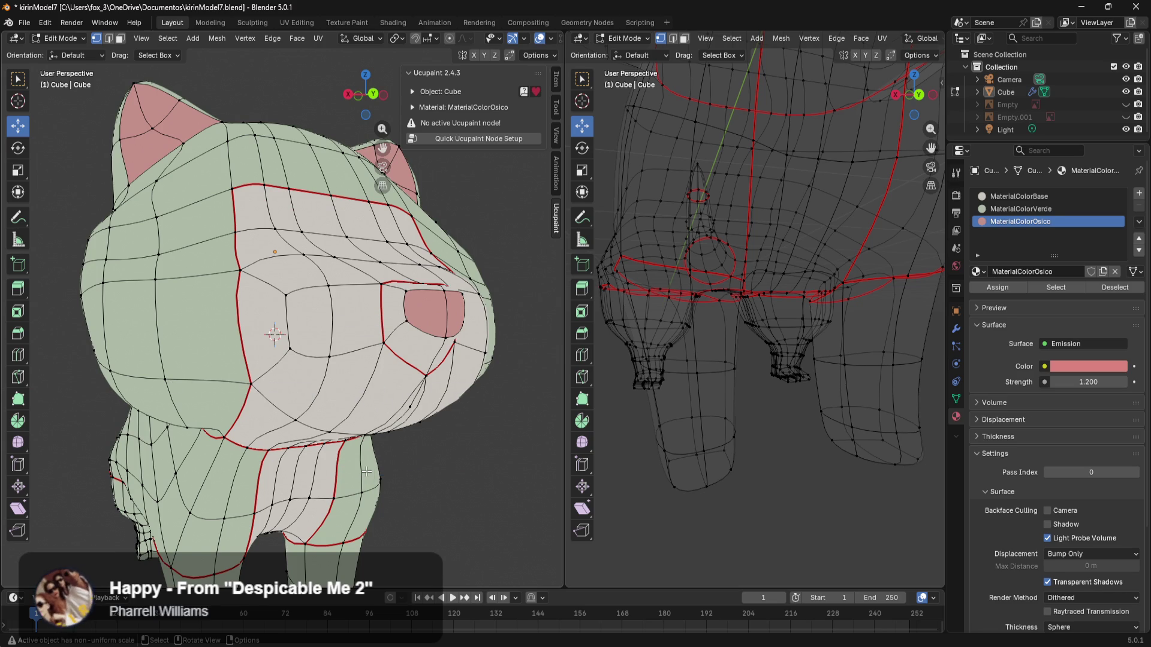
key(Tab)
mouse_move(373, 463)
middle_down()
mouse_move(354, 461)
mouse_move(360, 479)
middle_up()
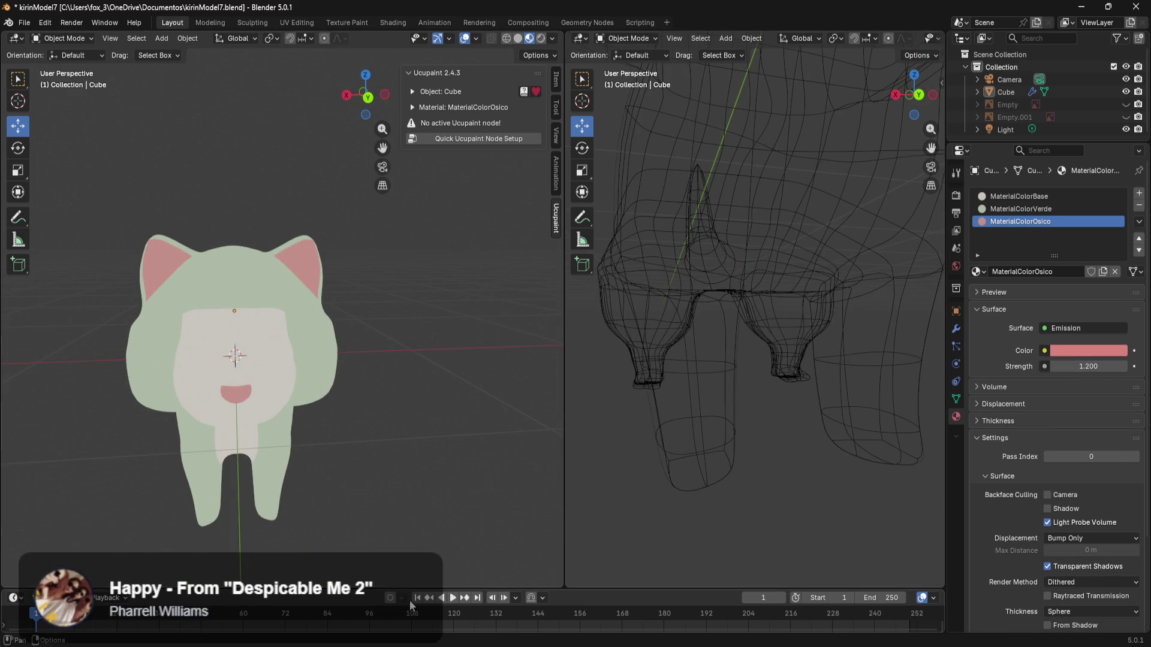
Step: Open the kirin reference sheet and zoom out to see its front and side views
mouse_move(390, 644)
click(354, 603)
scroll(515, 419, down, 5)
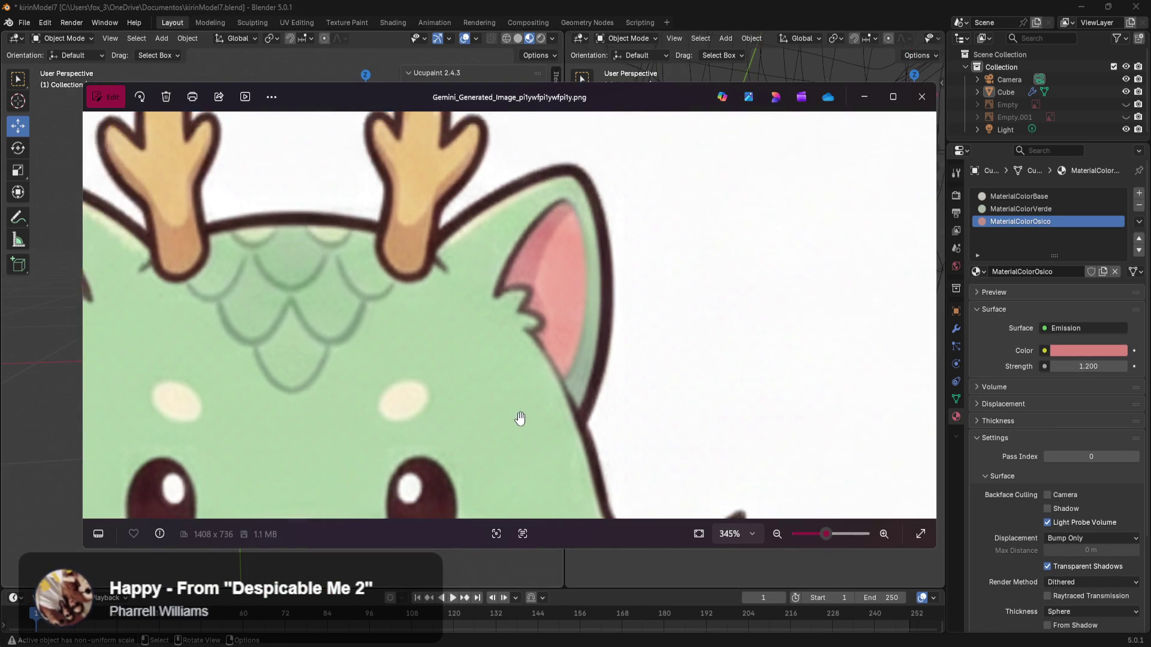
scroll(542, 446, down, 2)
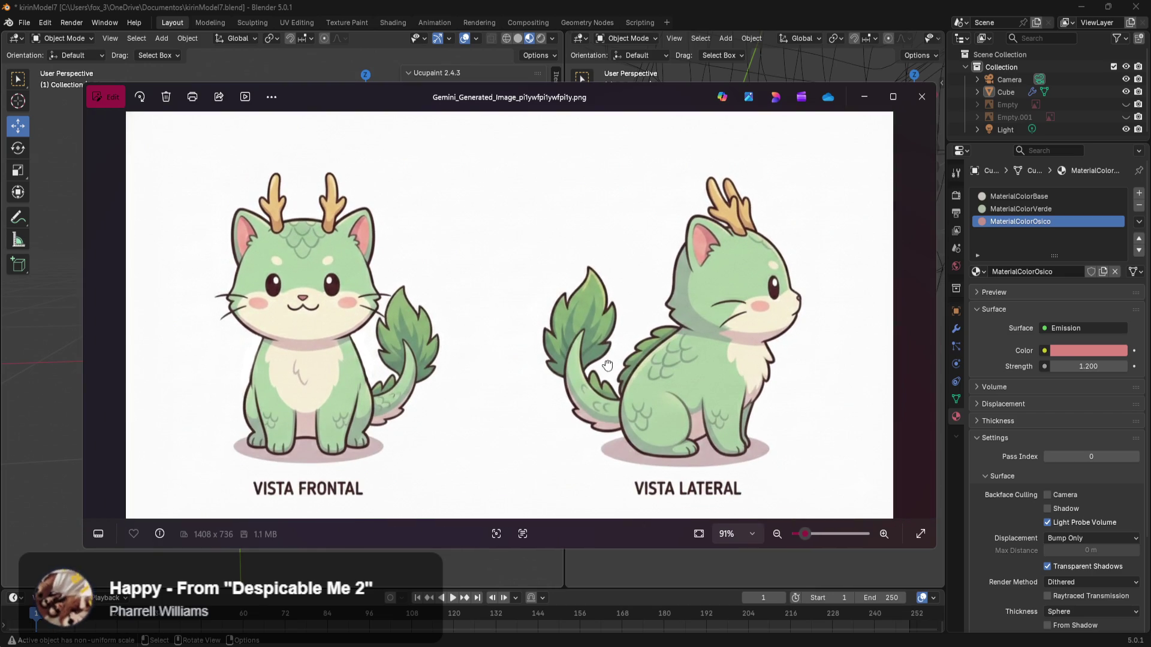
click(1081, 6)
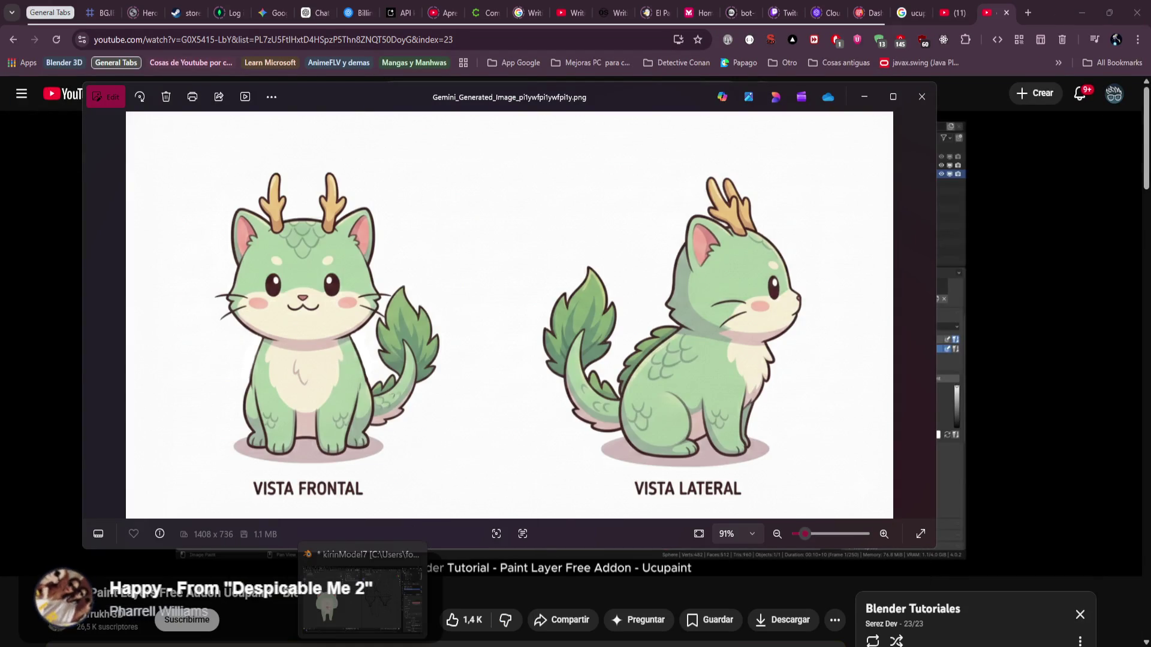
Step: Bring Blender back and pan the view up toward the kirin's forehead
click(362, 596)
scroll(320, 410, up, 5)
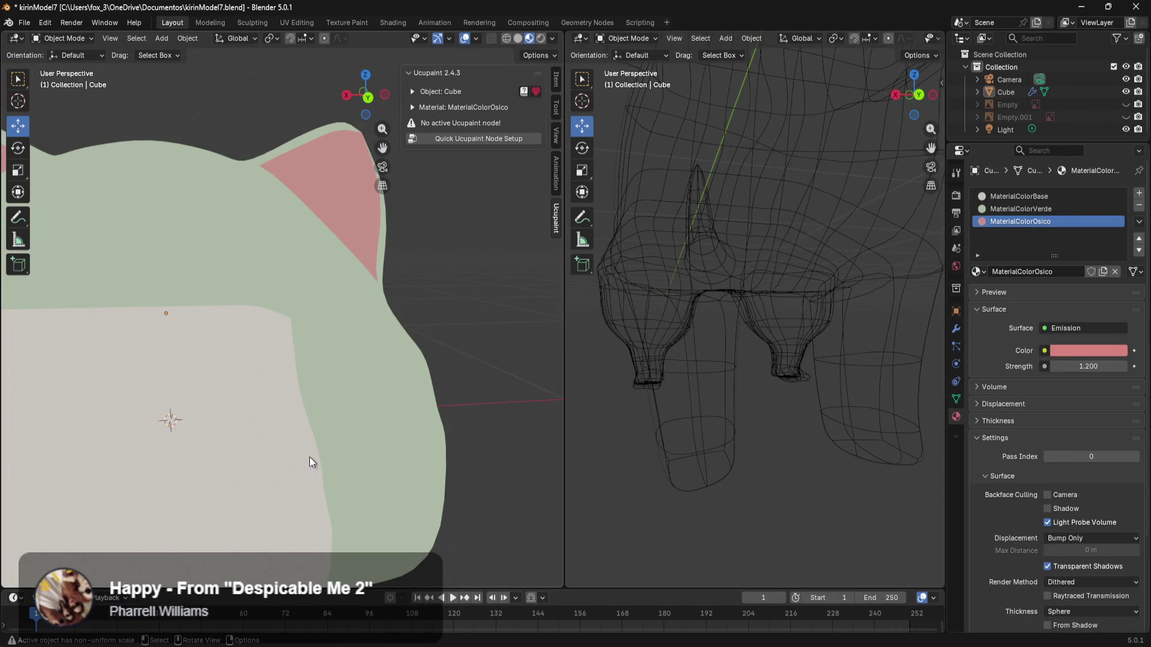
mouse_move(314, 469)
shift+middle_down()
mouse_move(380, 433)
mouse_move(364, 449)
shift+middle_up()
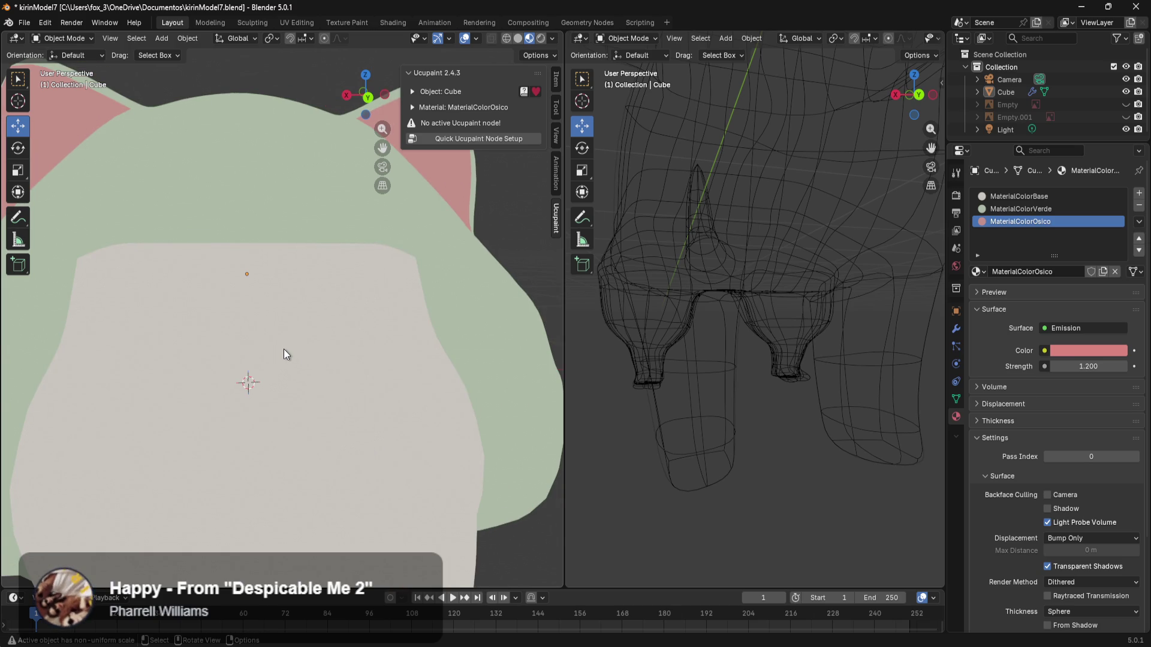
Step: Enter Edit Mode and select the edge loop along the forehead seam
key(Tab)
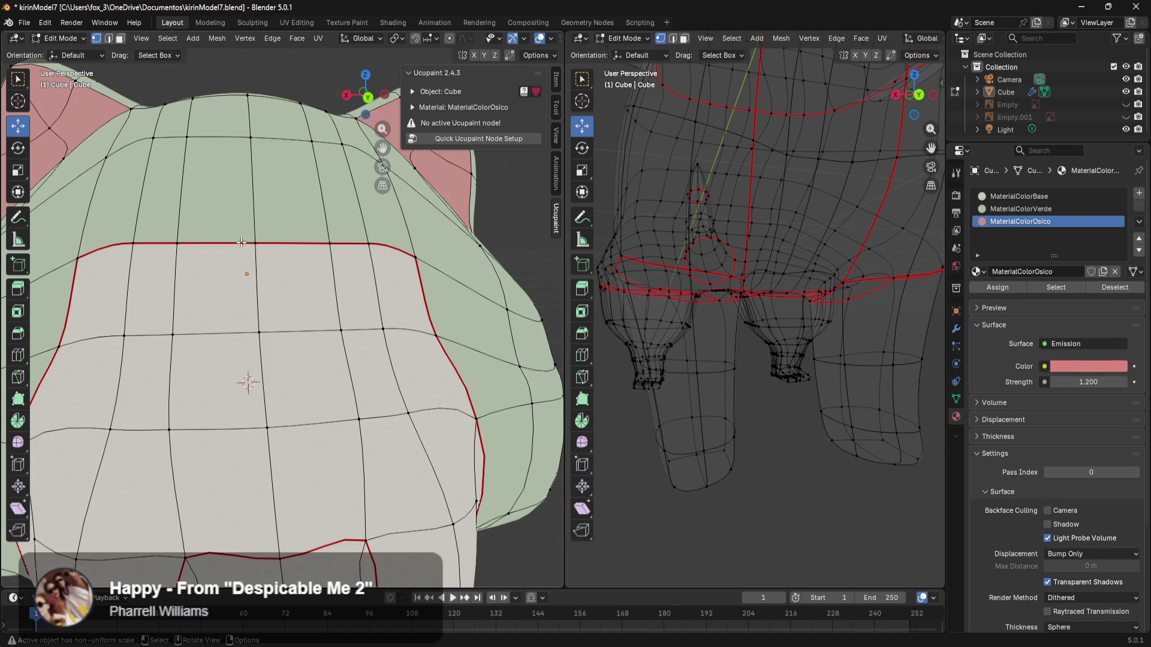
click(256, 141)
alt+shift+click(368, 244)
alt+shift+click(327, 247)
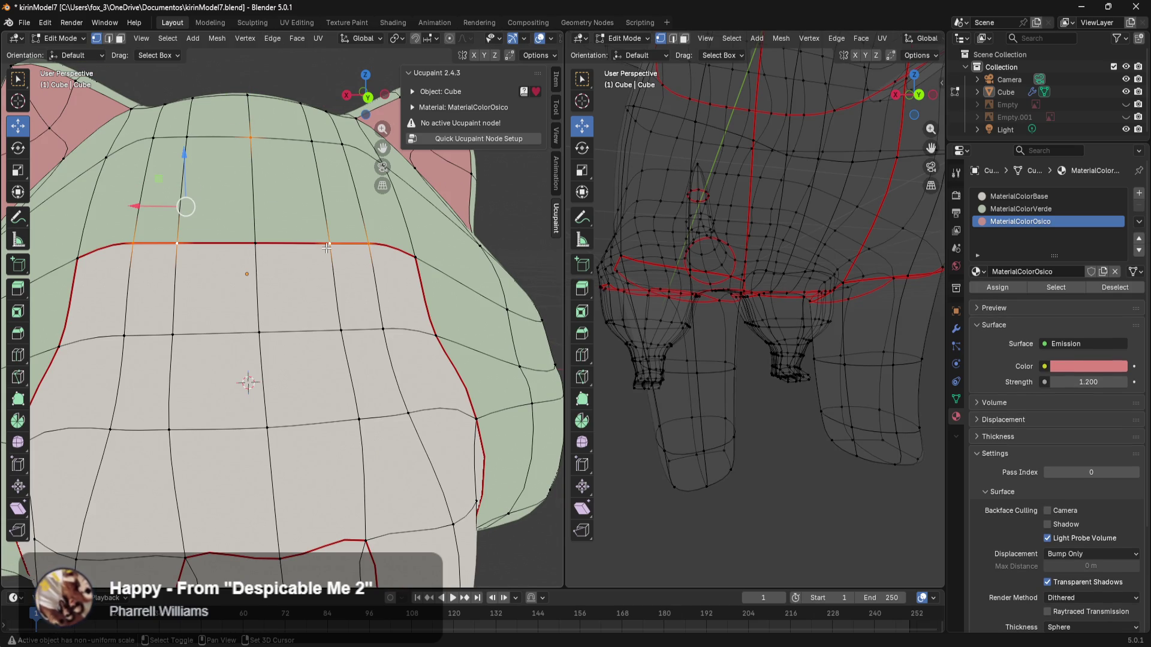
Step: Circle-deselect part of the forehead loop, then orbit to look down at the head top
key(c)
middle_drag(330, 246, 313, 253)
middle_drag(175, 255, 136, 250)
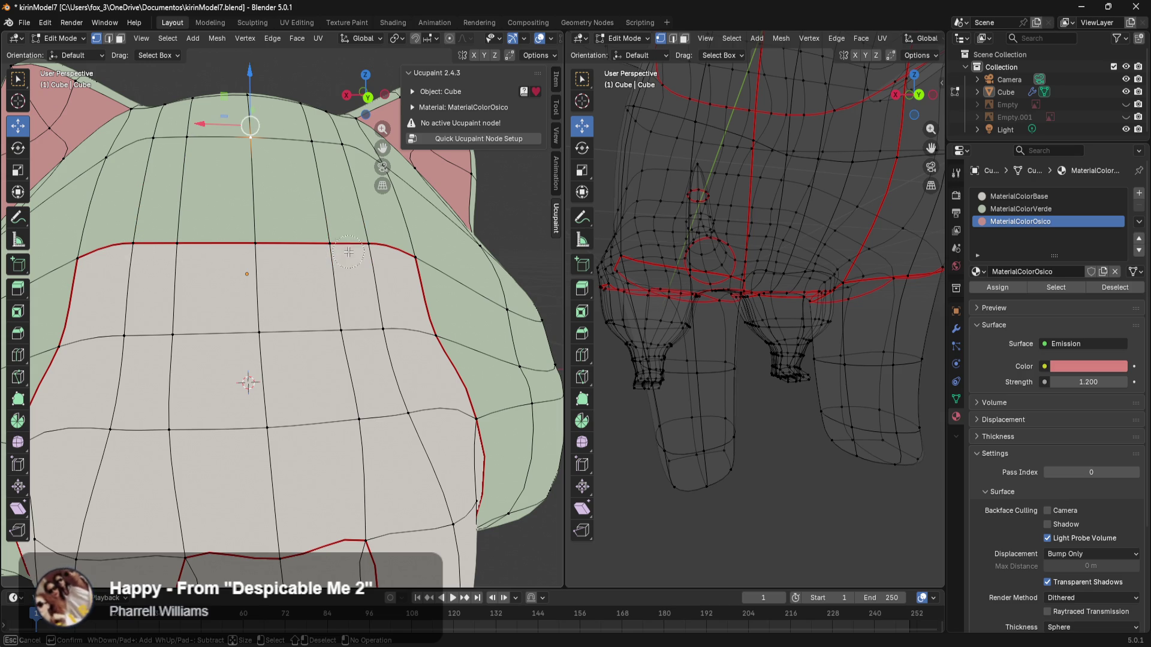
key(Escape)
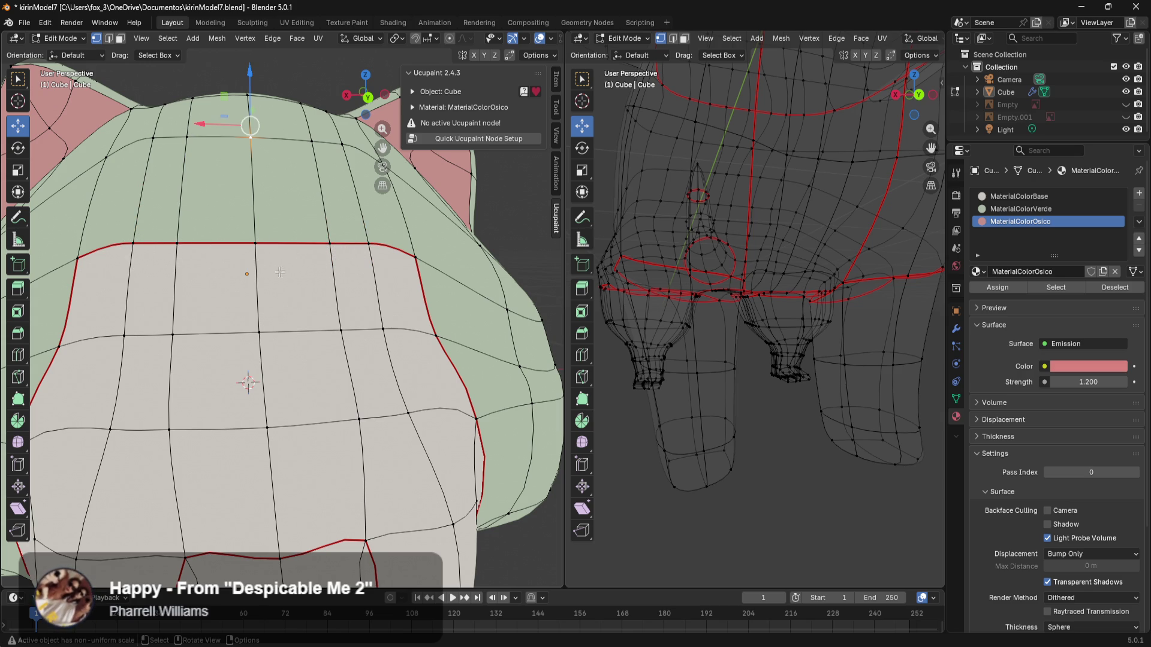
right_click(426, 281)
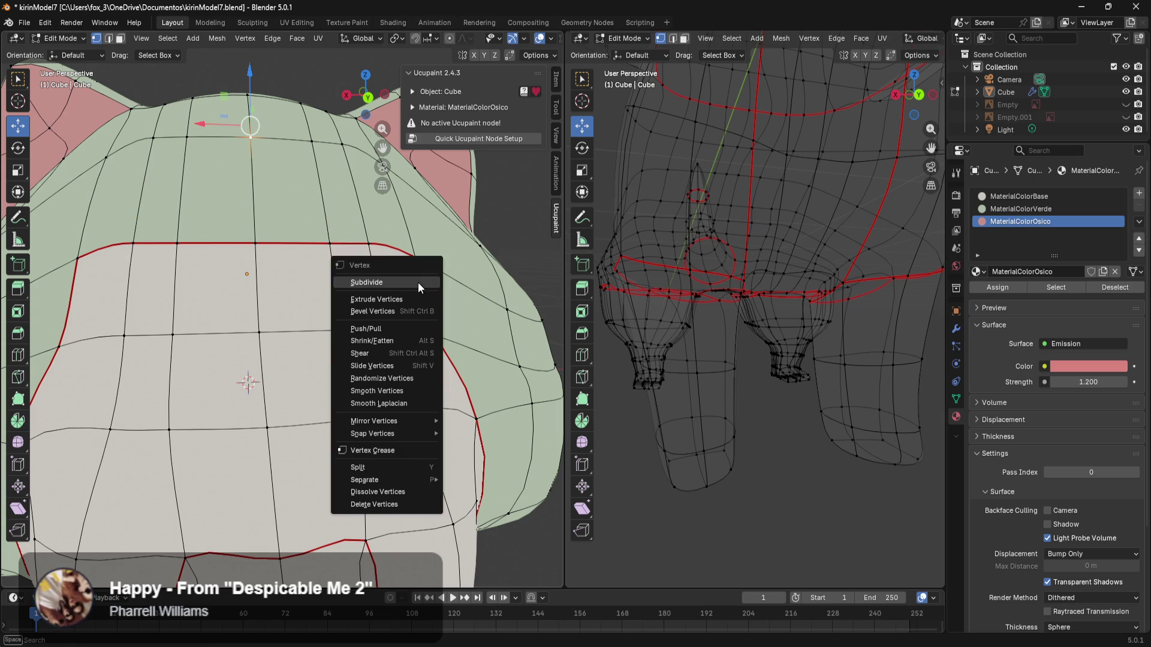
key(Escape)
scroll(240, 300, down, 5)
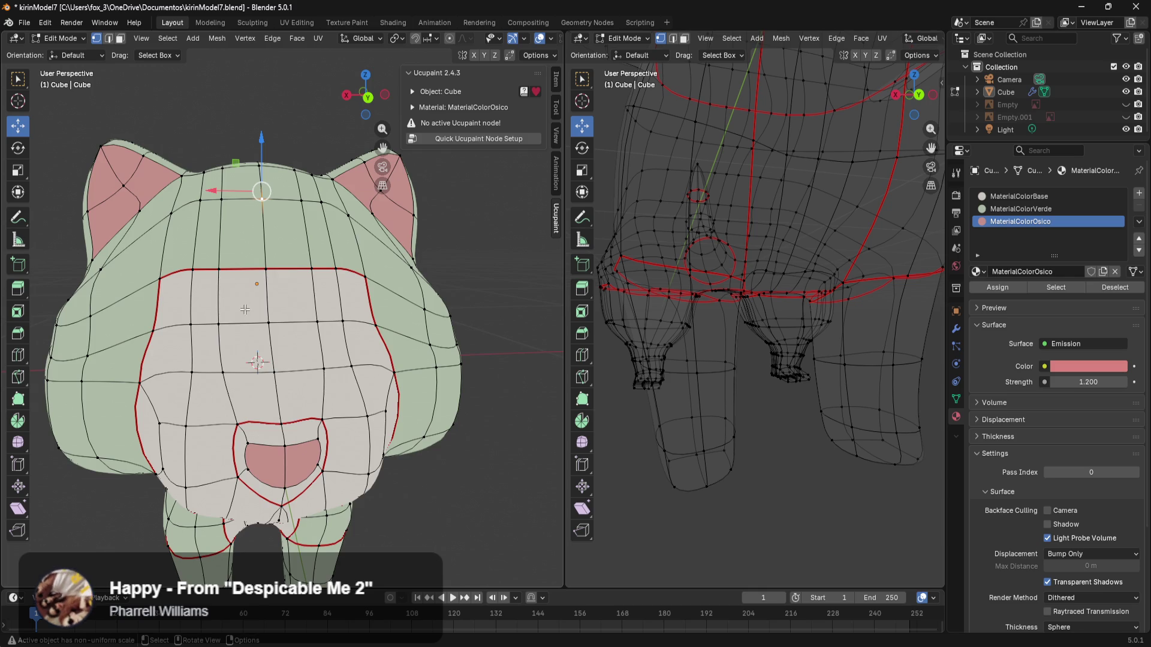
middle_drag(239, 299, 264, 312)
scroll(307, 303, up, 8)
scroll(307, 306, up, 3)
middle_drag(288, 272, 281, 304)
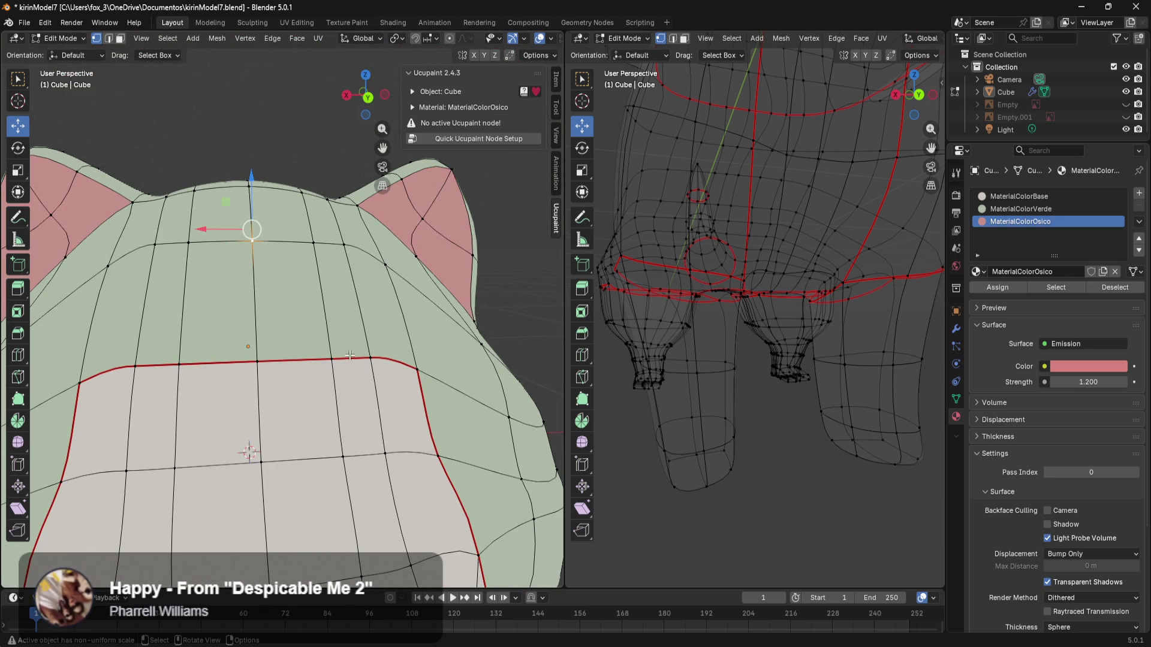
Step: Select the seam loop along the cream patch's top edge and clear its seam
middle_drag(362, 368, 326, 417)
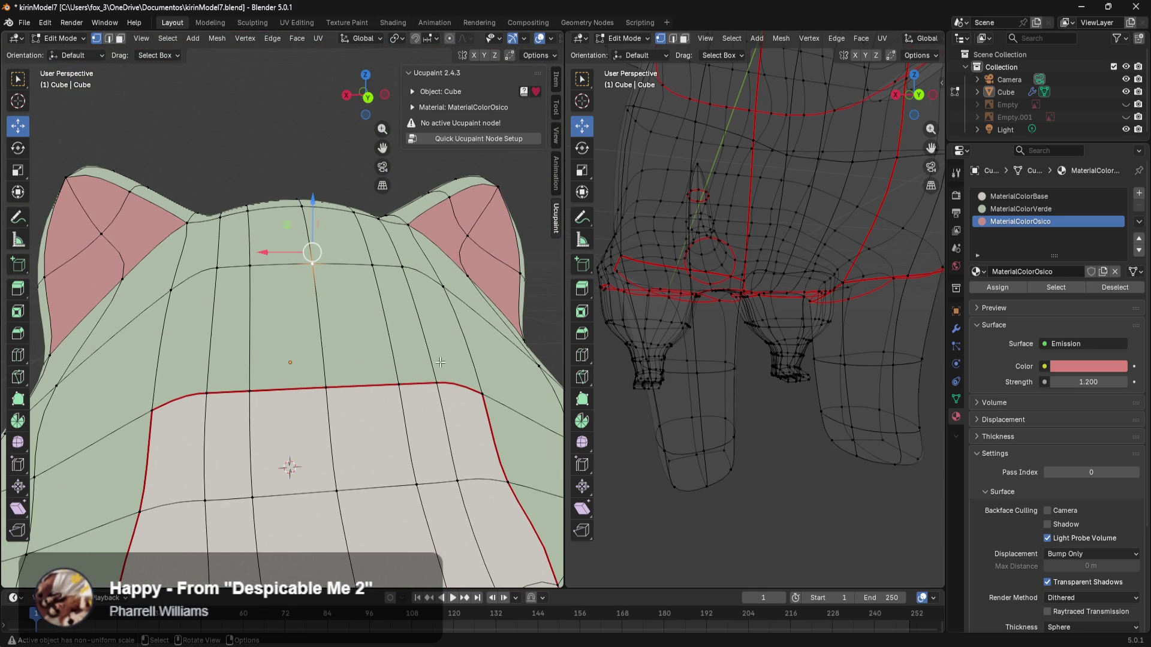
drag(494, 363, 344, 381)
drag(147, 418, 137, 422)
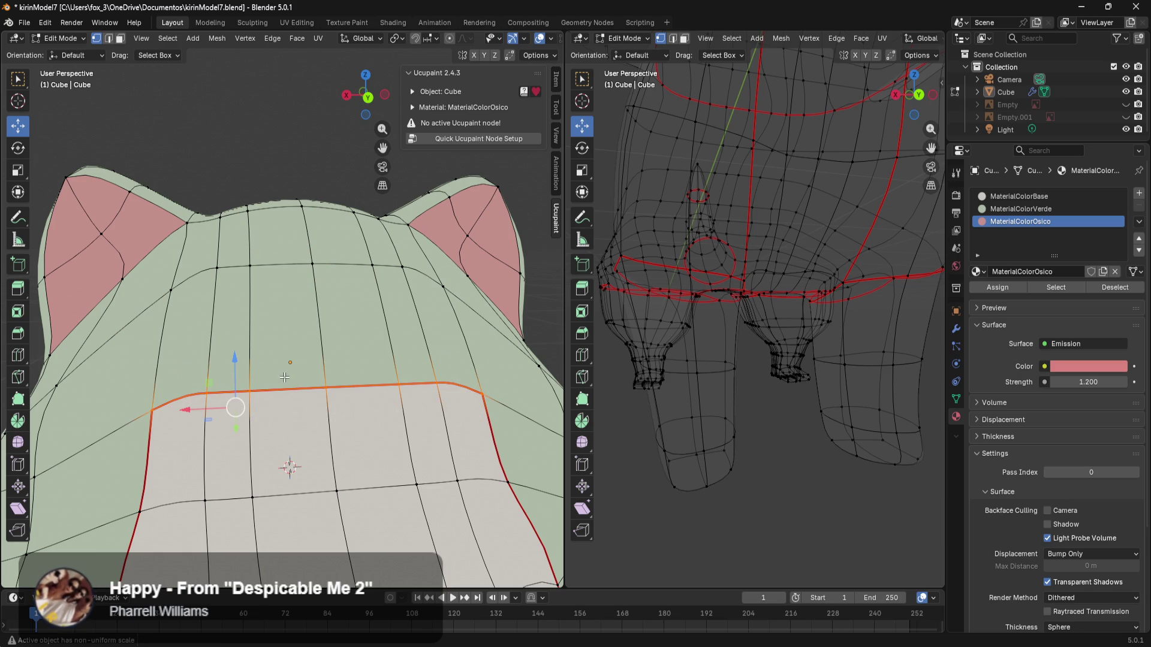
key(ctrl+e)
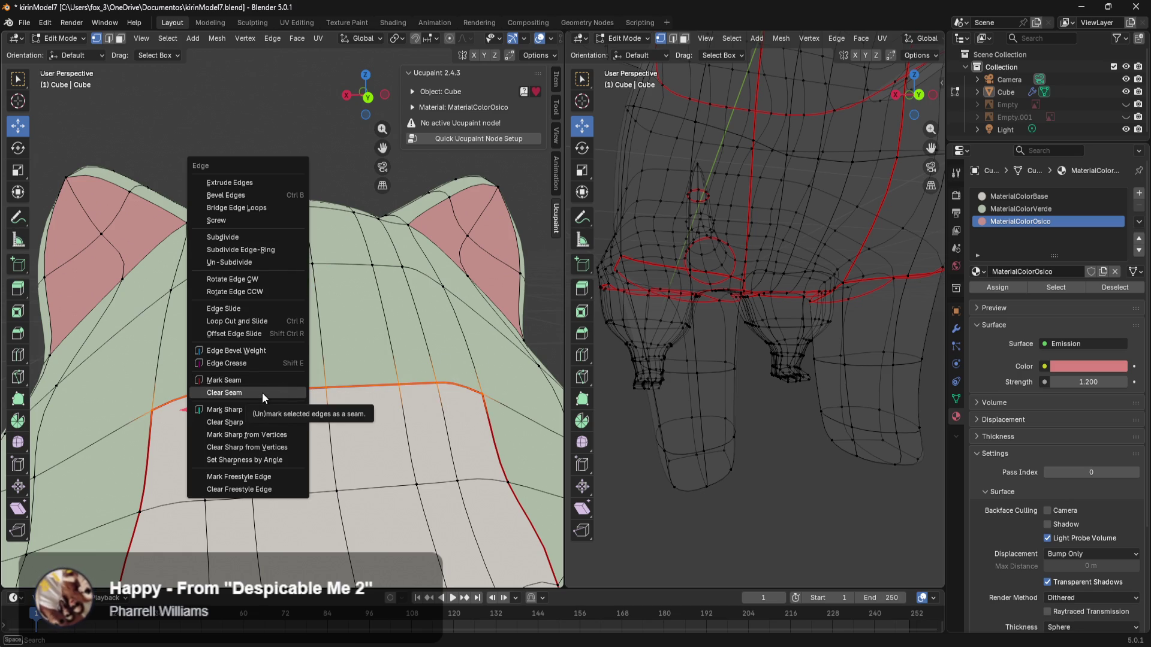
click(261, 394)
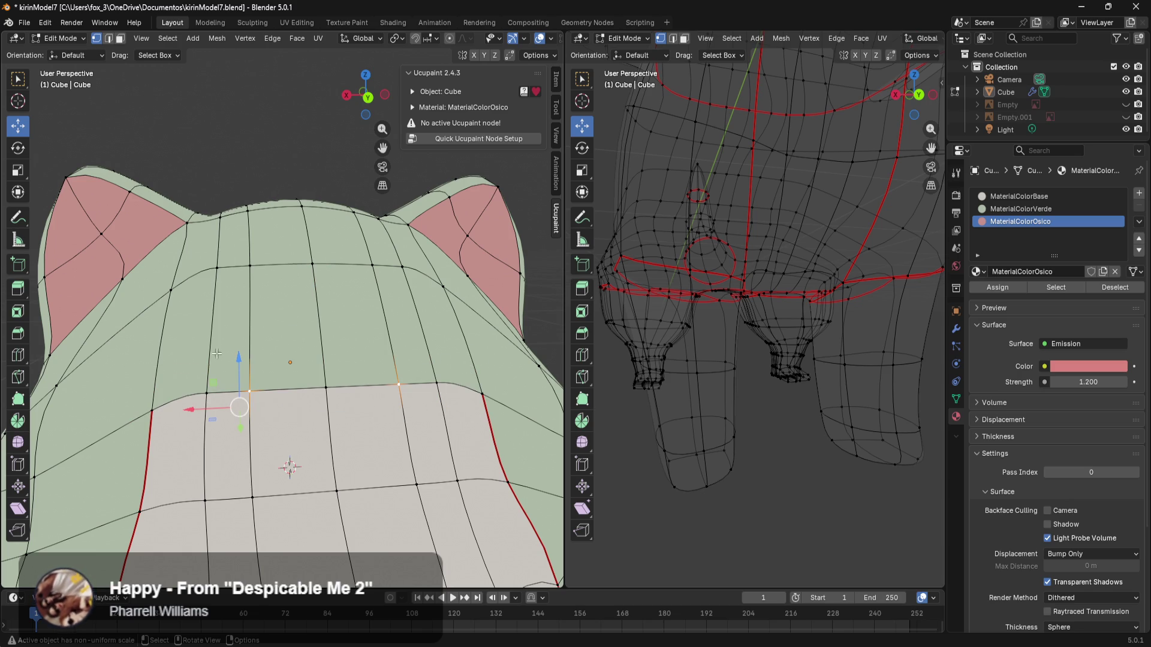
Step: Select the forehead face band above the patch and mark its edges as seams
click(152, 410)
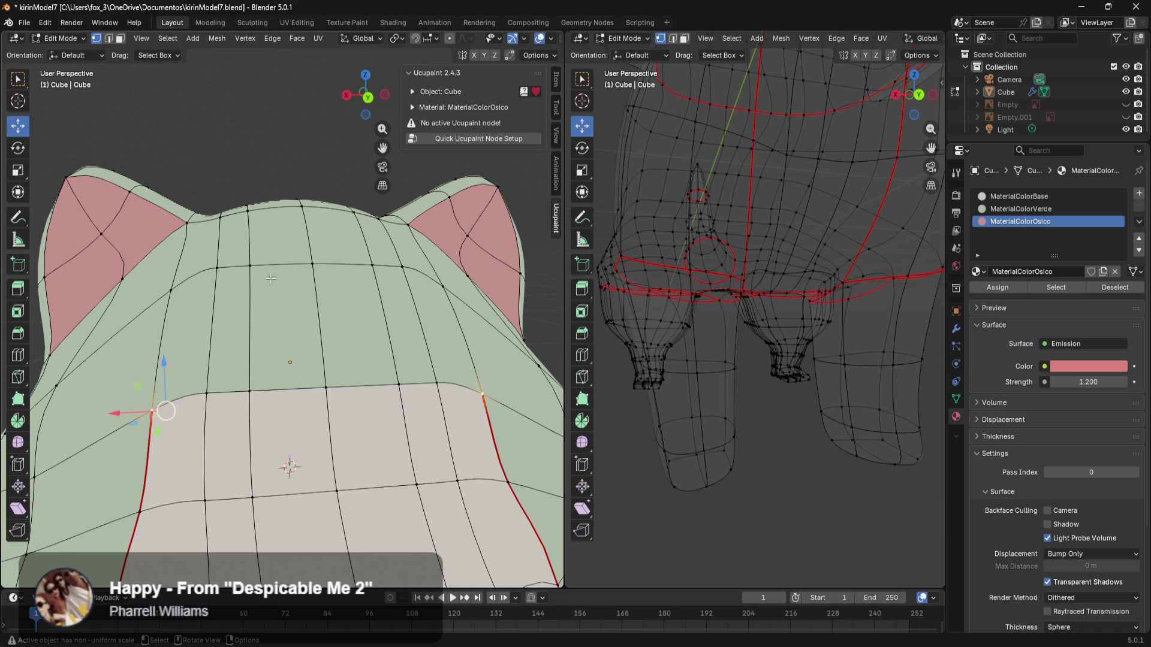
ctrl+click(305, 268)
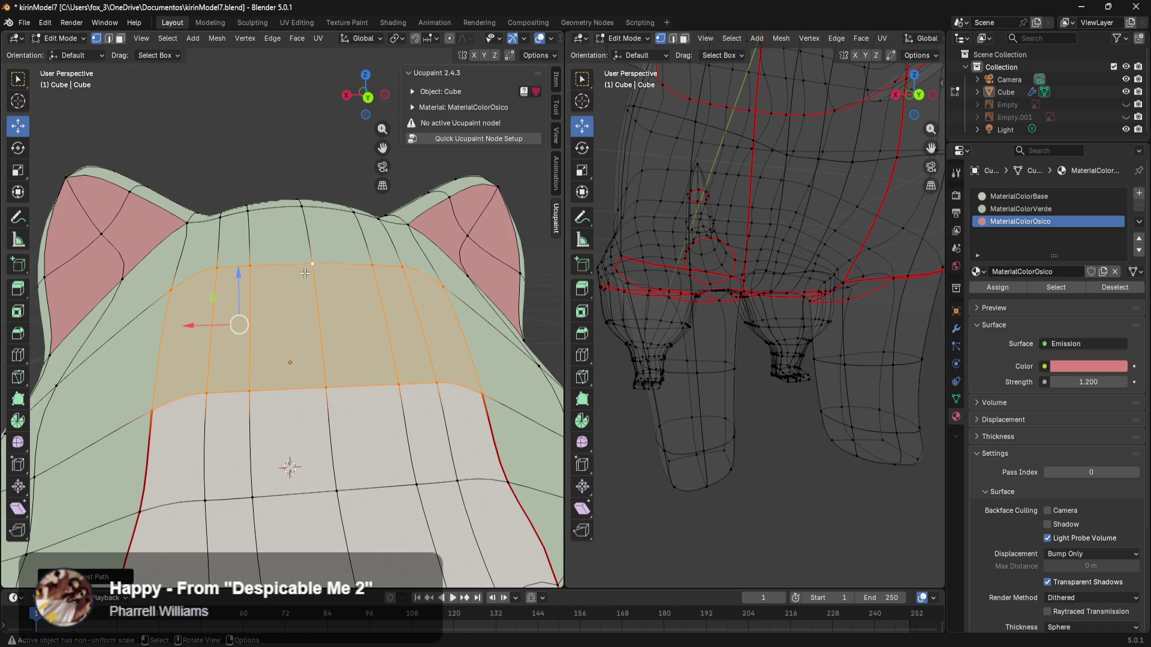
key(ctrl+e)
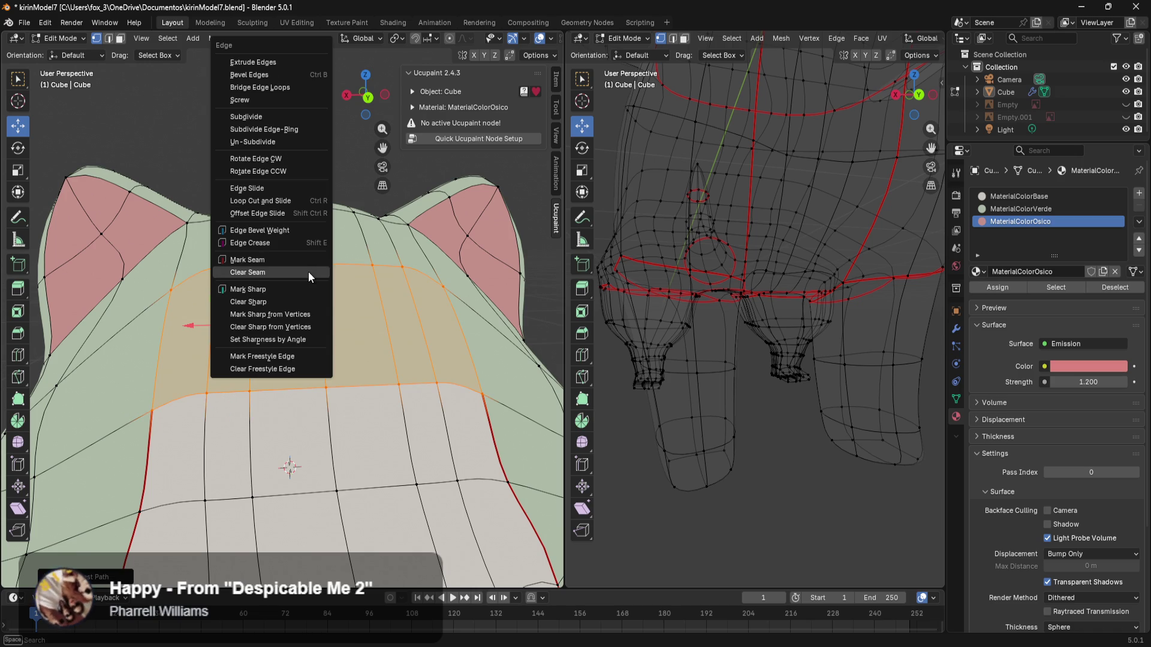
click(276, 258)
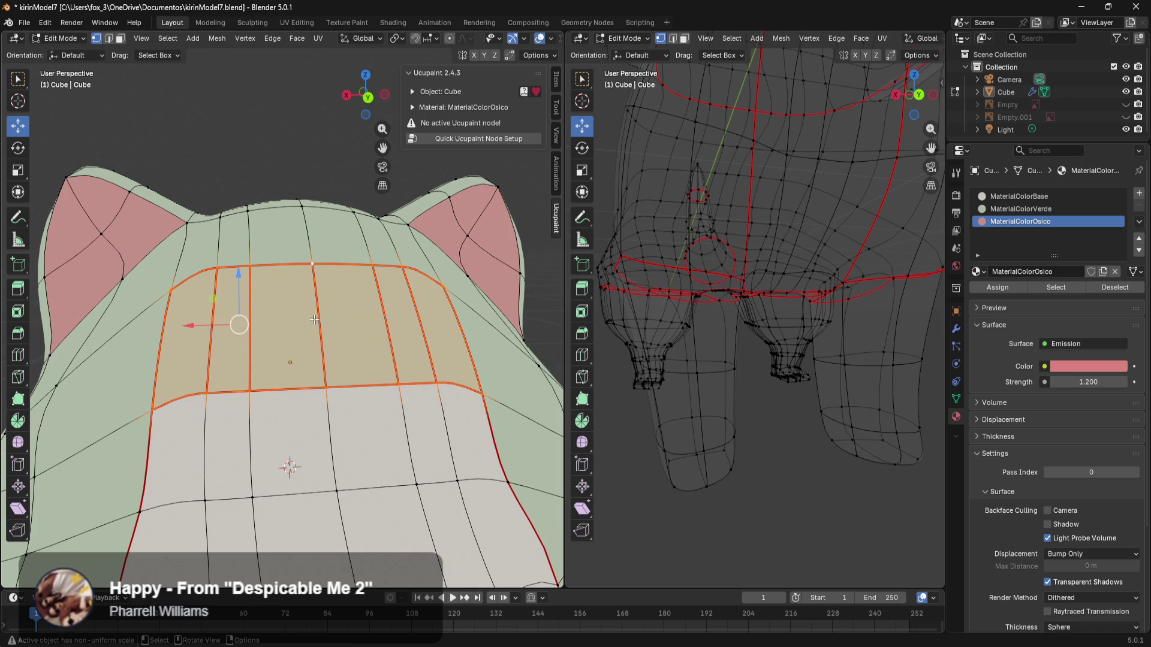
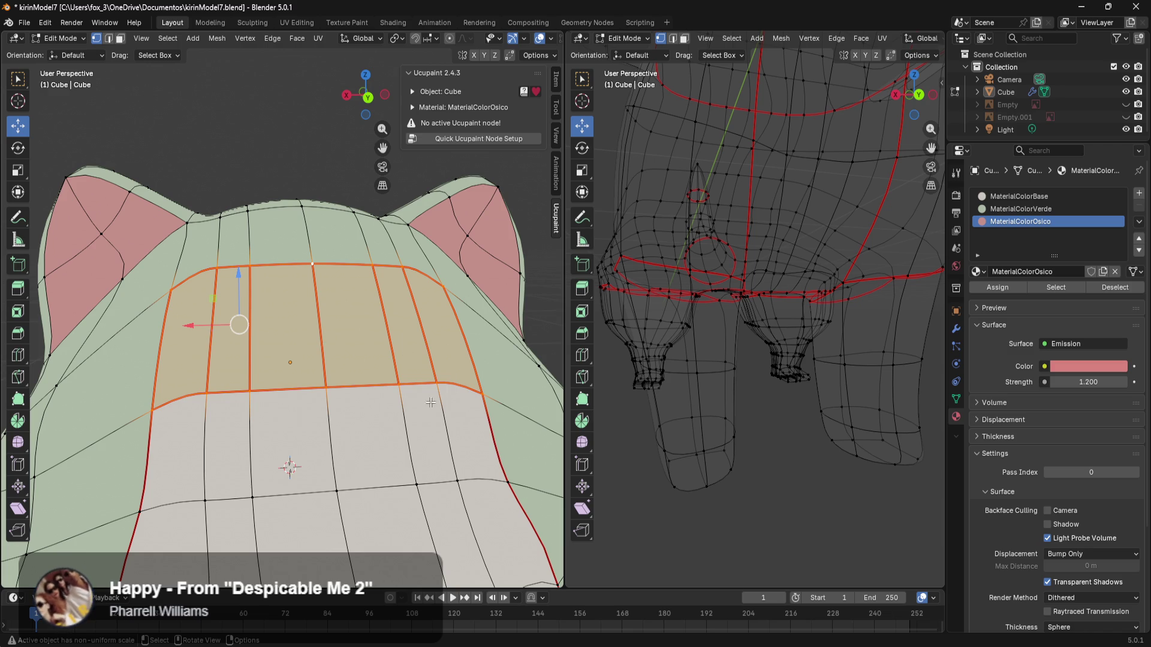
Step: Clear the UV seam from the forehead patch's lower edge loop and the face band above it
alt+click(211, 396)
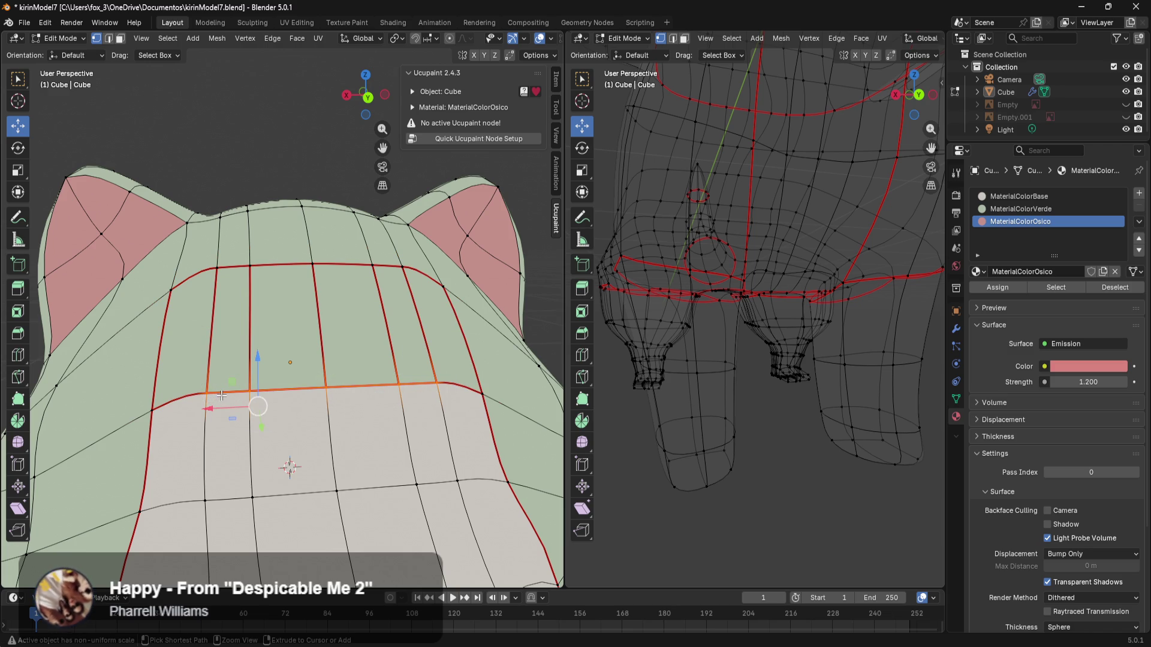
key(ctrl+e)
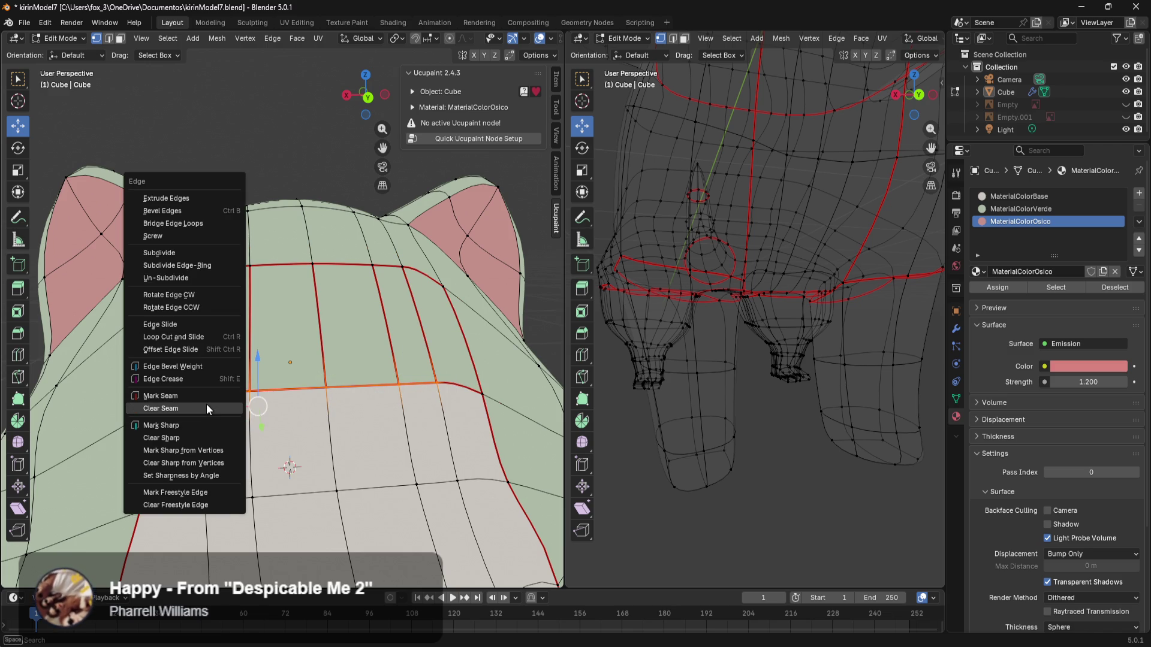
click(206, 404)
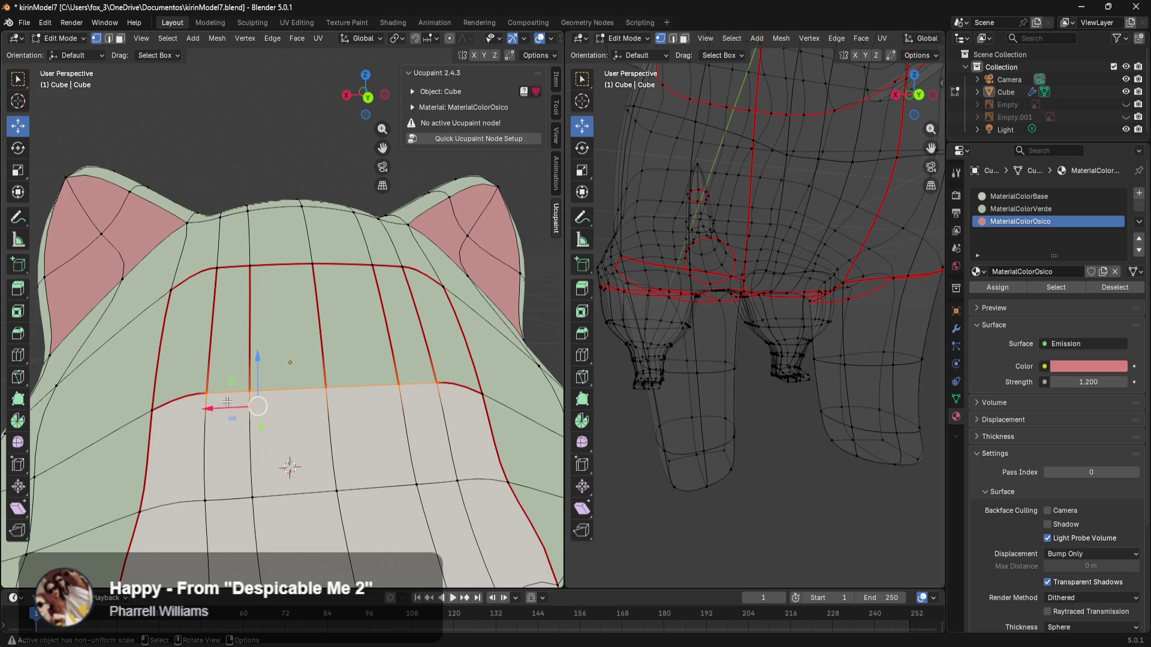
key(ctrl+l)
key(shift+r)
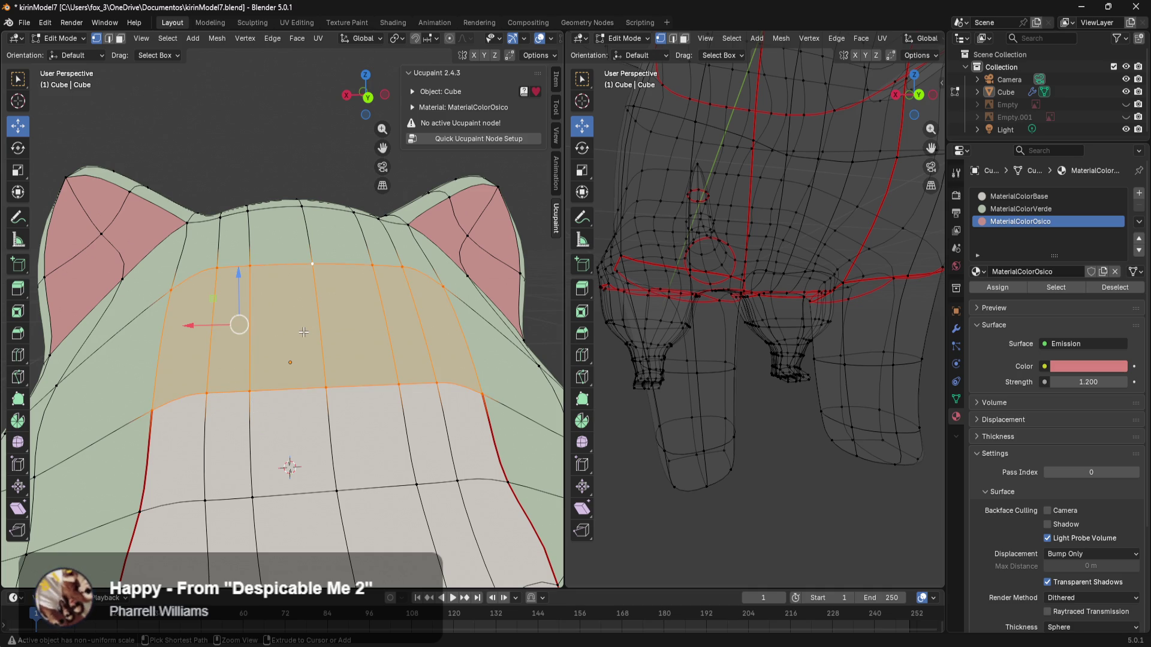
Step: Deselect the bottom loop and mark the patch's upper border loop as a UV seam
key(c)
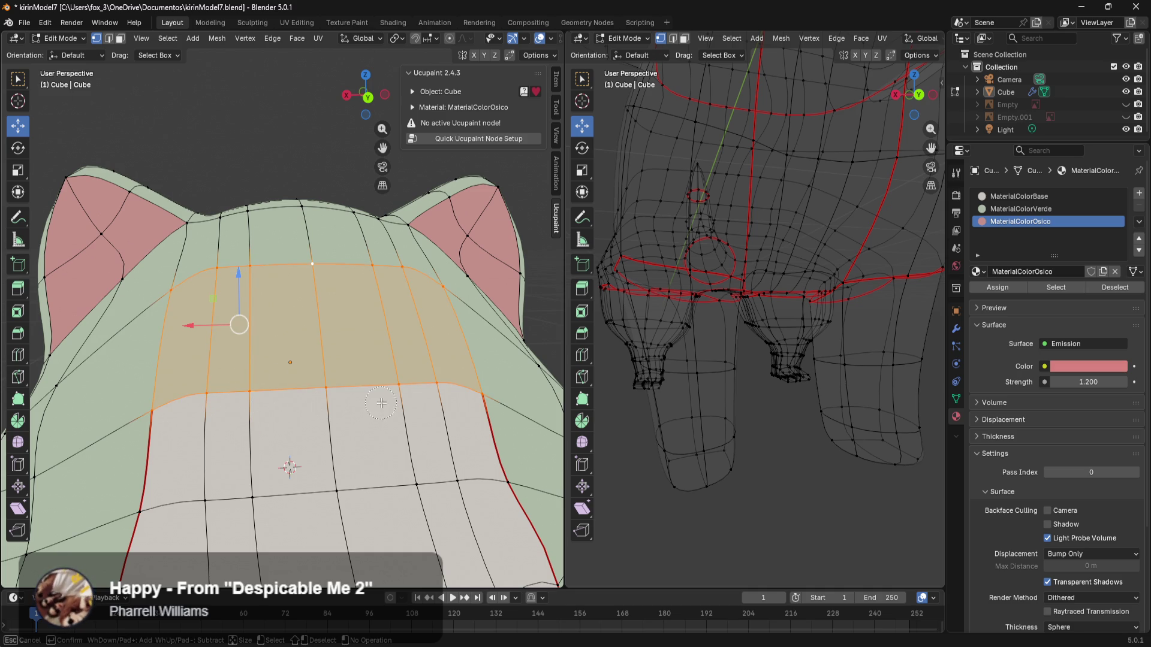
shift+drag(431, 393, 305, 402)
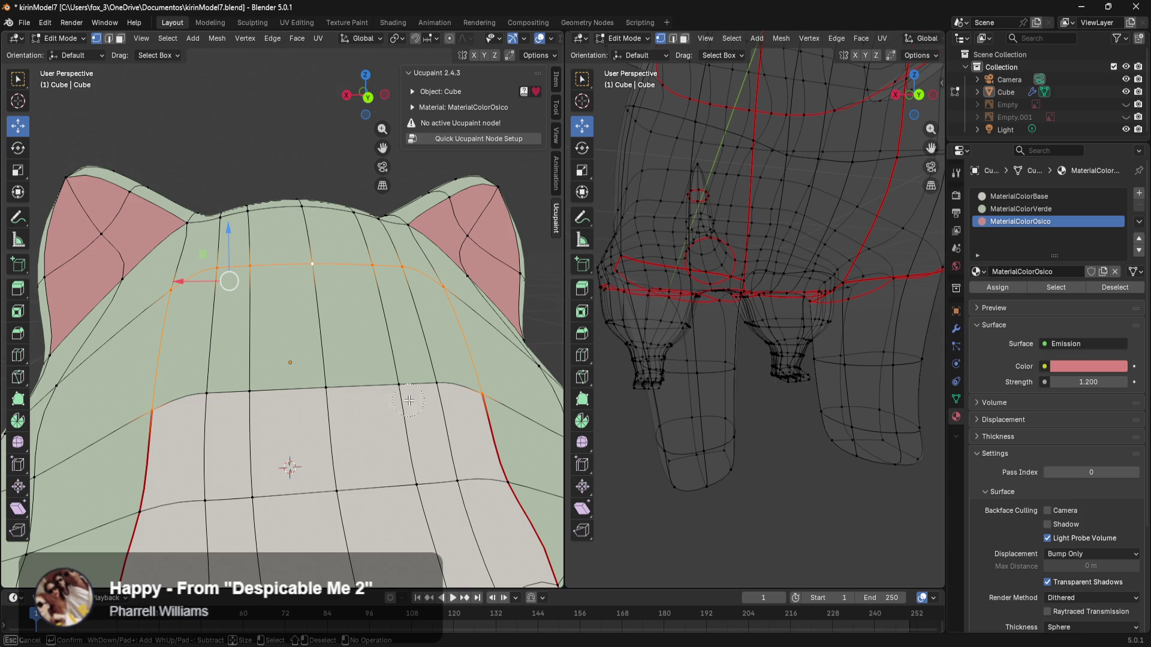
key(Escape)
key(ctrl+e)
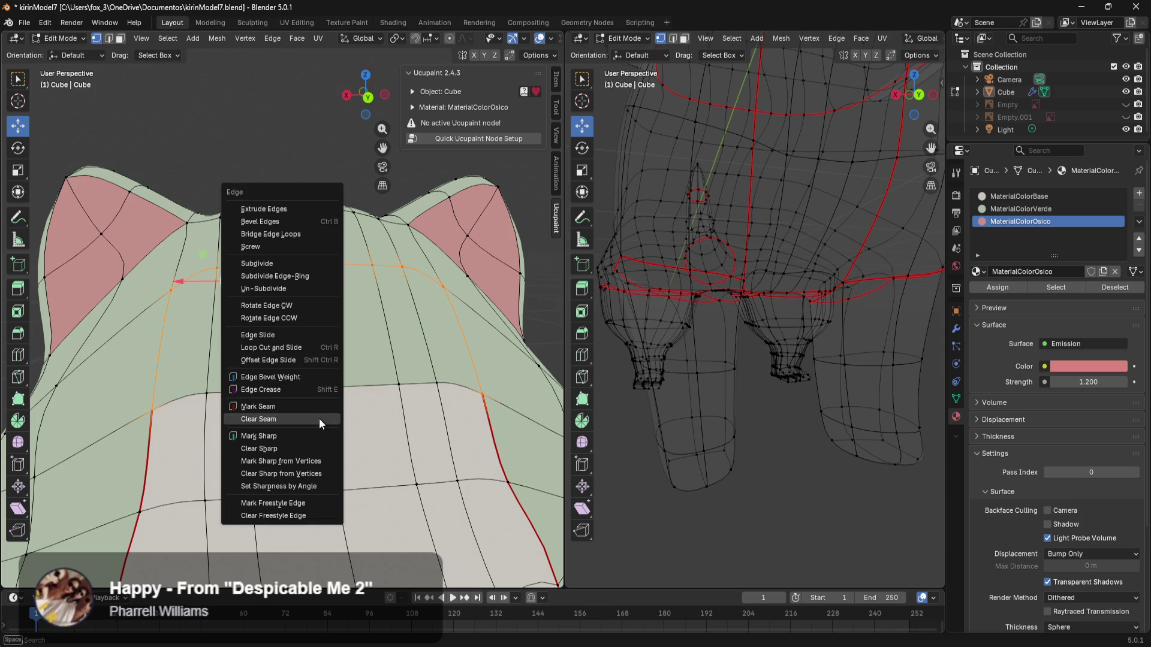
click(257, 406)
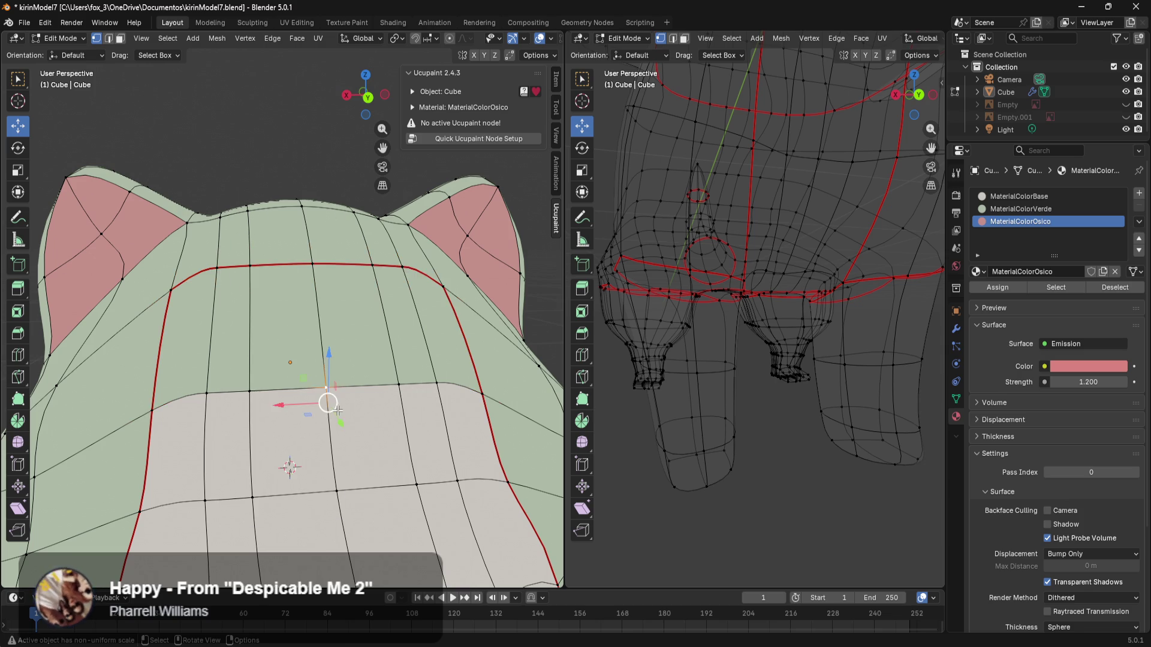
scroll(336, 434, down, 4)
scroll(337, 434, up, 3)
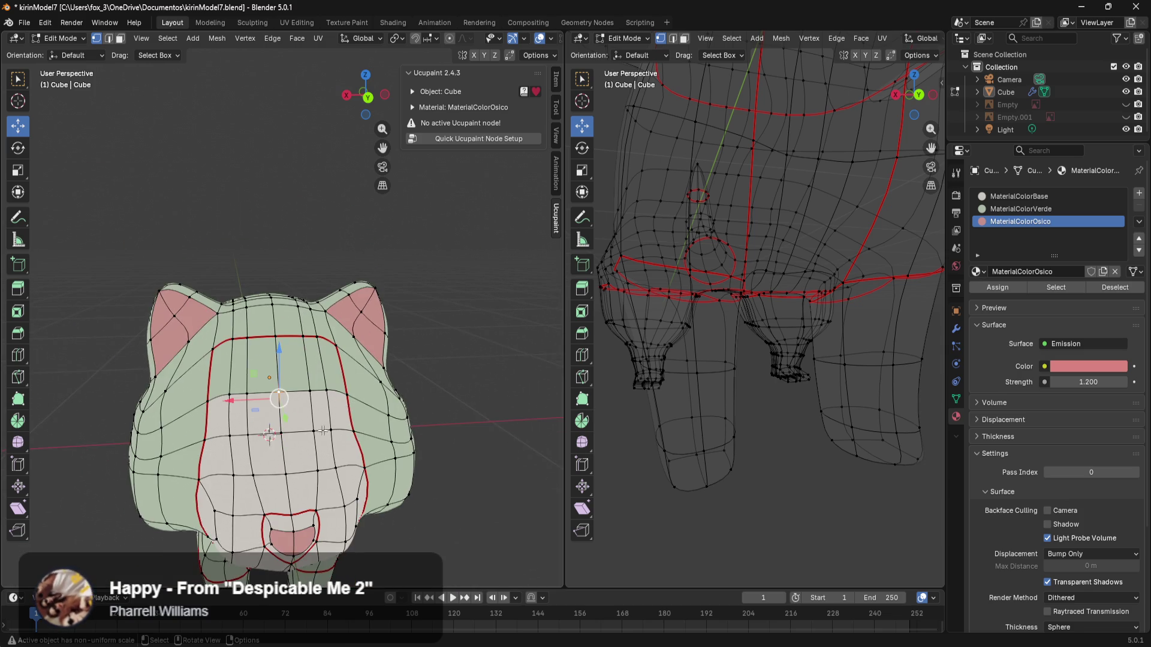
scroll(367, 400, up, 4)
key(l)
scroll(295, 357, down, 5)
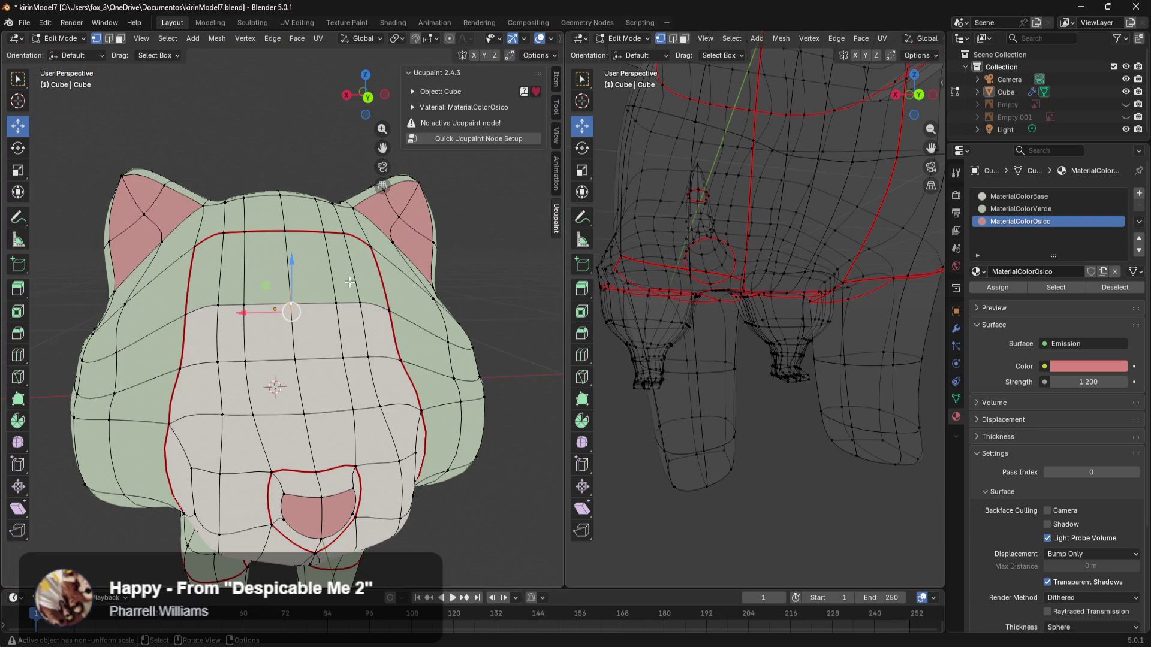
Step: From behind, path-select down the hip to the crotch, trim it, then pick the MaterialColorBase slot
scroll(338, 349, down, 3)
mouse_move(337, 348)
middle_down()
mouse_move(394, 408)
mouse_move(342, 380)
mouse_move(335, 396)
mouse_move(204, 394)
mouse_move(102, 444)
mouse_move(258, 473)
mouse_move(302, 438)
mouse_move(288, 205)
mouse_move(207, 277)
mouse_move(308, 345)
mouse_move(272, 342)
mouse_move(316, 332)
middle_up()
click(449, 184)
ctrl+click(466, 289)
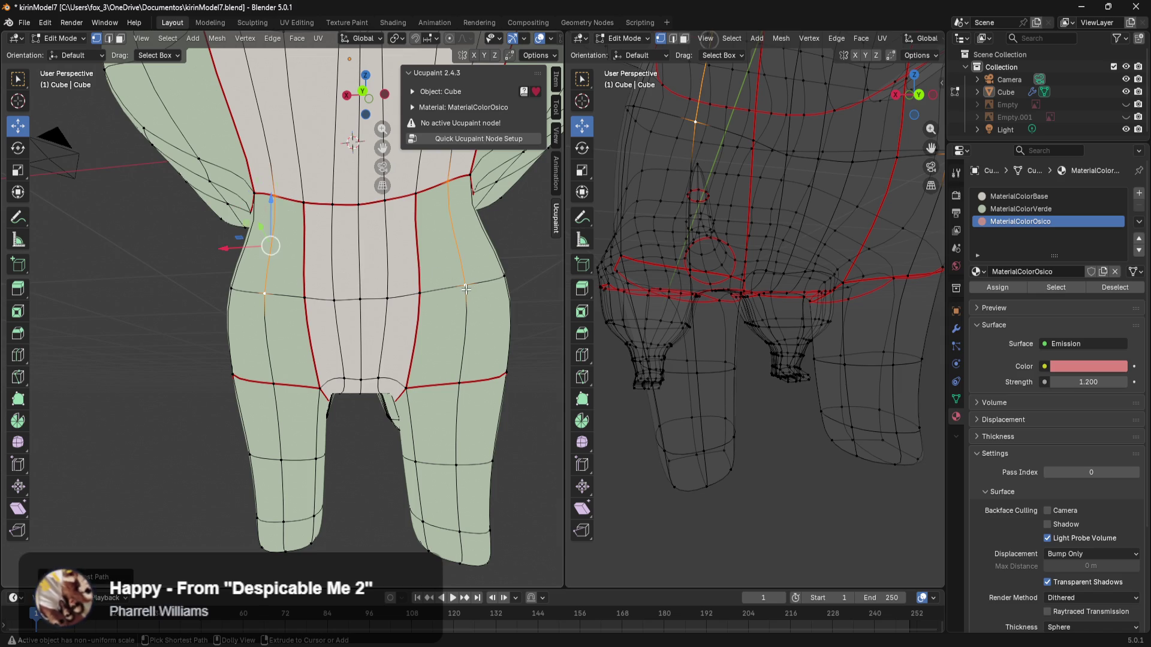
ctrl+click(406, 386)
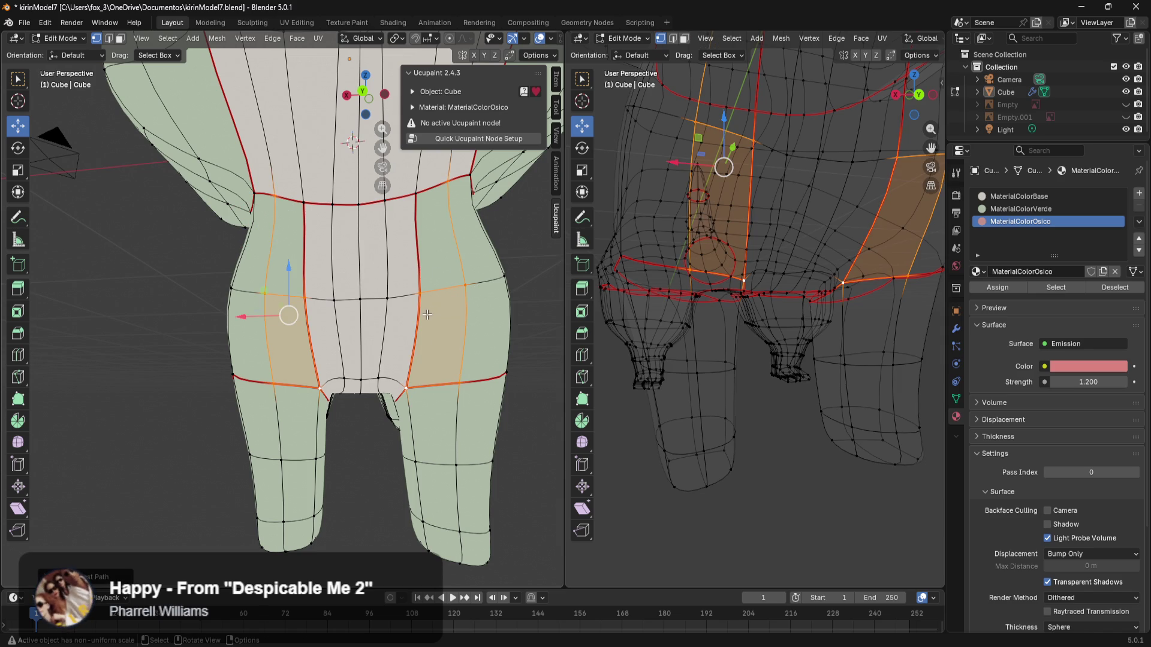
key(c)
shift+click(420, 293)
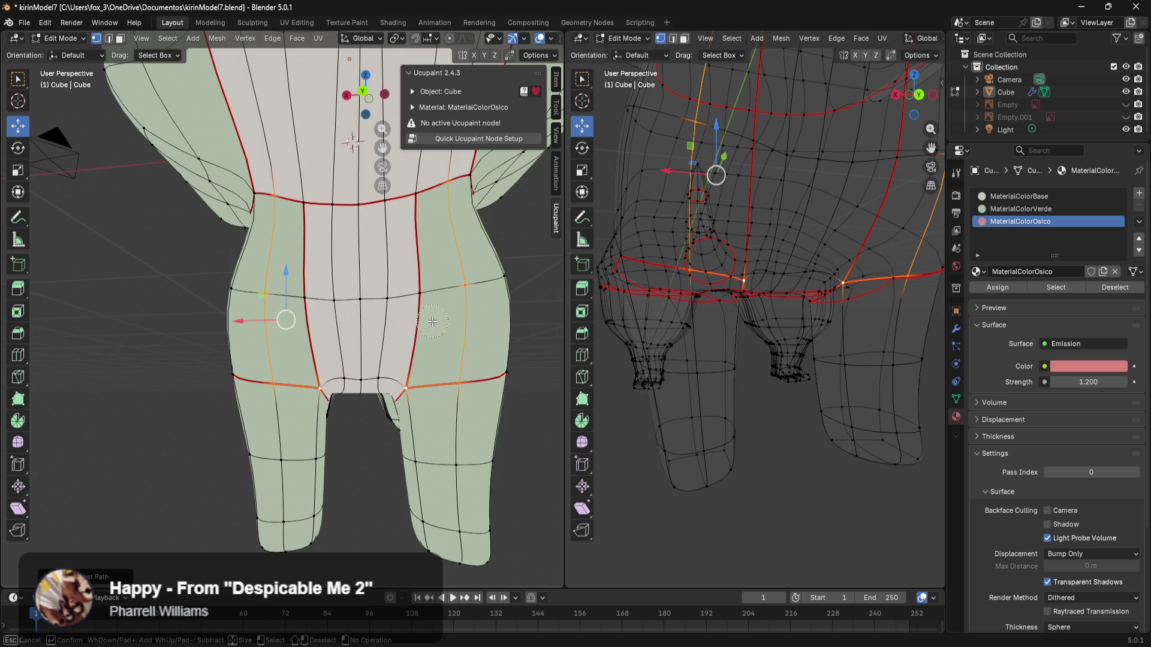
key(Escape)
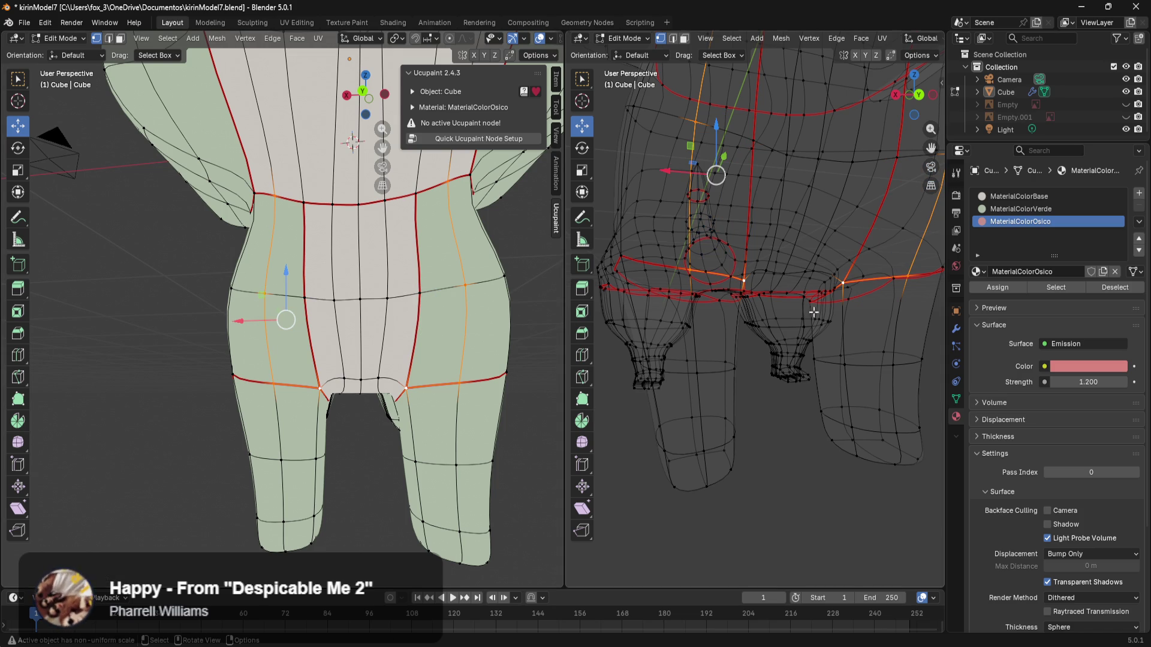
click(1017, 197)
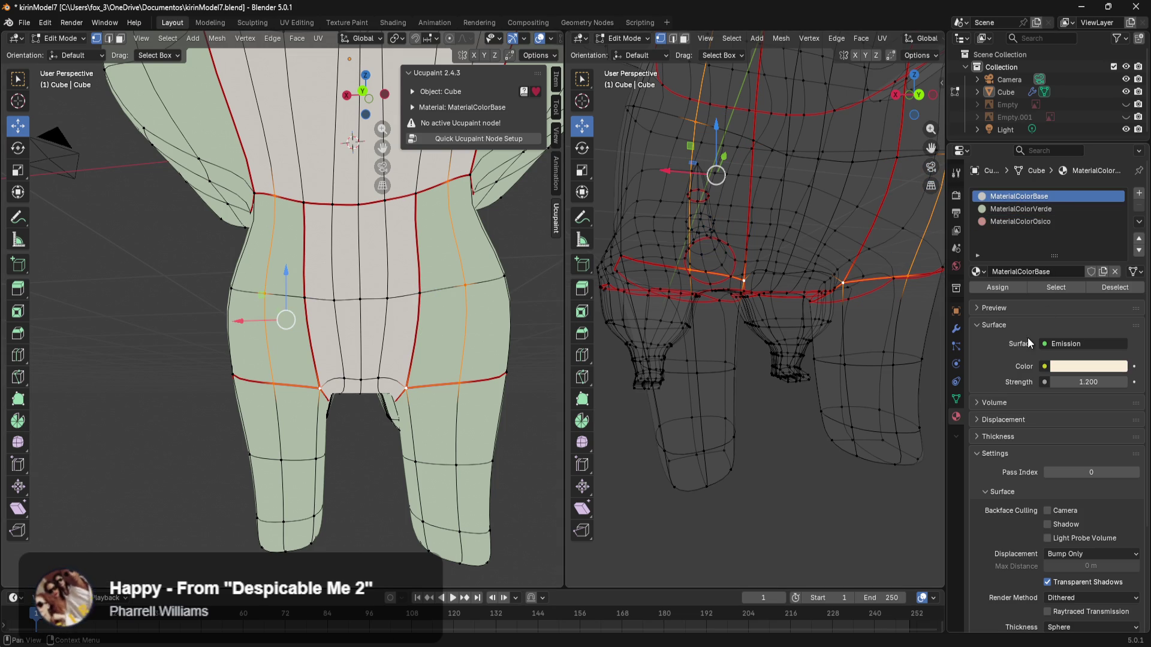
Step: Select all faces already using MaterialColorBase while framing the hips and waist
shift+middle_drag(514, 255, 482, 314)
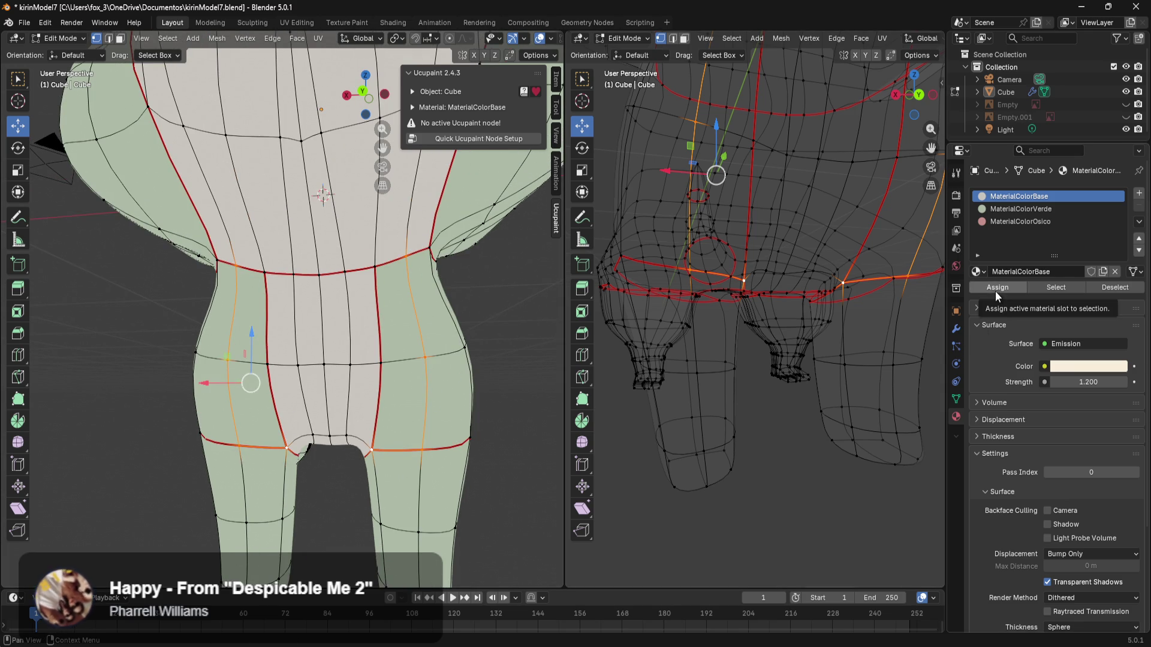
click(1074, 289)
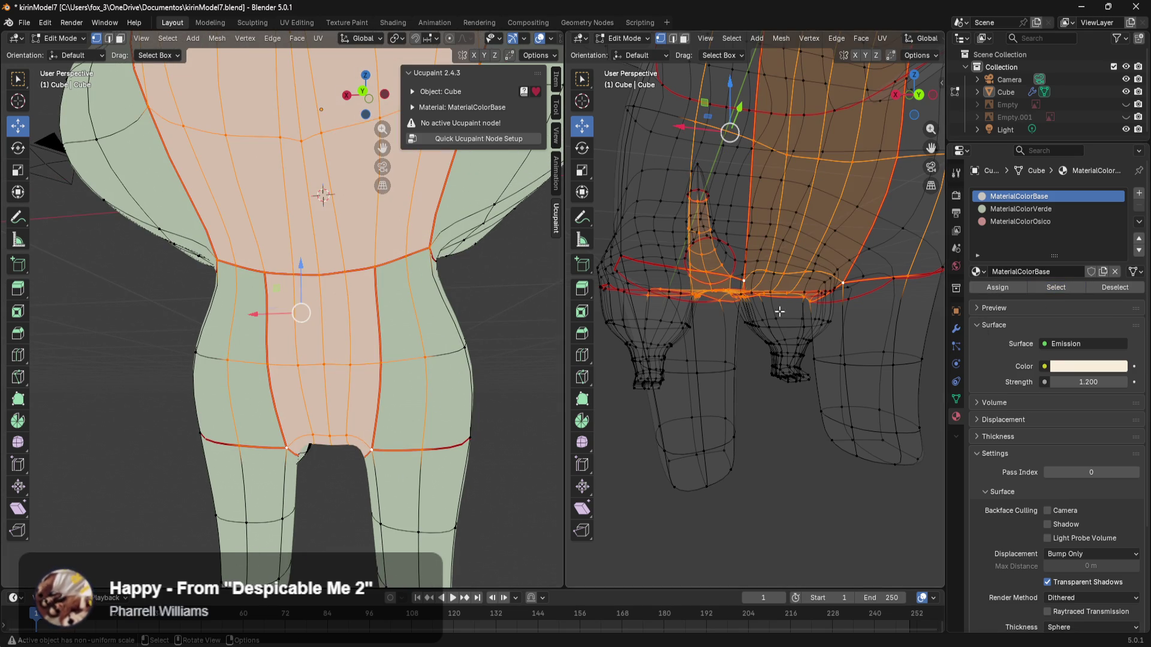
scroll(405, 299, up, 4)
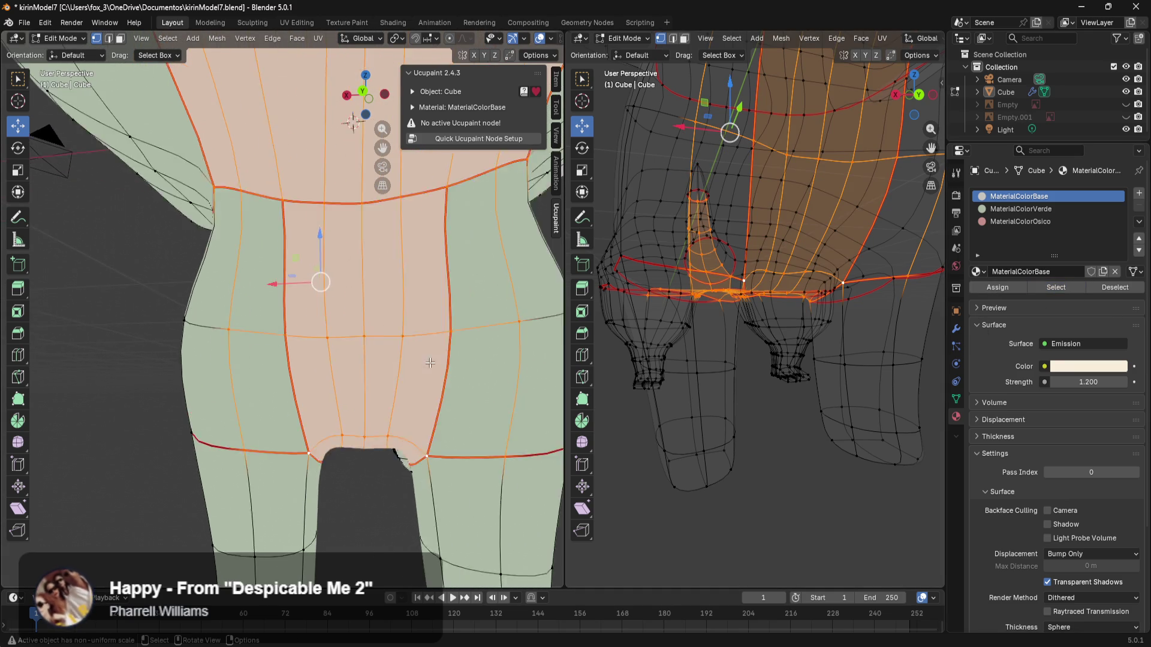
shift+middle_drag(505, 399, 423, 375)
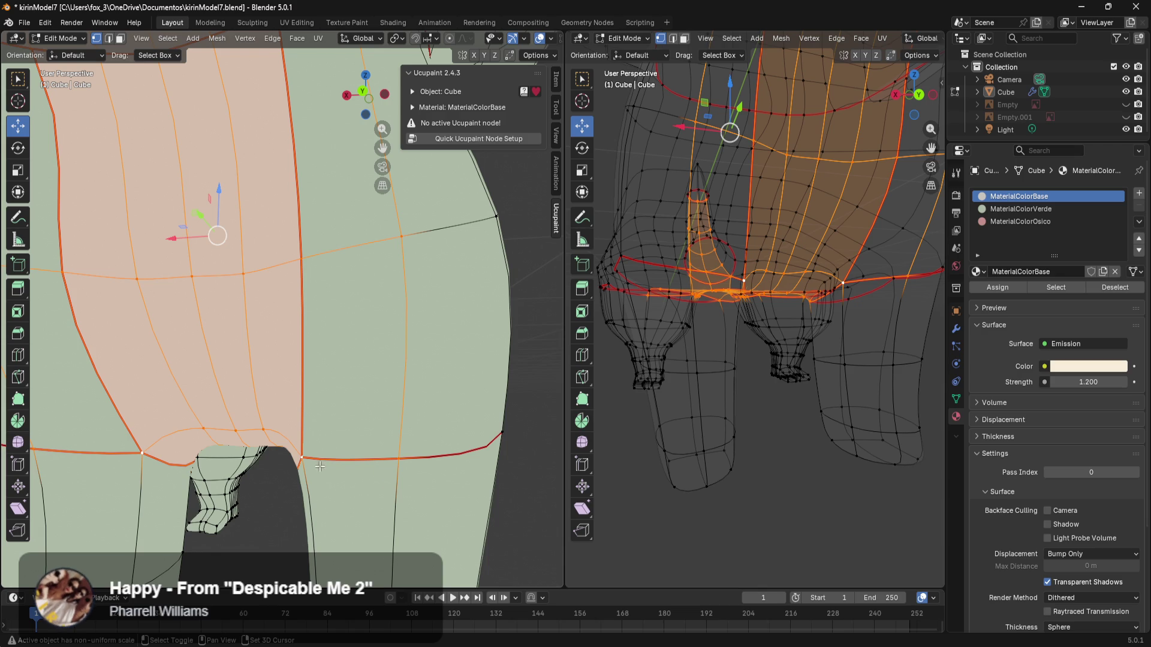
mouse_move(347, 240)
shift+middle_down()
mouse_move(372, 377)
mouse_move(390, 351)
shift+middle_up()
shift+scroll(390, 352, down, 5)
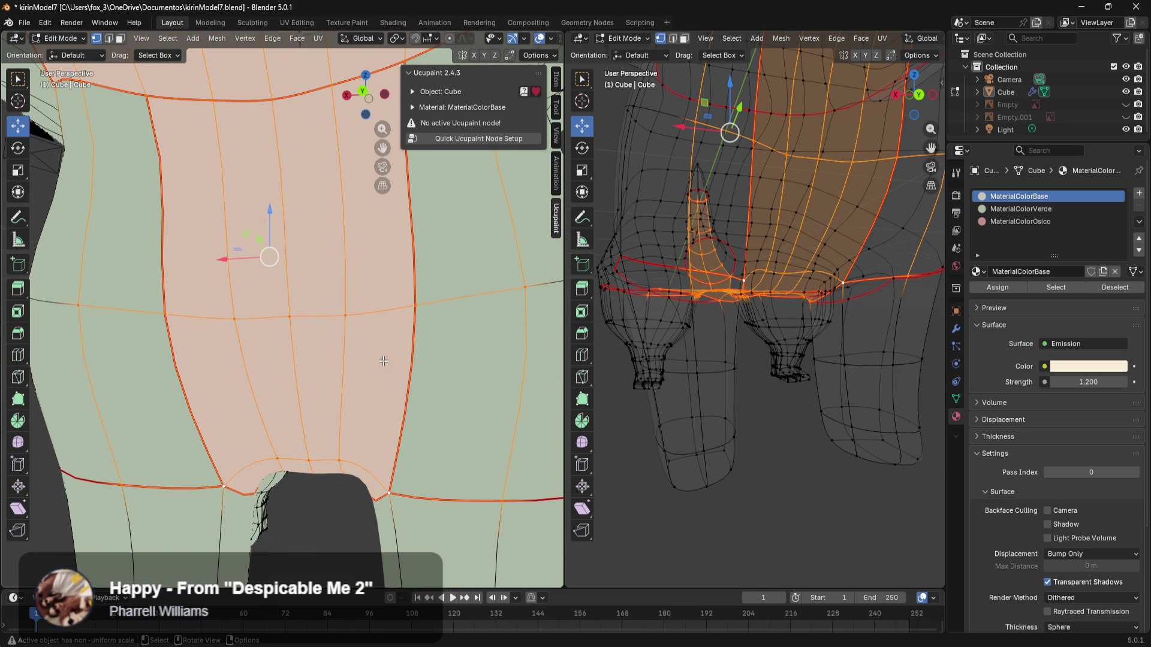
mouse_move(382, 361)
middle_down()
mouse_move(366, 395)
mouse_move(329, 392)
mouse_move(316, 376)
mouse_move(336, 365)
mouse_move(327, 344)
mouse_move(364, 333)
mouse_move(402, 353)
mouse_move(397, 377)
middle_up()
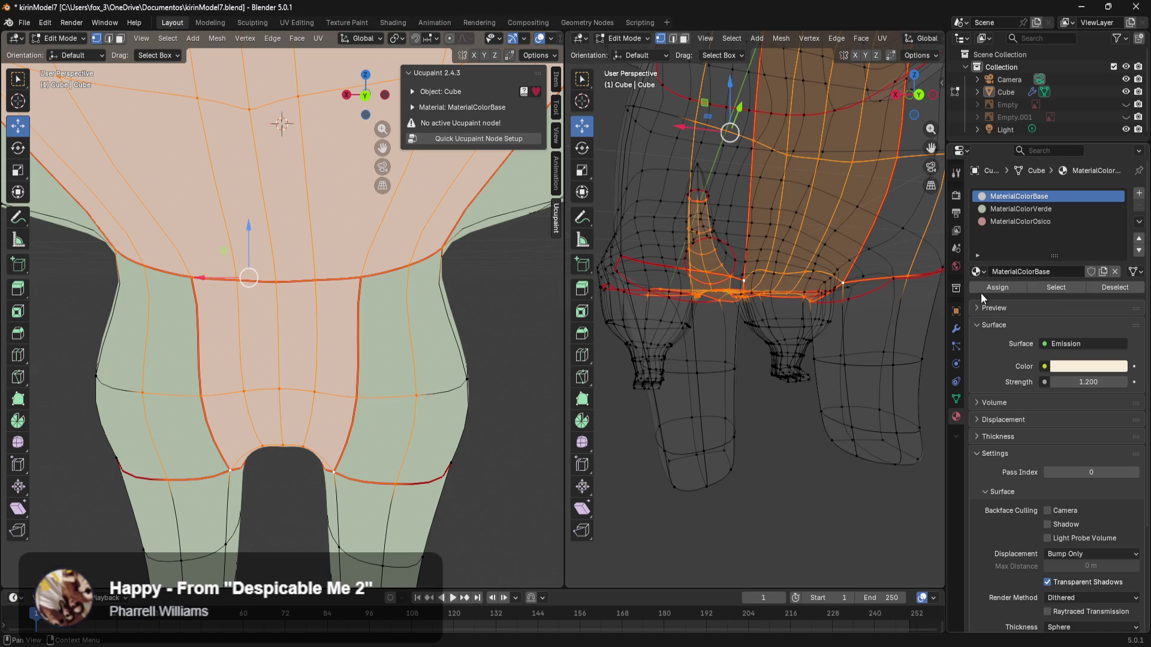
click(996, 290)
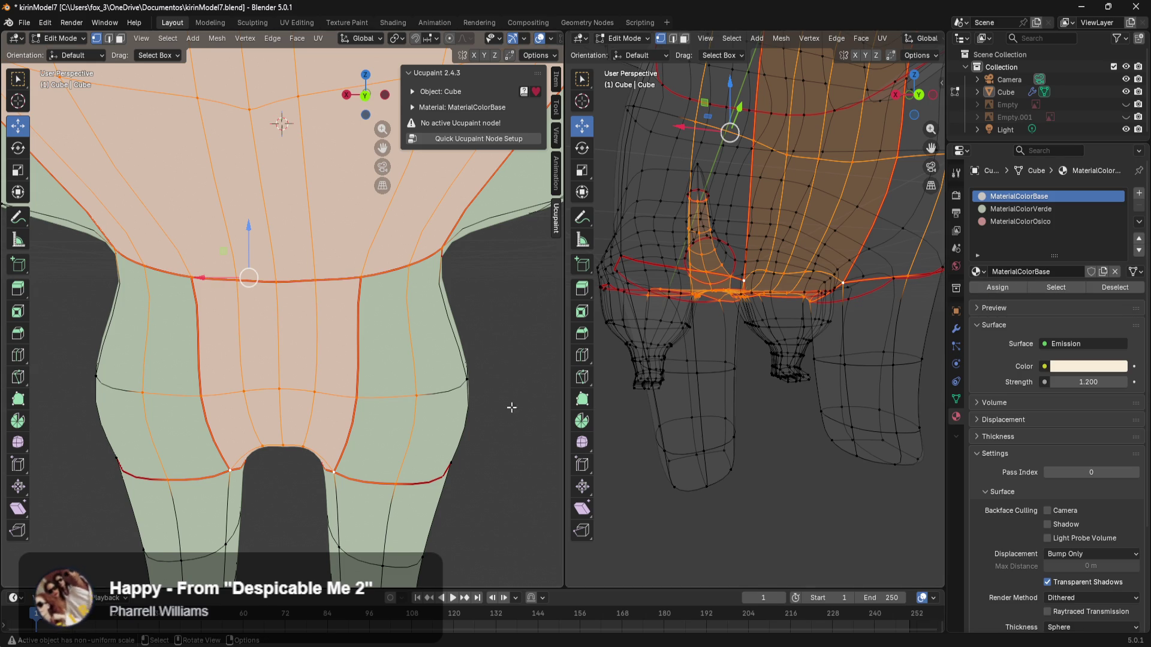
scroll(422, 401, down, 2)
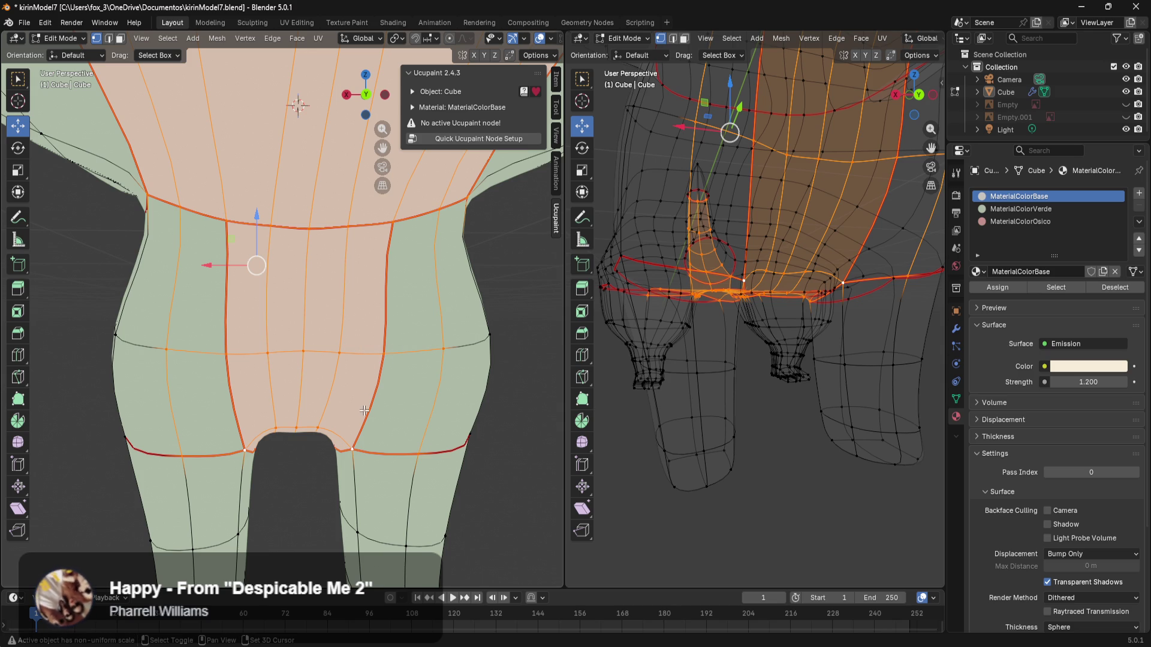
Step: Add the side and waist loops beside the belly, assign MaterialColorBase, and deselect all
alt+shift+click(389, 226)
alt+shift+click(394, 225)
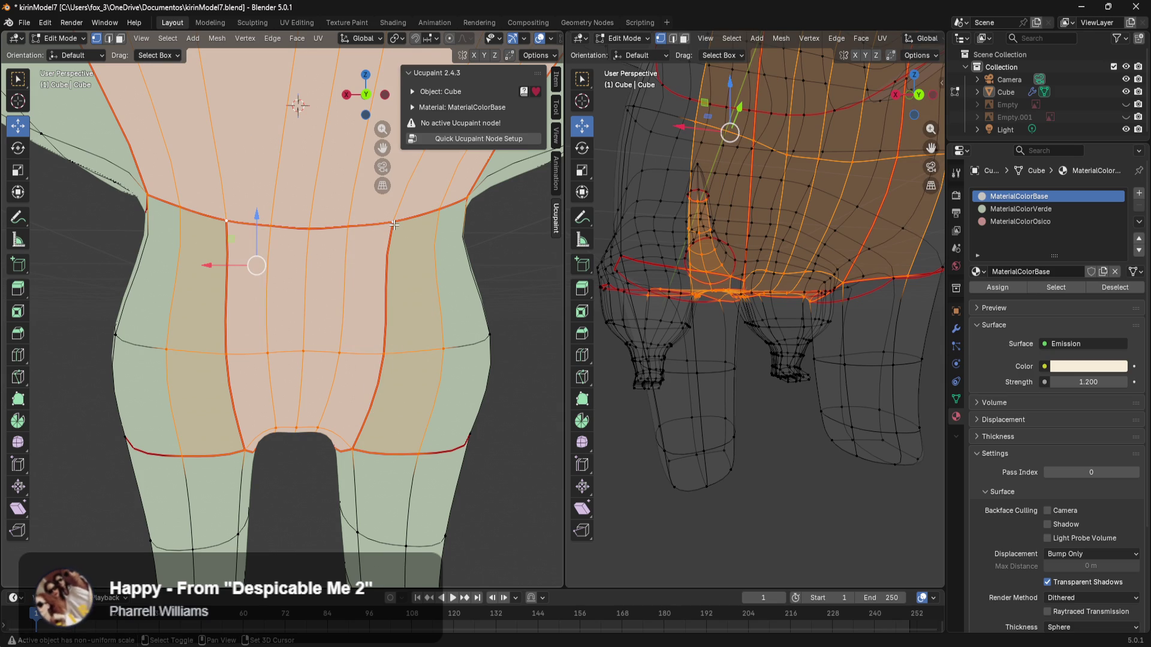
middle_drag(396, 326, 393, 317)
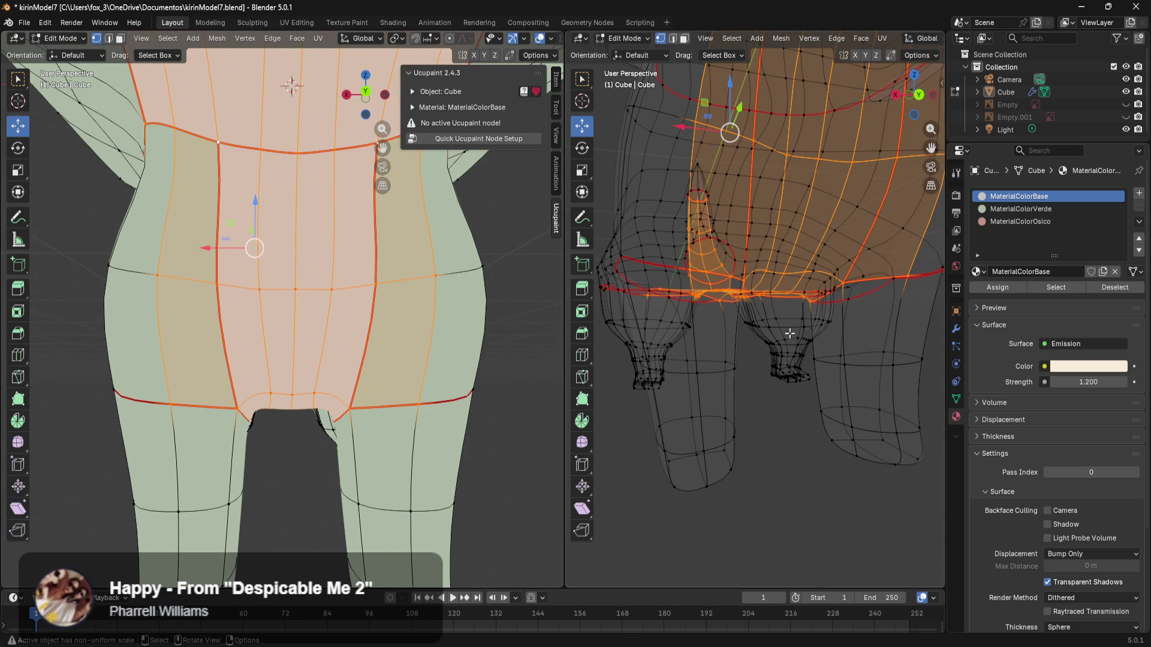
click(999, 289)
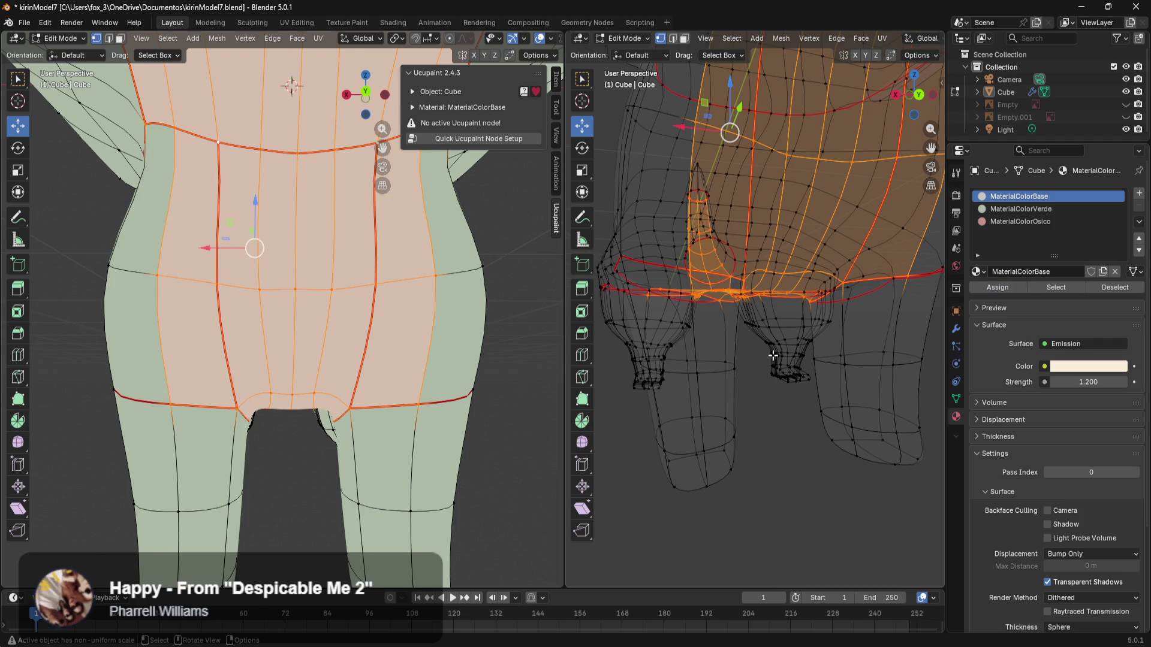
key(alt+a)
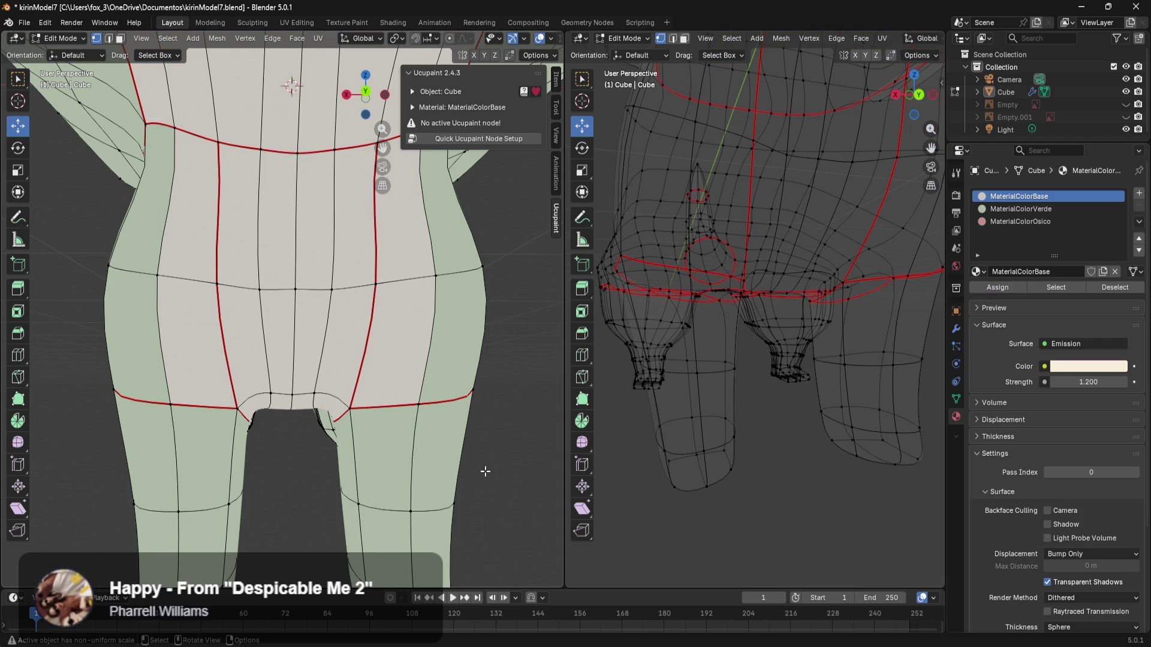
Step: Undo the torso face selection, deselect everything, and orbit to a side view
key(ctrl+z)
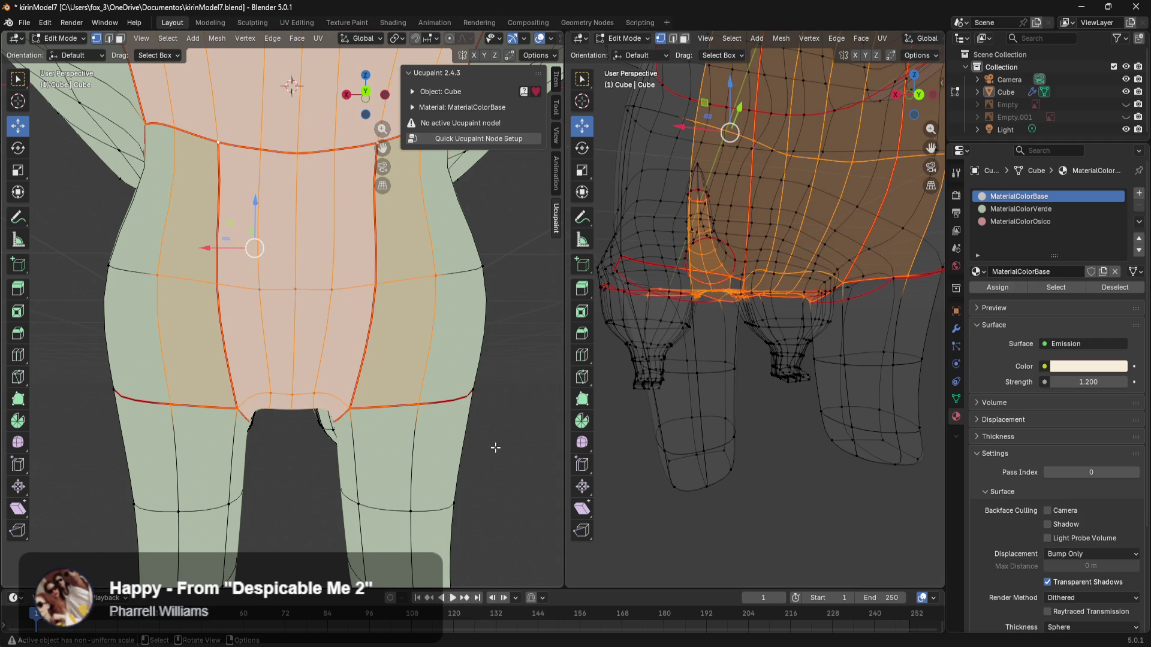
key(alt+a)
mouse_move(496, 434)
middle_down()
mouse_move(504, 385)
mouse_move(443, 377)
mouse_move(462, 432)
mouse_move(431, 444)
mouse_move(453, 445)
mouse_move(471, 378)
mouse_move(447, 379)
mouse_move(438, 283)
middle_up()
scroll(452, 437, down, 5)
scroll(455, 434, up, 5)
scroll(455, 423, down, 5)
scroll(447, 380, up, 5)
scroll(443, 370, down, 5)
scroll(438, 282, up, 2)
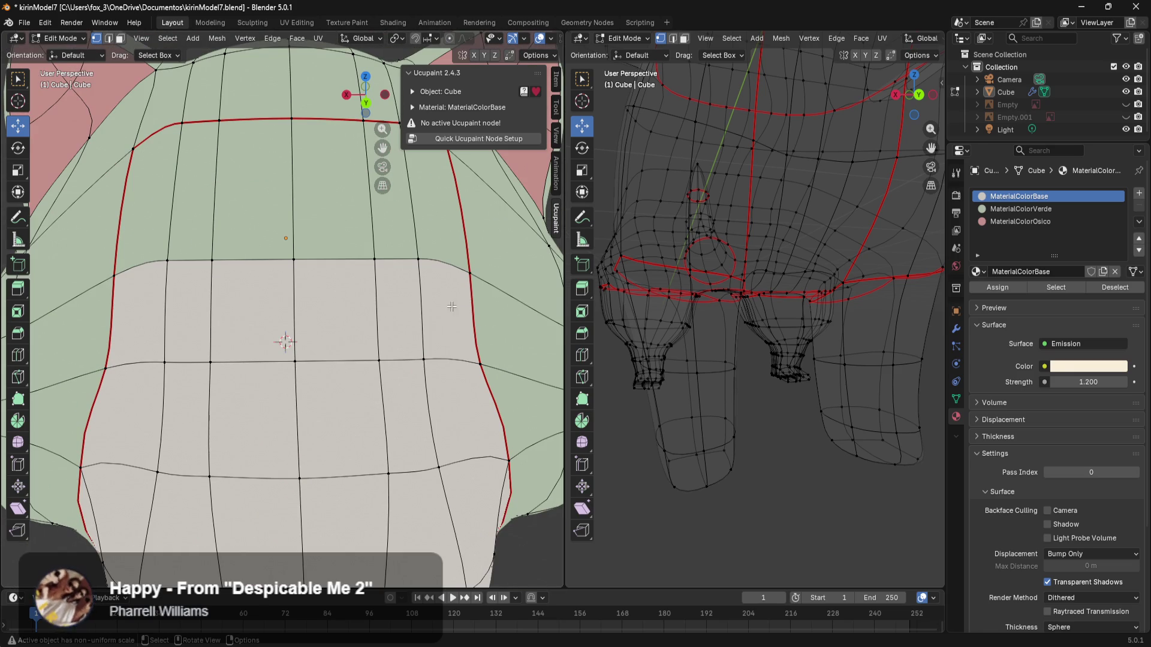
Step: Show the back orthographic view in wireframe with the reference image Empty visible behind it
key(KP_1)
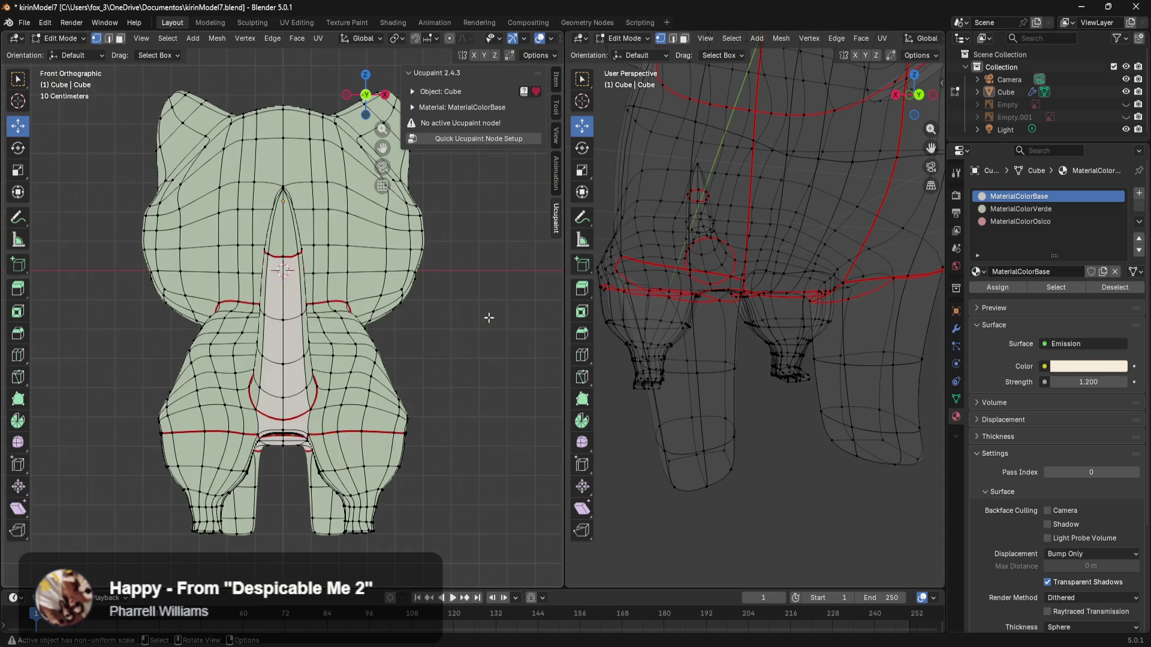
key(ctrl+KP_1)
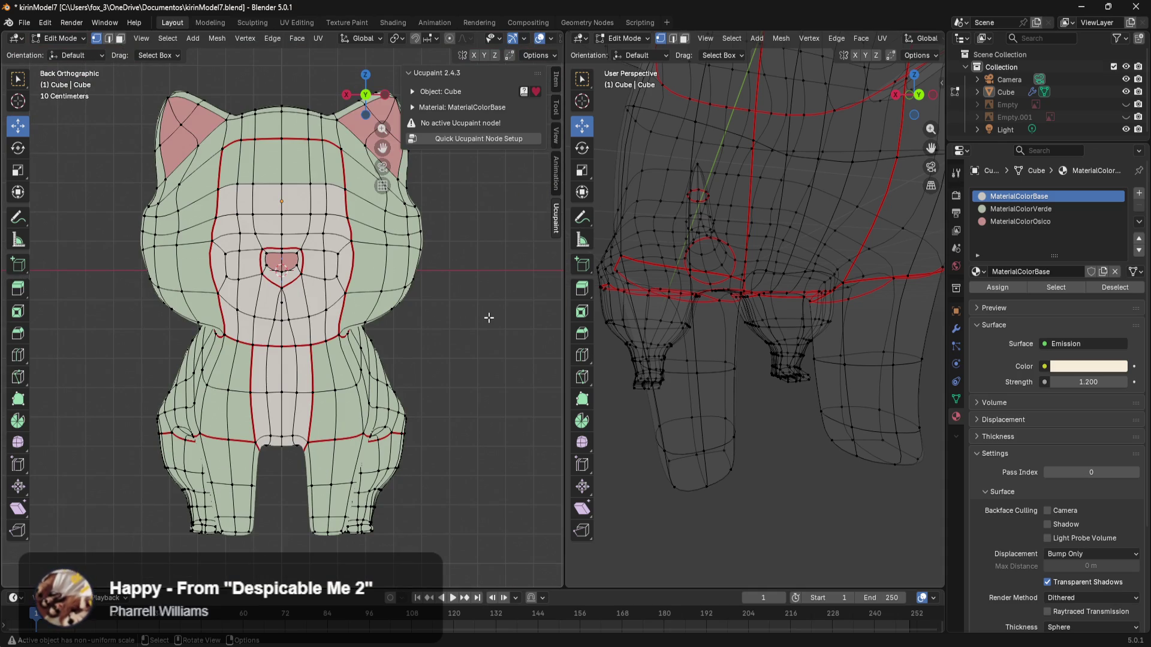
key(z)
click(329, 299)
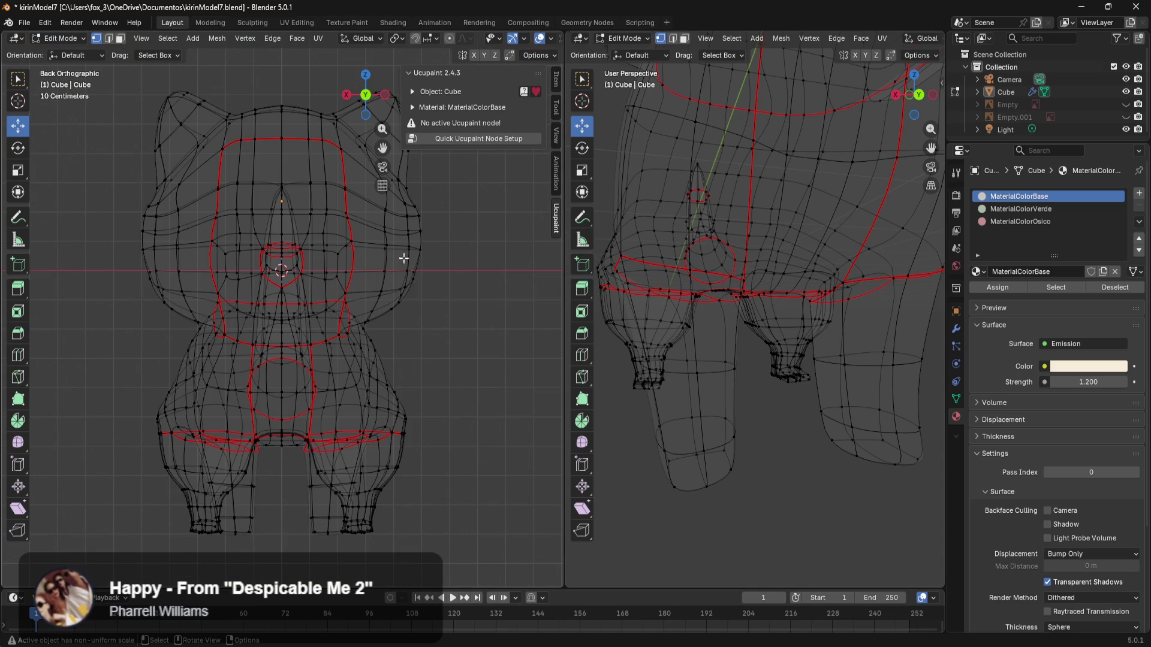
scroll(470, 349, up, 4)
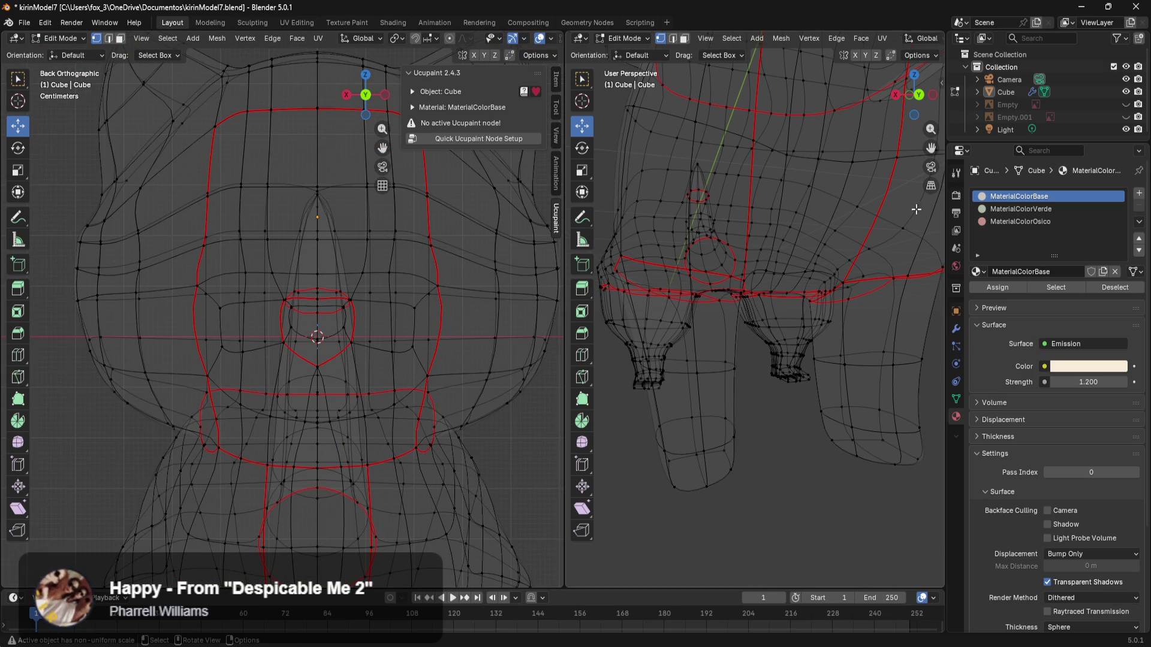
click(1126, 105)
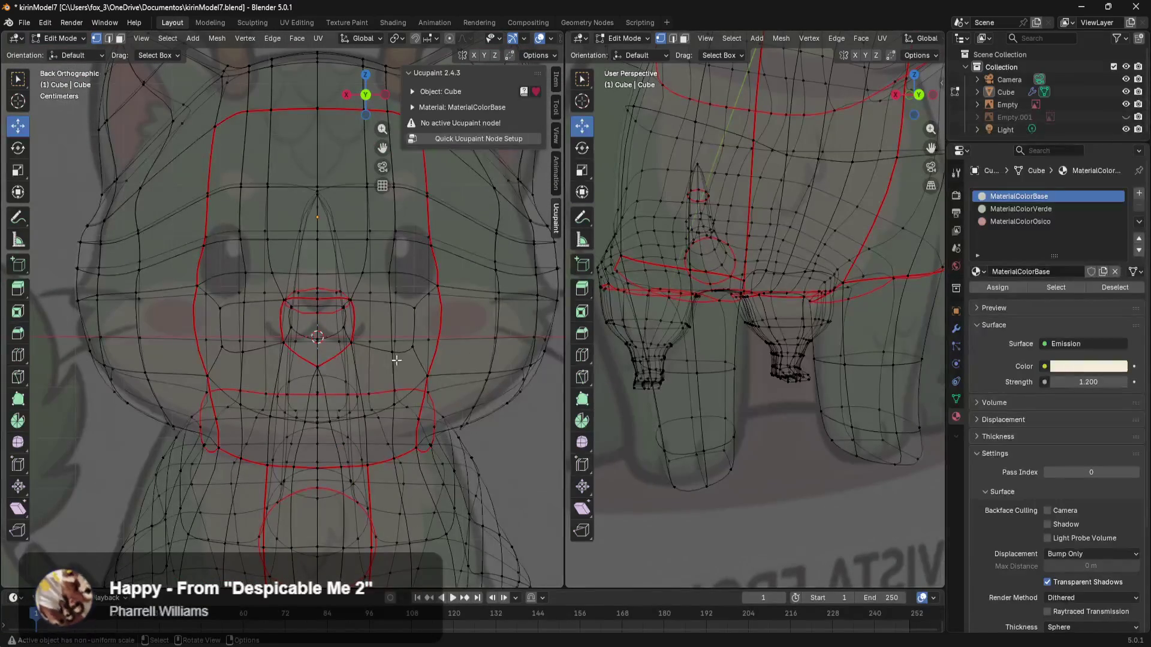
Step: Centre the face in the viewport and switch to the Photoshop reference drawing
scroll(404, 362, up, 4)
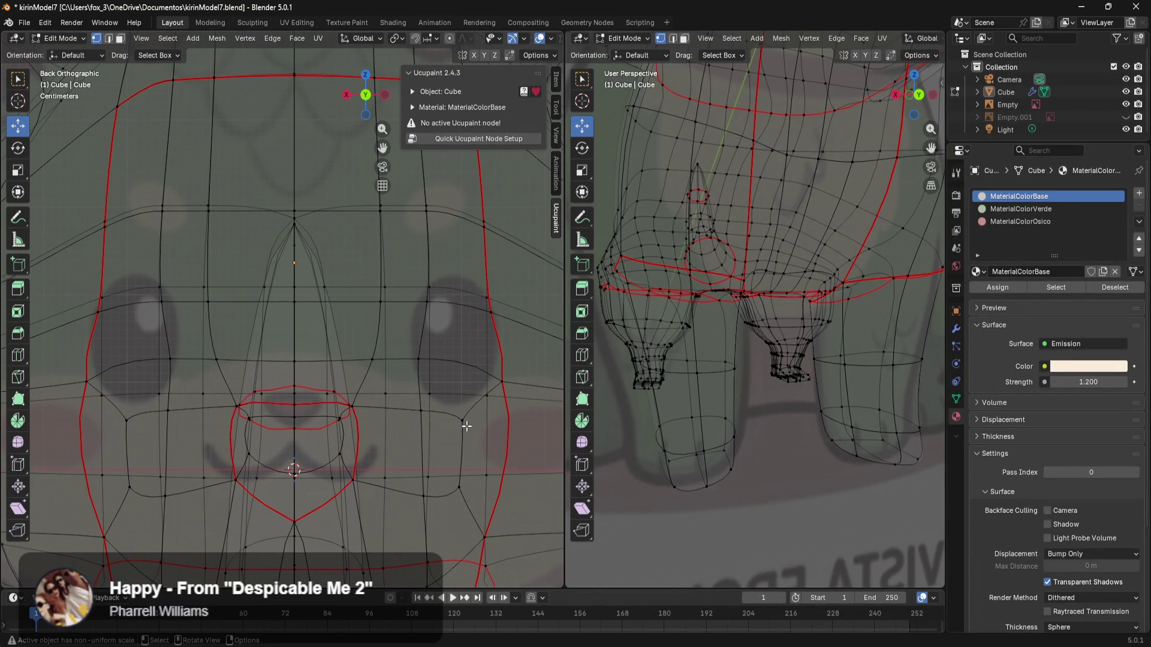
scroll(489, 428, down, 1)
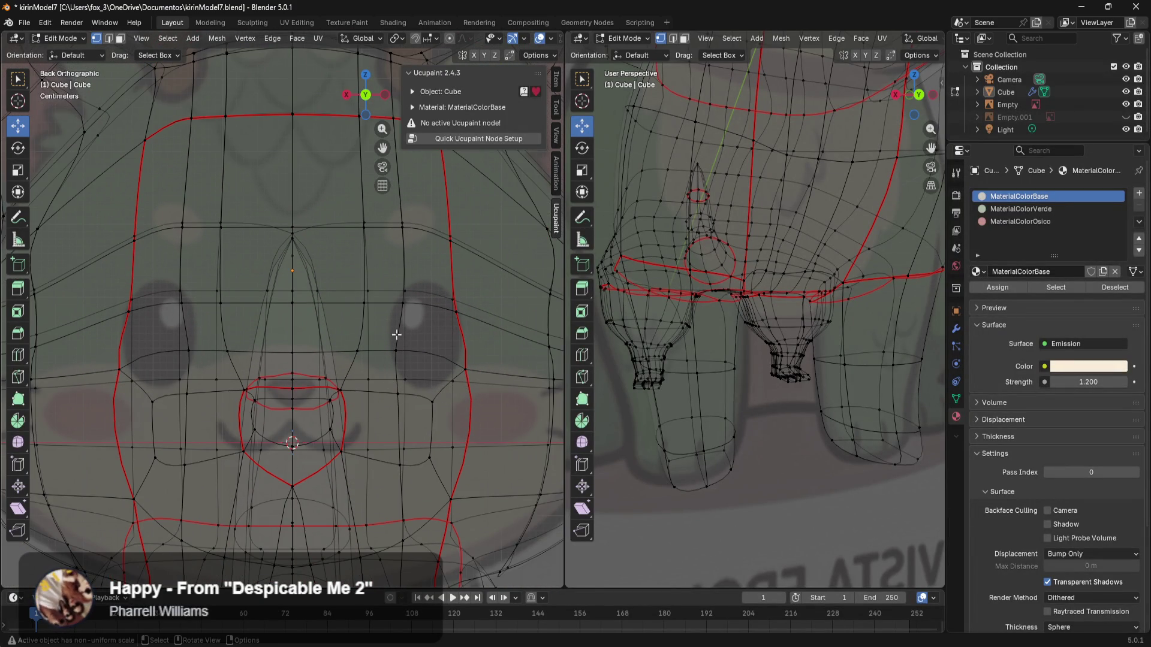
shift+middle_drag(229, 349, 266, 386)
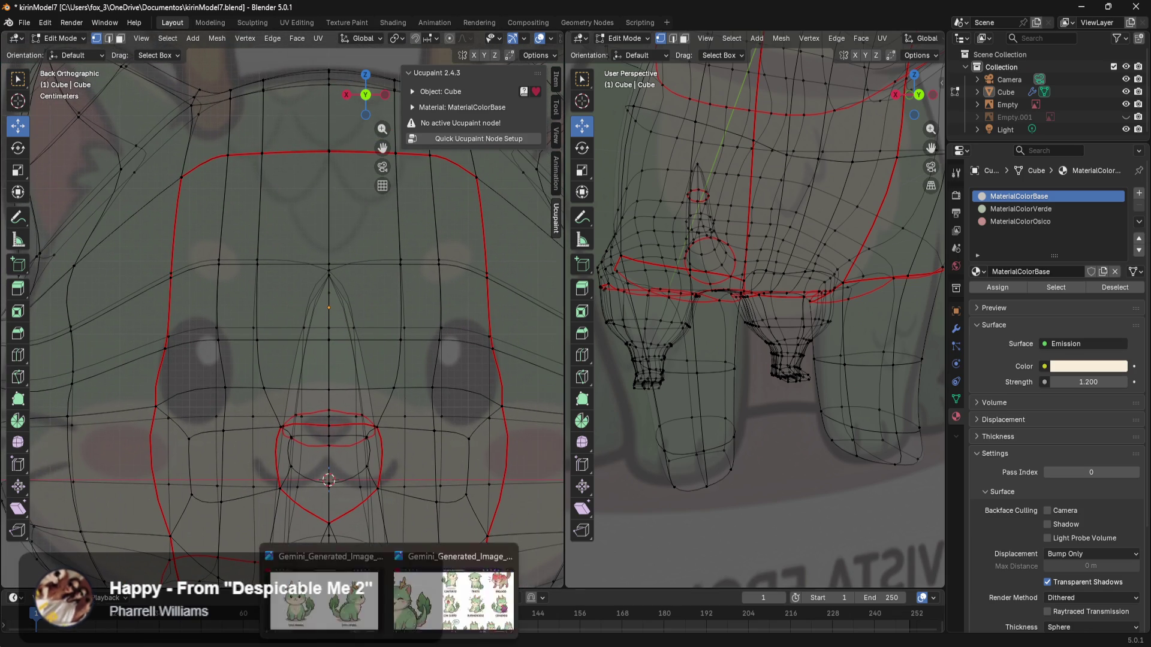
click(323, 591)
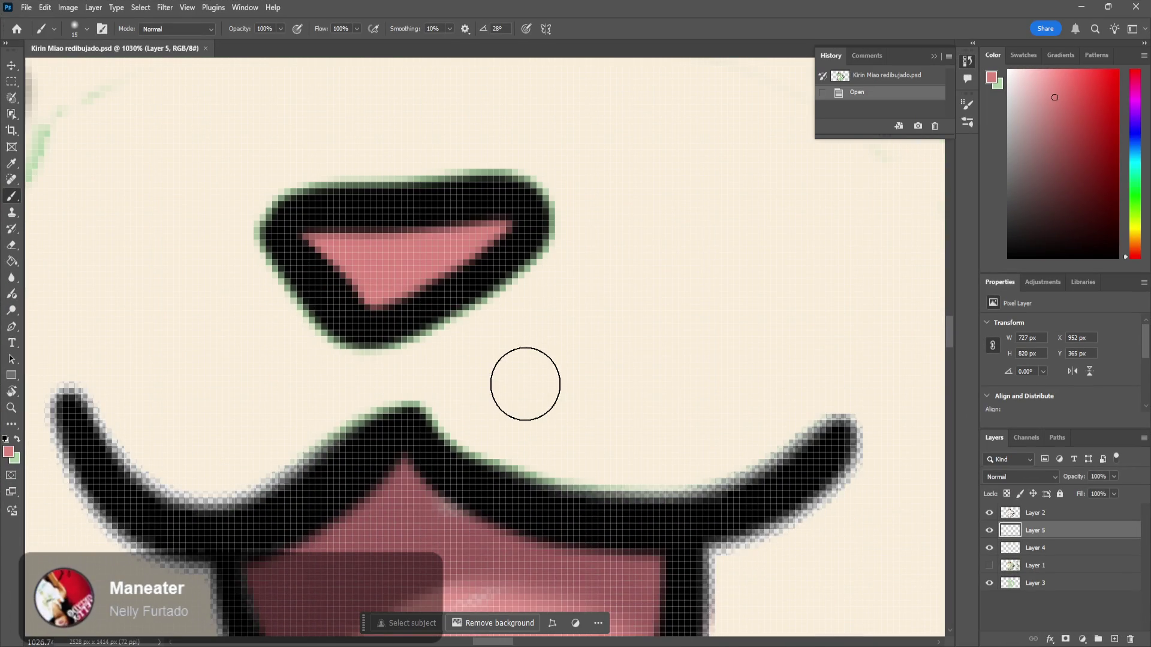
Step: Zoom the Photoshop drawing out to 40%, then return to Blender framed on the head top
key(z)
mouse_move(560, 326)
mouse_down()
mouse_move(426, 438)
mouse_move(456, 468)
mouse_move(420, 510)
mouse_move(480, 551)
mouse_move(436, 567)
mouse_up()
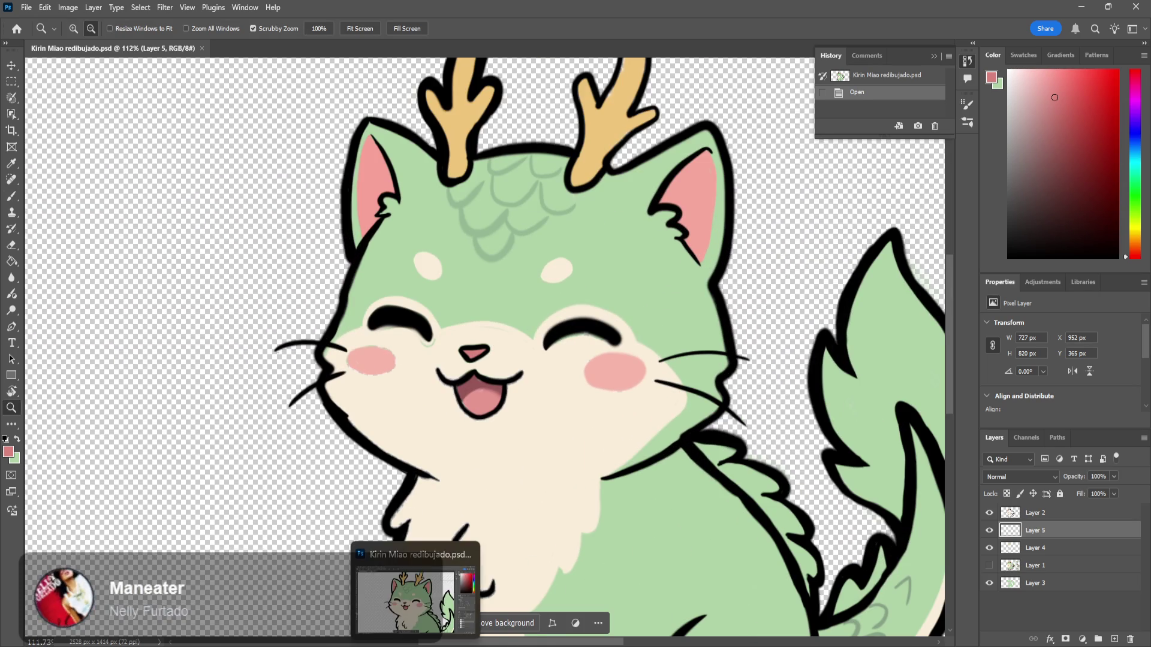
click(443, 611)
shift+middle_drag(433, 339, 336, 392)
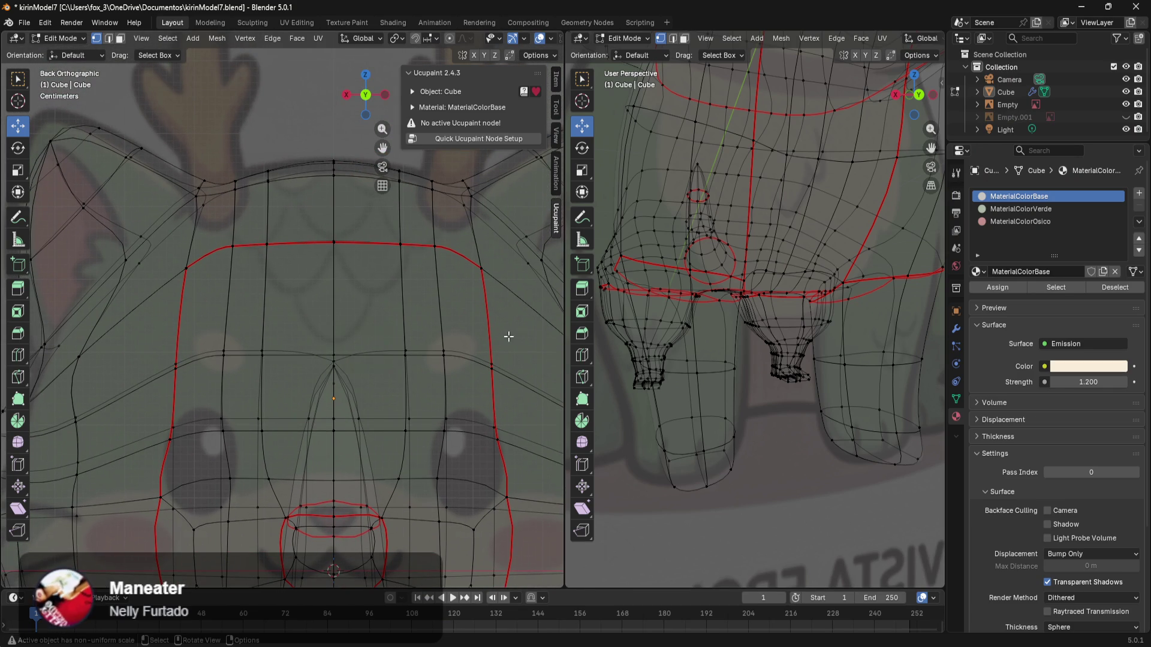
Step: Select the horizontal forehead edge loop, lower it slightly, then select a right-seam vertex
key(z)
click(295, 321)
drag(511, 330, 139, 400)
key(z)
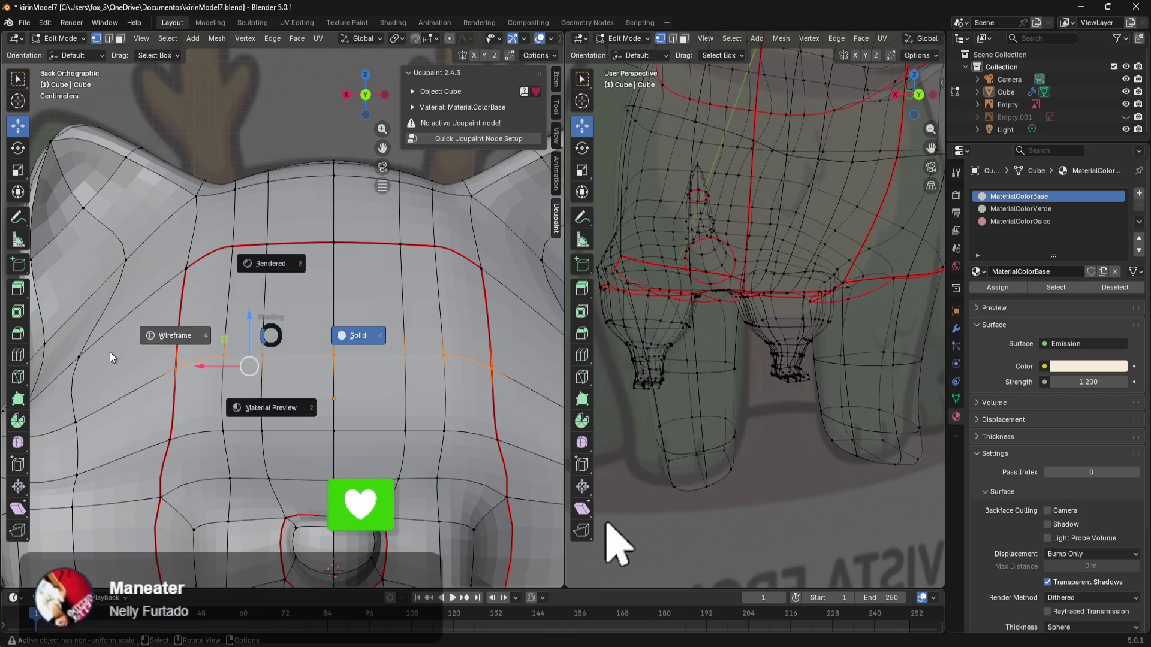
click(231, 333)
drag(250, 328, 250, 364)
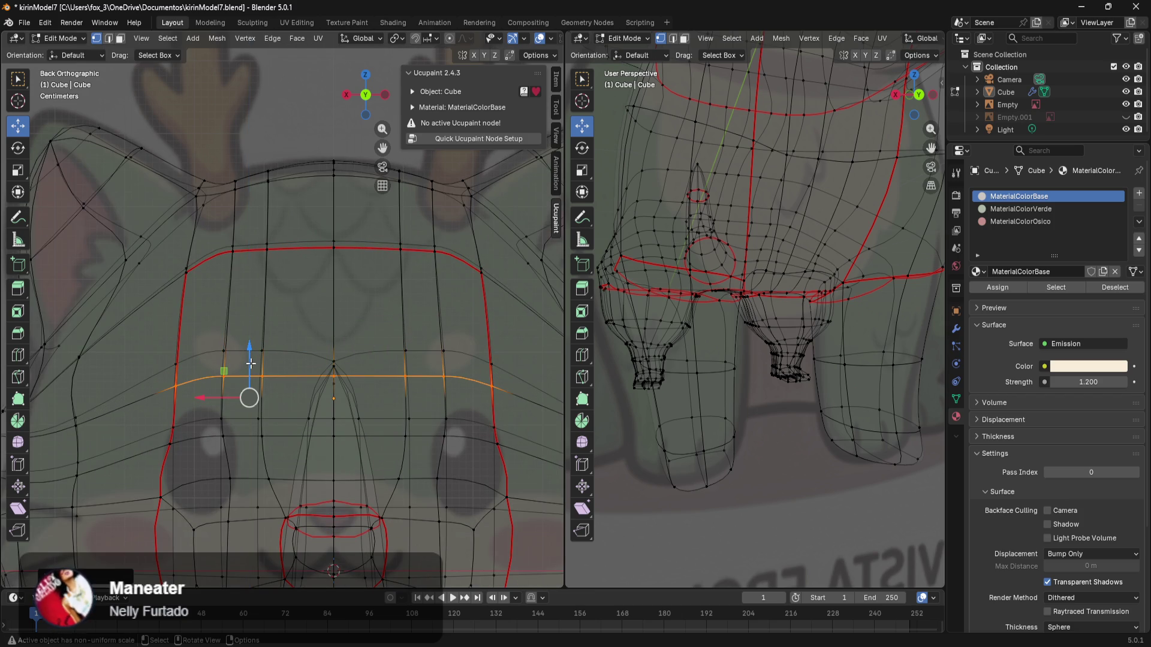
click(517, 349)
scroll(517, 349, down, 2)
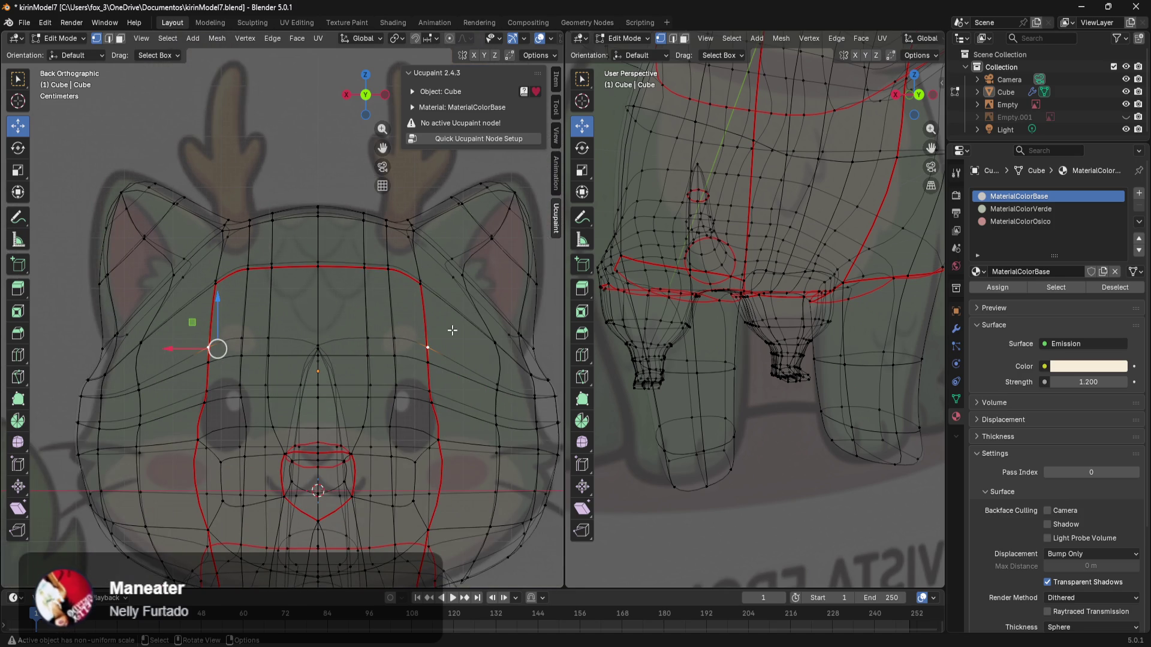
scroll(443, 391, up, 2)
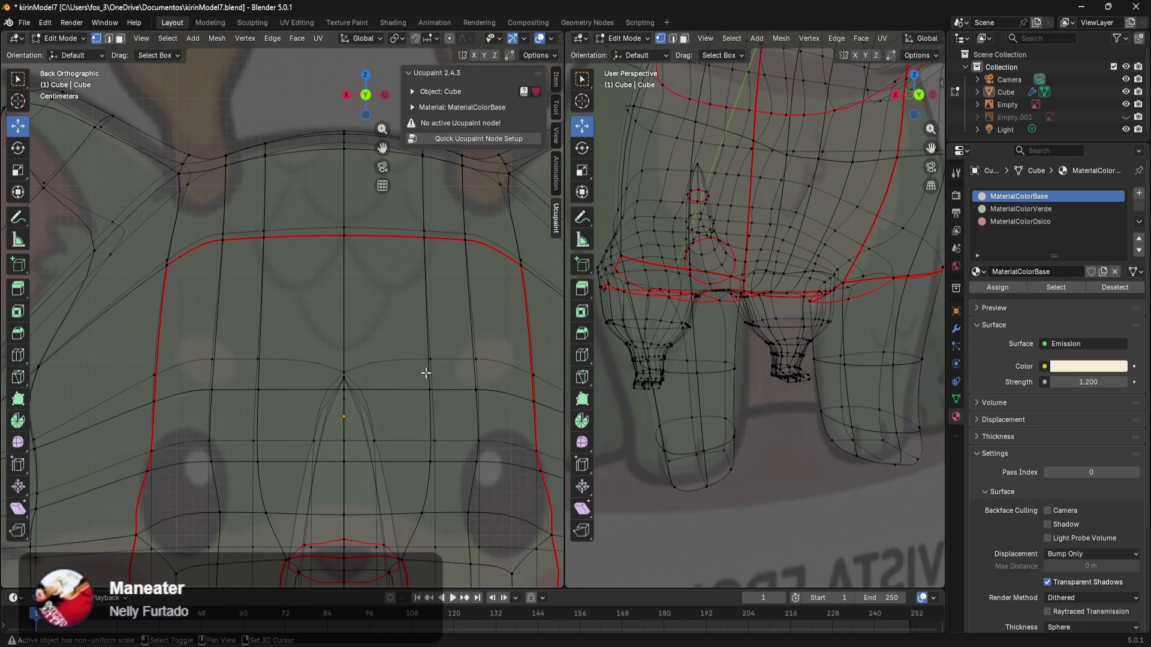
scroll(364, 344, up, 2)
shift+middle_drag(364, 344, 389, 308)
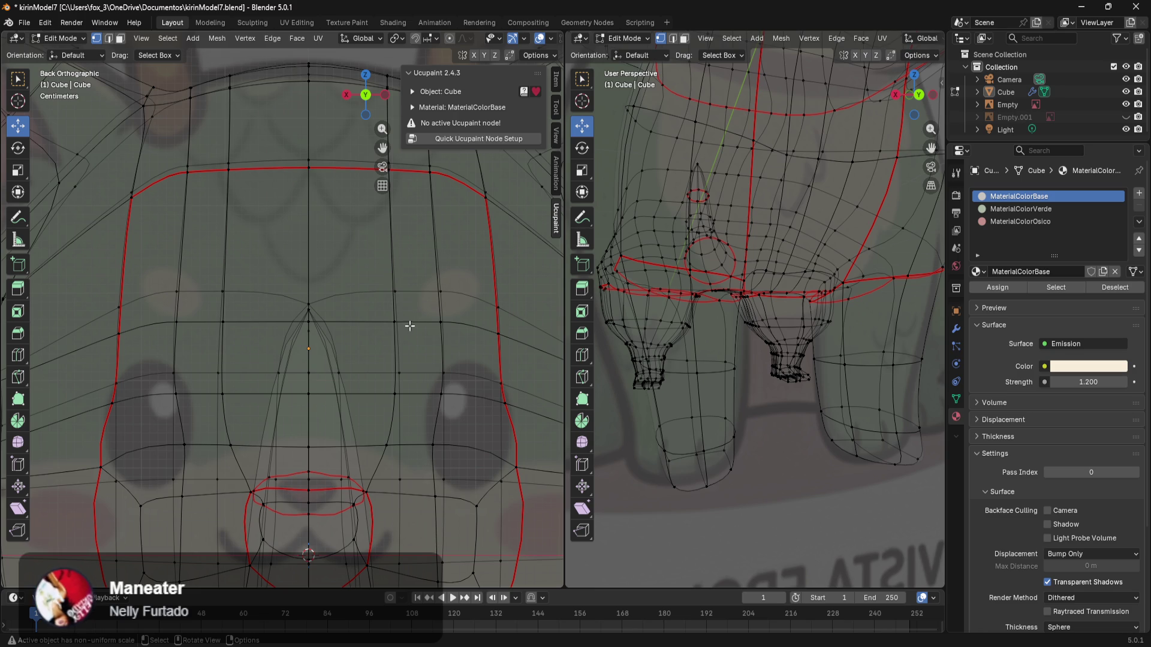
Step: Compare material preview, wireframe and solid shading, then select the horizontal loop across the face
key(z)
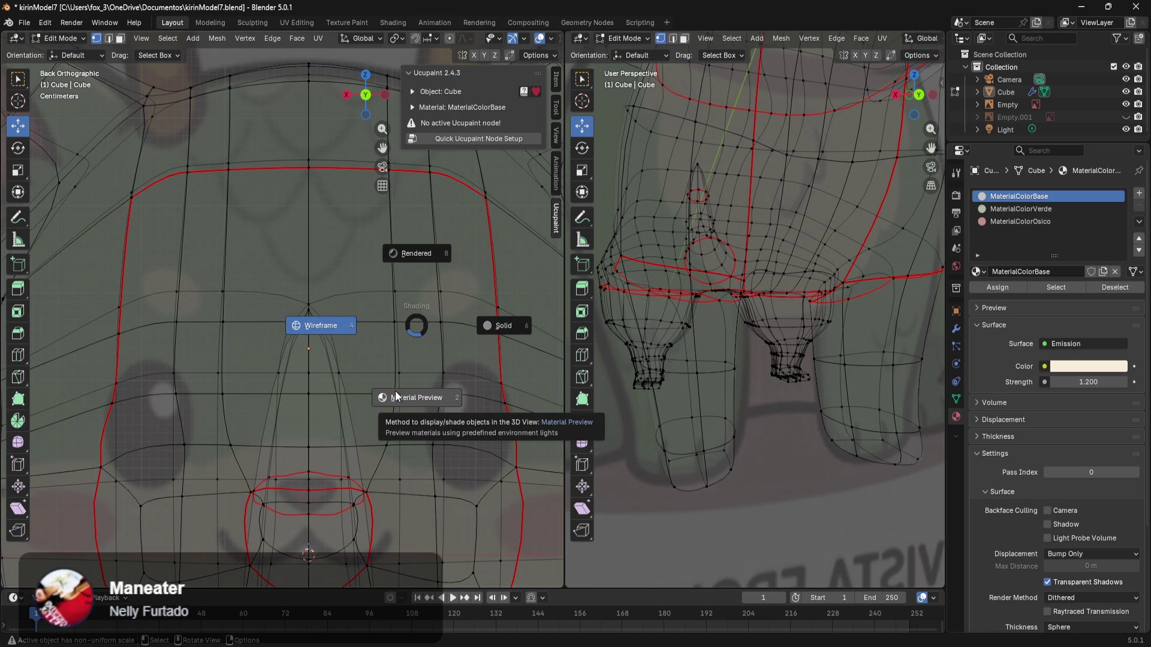
click(404, 393)
key(z)
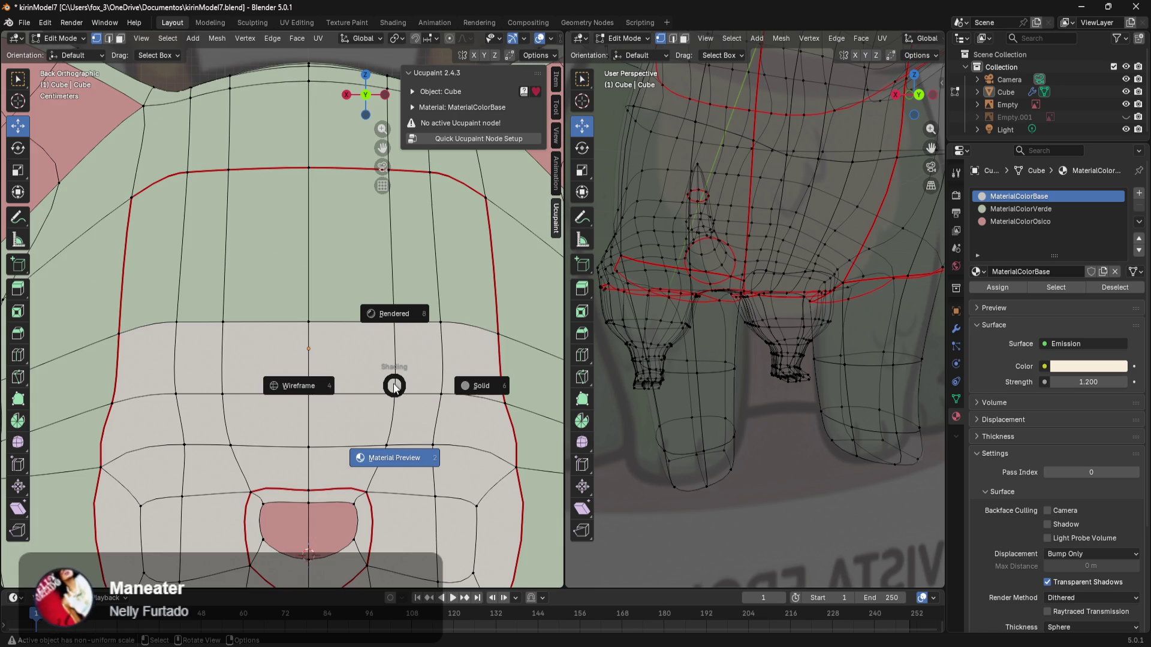
click(292, 368)
key(z)
click(424, 374)
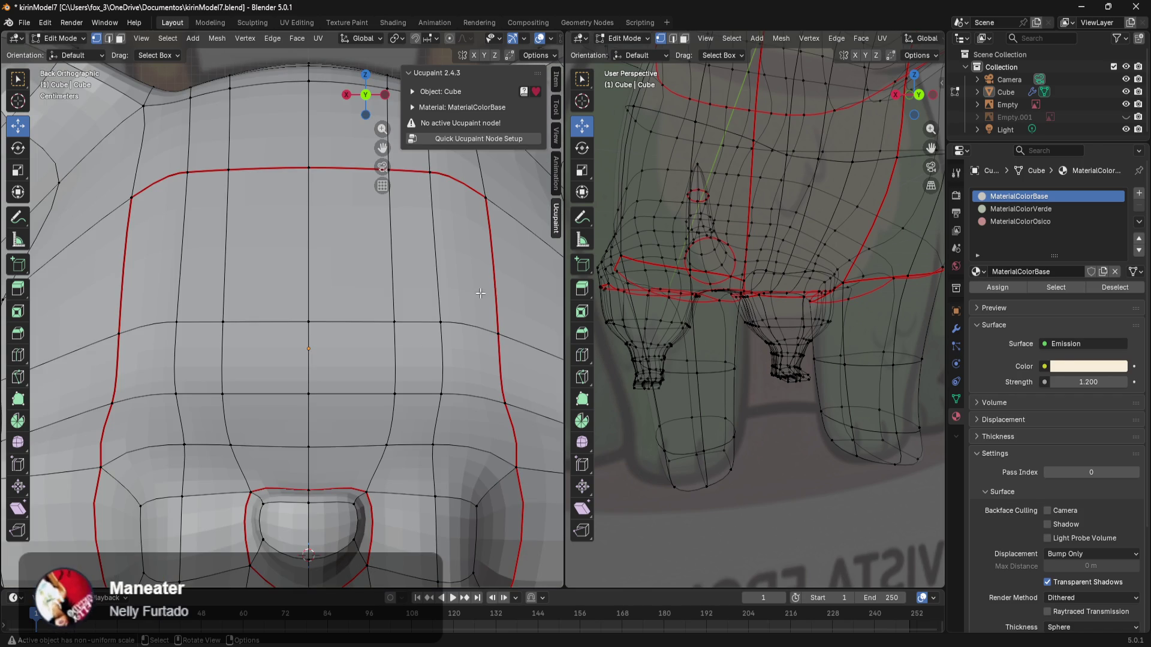
alt+shift+click(207, 325)
Step: Preview the material colours, return to wireframe, and check the Photoshop reference drawing
key(z)
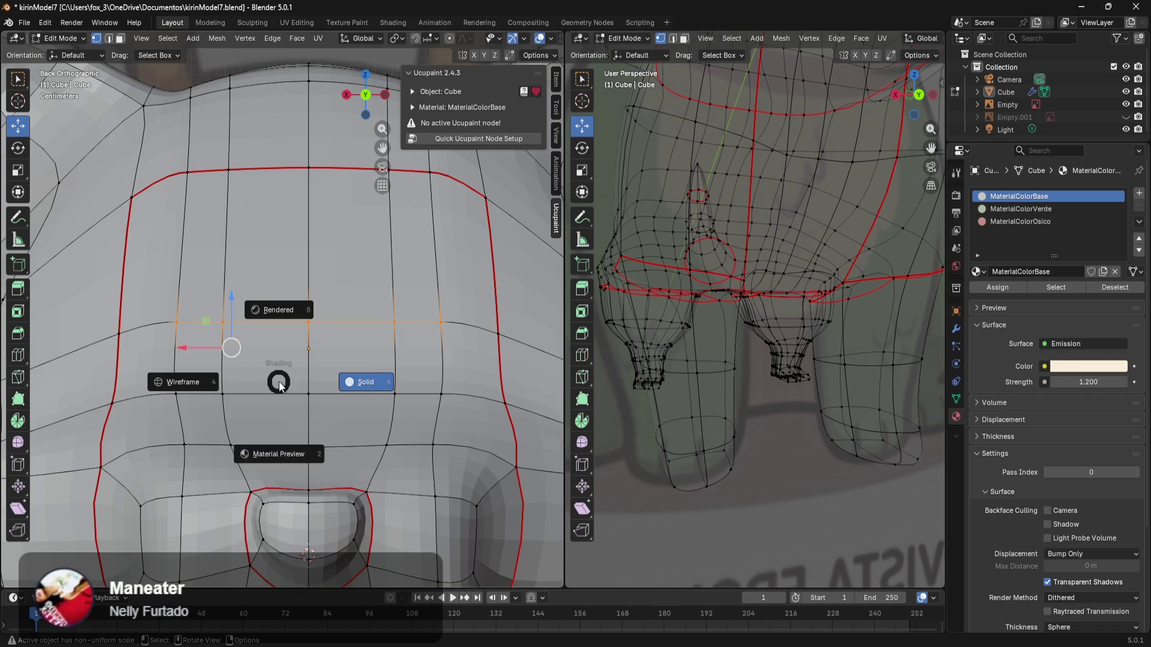
click(301, 476)
key(z)
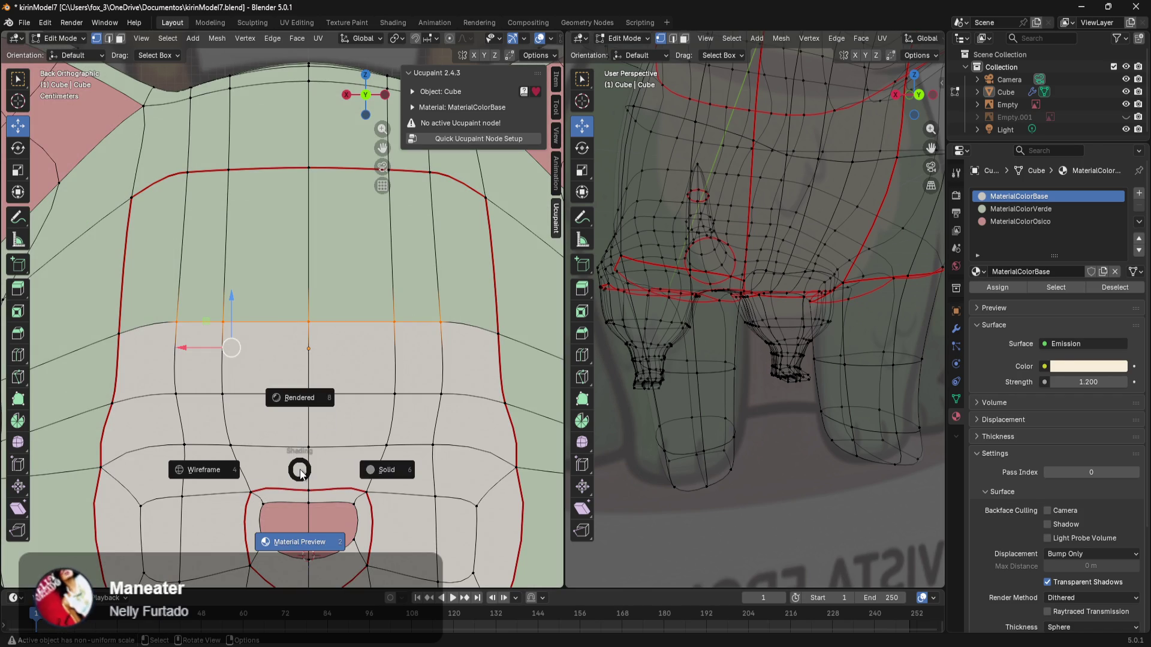
click(214, 453)
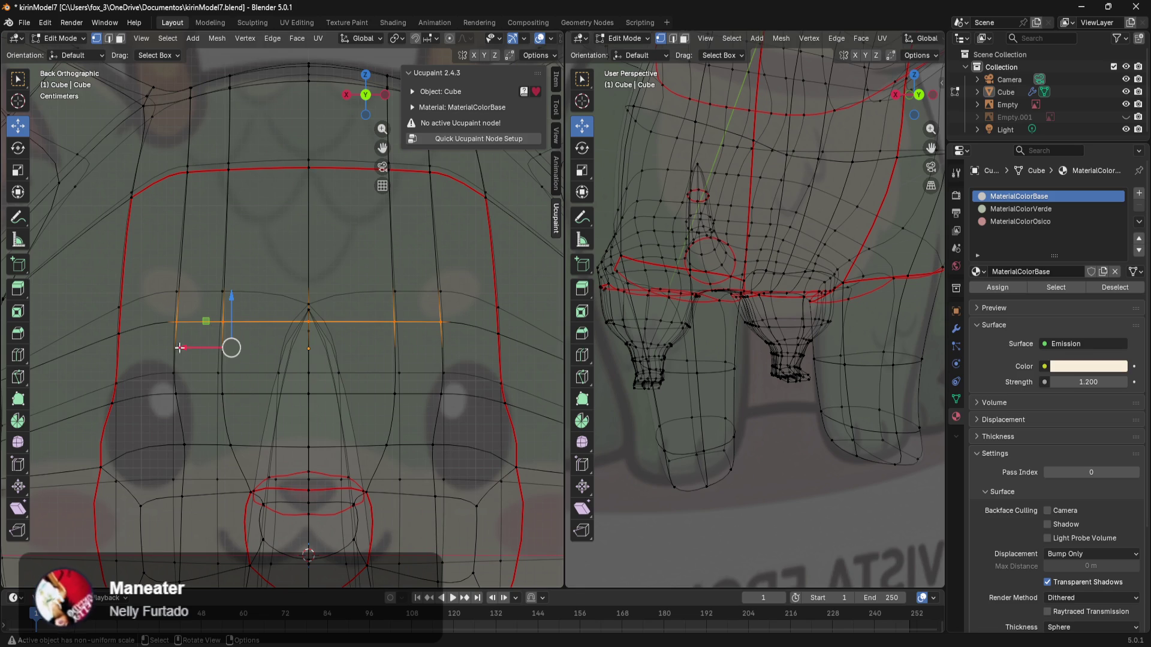
key(alt+Tab)
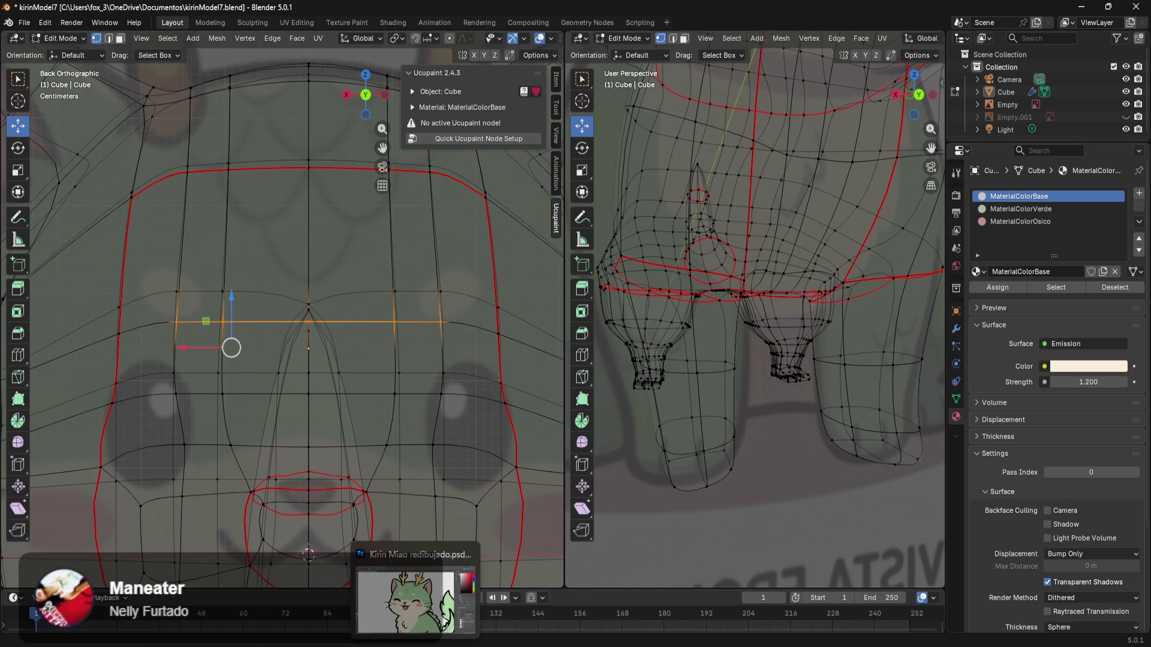
key(alt+Tab)
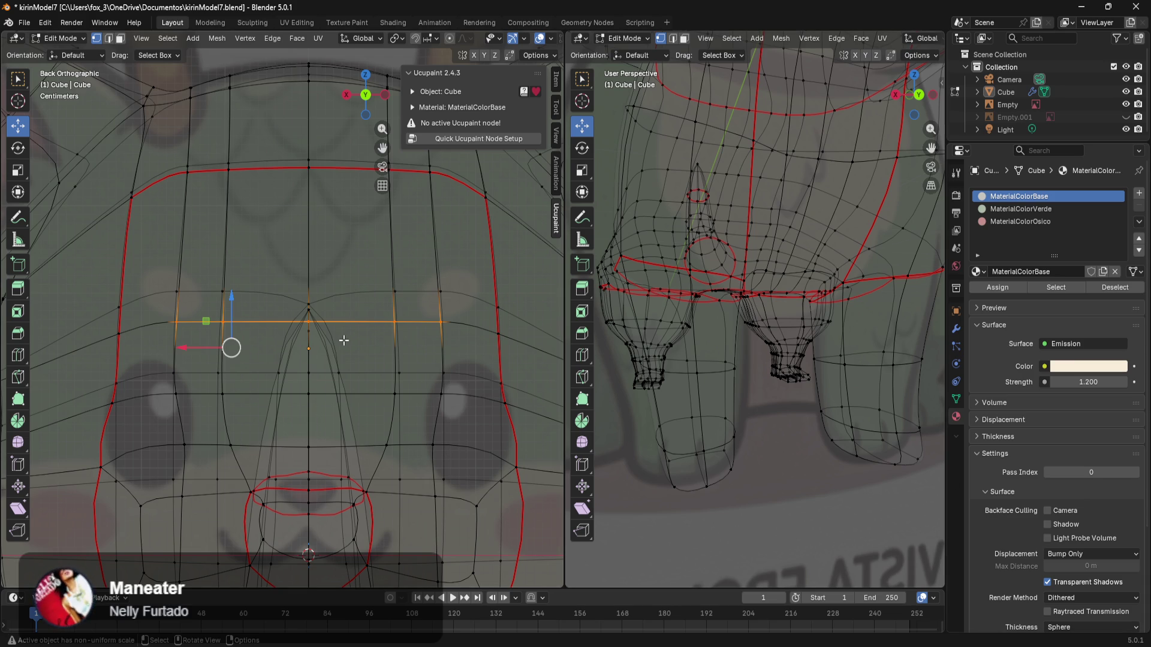
Step: Select the two vertices either side of the centre ridge and switch to material preview shading
click(327, 376)
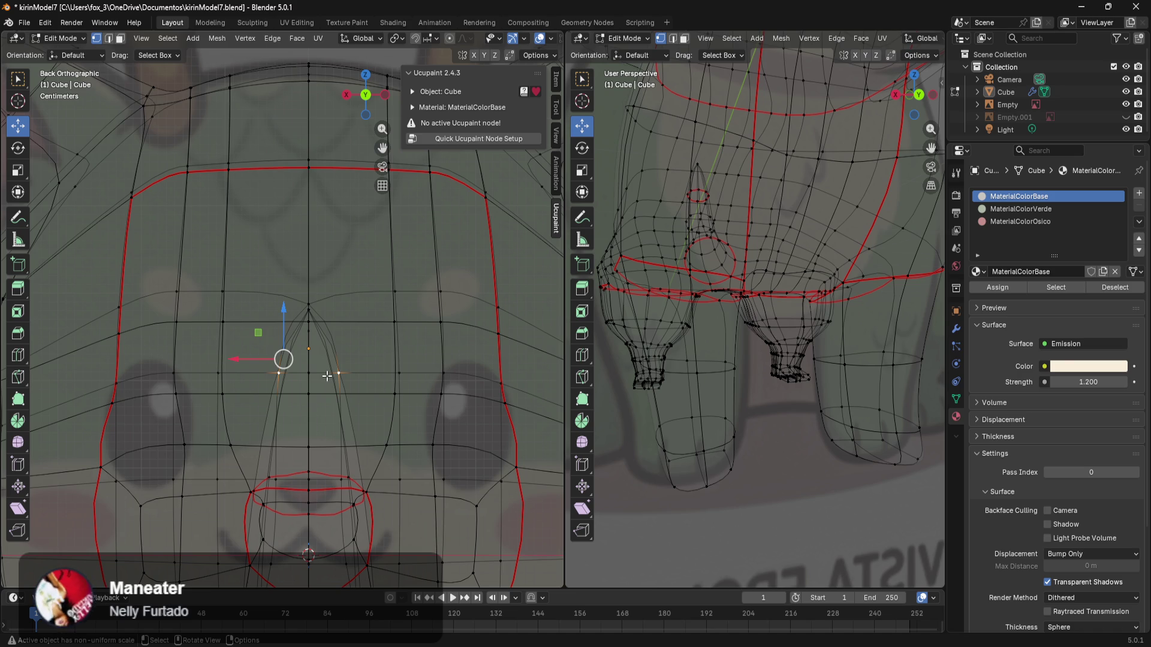
key(z)
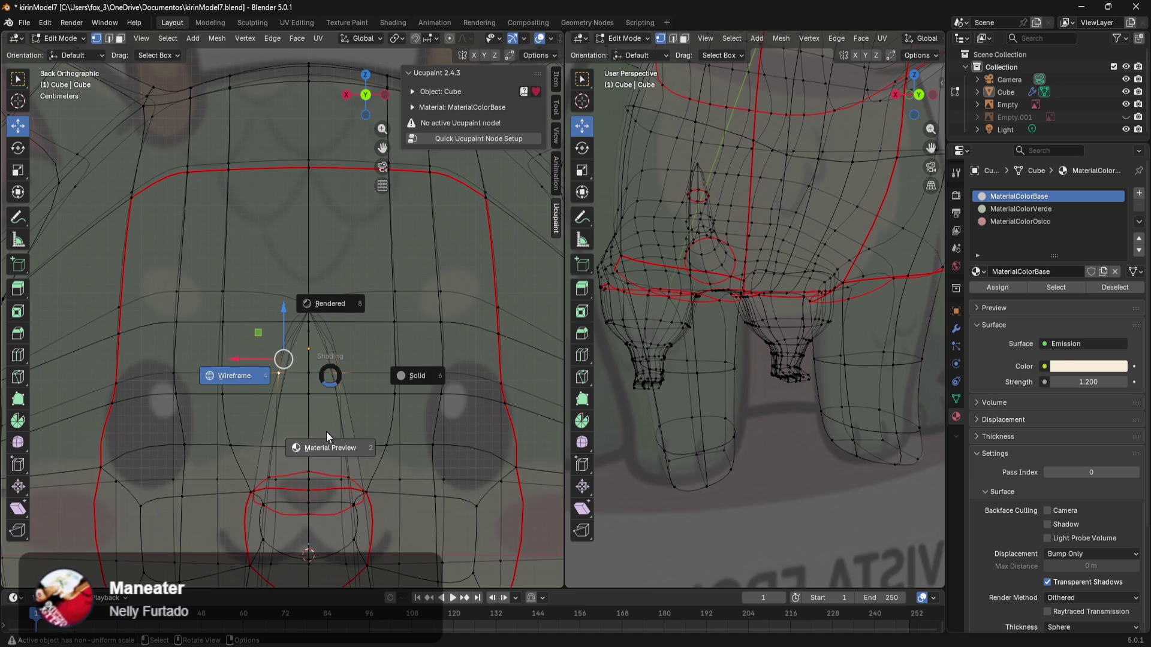
click(326, 431)
key(z)
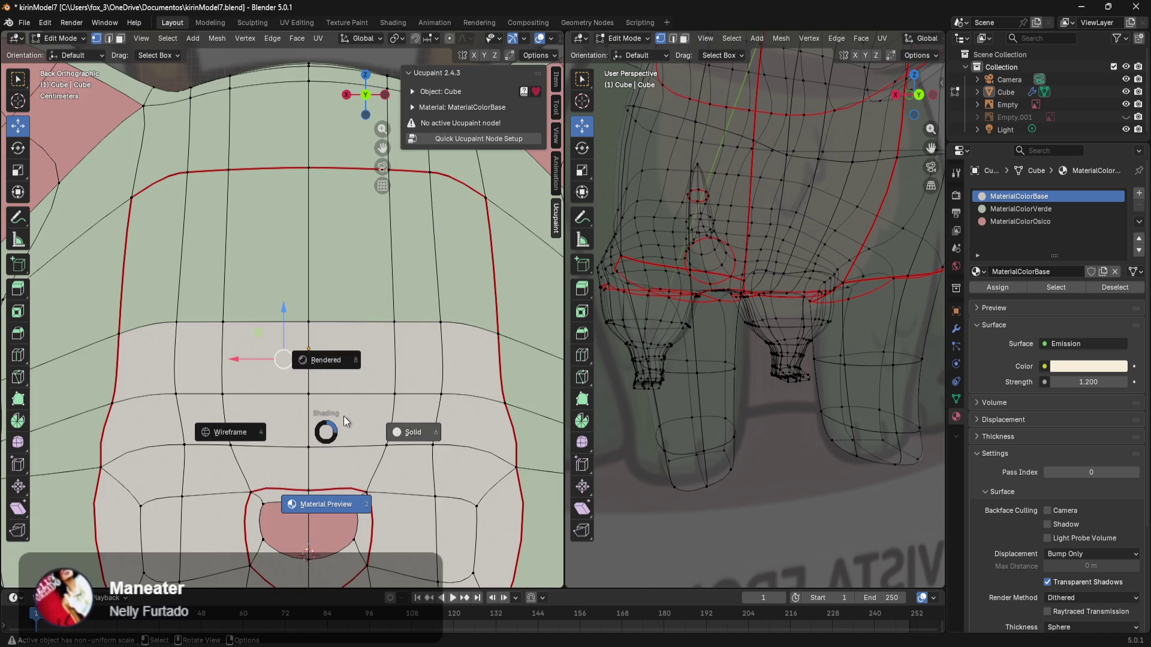
key(Escape)
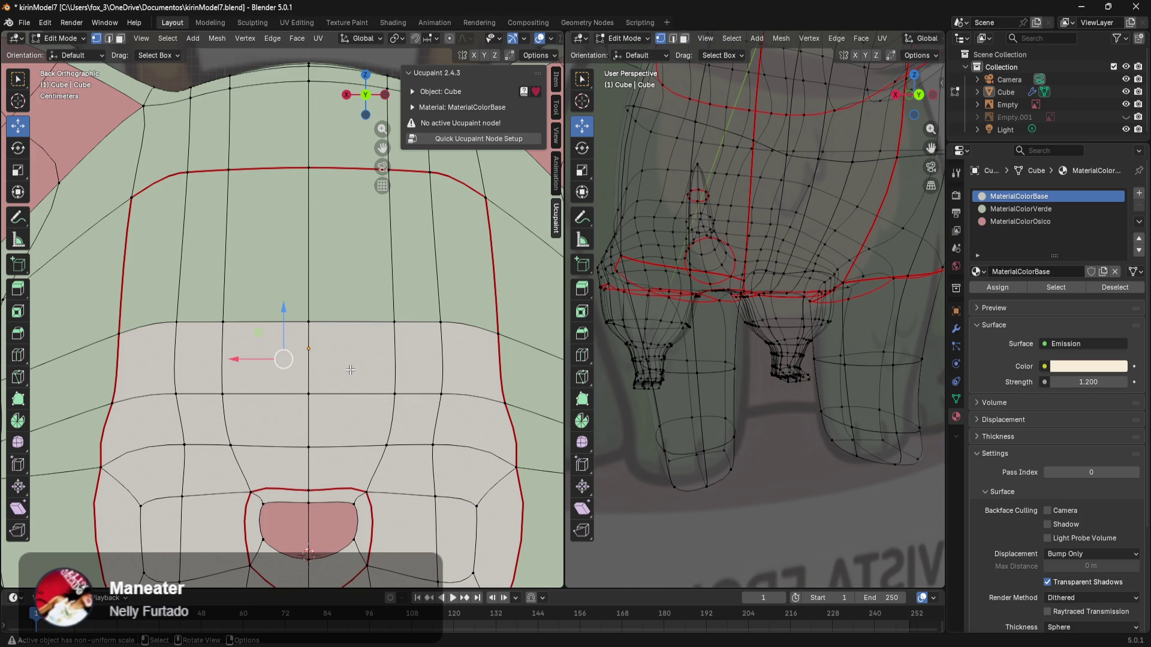
key(z)
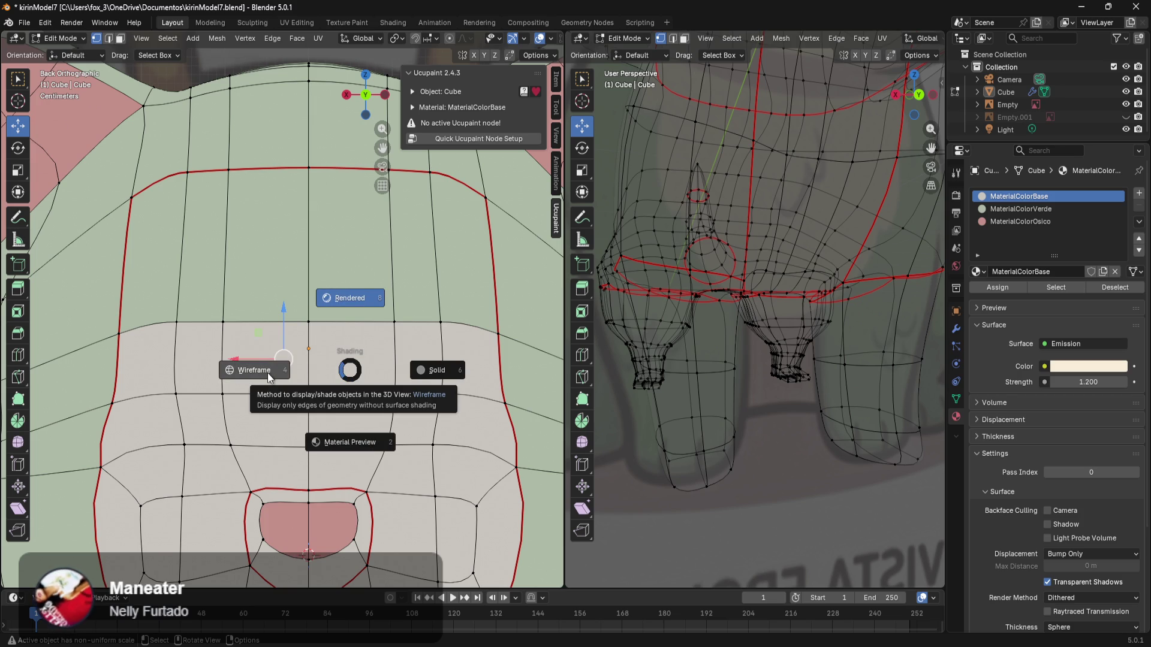
click(268, 372)
key(z)
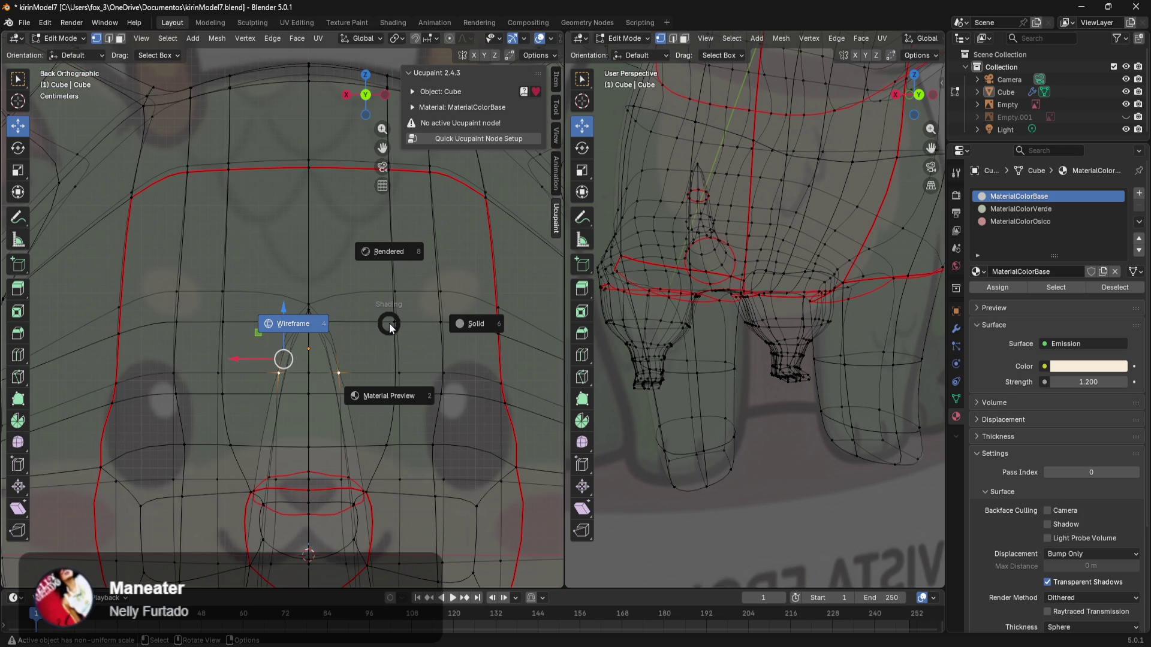
click(381, 370)
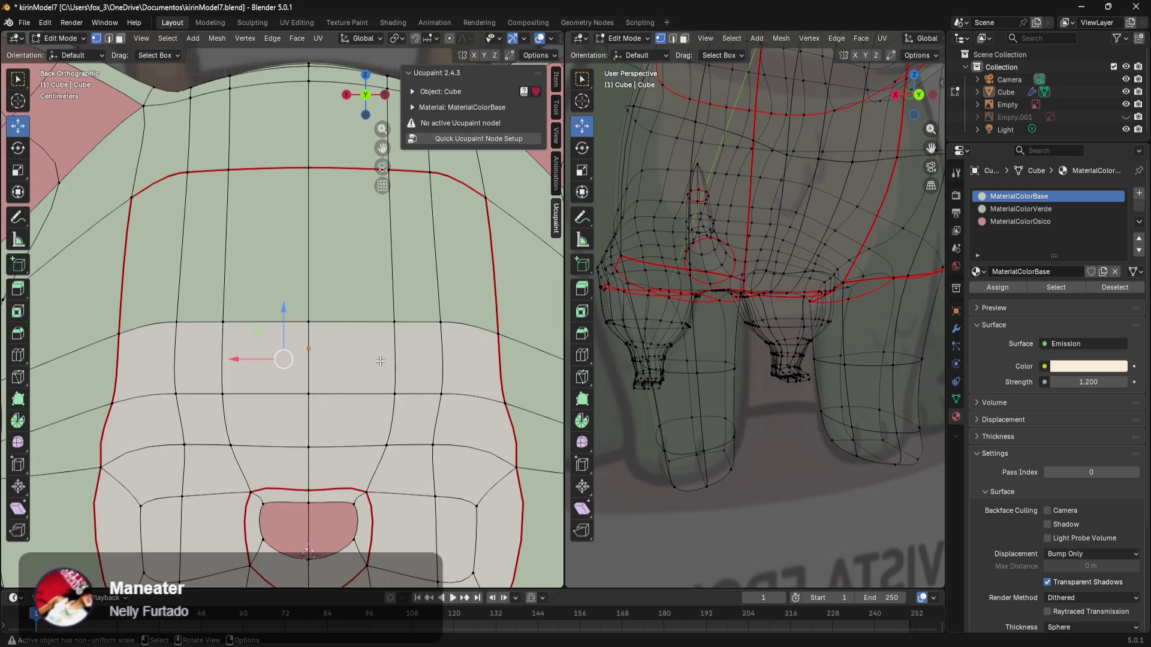
Step: Select a horizontal face edge loop and drag it down about 0.043 m
alt+click(255, 324)
drag(264, 301, 267, 345)
scroll(419, 365, down, 2)
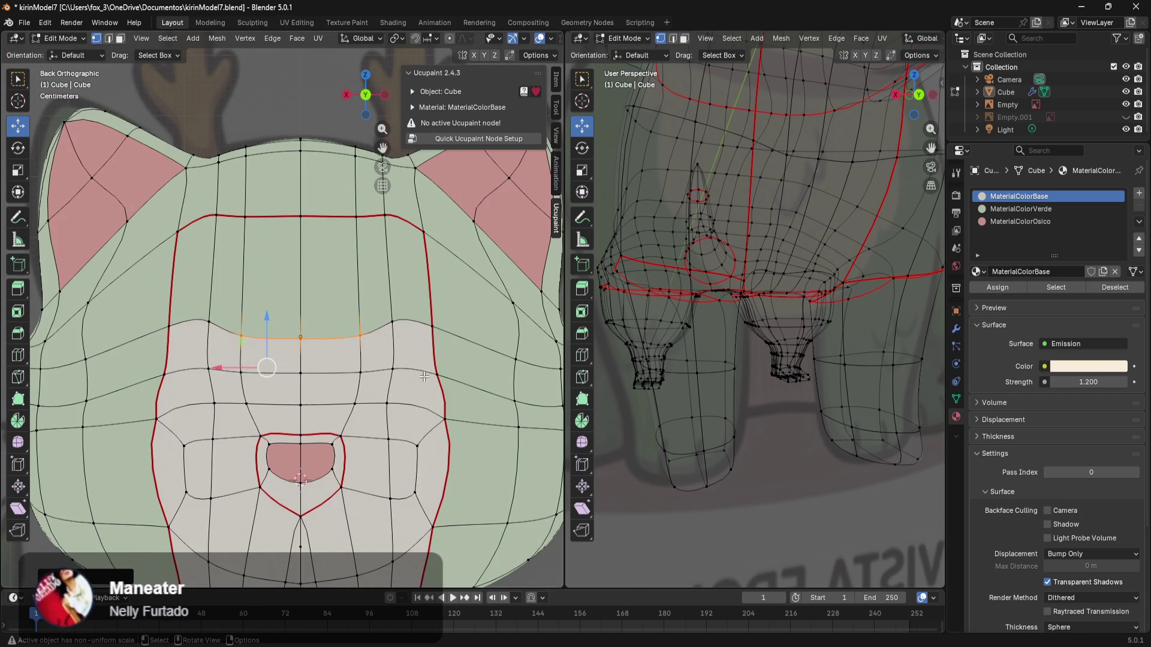
key(z)
click(411, 402)
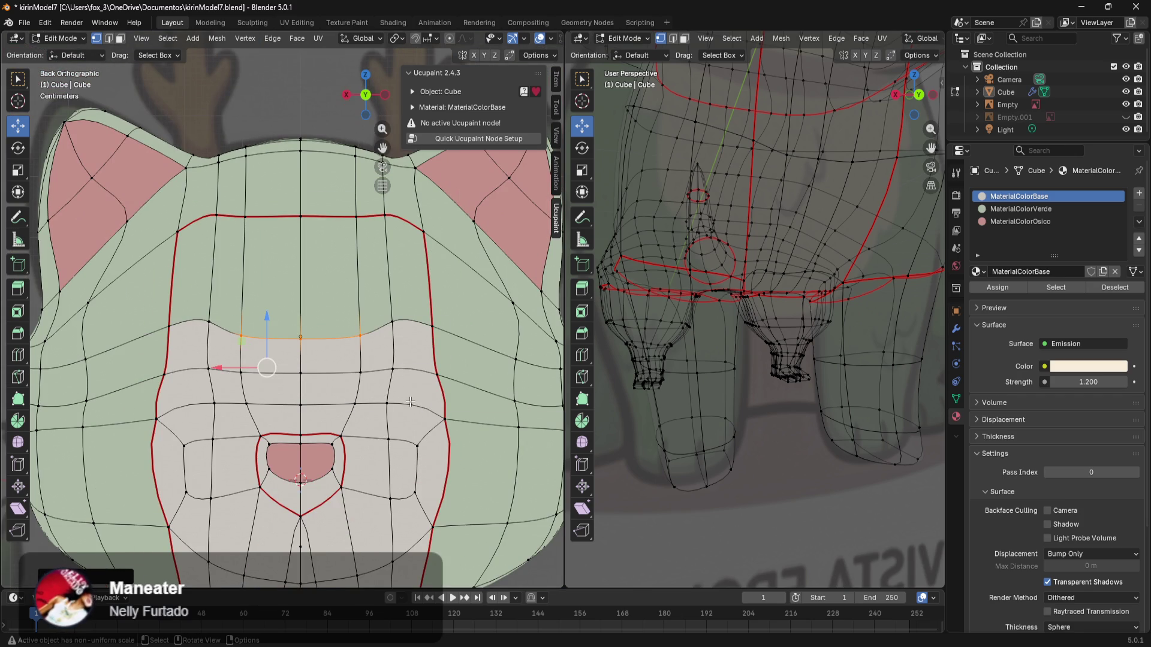
shift+middle_drag(441, 399, 373, 341)
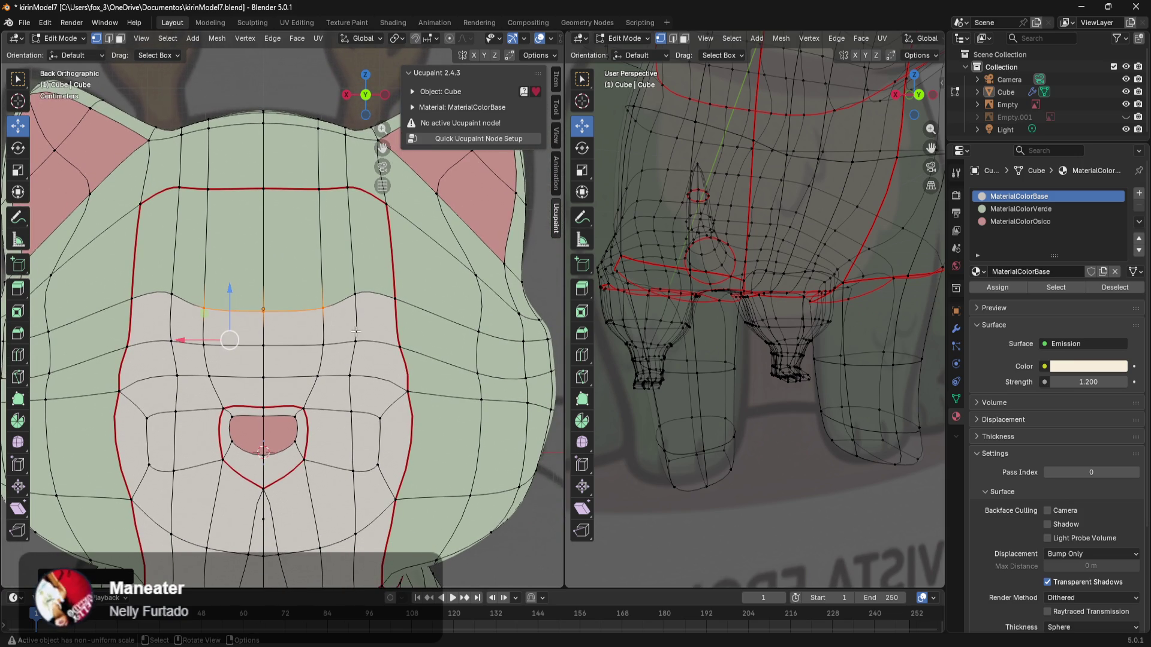
click(142, 291)
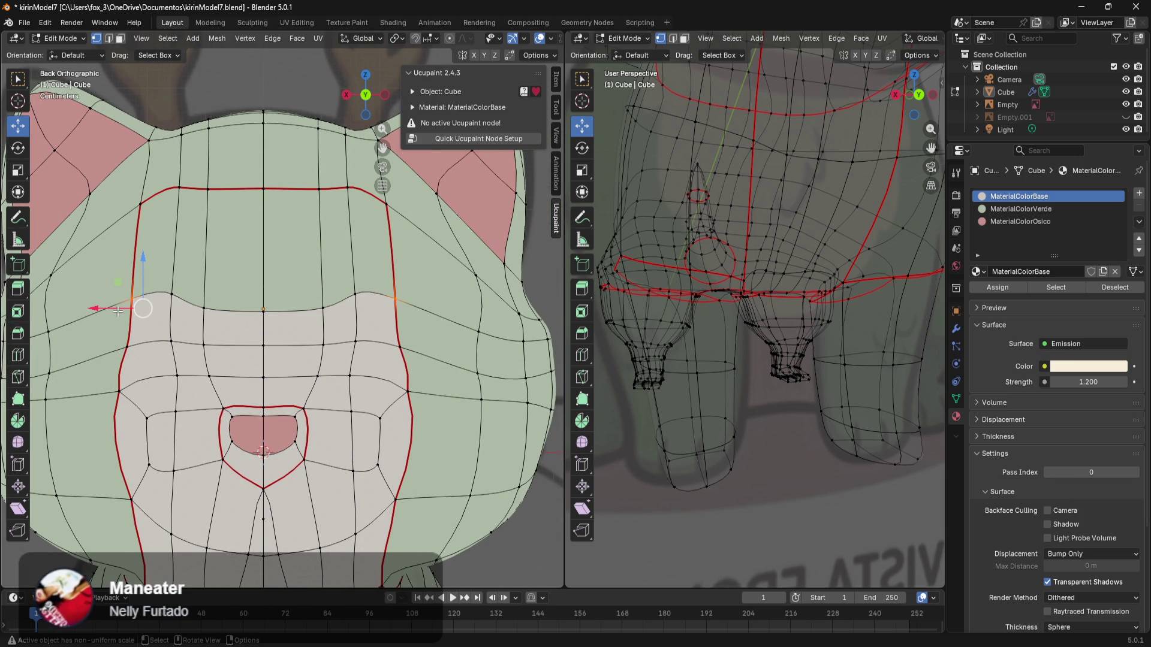
drag(146, 277, 136, 300)
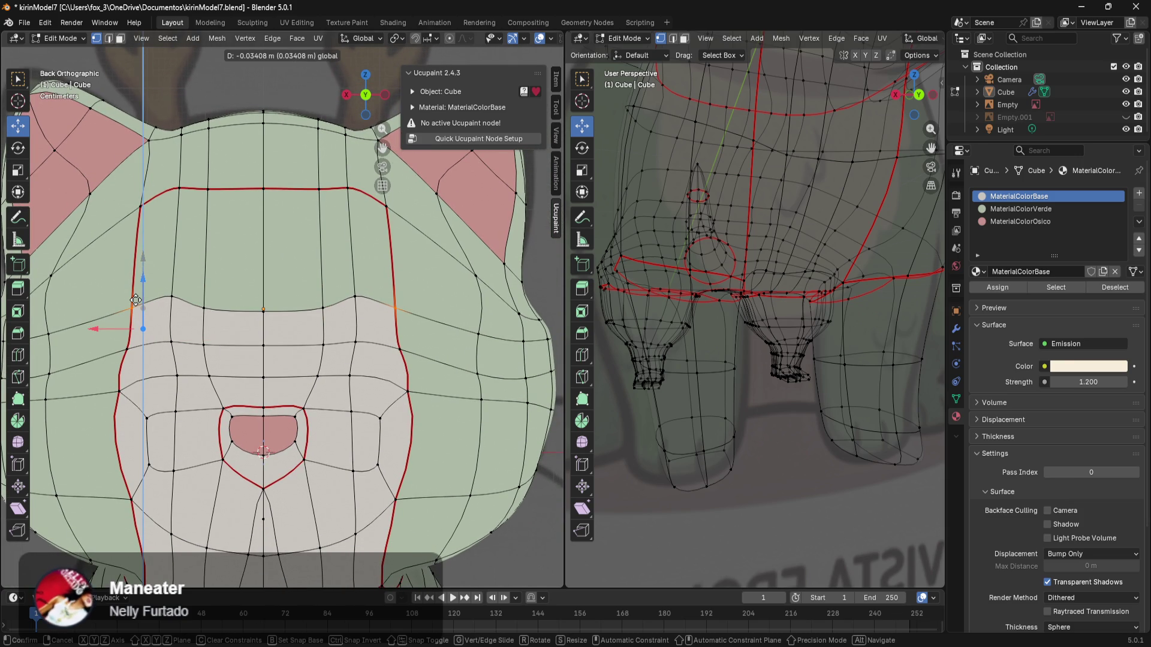
right_click(135, 300)
scroll(528, 473, down, 3)
scroll(371, 289, up, 5)
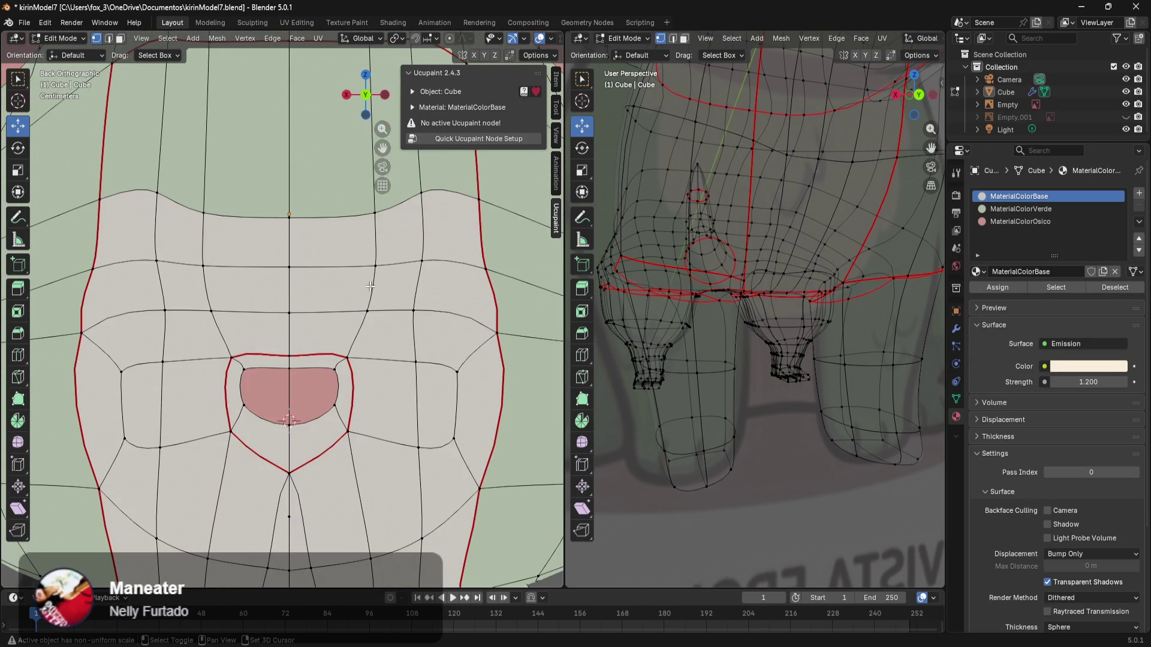
scroll(359, 312, up, 3)
shift+middle_drag(343, 354, 341, 357)
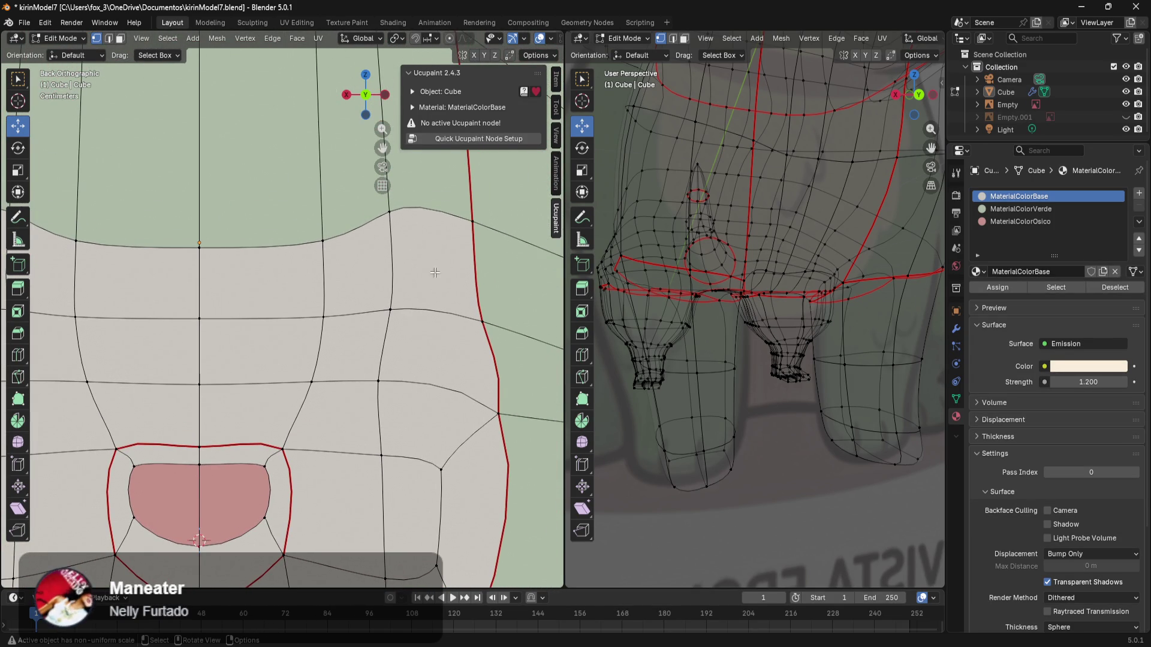
scroll(190, 305, down, 3)
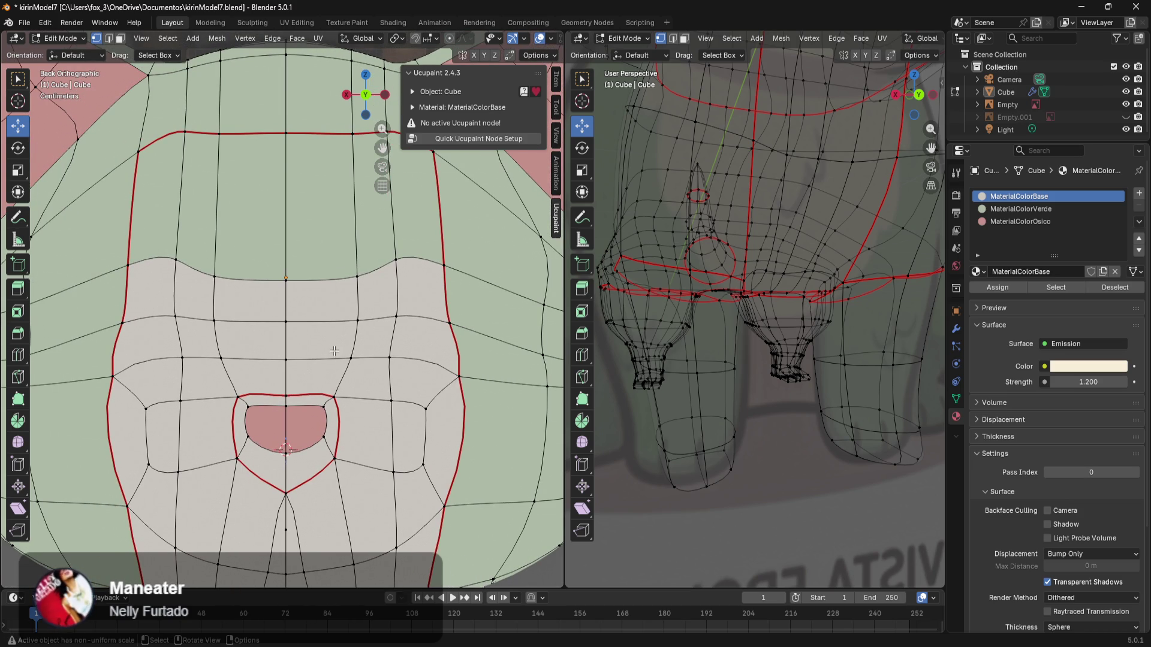
scroll(400, 370, down, 1)
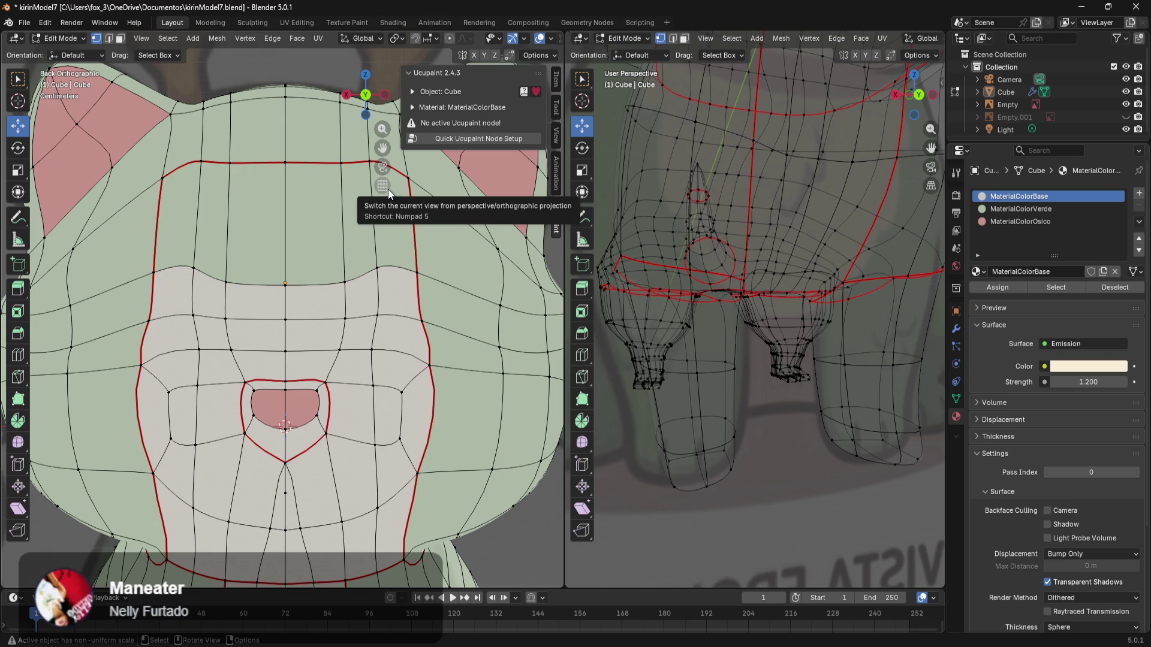
scroll(199, 351, up, 2)
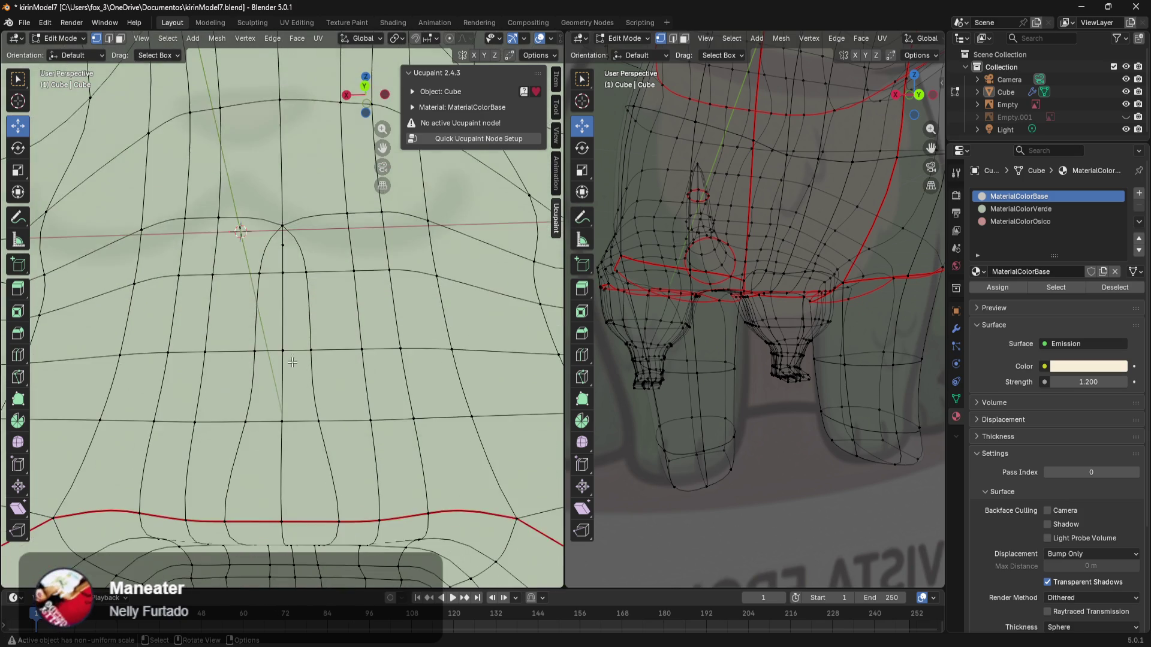
Step: Select the top and bottom edge loops of the pale face band with shortest-path selection
scroll(198, 351, down, 6)
mouse_move(198, 350)
middle_down()
mouse_move(325, 439)
mouse_move(293, 456)
middle_up()
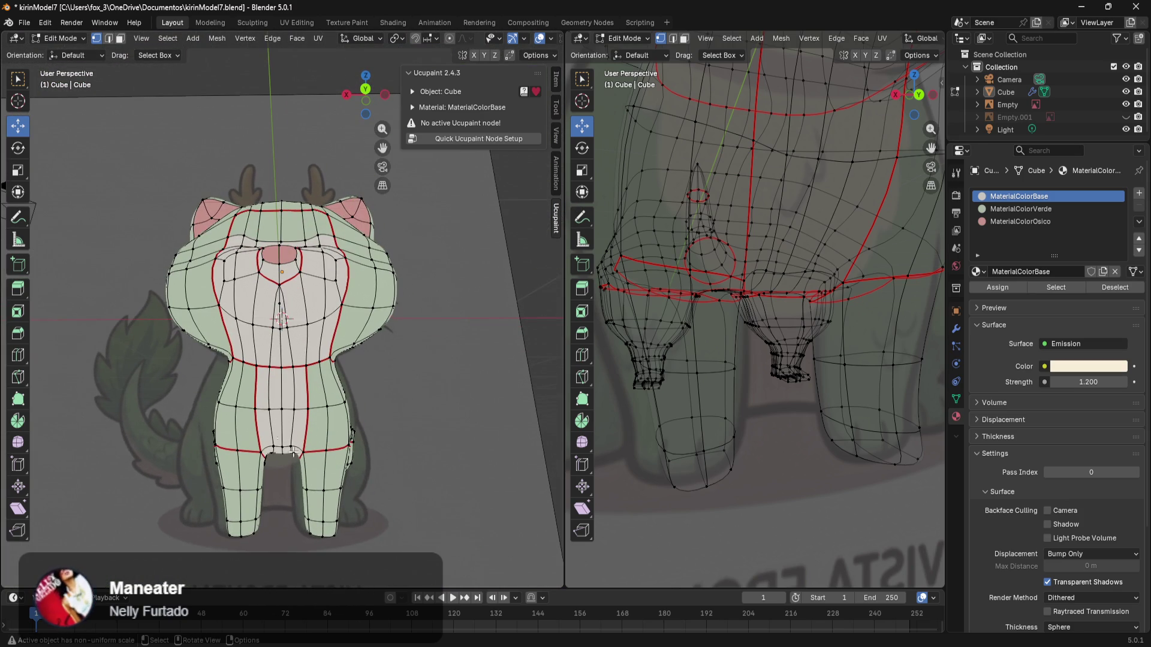
mouse_move(305, 260)
middle_down()
mouse_move(303, 394)
mouse_move(305, 361)
middle_up()
scroll(306, 361, up, 3)
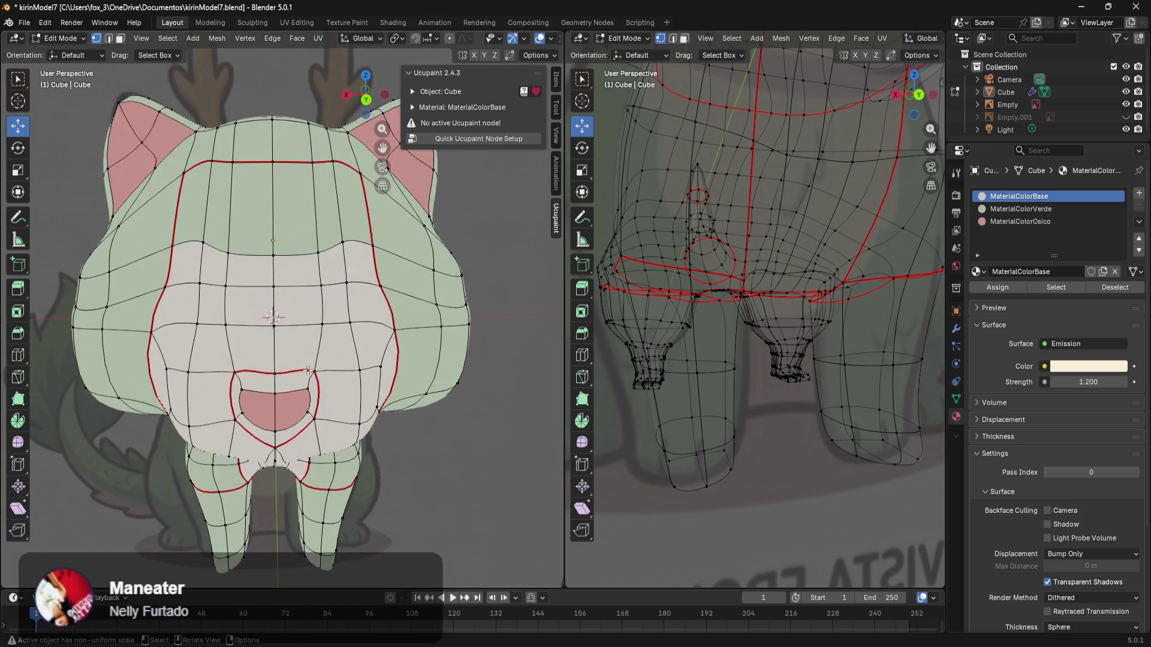
scroll(305, 361, up, 5)
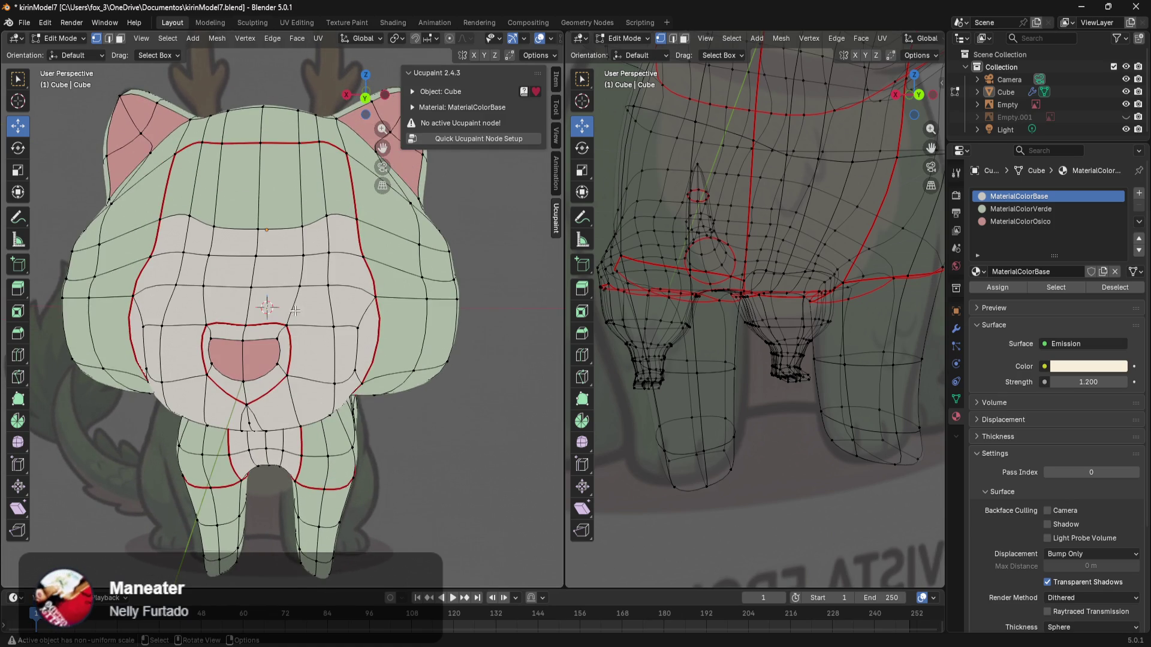
mouse_move(327, 217)
middle_down()
mouse_move(318, 283)
mouse_move(332, 300)
middle_up()
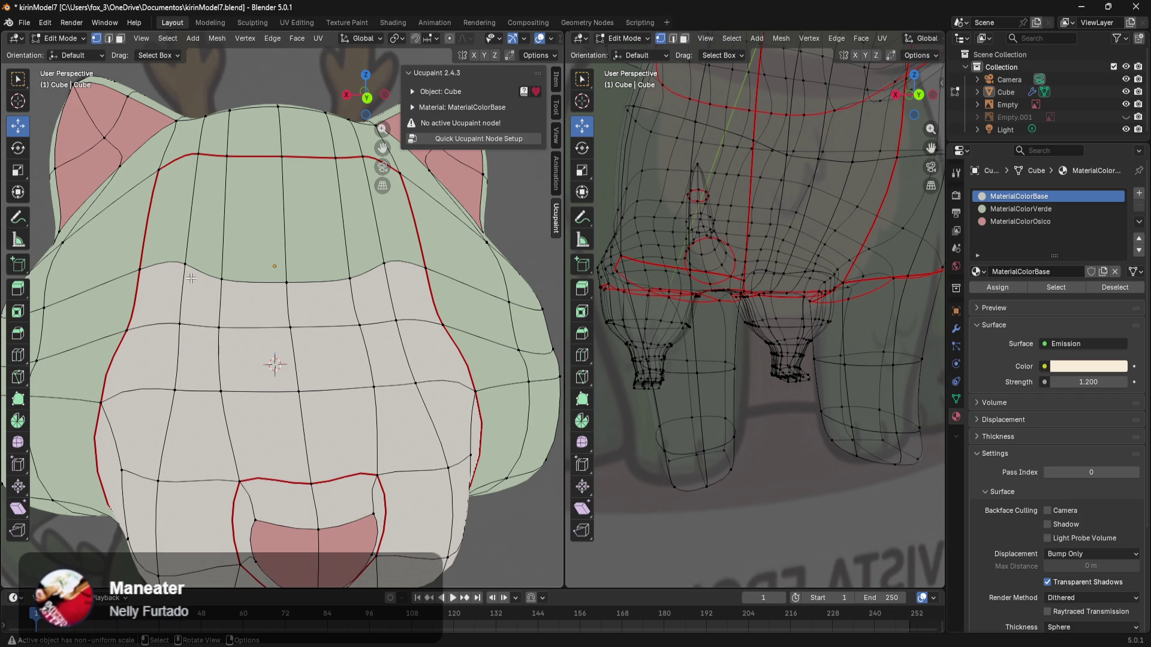
click(96, 401)
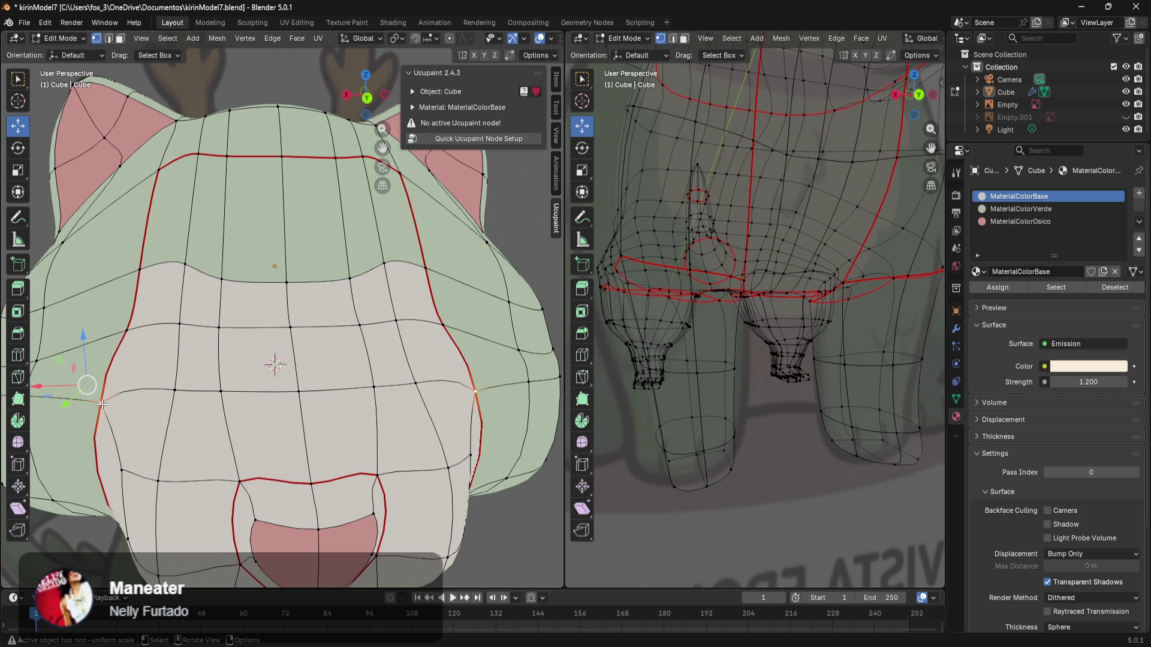
ctrl+click(292, 396)
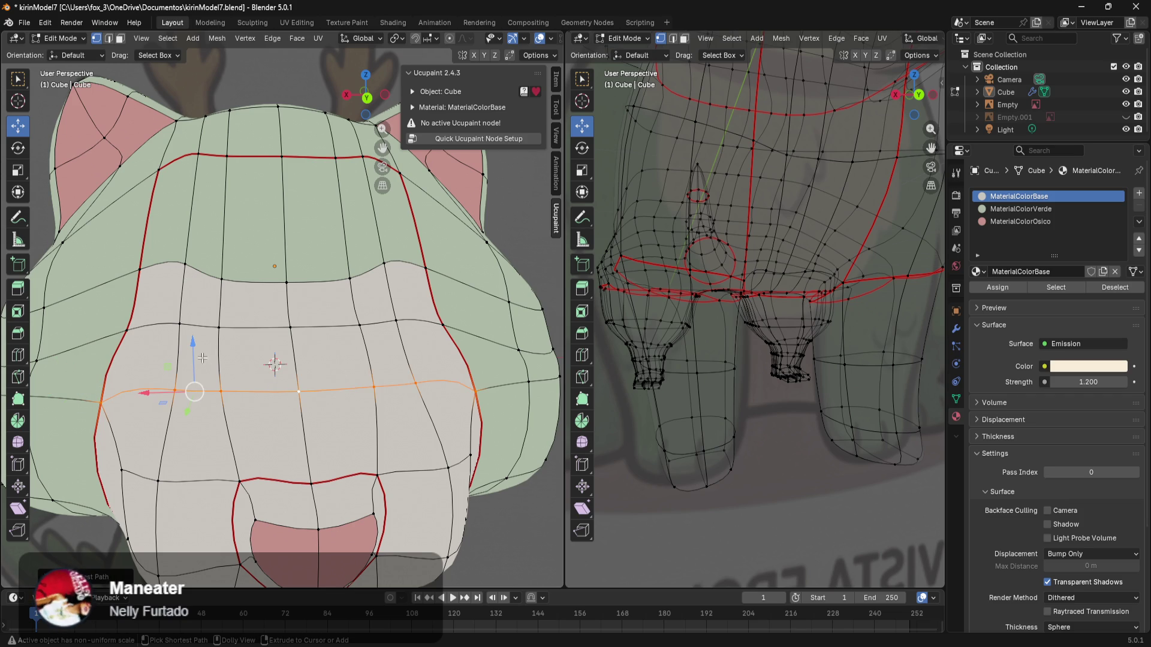
ctrl+shift+click(141, 267)
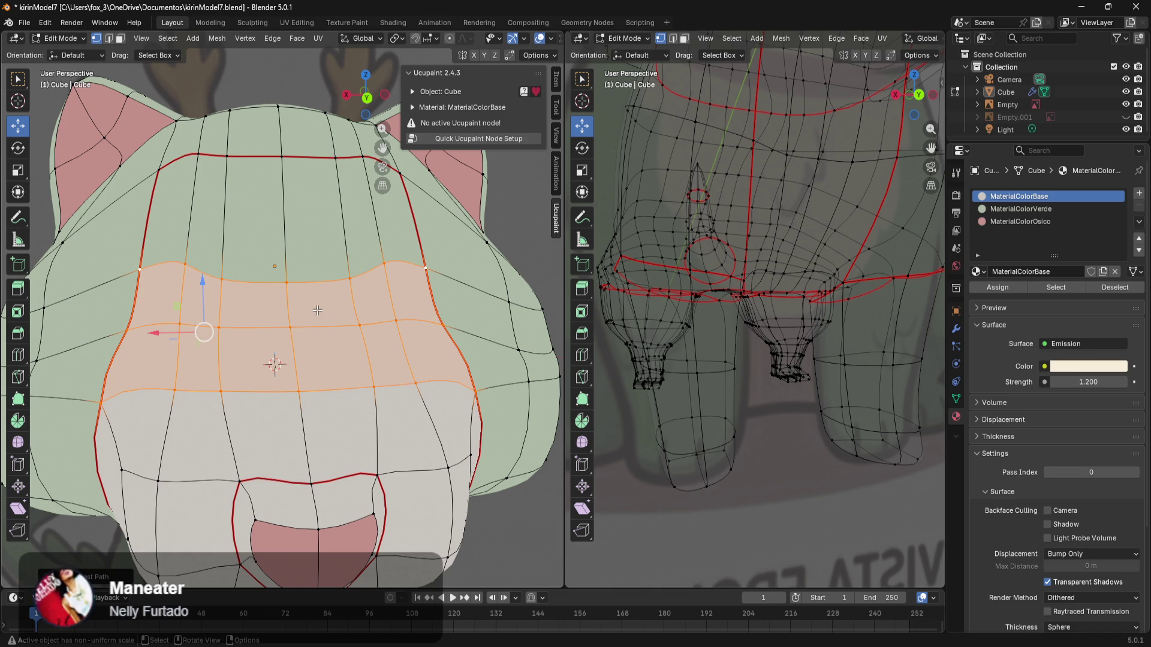
alt+shift+click(268, 326)
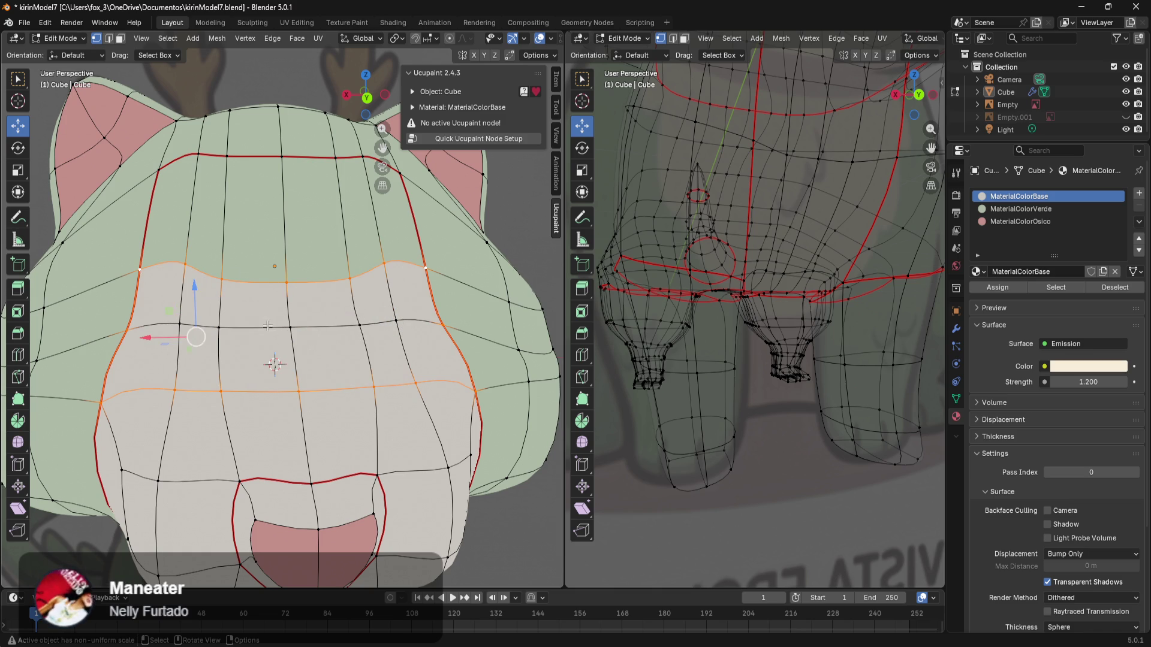
Step: Mark both loops as UV seams and deselect to inspect the head from the front
key(ctrl+e)
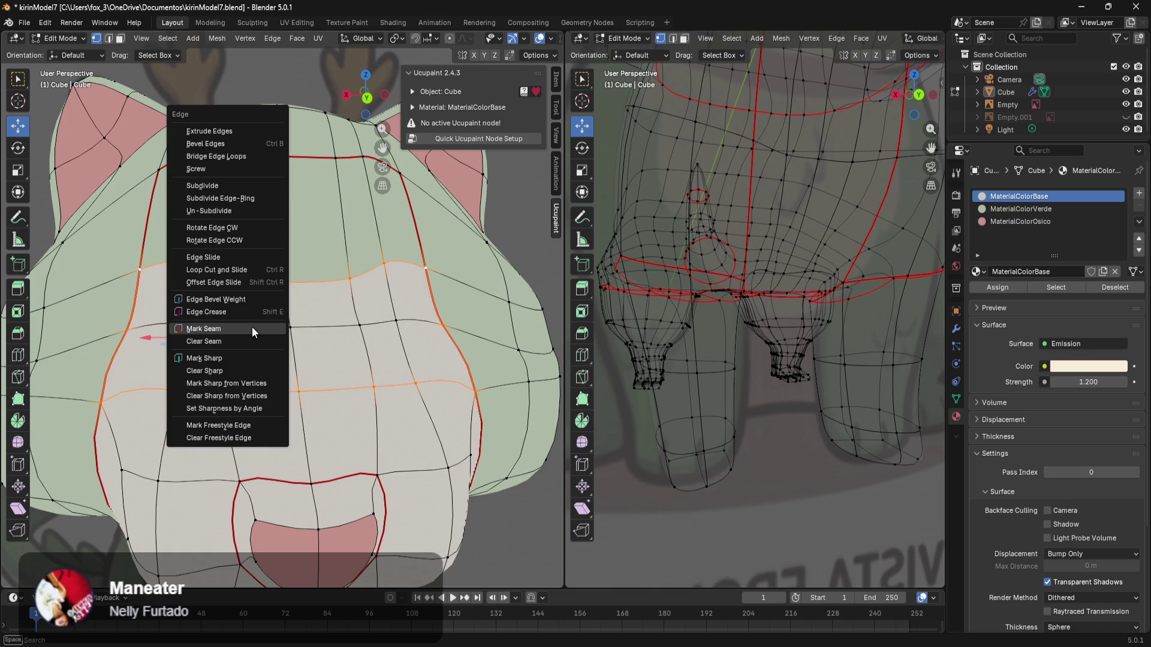
click(236, 329)
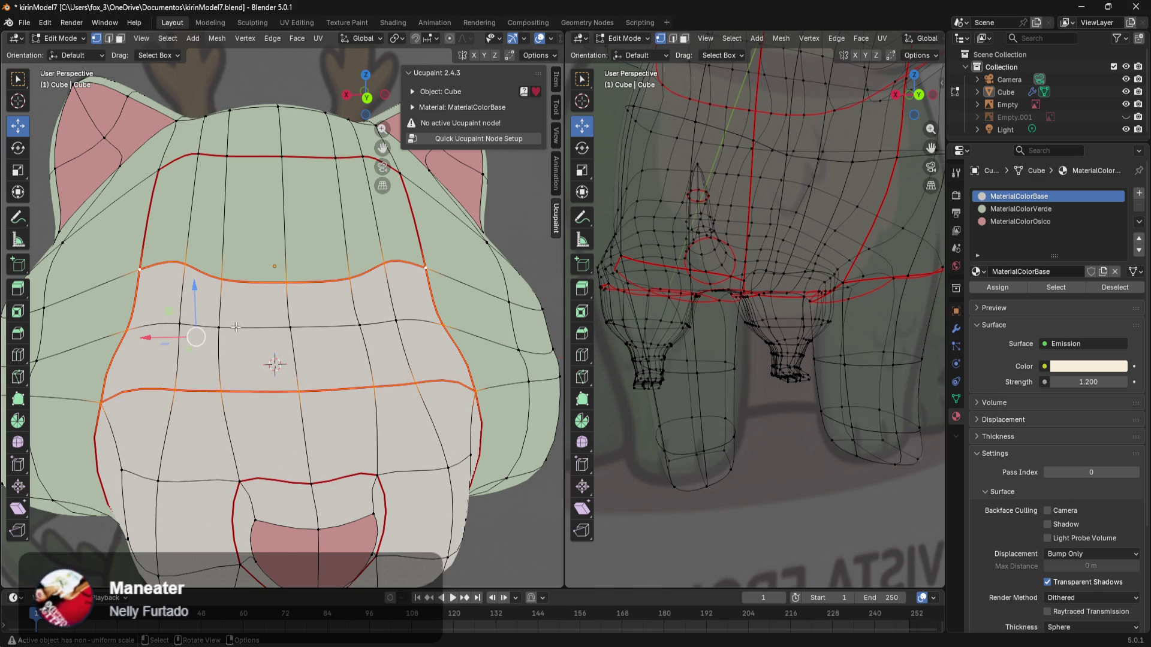
click(503, 516)
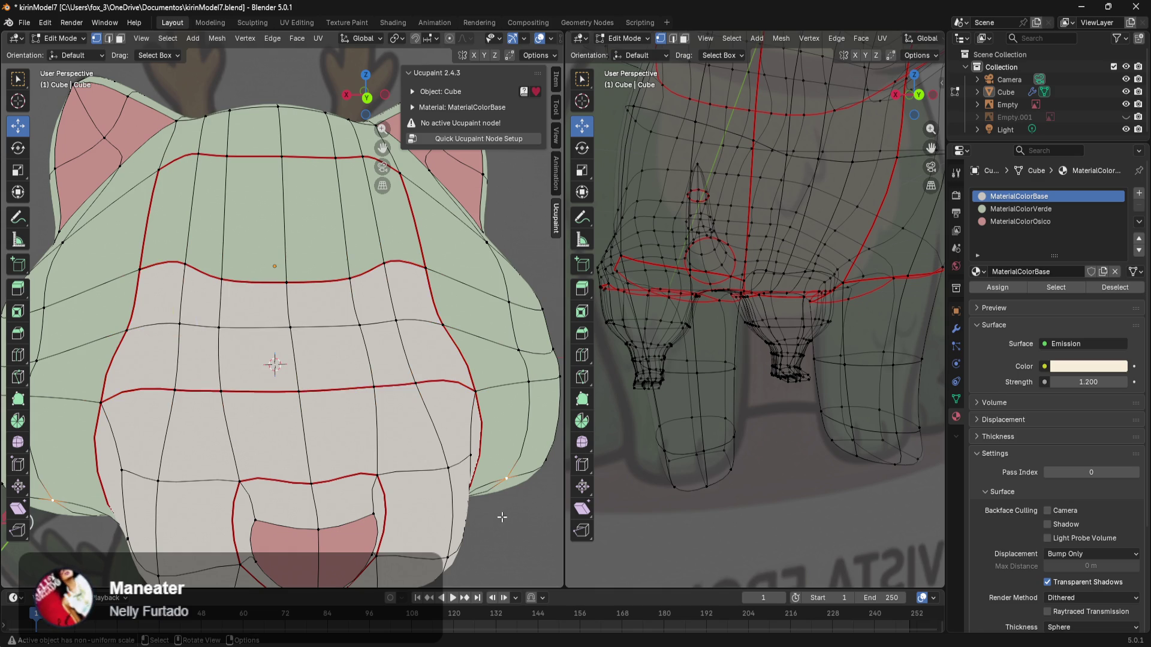
scroll(507, 485, down, 4)
mouse_move(507, 486)
middle_down()
mouse_move(470, 480)
mouse_move(503, 491)
middle_up()
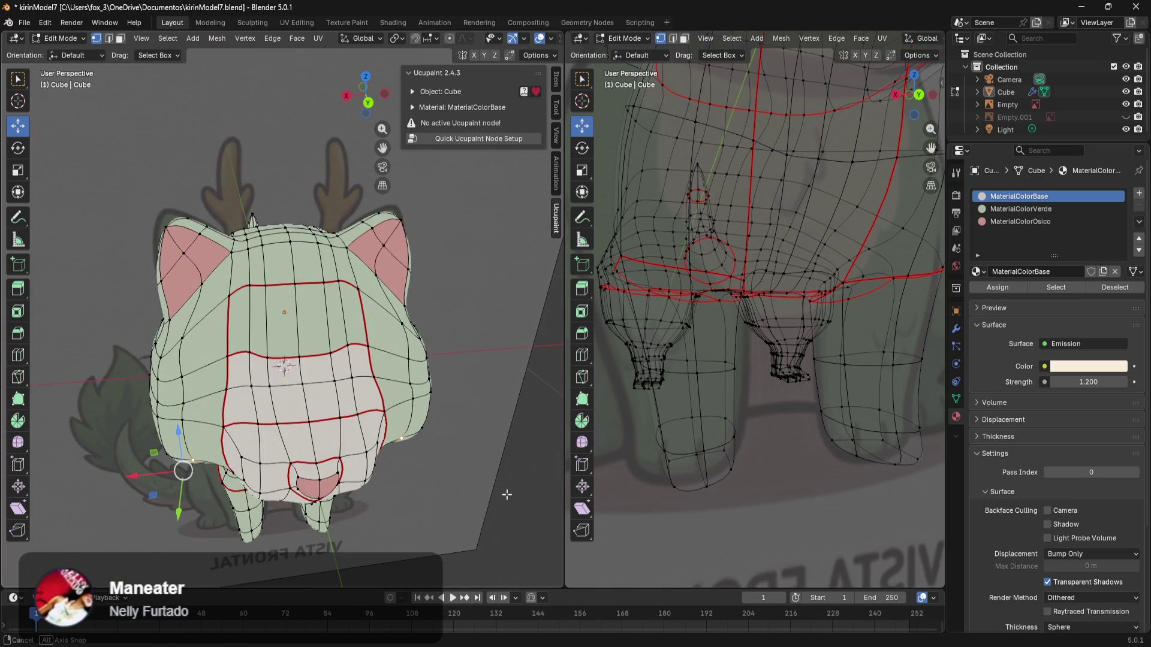
Step: Orbit to a three-quarter view of the head and select the edge loop around the ear's pink patch
scroll(470, 481, up, 5)
mouse_move(420, 356)
middle_down()
mouse_move(416, 348)
mouse_move(435, 342)
mouse_move(475, 366)
mouse_move(425, 382)
mouse_move(436, 373)
middle_up()
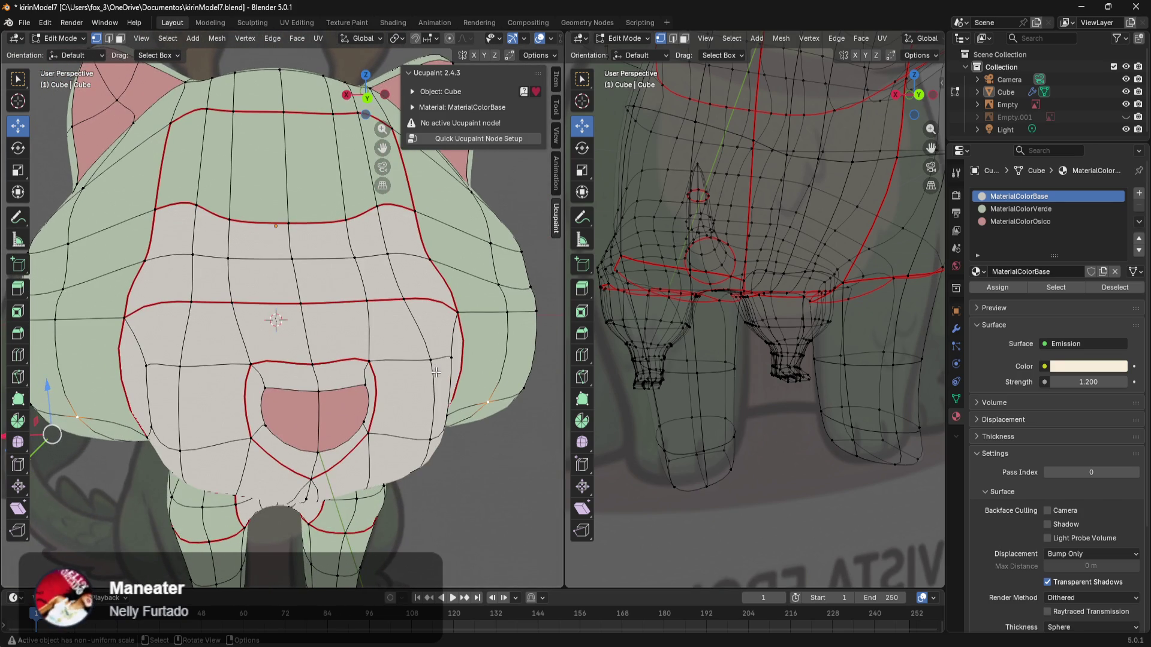
scroll(439, 269, down, 10)
mouse_move(441, 273)
middle_down()
mouse_move(90, 298)
mouse_move(506, 306)
mouse_move(360, 321)
mouse_move(493, 394)
mouse_move(234, 330)
mouse_move(202, 214)
middle_up()
scroll(230, 328, up, 5)
scroll(275, 208, up, 2)
mouse_move(275, 208)
middle_down()
mouse_move(298, 329)
mouse_move(329, 293)
middle_up()
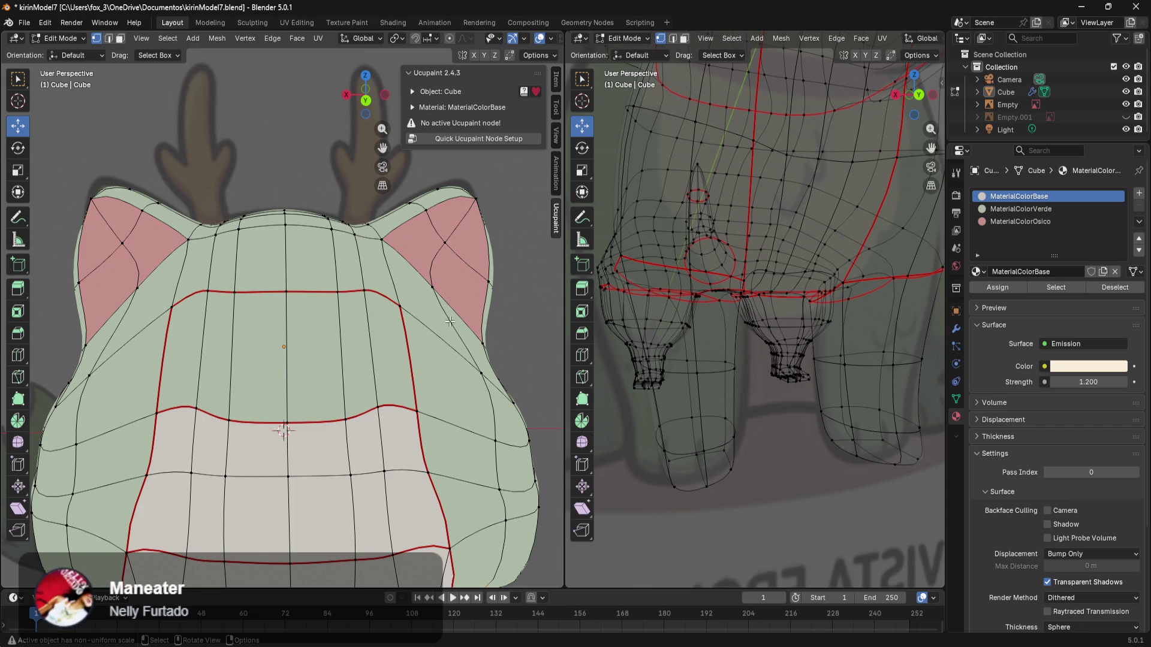
mouse_move(488, 230)
middle_down()
mouse_move(349, 272)
mouse_move(411, 361)
middle_up()
scroll(411, 361, up, 6)
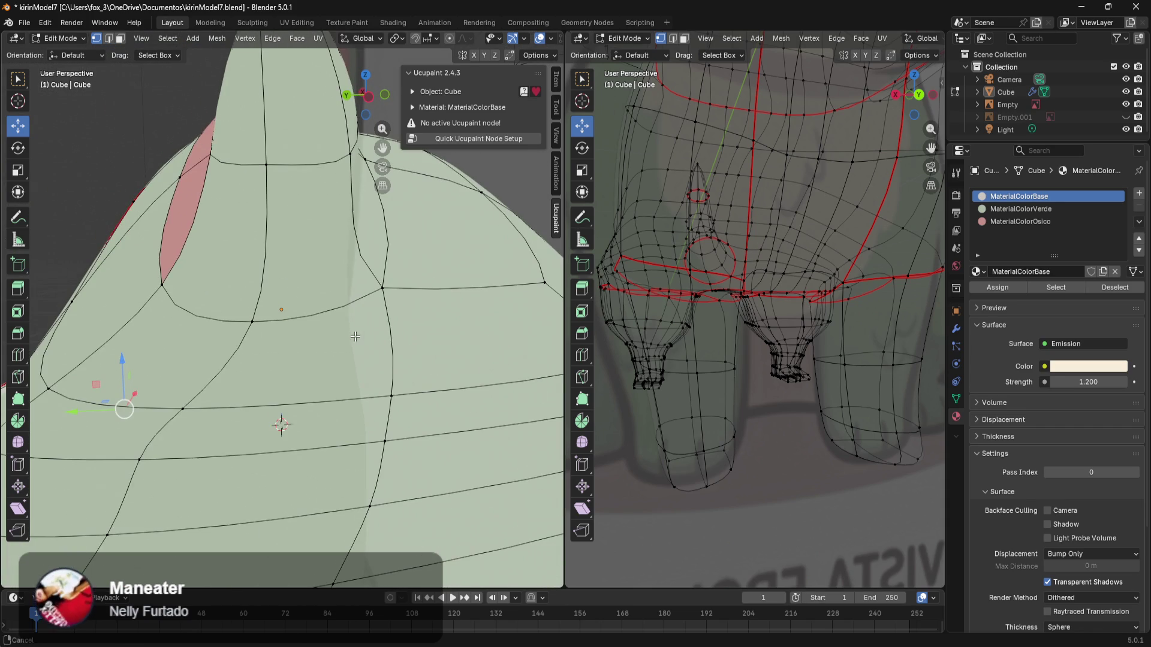
alt+click(363, 306)
Step: Mark the selected ear-patch edges as a UV seam
mouse_move(354, 294)
middle_down()
mouse_move(366, 298)
mouse_move(366, 344)
middle_up()
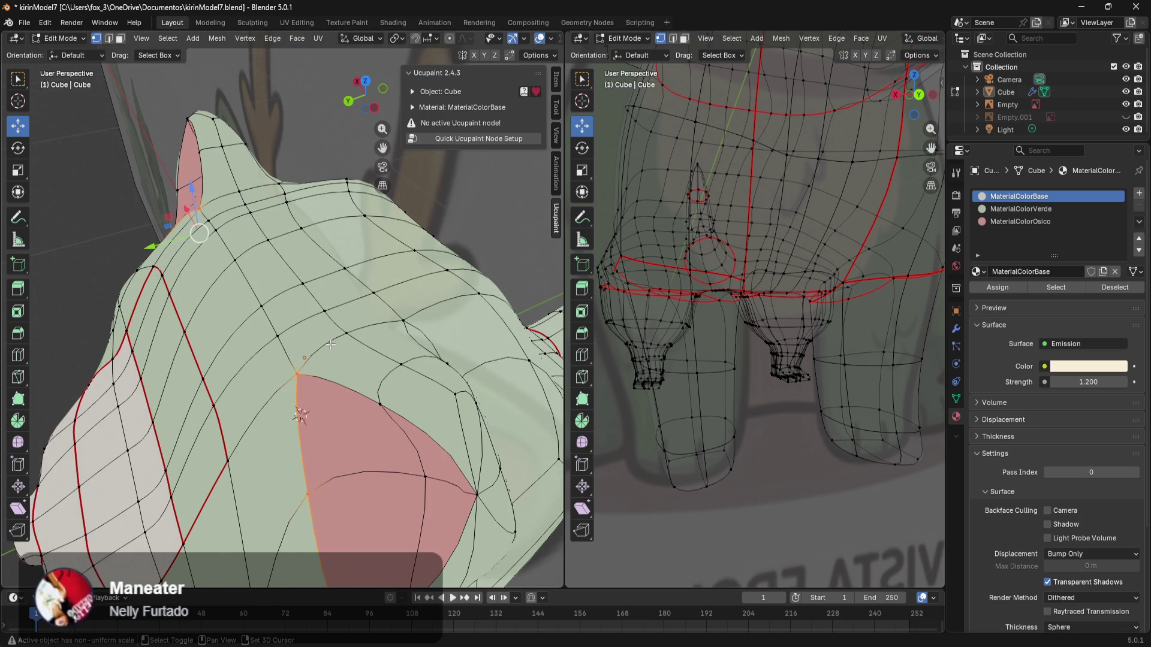
key(super)
key(super)
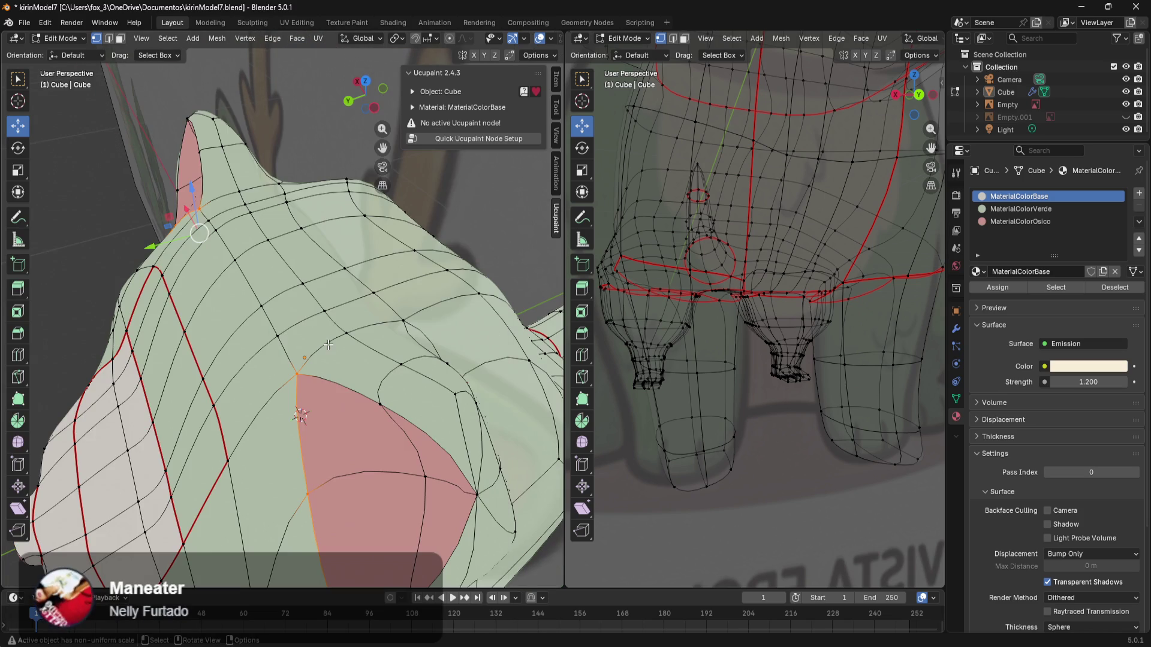
mouse_move(328, 345)
middle_down()
mouse_move(231, 393)
mouse_move(346, 393)
mouse_move(229, 302)
middle_up()
key(ctrl+e)
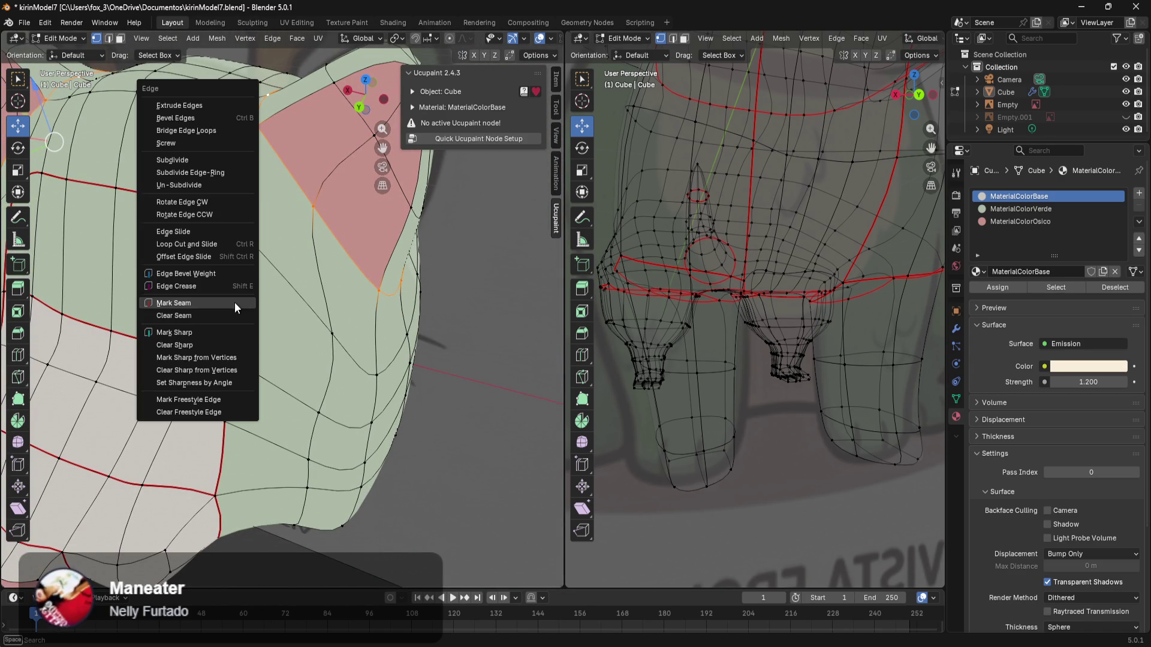
click(223, 303)
Step: Check the head from another angle, then return to the front orthographic view
mouse_move(422, 367)
middle_down()
mouse_move(381, 363)
mouse_move(383, 336)
mouse_move(309, 370)
mouse_move(506, 362)
mouse_move(347, 391)
mouse_move(392, 338)
middle_up()
scroll(396, 312, down, 5)
scroll(373, 360, up, 5)
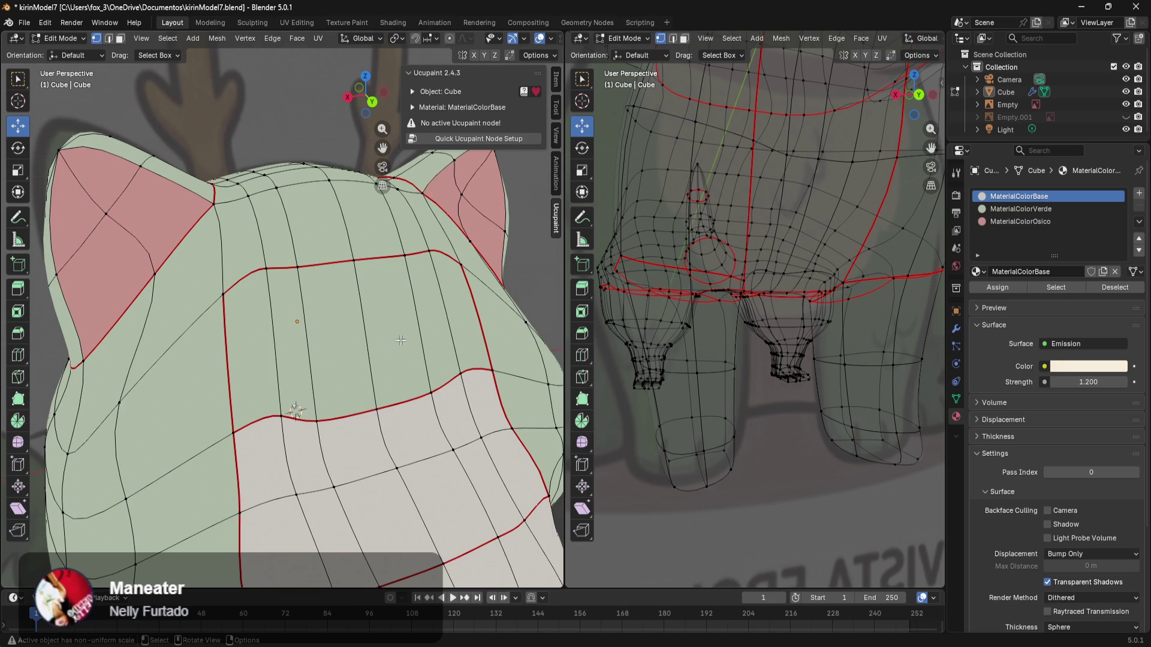
key(KP_1)
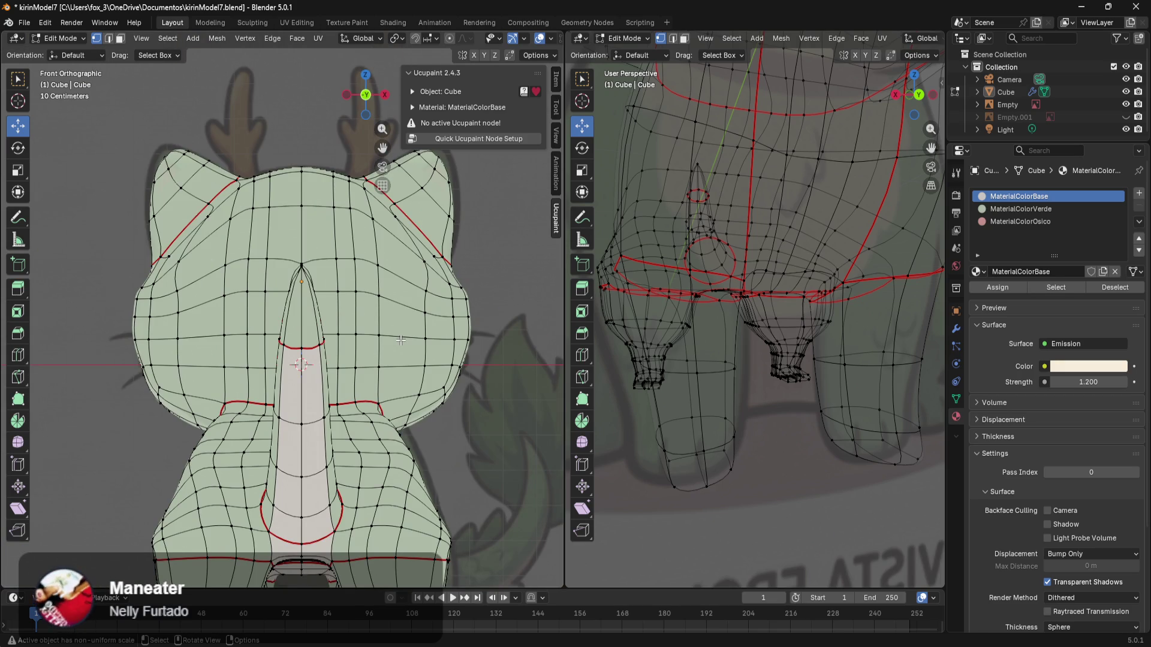
Step: Switch both viewports to wireframe, with the back view on the left and the right side on the right
key(ctrl+KP_1)
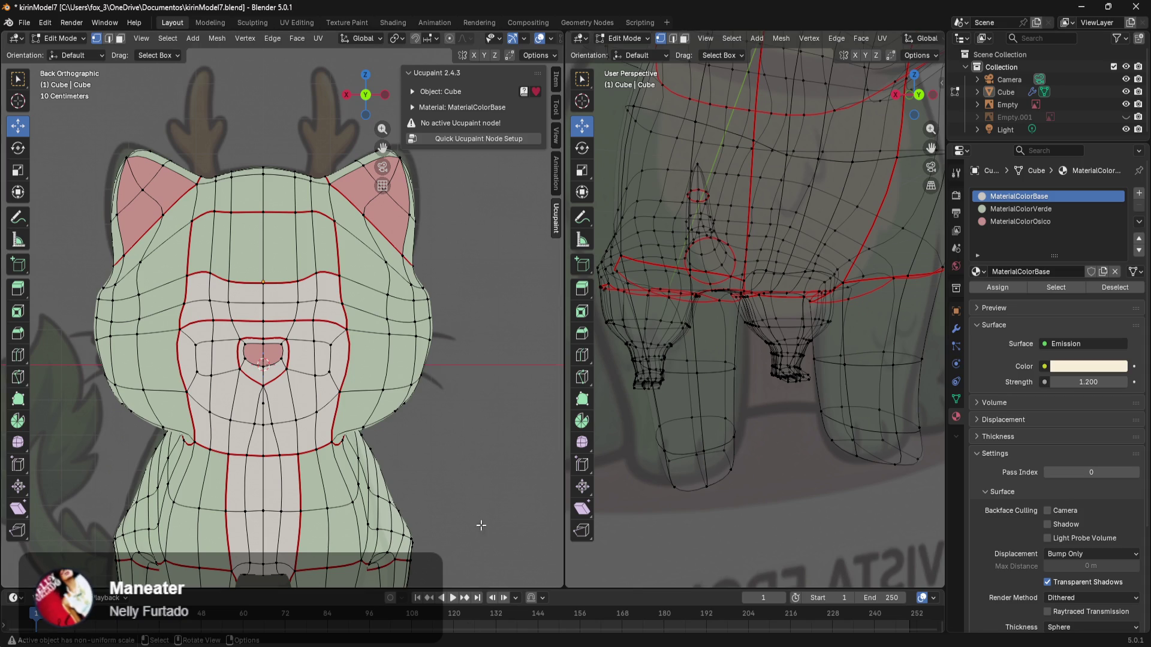
key(z)
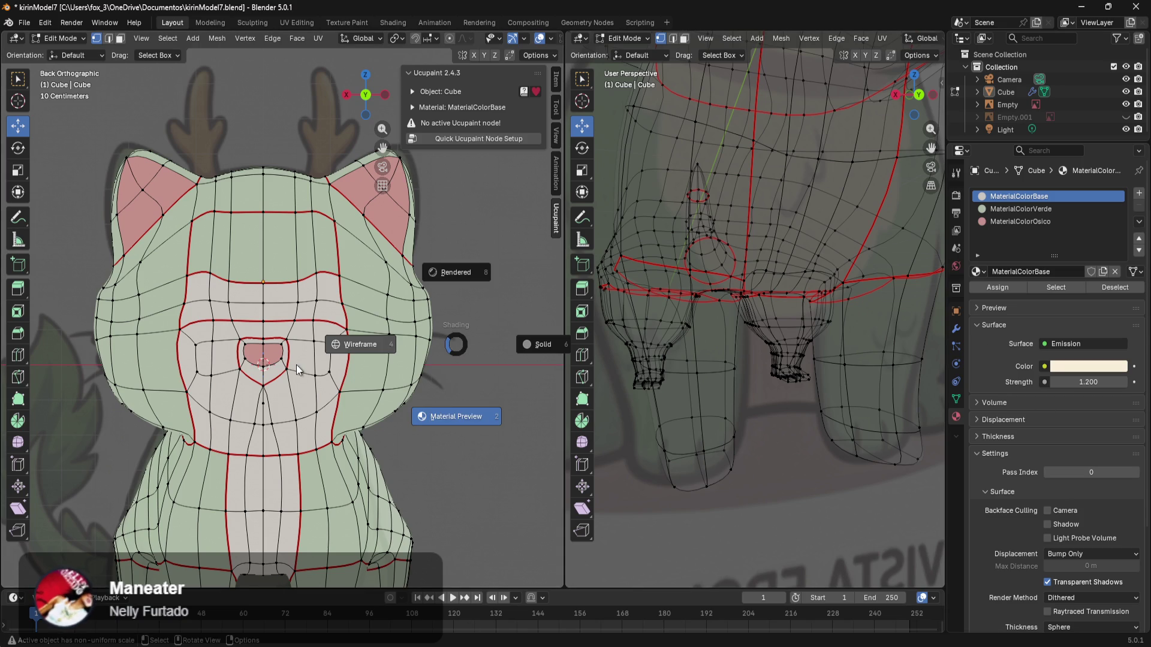
click(296, 364)
key(z)
click(643, 317)
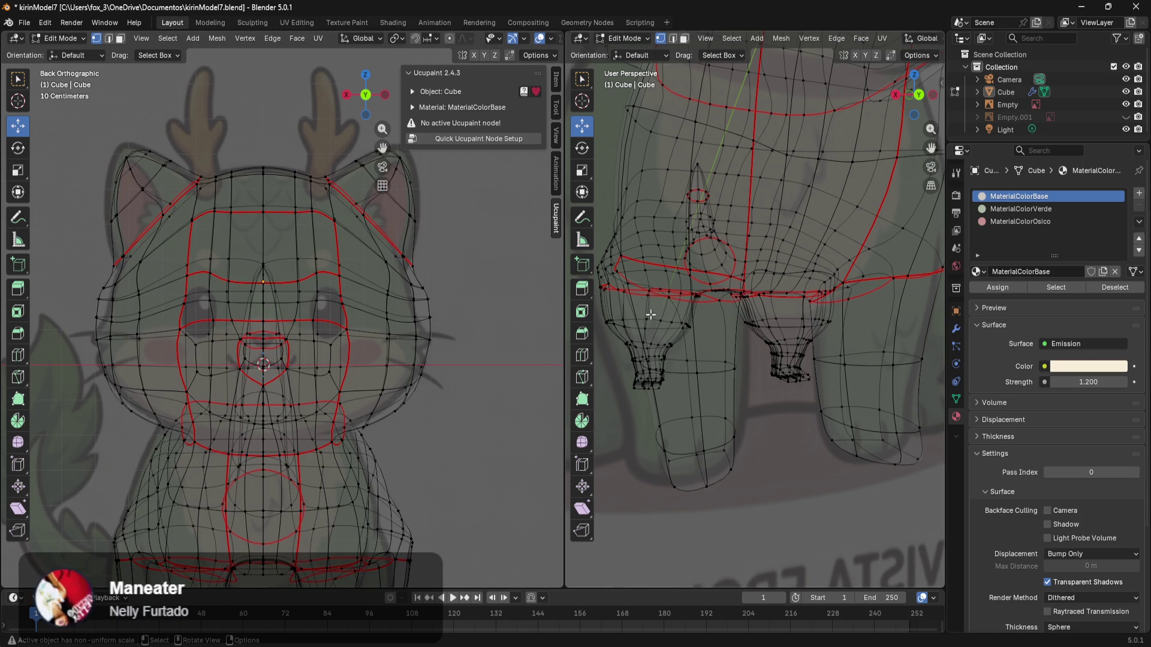
middle_drag(644, 318, 683, 310)
key(KP_3)
Step: Zoom and pan the back view onto the cat's face and select vertices on top of the head
scroll(716, 321, down, 5)
scroll(717, 332, up, 3)
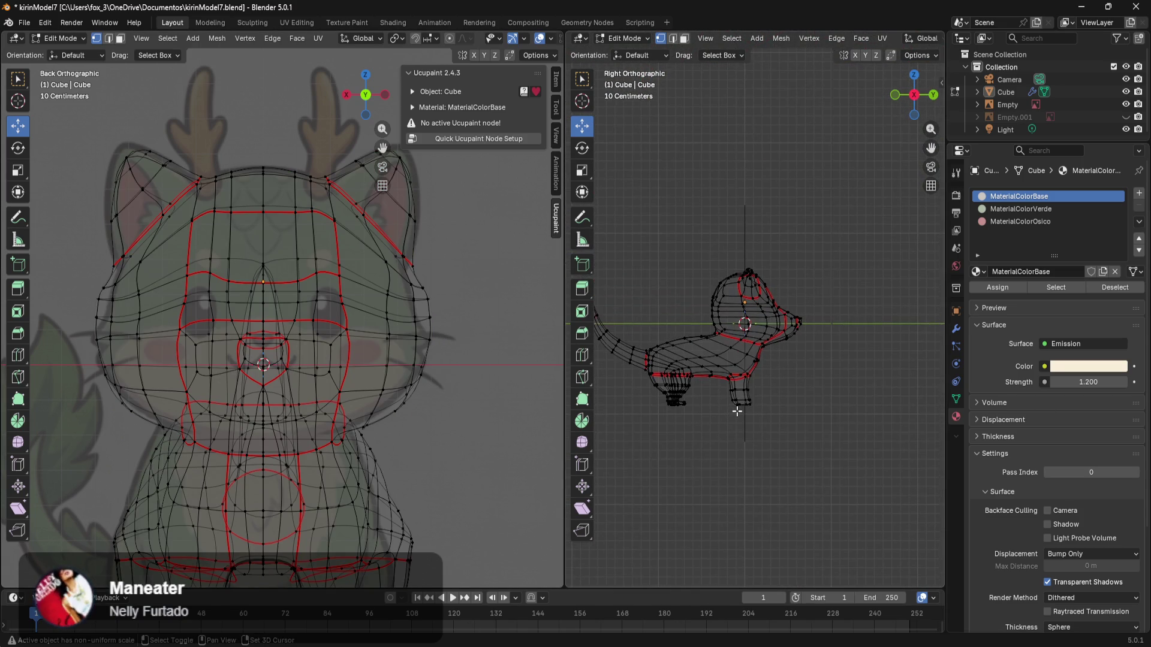
shift+middle_drag(377, 431, 414, 336)
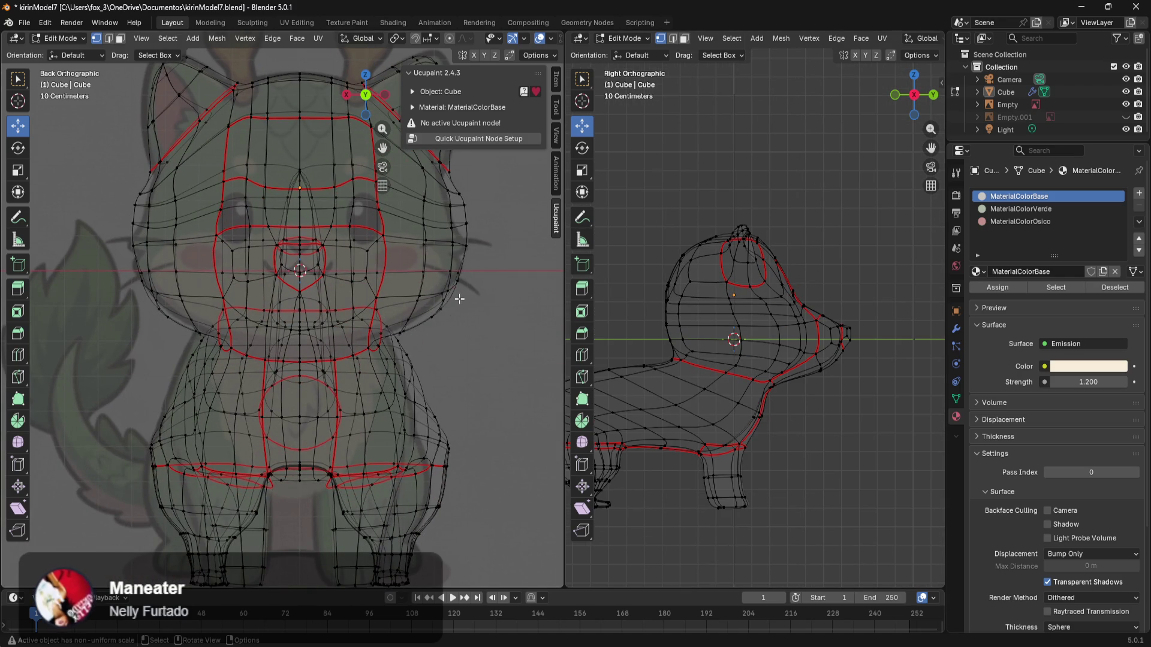
scroll(458, 335, up, 2)
mouse_move(457, 350)
shift+middle_down()
mouse_move(377, 491)
mouse_move(462, 596)
shift+middle_up()
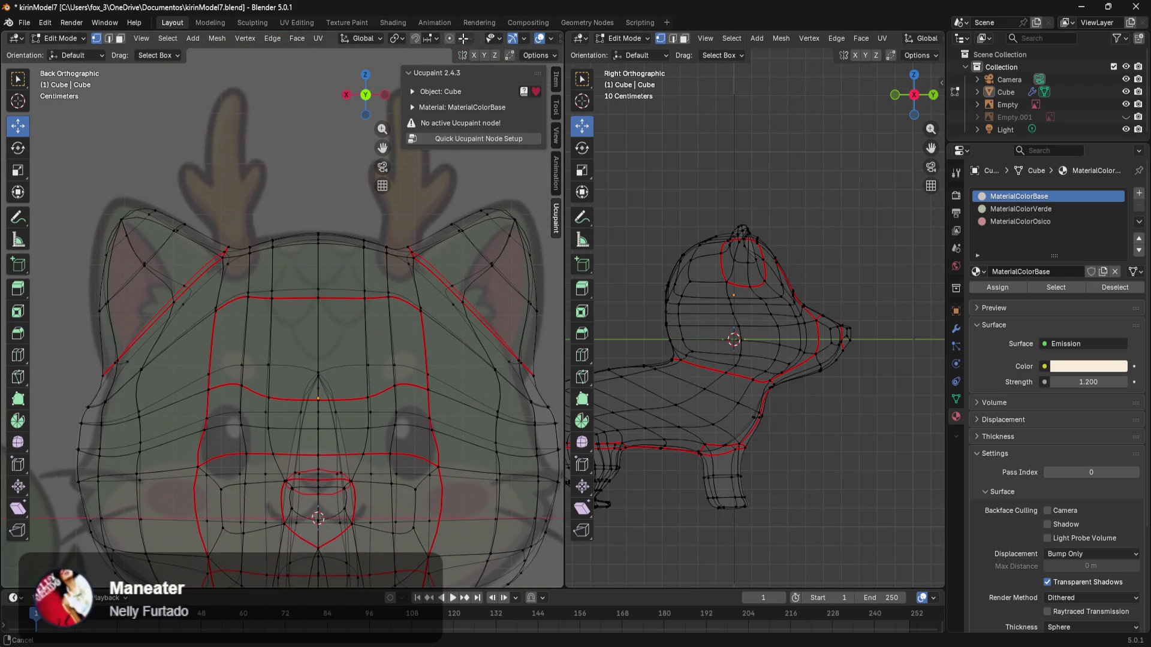
shift+middle_drag(487, 266, 351, 284)
scroll(351, 284, up, 3)
mouse_move(308, 248)
shift+middle_down()
mouse_move(411, 226)
mouse_move(426, 257)
mouse_move(360, 334)
mouse_move(375, 328)
mouse_move(340, 314)
mouse_move(213, 362)
shift+middle_up()
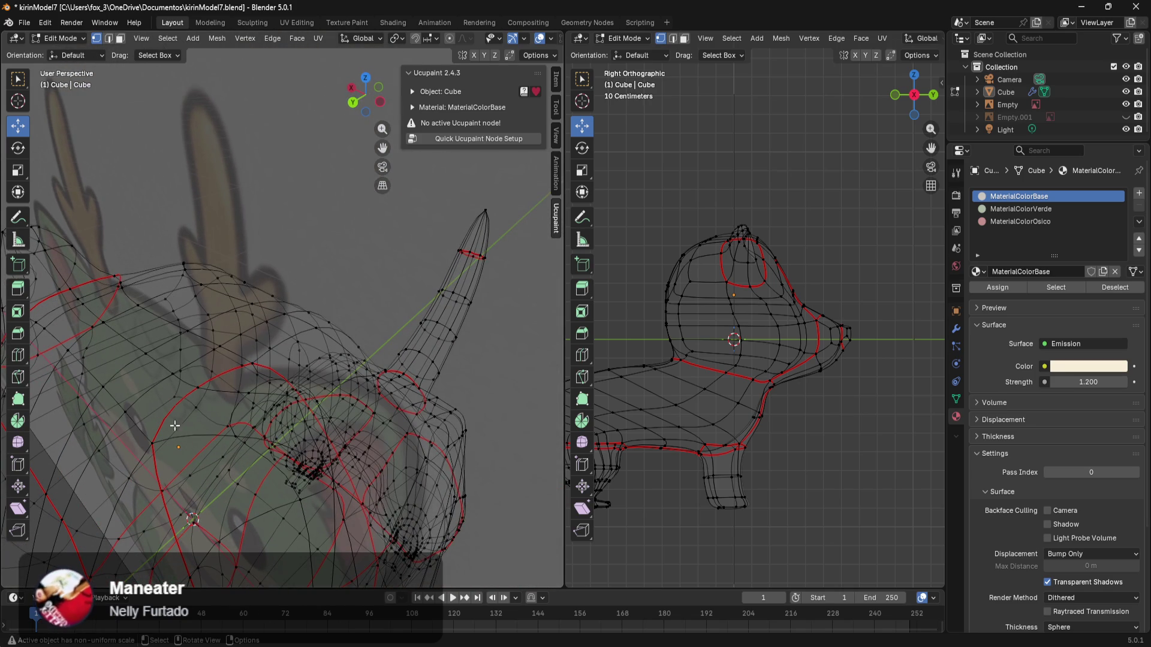
click(152, 349)
Step: Select faces and upper-forehead edges on top of the head, checking them from the back view
shift+click(126, 404)
middle_drag(128, 404, 221, 335)
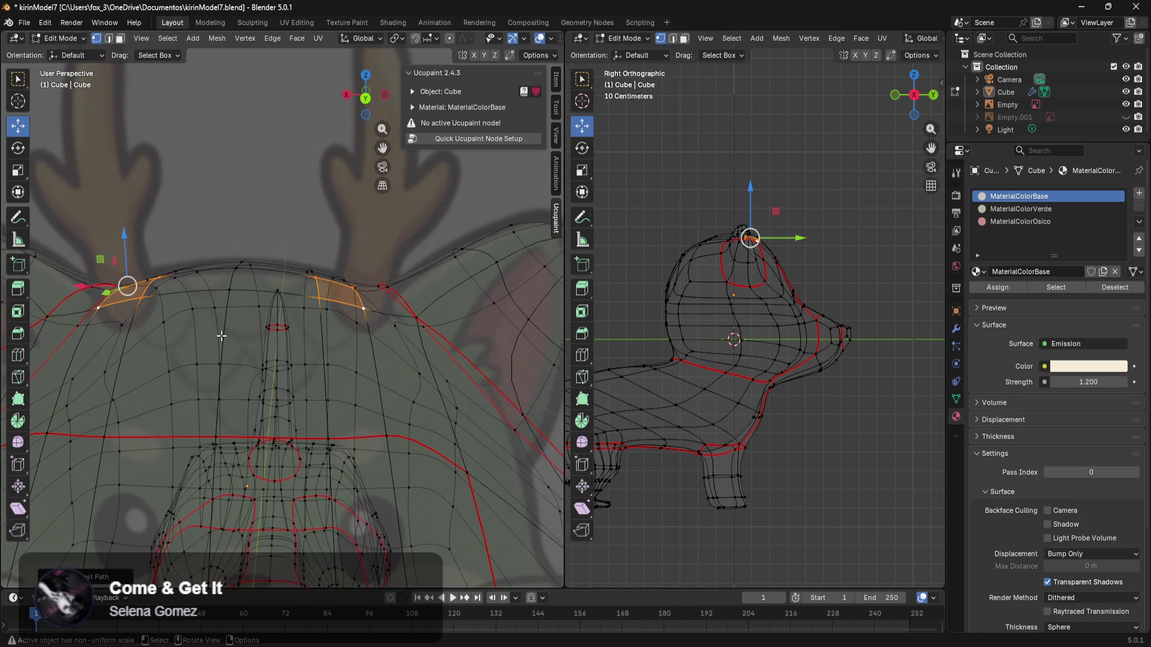
key(ctrl+KP_1)
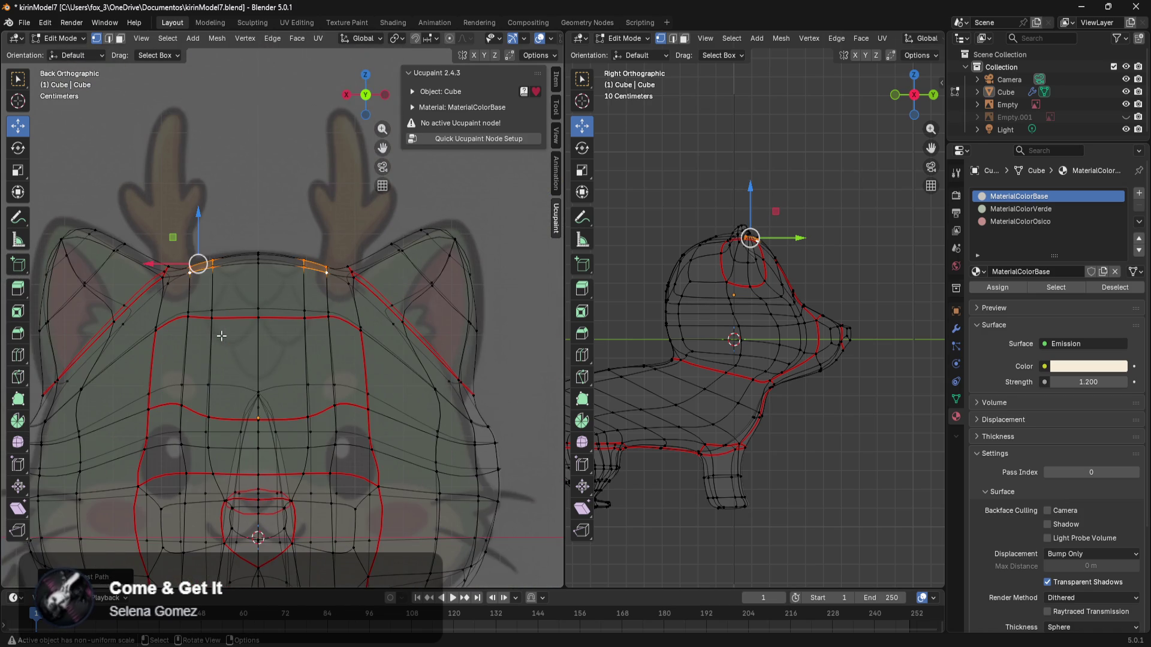
scroll(264, 318, up, 1)
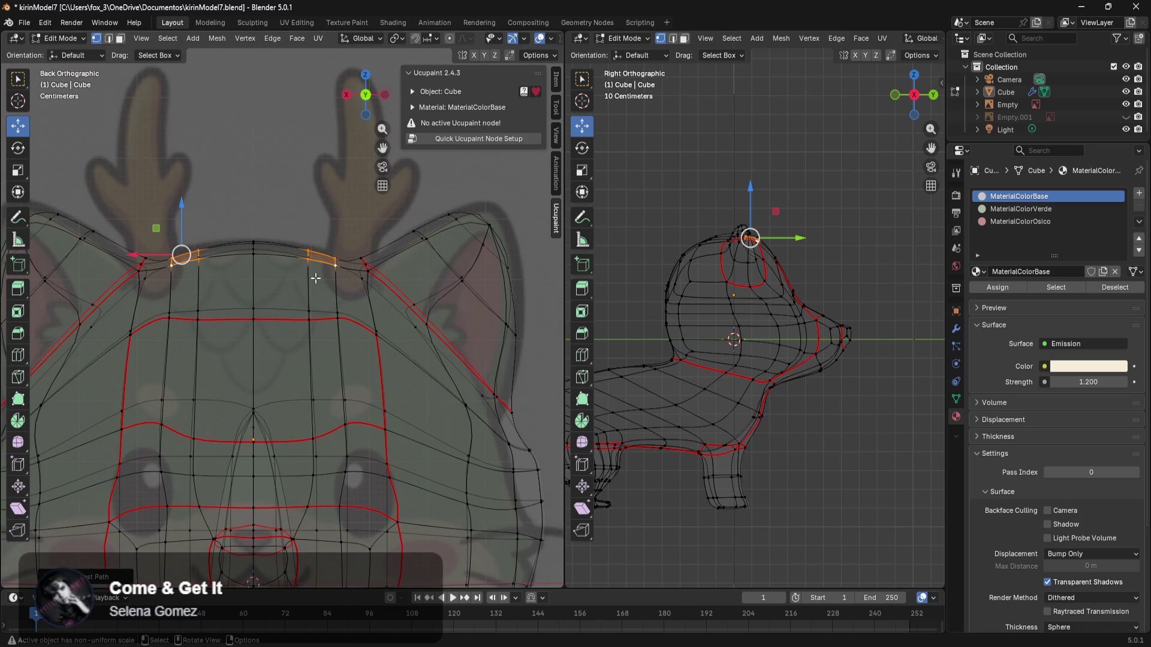
drag(341, 264, 299, 328)
click(309, 313)
middle_drag(307, 315, 291, 339)
scroll(208, 376, down, 2)
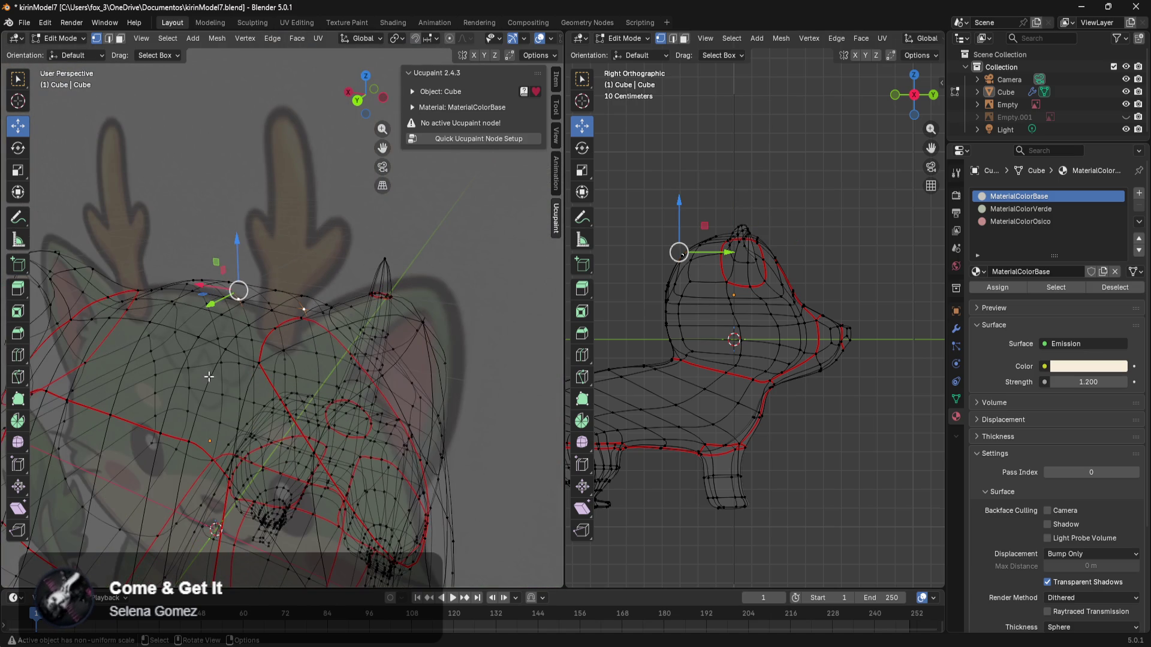
Step: Turn off X-ray and select vertices along the red seam and a head column
key(alt+z)
middle_drag(209, 376, 225, 406)
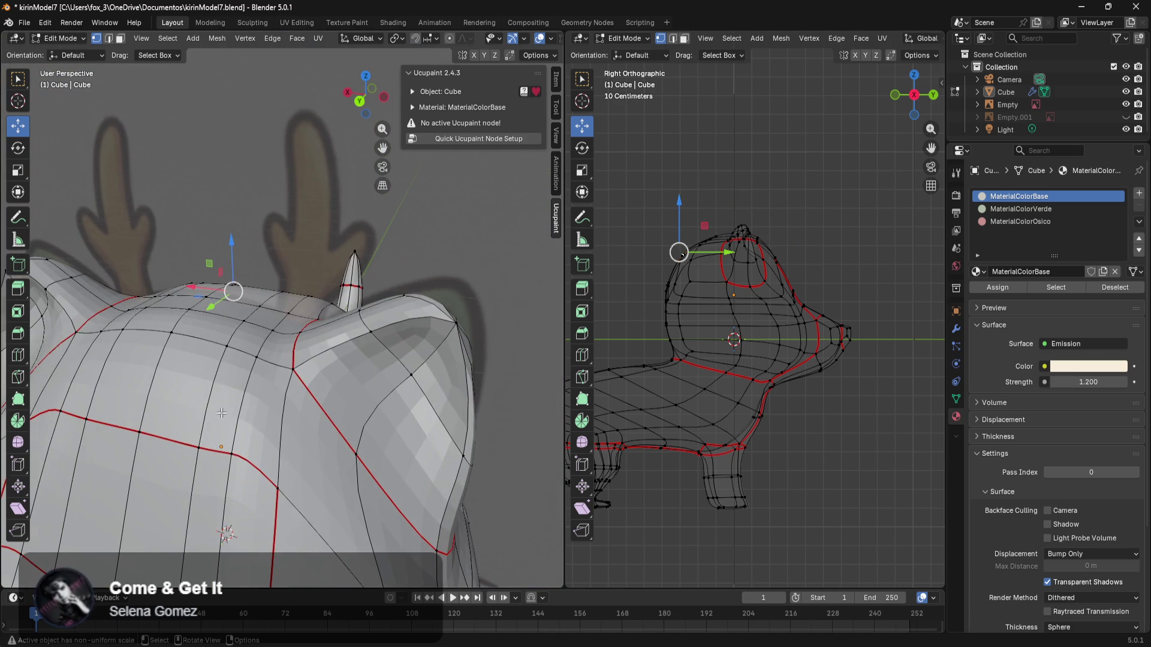
click(222, 456)
ctrl+click(198, 449)
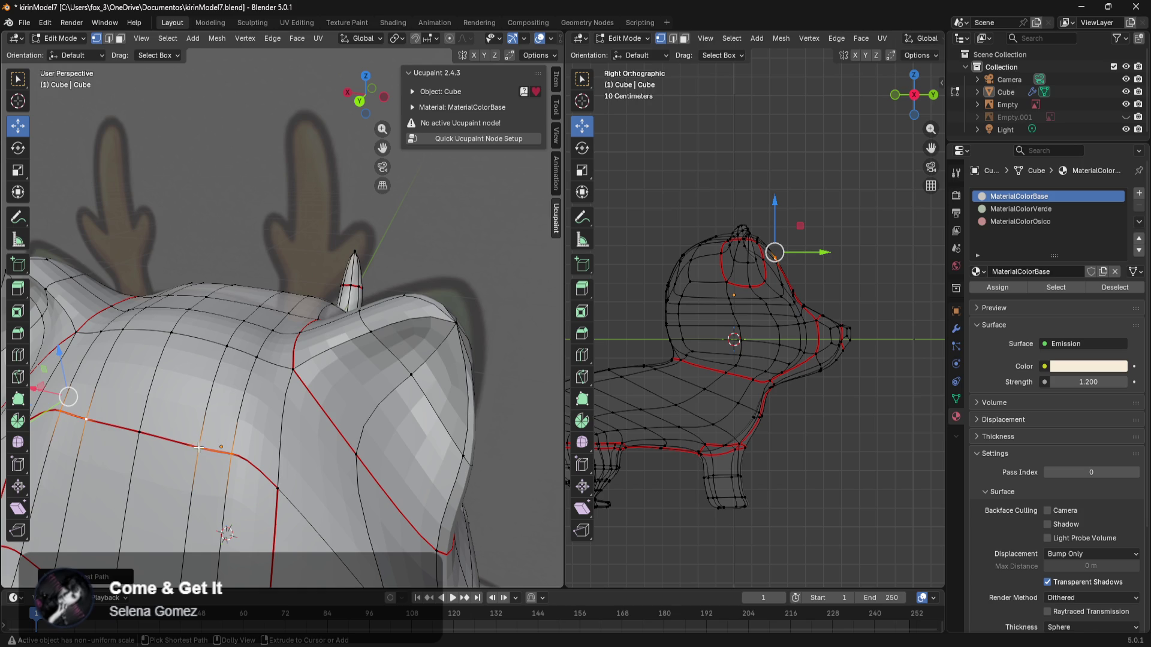
ctrl+click(253, 358)
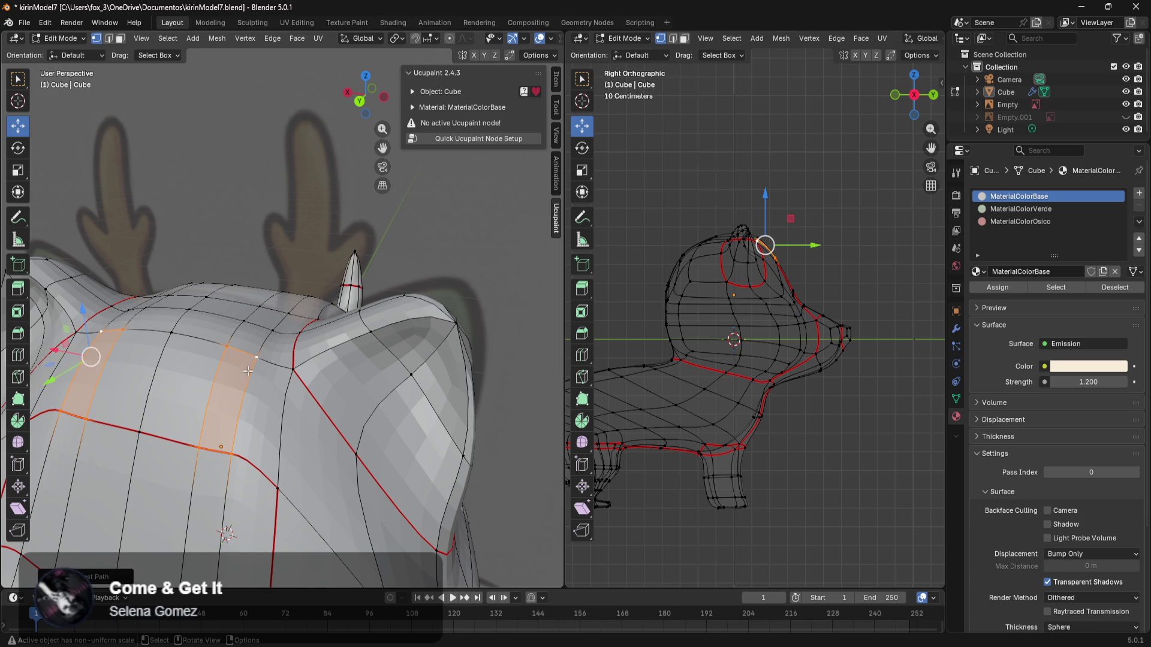
scroll(257, 366, down, 5)
mouse_move(256, 365)
middle_down()
mouse_move(360, 368)
mouse_move(244, 358)
mouse_move(267, 354)
middle_up()
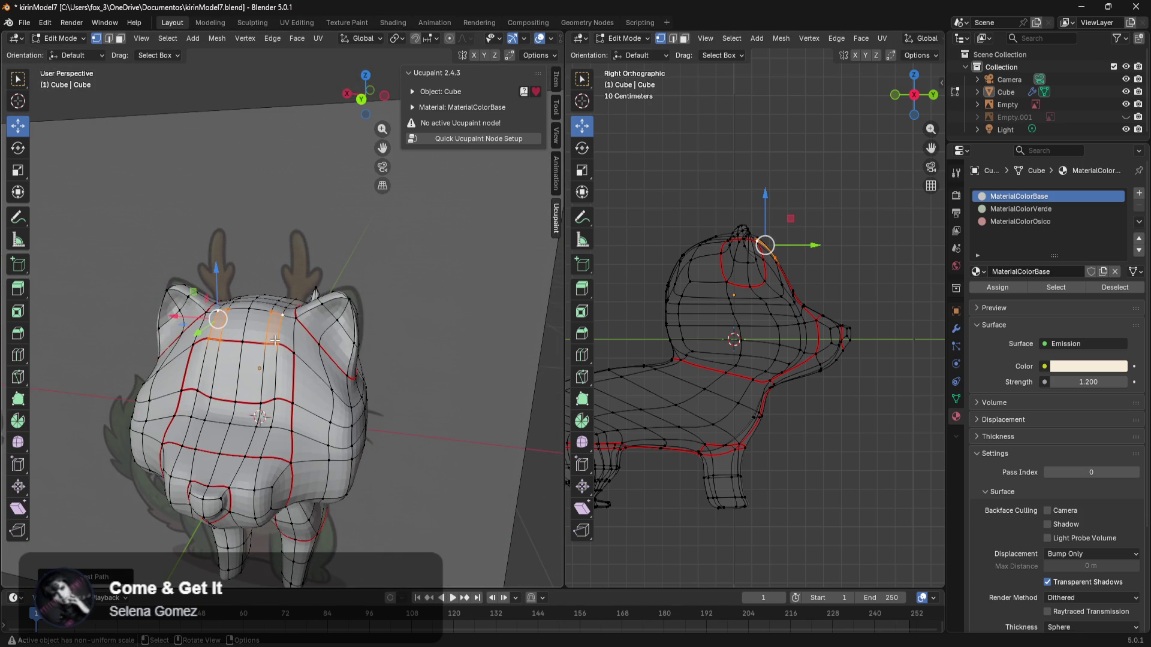
key(KP_1)
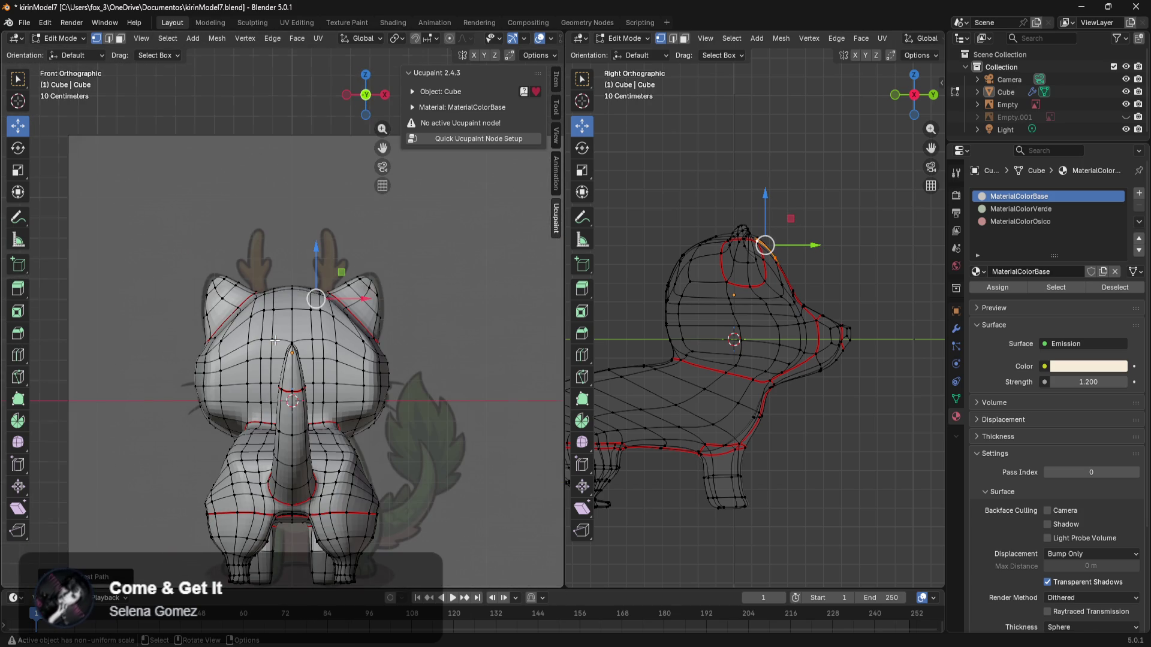
Step: Re-enable X-ray, select a vertex at the horn base, then switch to solid shading
key(alt+z)
key(ctrl+KP_1)
scroll(218, 330, up, 3)
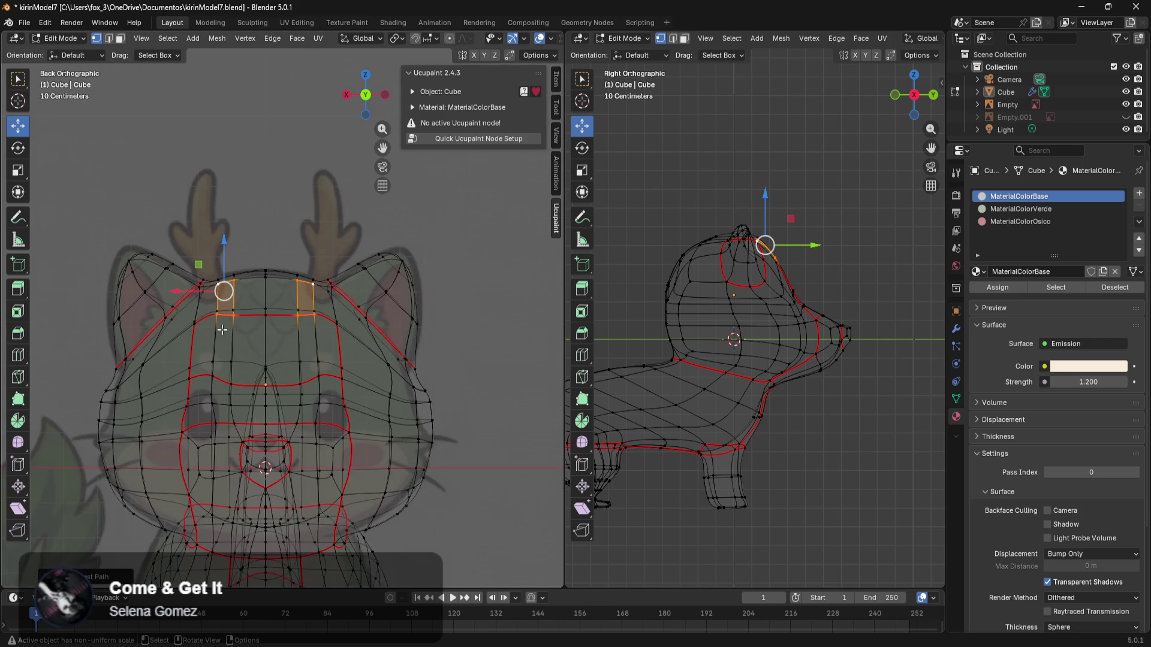
scroll(217, 330, up, 3)
scroll(255, 325, up, 2)
shift+middle_drag(388, 281, 332, 311)
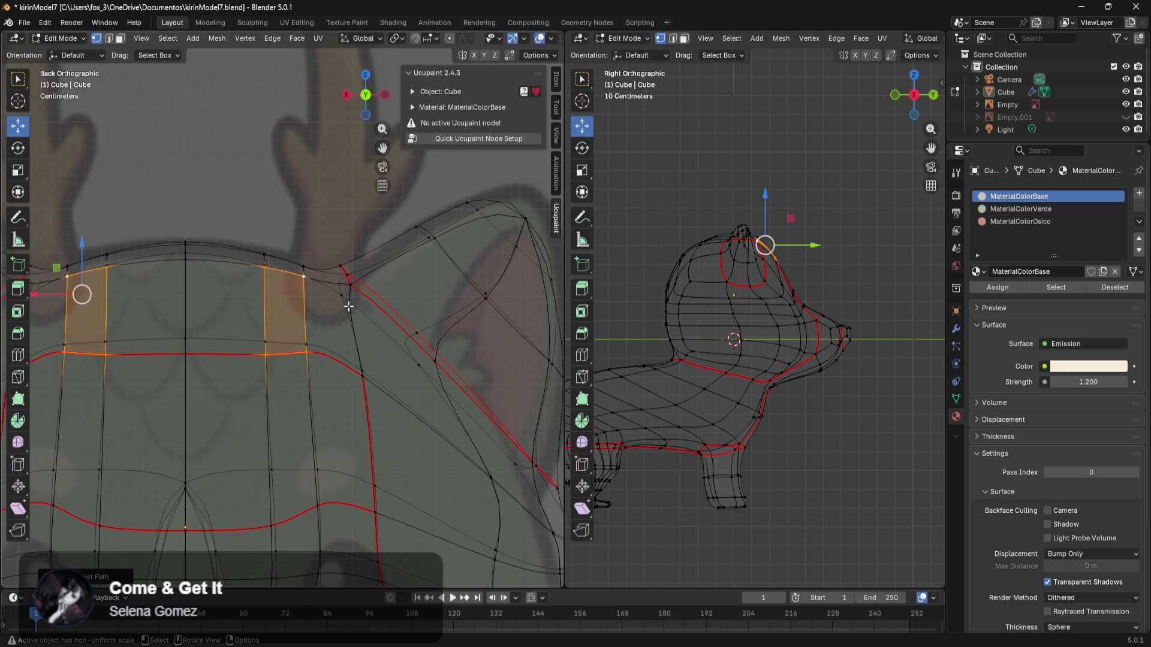
mouse_move(361, 326)
middle_down()
mouse_move(344, 339)
mouse_move(359, 379)
mouse_move(371, 377)
mouse_move(345, 416)
middle_up()
click(374, 369)
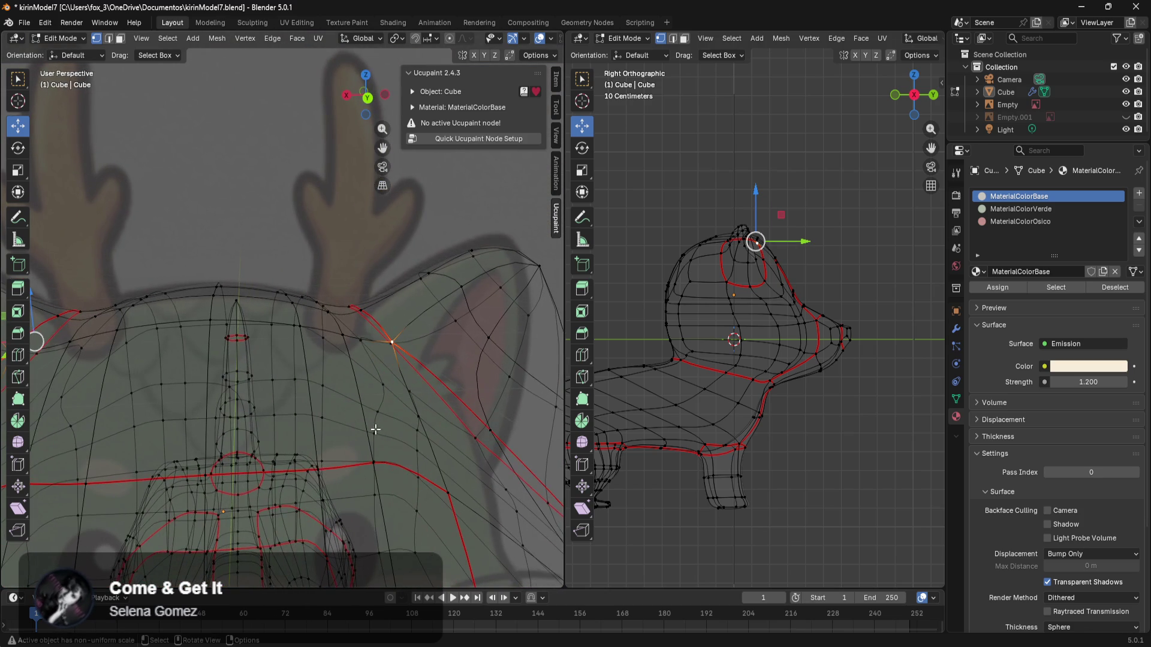
mouse_move(414, 470)
middle_down()
mouse_move(378, 478)
mouse_move(386, 447)
mouse_move(398, 471)
middle_up()
key(z)
click(510, 468)
Step: Save the project as kirinModel8.blend by incrementing the file name in Save As
middle_drag(487, 460, 486, 420)
click(23, 23)
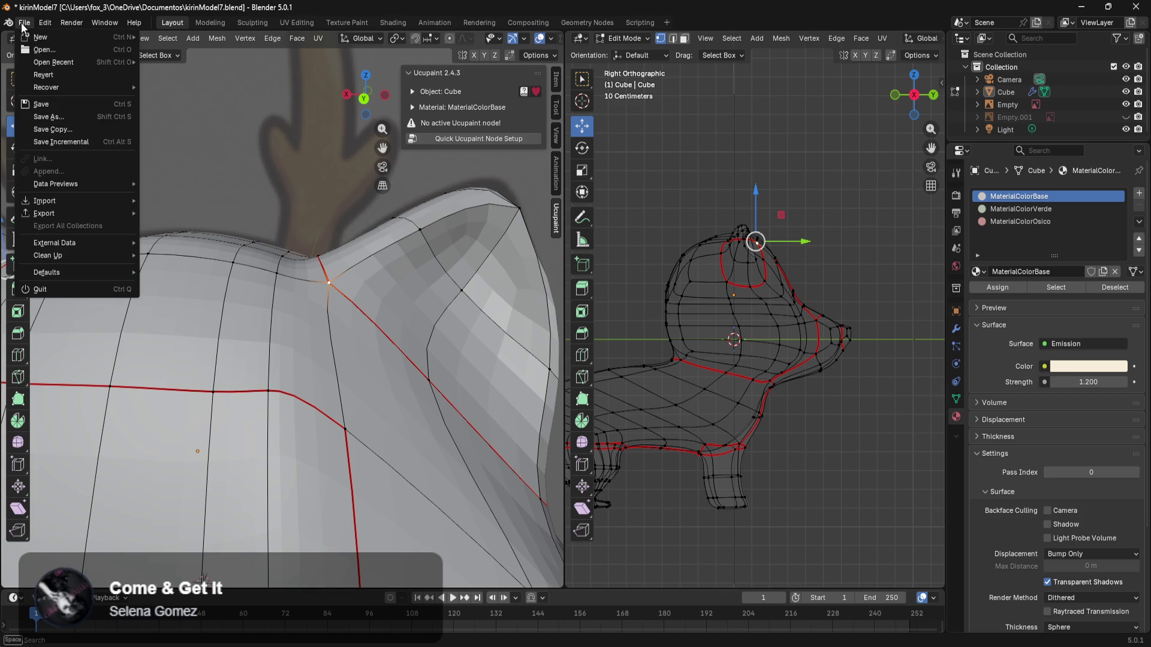
click(60, 117)
click(519, 445)
click(553, 445)
middle_drag(477, 444, 445, 441)
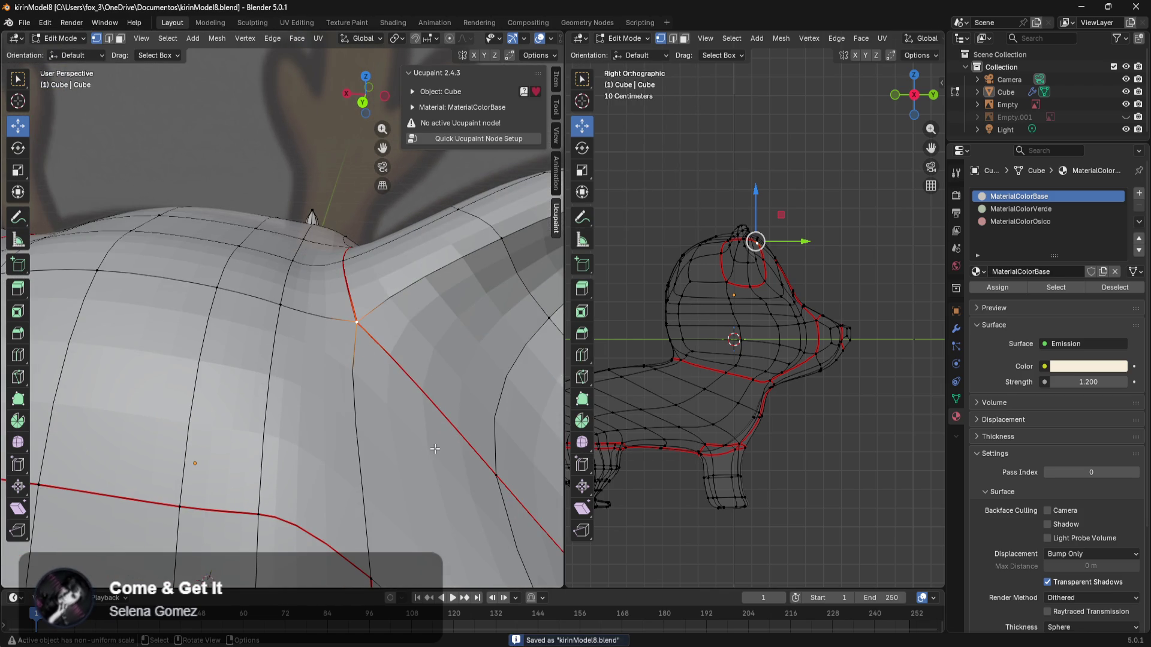
key(k)
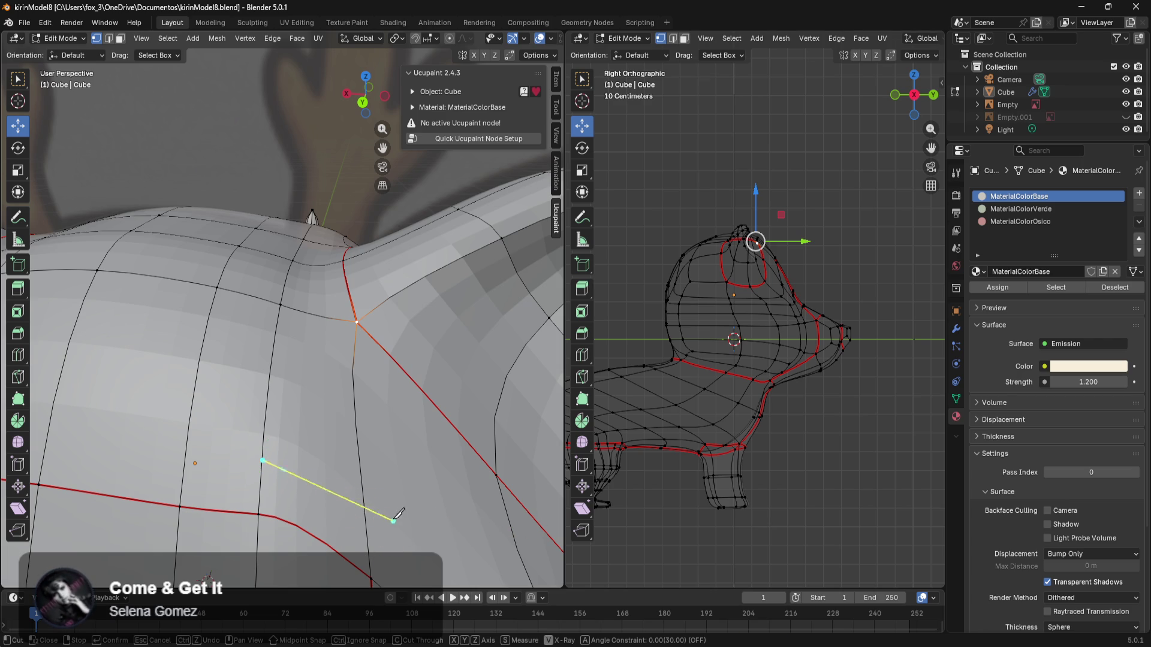
Step: Cancel the knife cut and set the Subdivision modifier's viewport level to 0
right_click(400, 445)
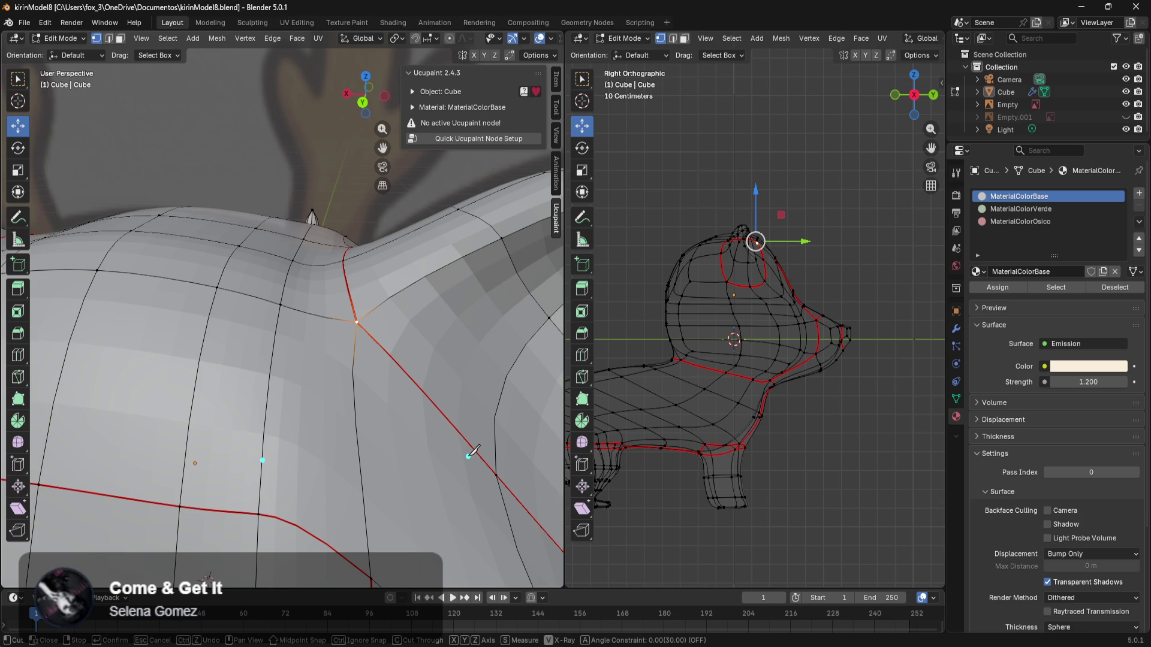
key(Escape)
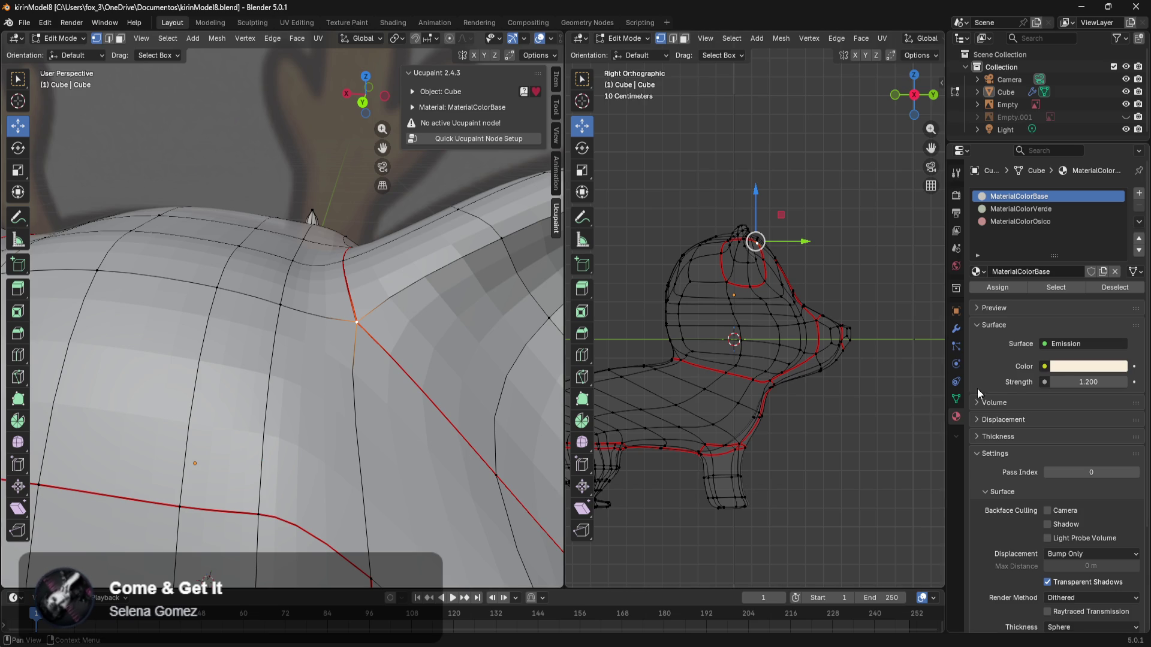
click(957, 329)
drag(1079, 391, 1055, 391)
shift+middle_drag(335, 437, 298, 385)
Step: Attempt several knife cuts on the head from different angles, cancelling each
key(k)
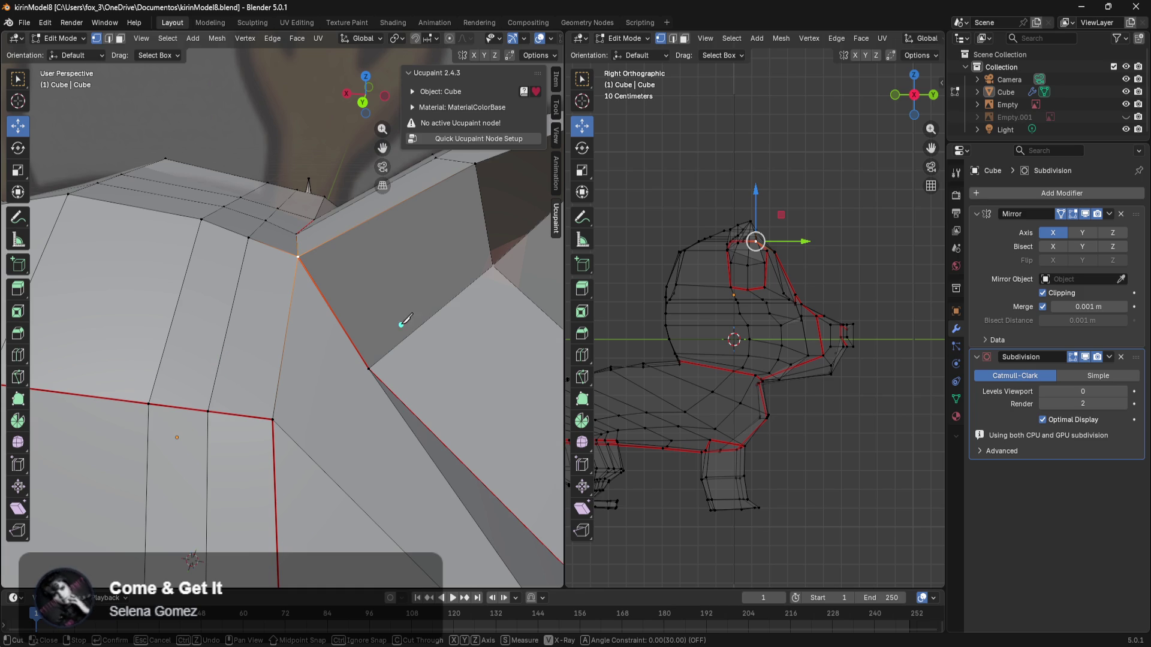
key(Escape)
mouse_move(383, 342)
middle_down()
mouse_move(411, 388)
mouse_move(388, 444)
middle_up()
scroll(387, 444, up, 2)
key(k)
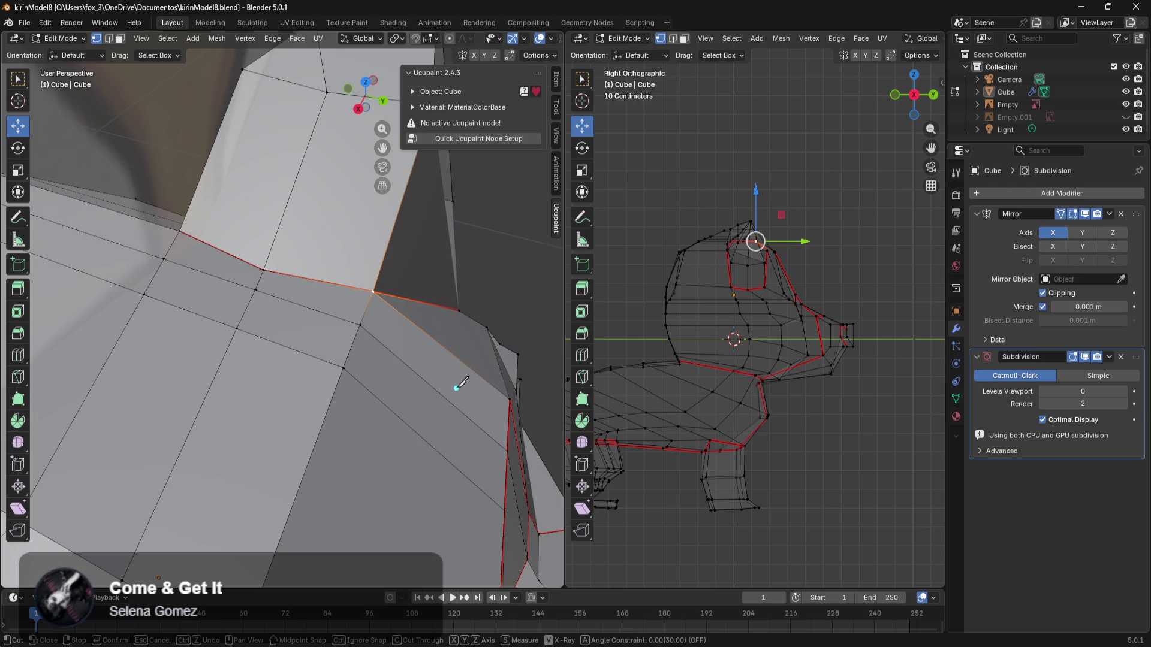
key(Escape)
mouse_move(444, 451)
middle_down()
mouse_move(411, 404)
mouse_move(549, 355)
mouse_move(506, 362)
middle_up()
mouse_move(384, 300)
ctrl+middle_down()
mouse_move(365, 220)
mouse_move(345, 339)
ctrl+middle_up()
key(k)
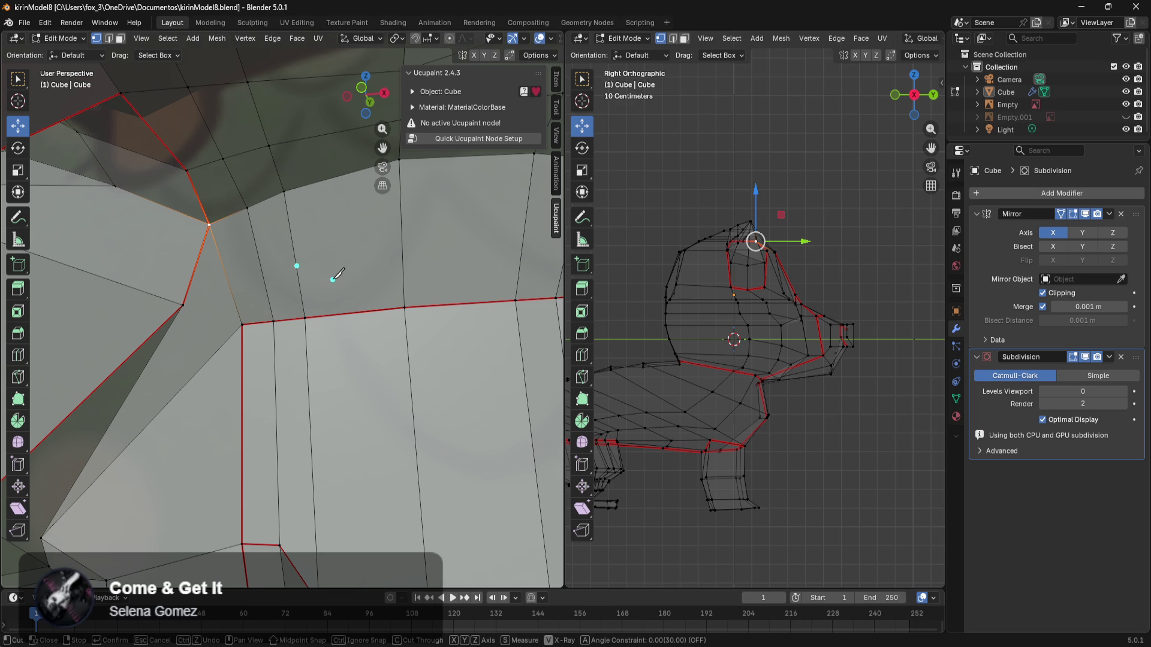
key(Escape)
Step: Knife-cut new edges near the ear base and confirm the cut
middle_drag(332, 276, 363, 257)
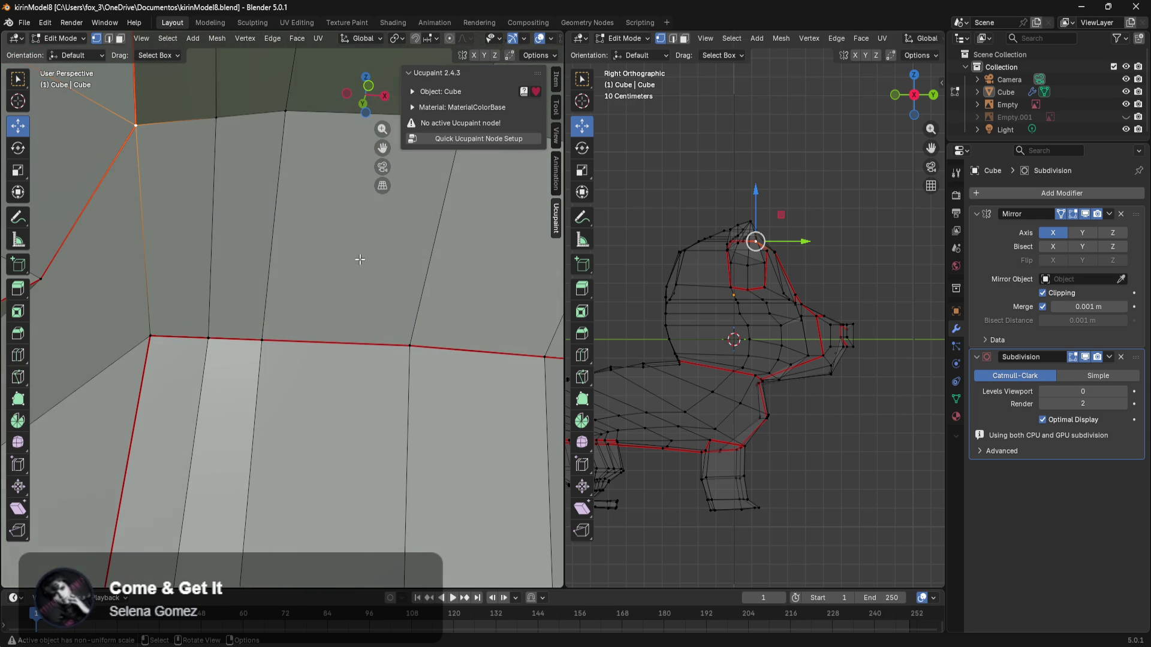
key(k)
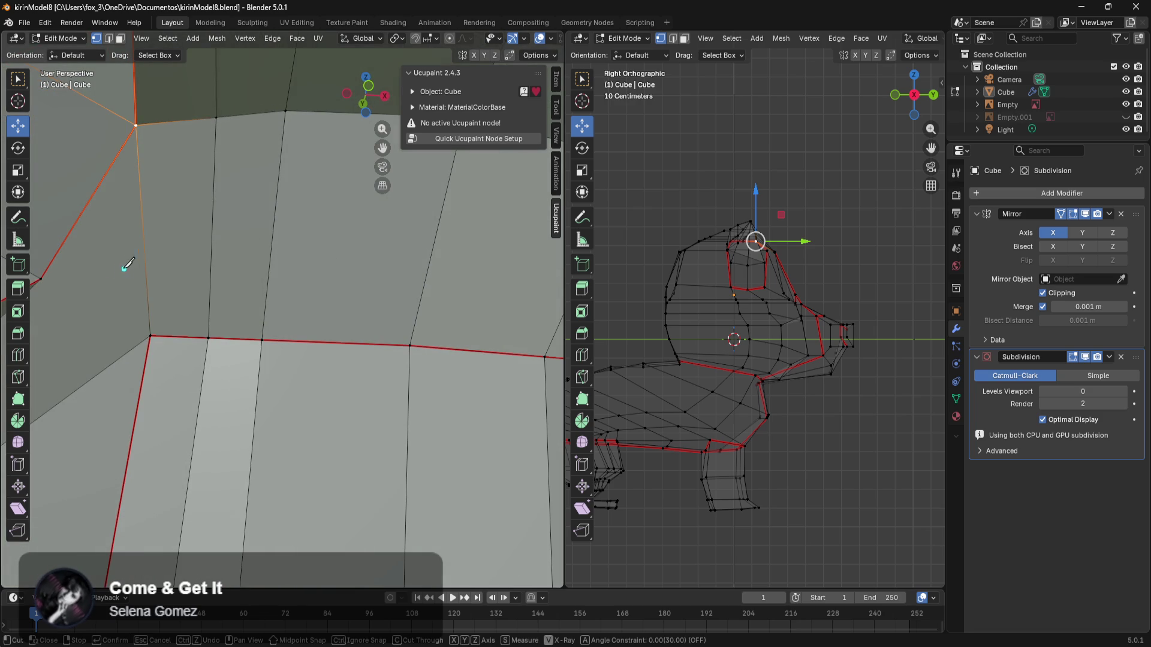
mouse_move(276, 270)
middle_down()
mouse_move(308, 268)
mouse_move(349, 293)
mouse_move(163, 360)
middle_up()
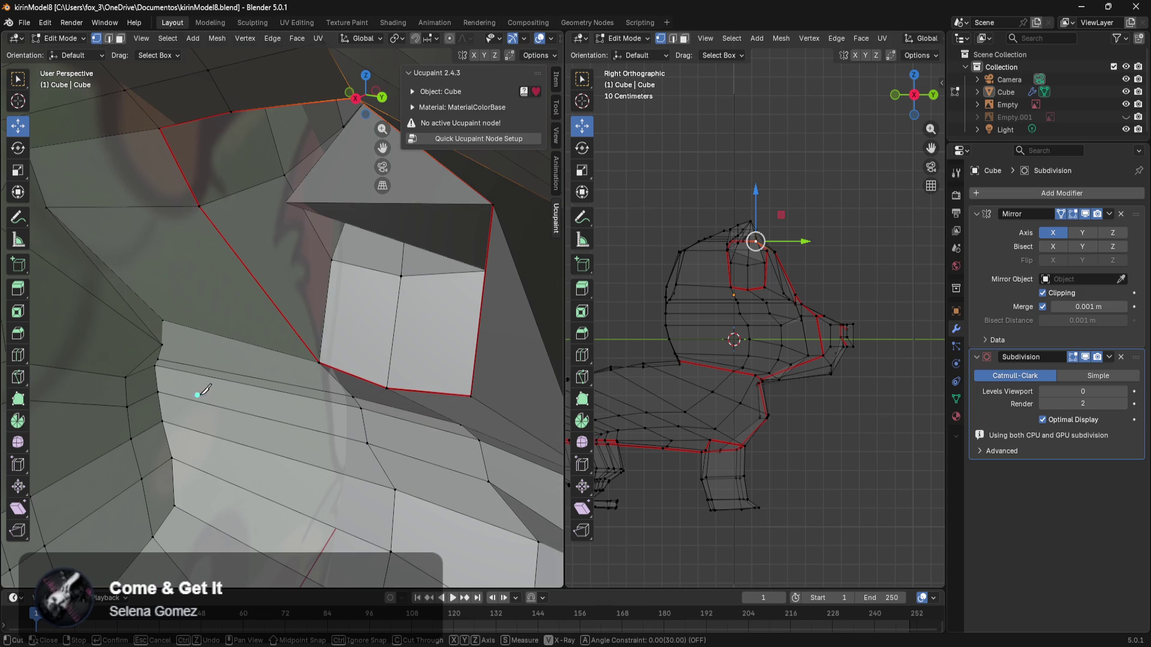
key(Return)
mouse_move(454, 316)
middle_down()
mouse_move(355, 379)
mouse_move(231, 313)
mouse_move(170, 264)
mouse_move(44, 273)
mouse_move(113, 309)
mouse_move(436, 403)
middle_up()
key(k)
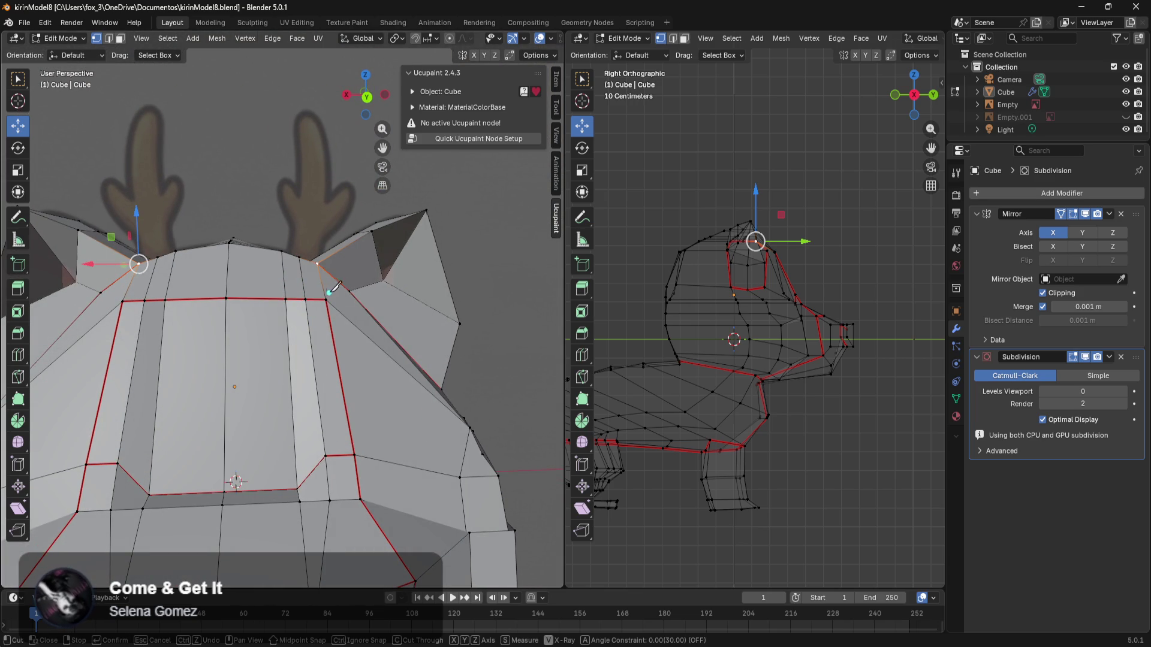
Step: Exit the knife and preview the mesh smoothed at subdivision level 4
key(Escape)
middle_drag(331, 287, 399, 281)
key(ctrl+4)
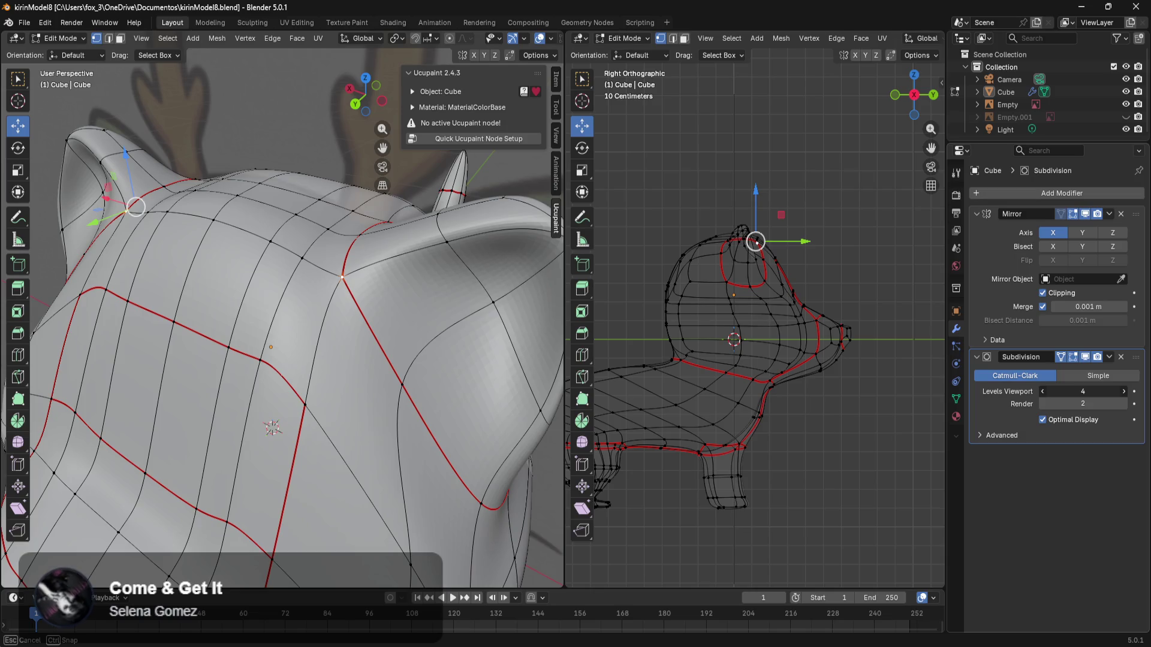
scroll(386, 372, up, 4)
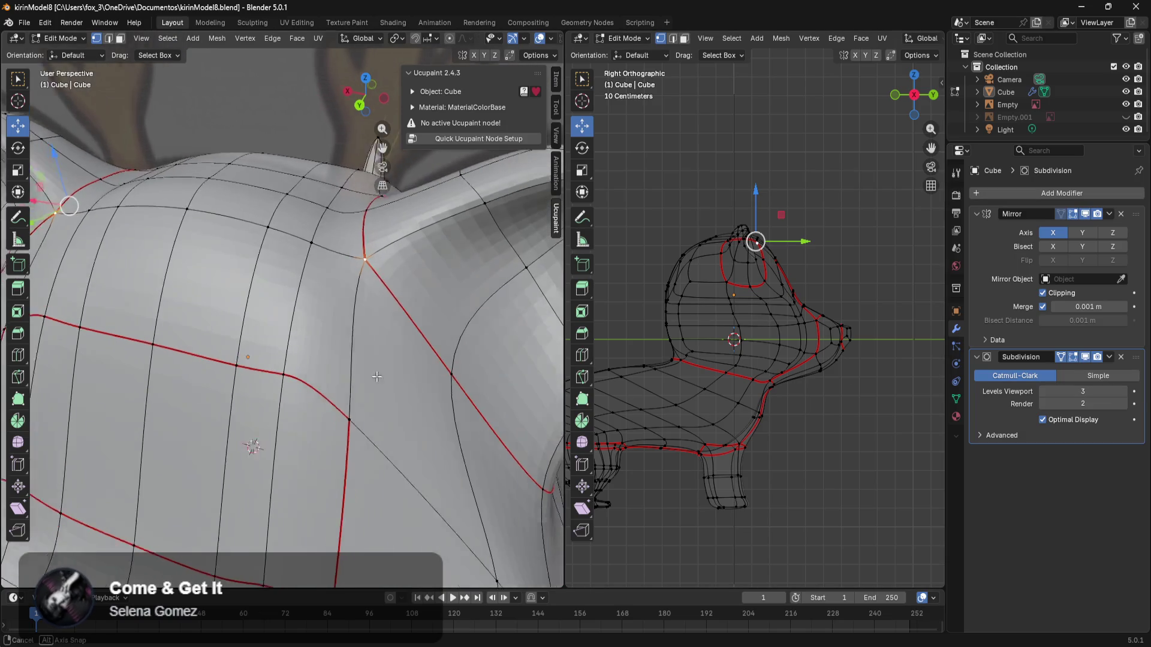
mouse_move(386, 376)
middle_down()
mouse_move(548, 357)
mouse_move(4, 318)
middle_up()
Step: Start a knife cut on the head, placing and cancelling several start points
key(k)
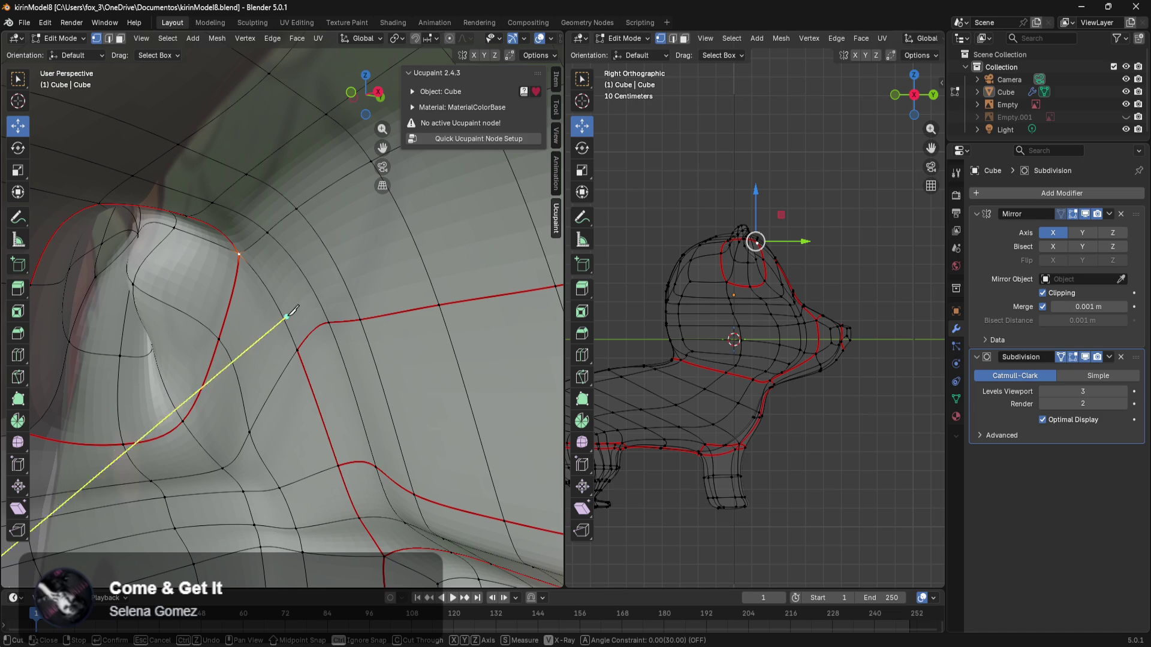
right_click(439, 270)
click(437, 271)
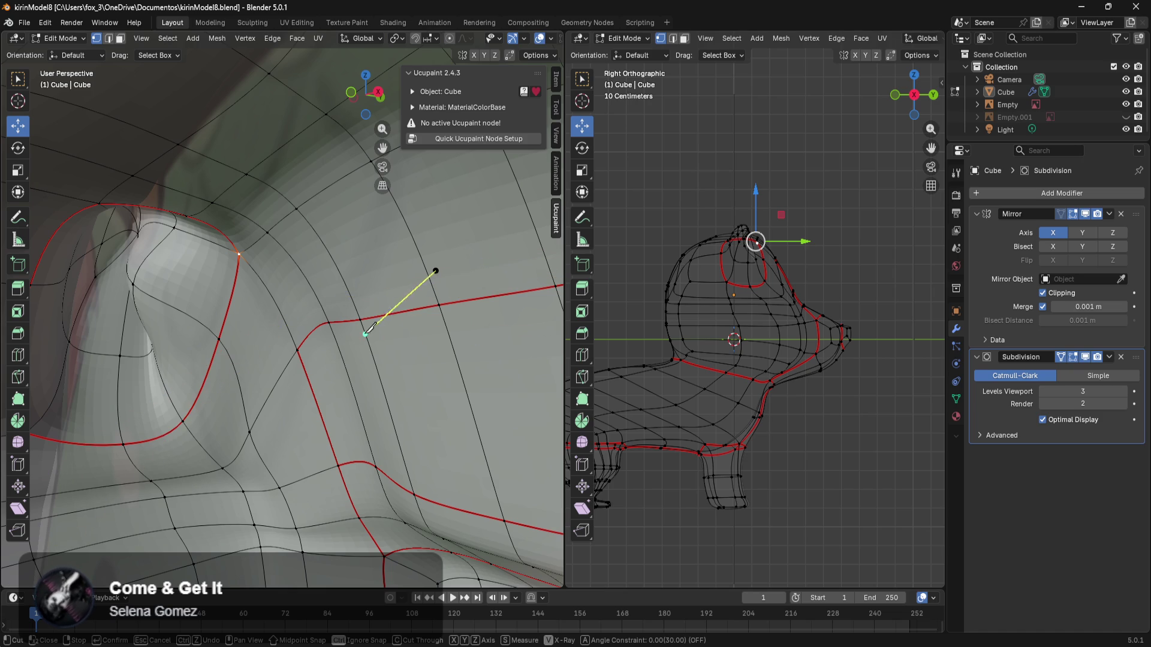
key(ctrl+z)
click(435, 271)
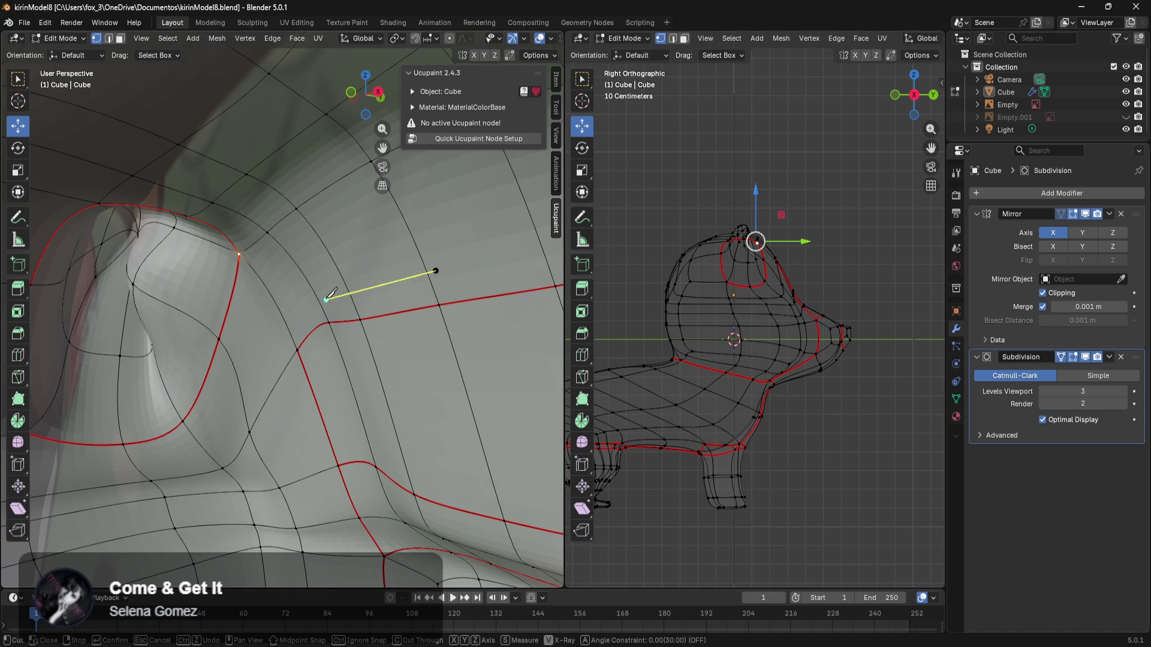
right_click(297, 292)
click(296, 292)
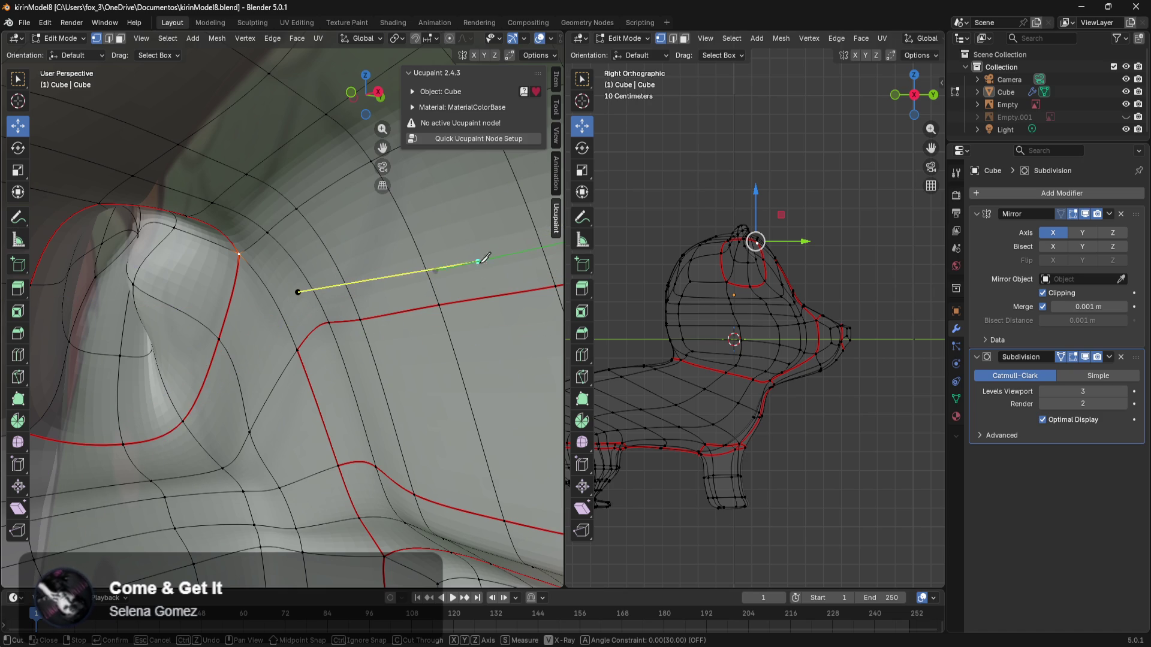
right_click(462, 259)
click(418, 269)
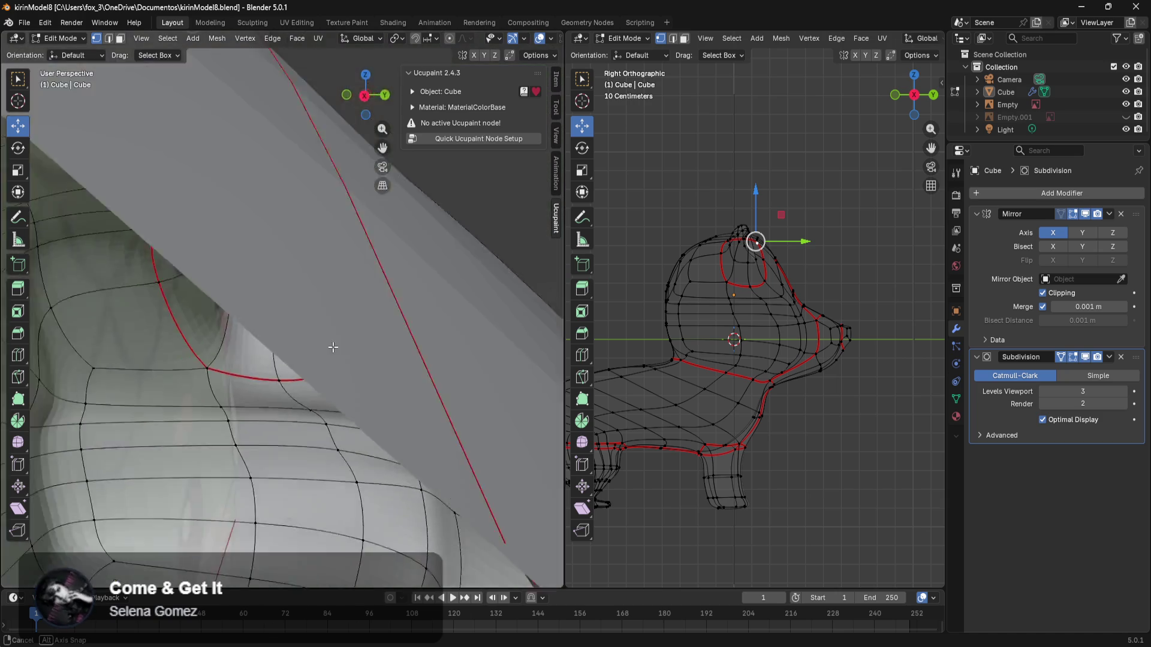
middle_drag(401, 324, 199, 419)
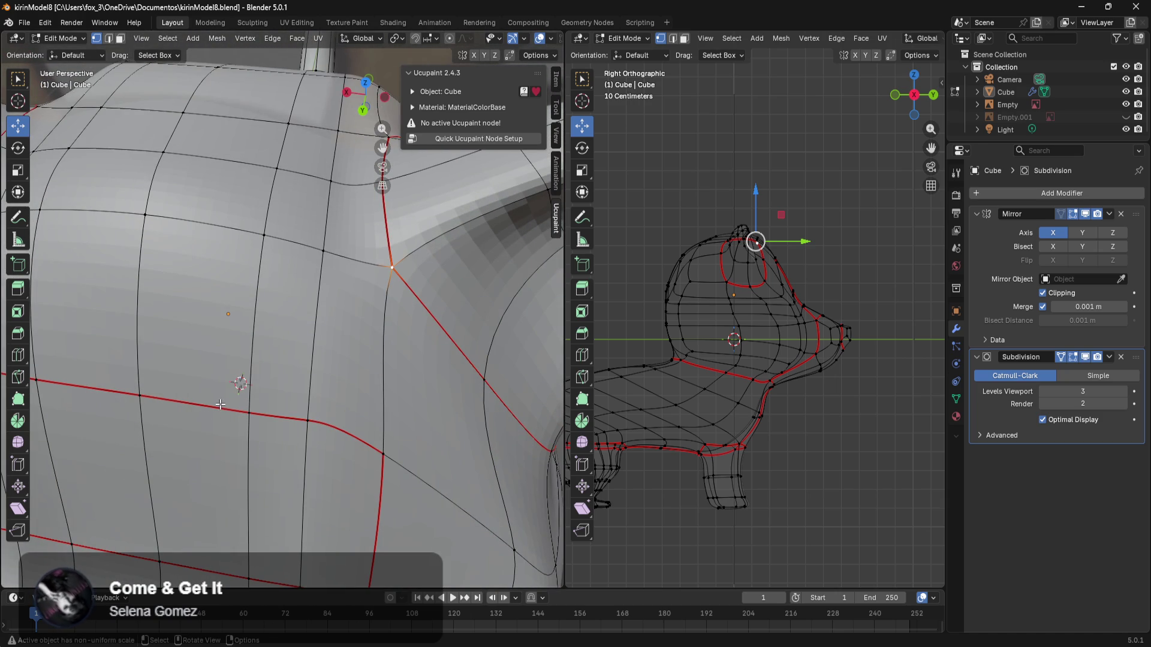
Step: Knife-cut and confirm a new edge on the head near the ear
key(k)
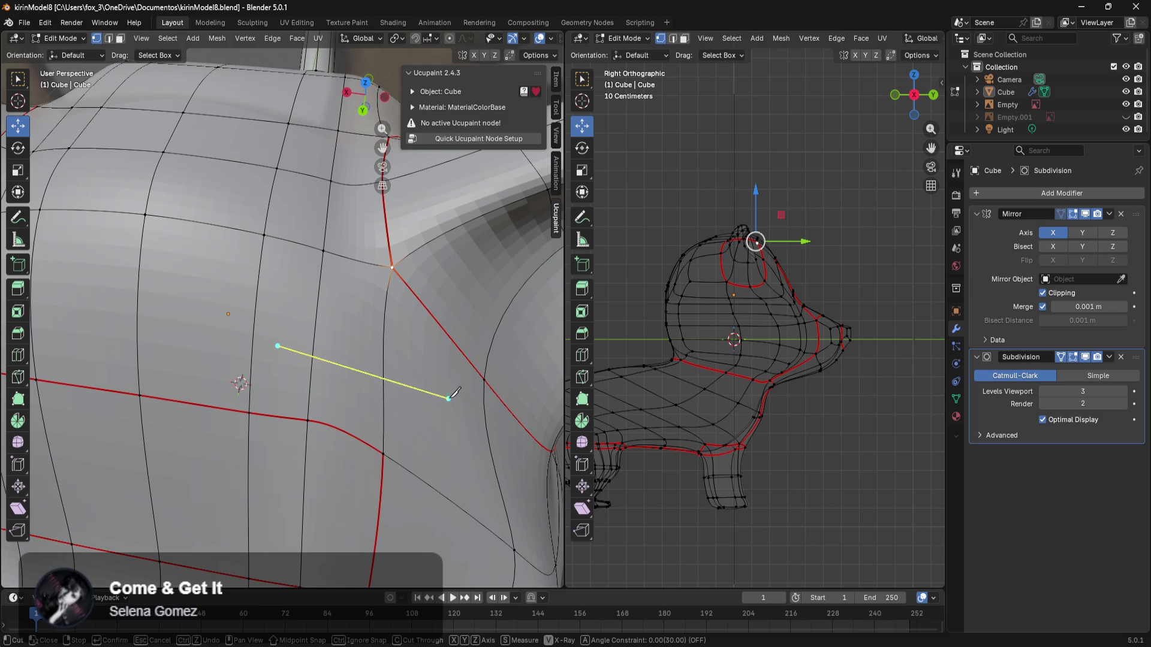
right_click(375, 412)
mouse_move(293, 397)
middle_down()
mouse_move(259, 375)
mouse_move(189, 372)
middle_up()
key(Return)
key(k)
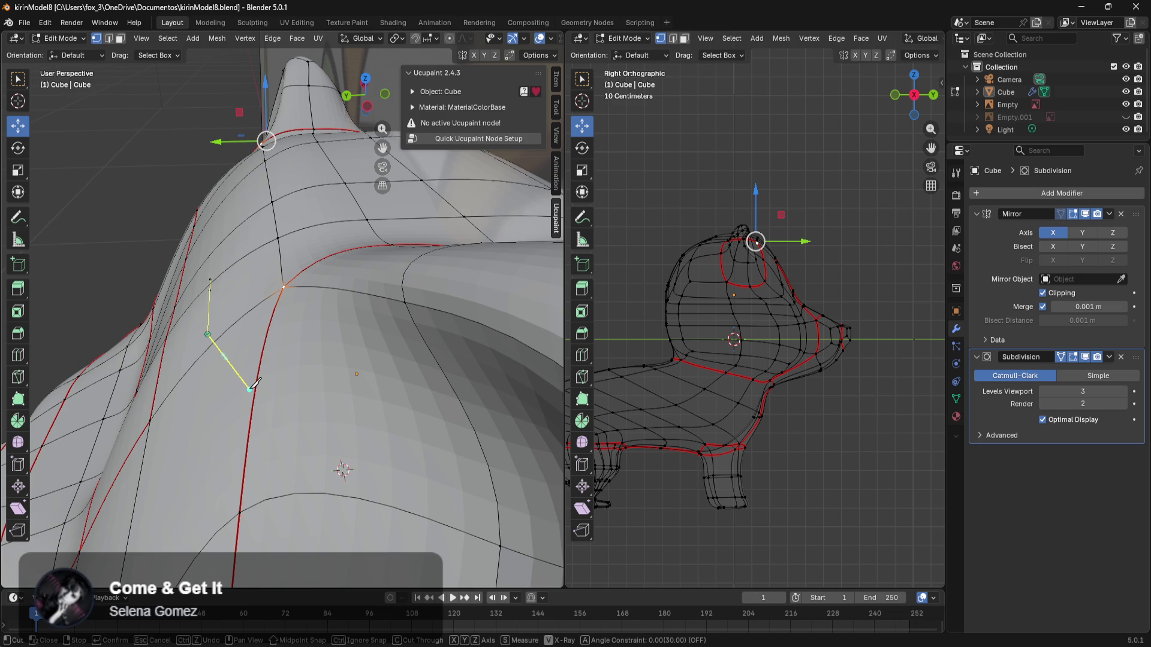
key(Return)
mouse_move(239, 354)
middle_down()
mouse_move(215, 300)
mouse_move(273, 405)
mouse_move(380, 354)
middle_up()
Step: Select the top-of-head vertex and lower the subdivision preview to level 2
click(244, 250)
key(ctrl+2)
mouse_move(244, 250)
middle_down()
mouse_move(323, 378)
mouse_move(359, 404)
mouse_move(392, 393)
mouse_move(490, 412)
middle_up()
scroll(347, 395, up, 5)
scroll(374, 352, up, 5)
scroll(374, 351, up, 2)
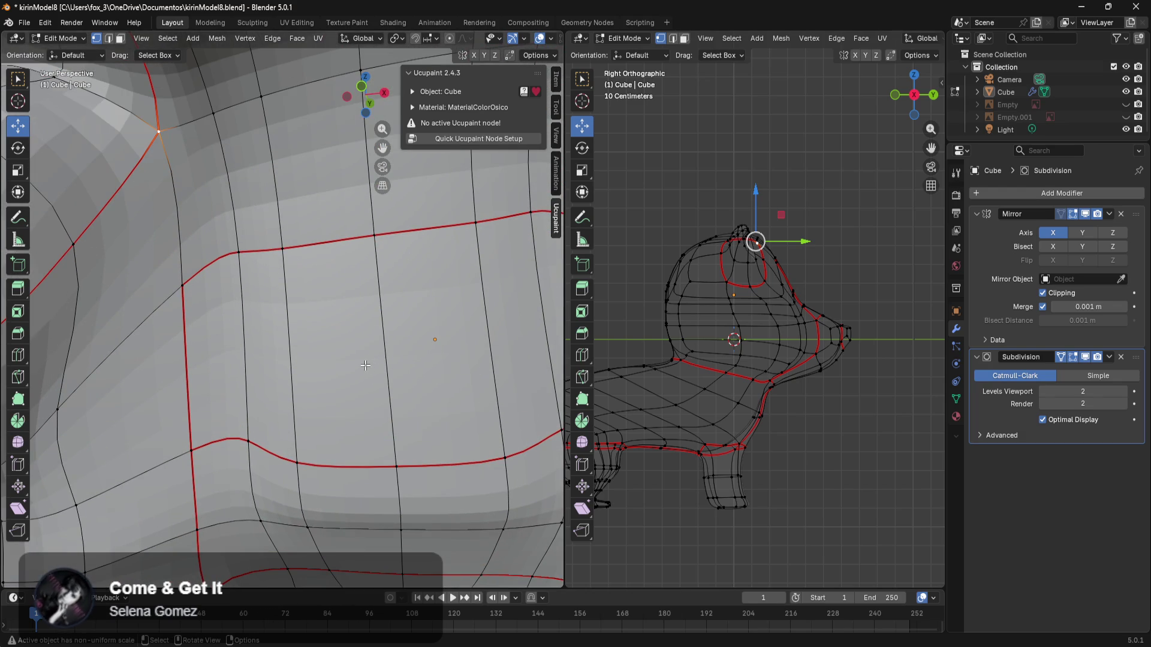
Step: Knife-cut an edge path across the head beside the red ear seam and commit it
key(k)
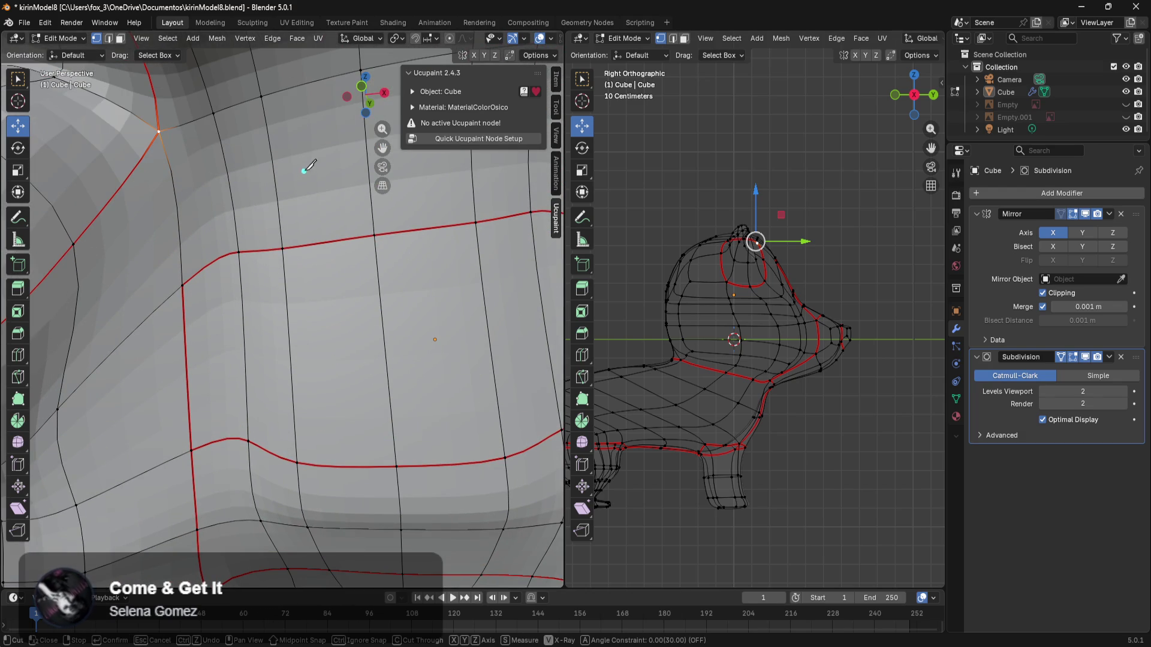
key(Escape)
mouse_move(282, 139)
middle_down()
mouse_move(241, 482)
mouse_move(223, 445)
middle_up()
key(k)
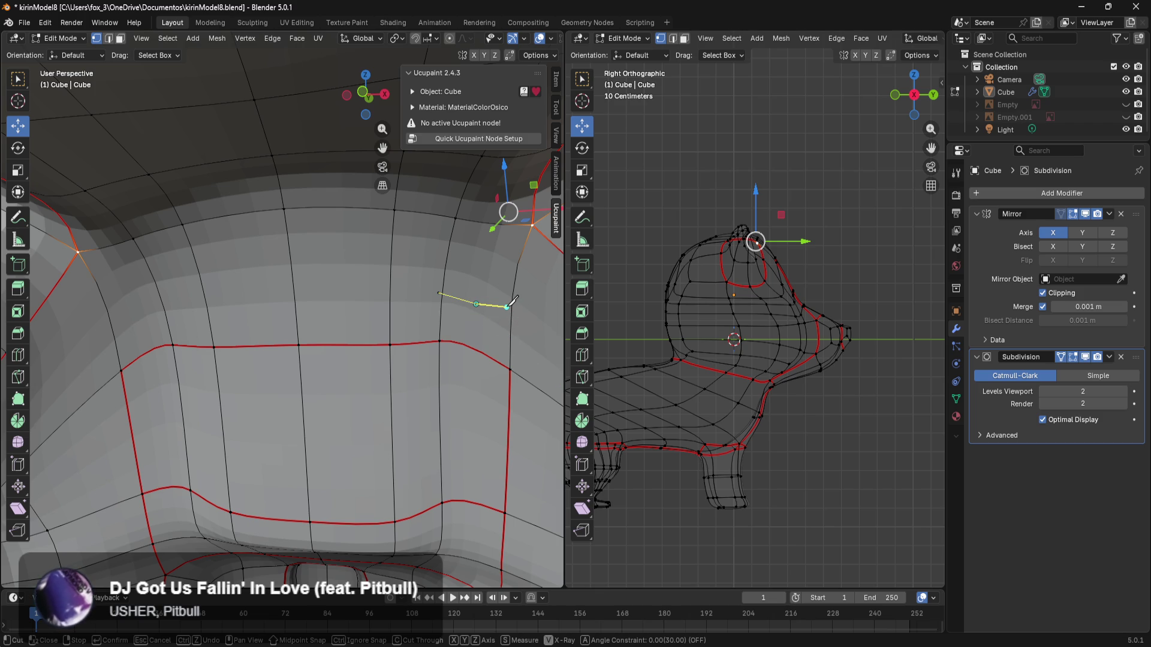
key(Return)
mouse_move(487, 304)
middle_down()
mouse_move(159, 342)
mouse_move(254, 305)
middle_up()
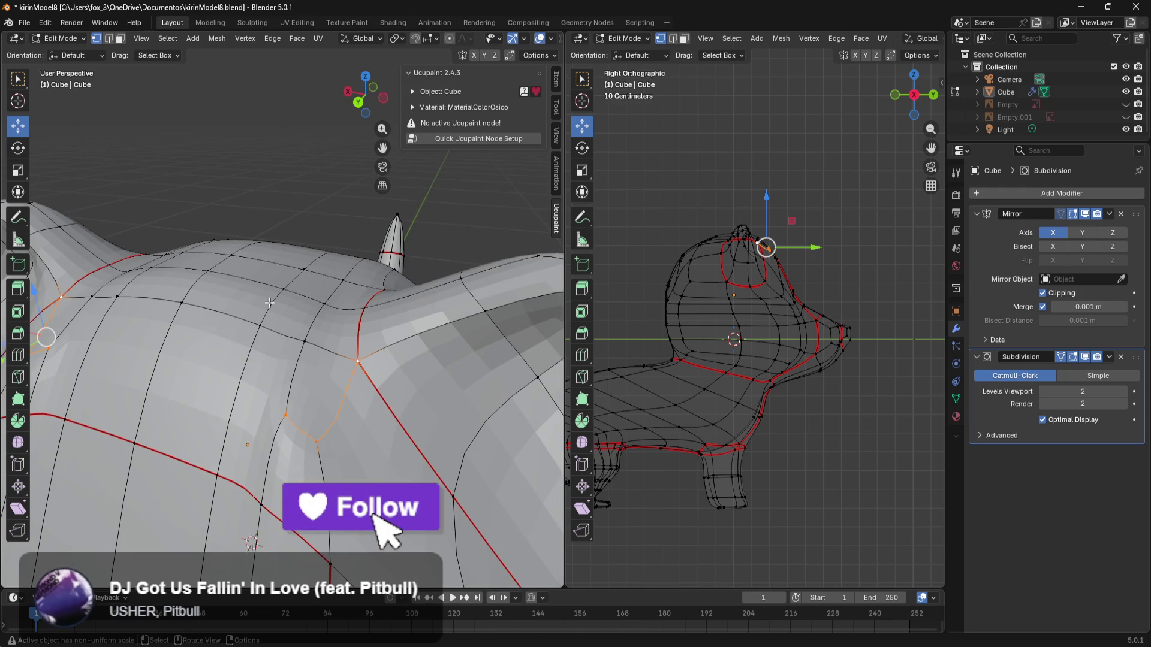
Step: Shift a head vertex and two head edge loops along X
mouse_move(306, 341)
middle_down()
mouse_move(328, 341)
mouse_move(269, 328)
mouse_move(110, 340)
mouse_move(228, 340)
middle_up()
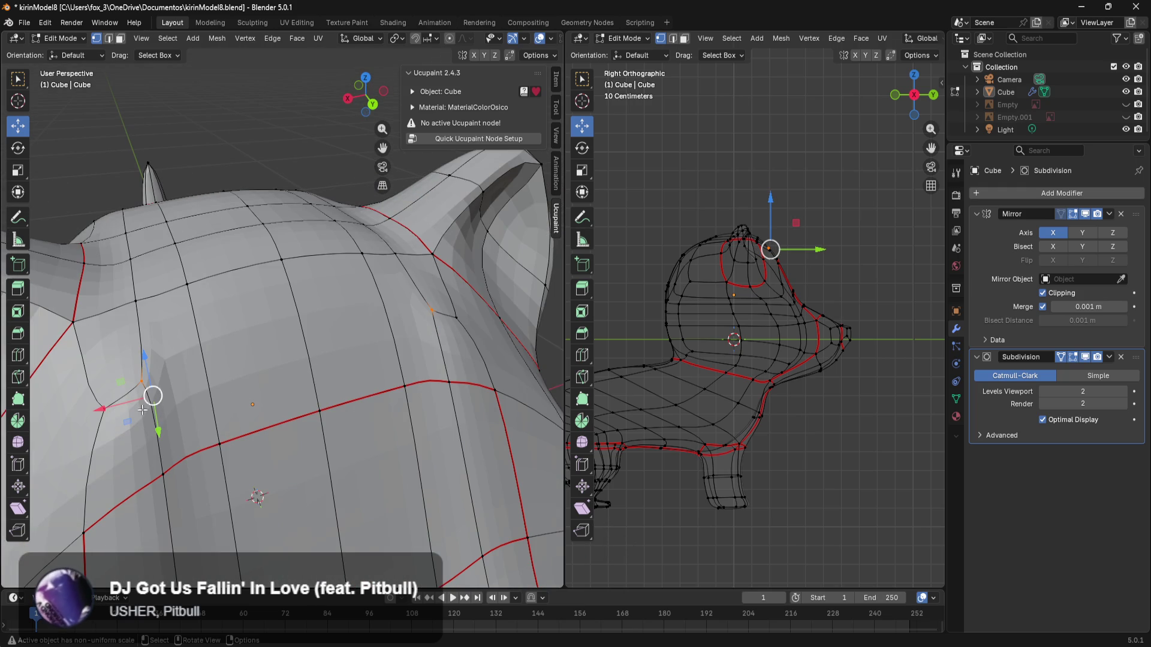
drag(120, 407, 160, 400)
mouse_move(225, 389)
middle_down()
mouse_move(216, 384)
mouse_move(227, 407)
middle_up()
alt+click(174, 411)
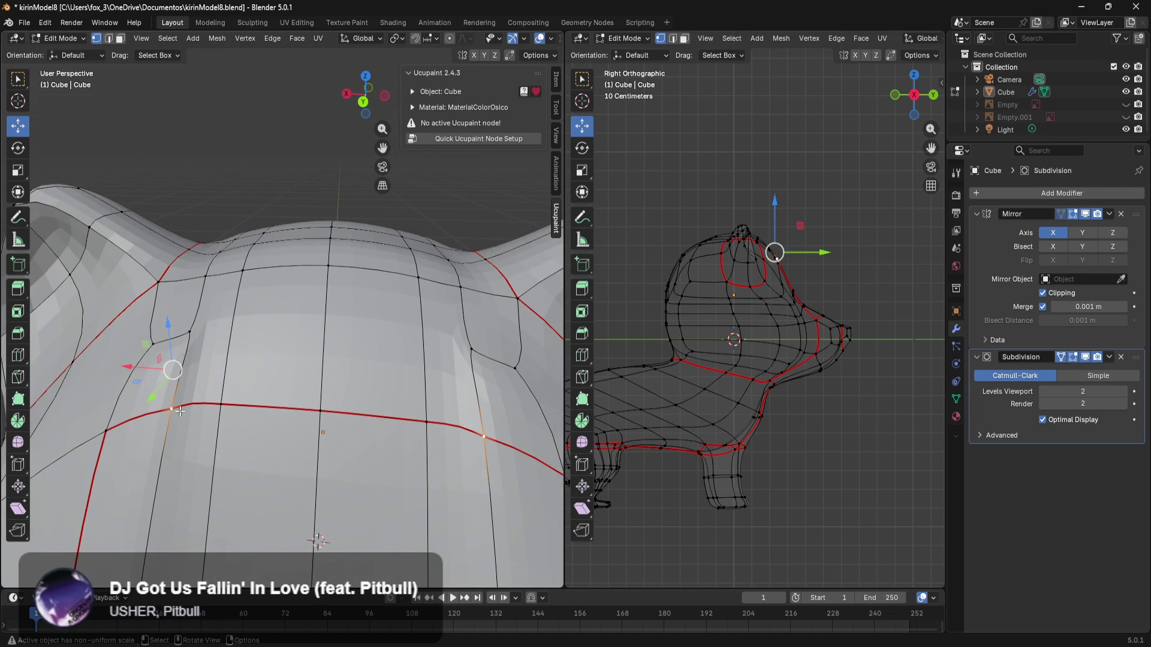
drag(147, 372, 166, 379)
alt+click(212, 281)
drag(174, 264, 143, 268)
middle_drag(143, 268, 271, 380)
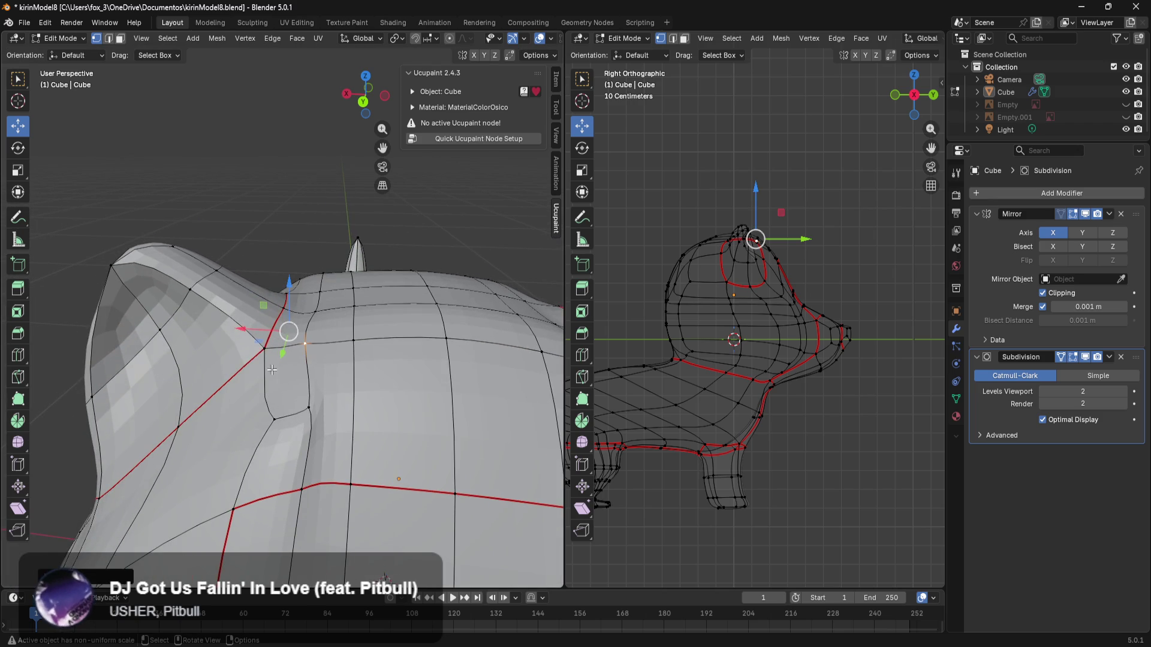
Step: Select an edge path from the vertex near the ear, then reduce it to one vertex
click(262, 348)
ctrl+click(274, 419)
ctrl+click(309, 406)
click(308, 350)
mouse_move(307, 350)
middle_down()
mouse_move(376, 397)
mouse_move(393, 357)
mouse_move(422, 342)
middle_up()
scroll(362, 379, down, 2)
scroll(414, 354, up, 6)
Step: Rotate and move the face near the ear, then undo those edits
key(r)
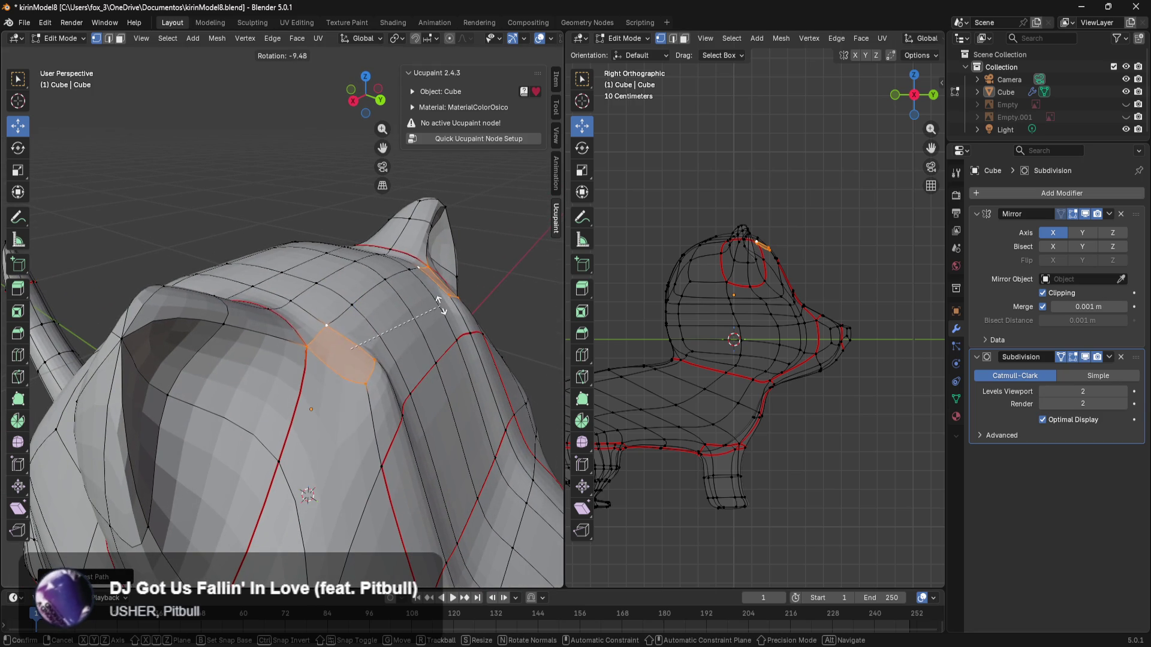
click(414, 273)
middle_drag(413, 272, 303, 328)
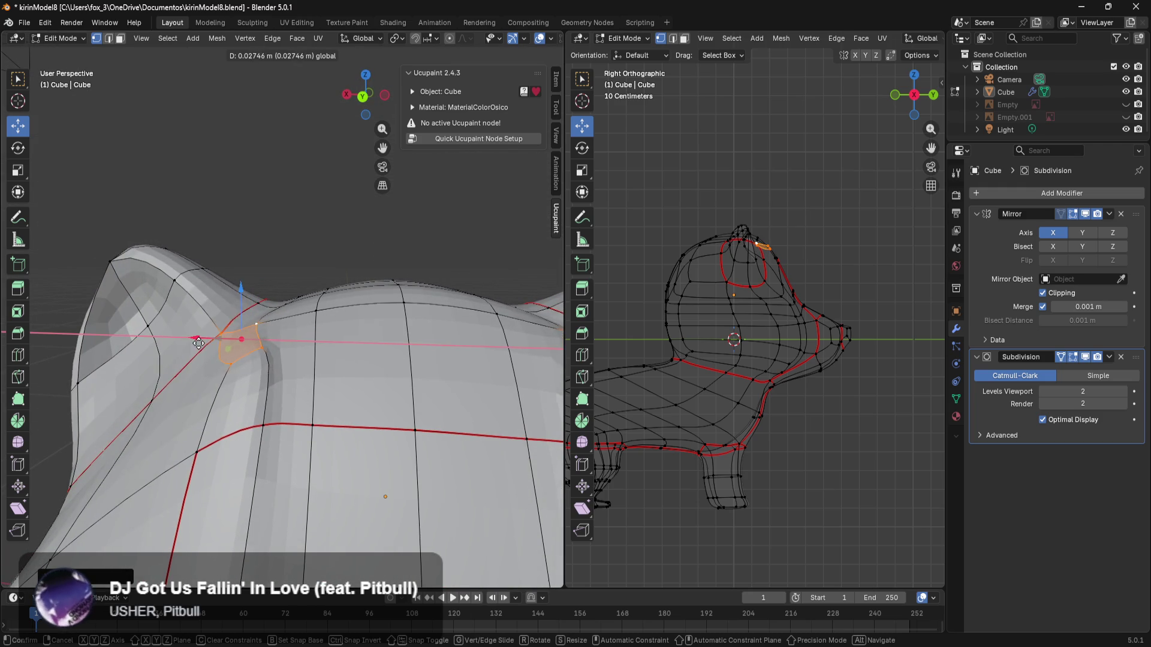
click(231, 312)
middle_drag(297, 306, 314, 329)
key(ctrl+z)
key(ctrl+z)
key(ctrl+z)
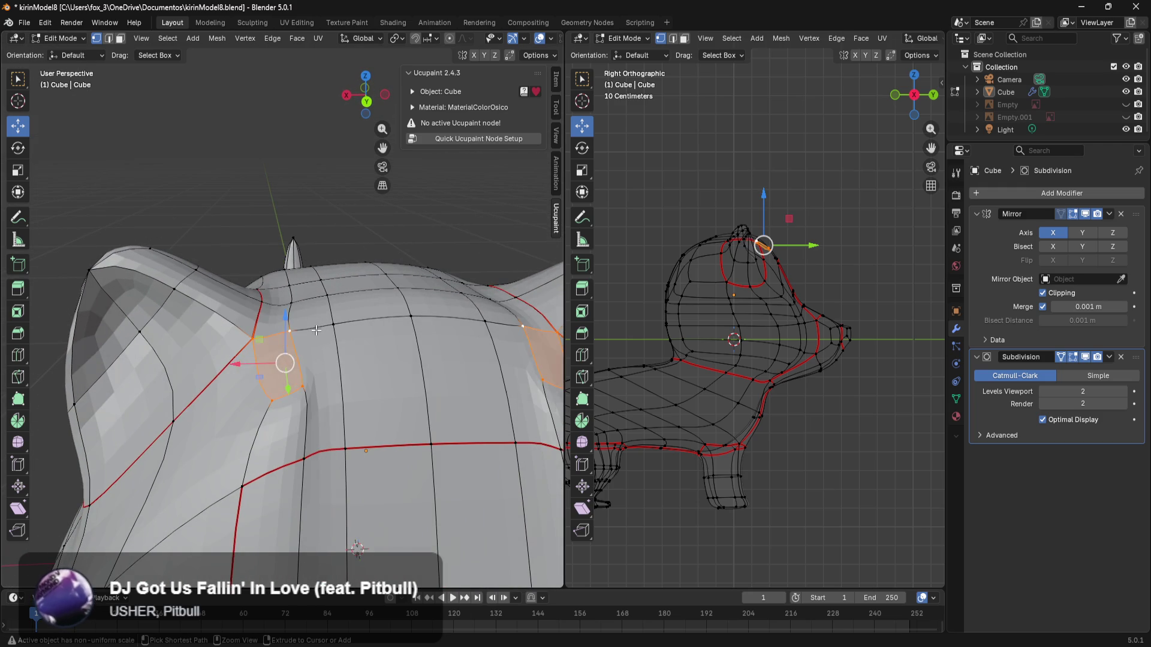
key(ctrl+z)
key(ctrl+z)
key(ctrl+z)
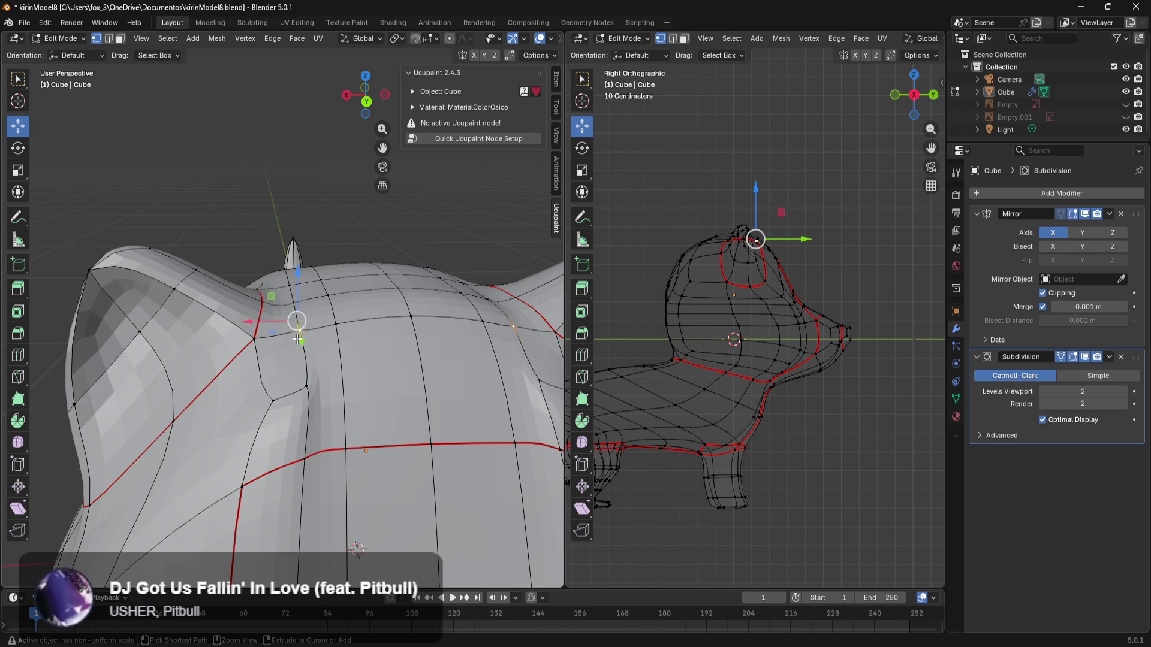
key(ctrl+z)
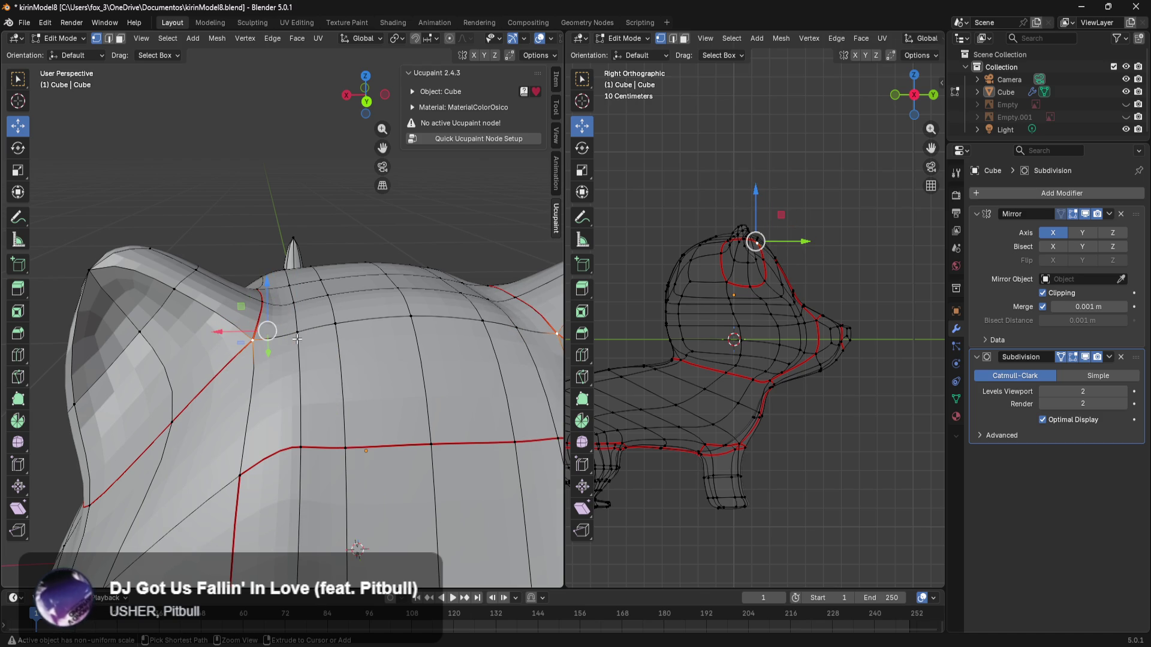
Step: Knife-cut new edges into the front of the head
mouse_move(297, 340)
middle_down()
mouse_move(226, 385)
mouse_move(232, 414)
mouse_move(410, 392)
middle_up()
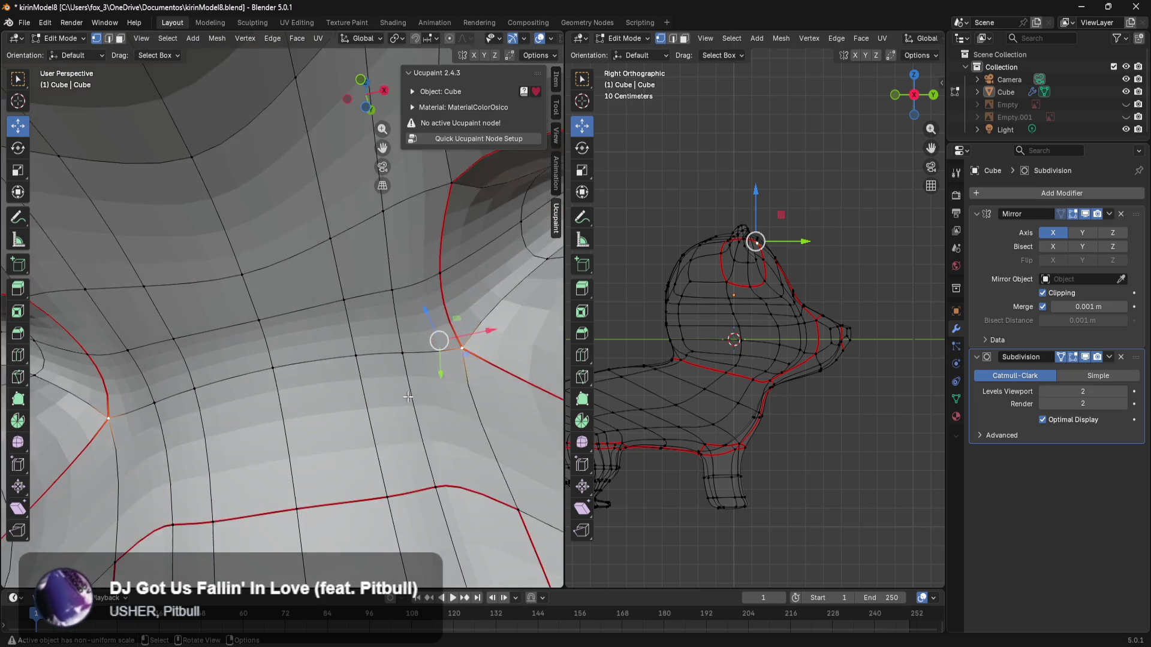
key(k)
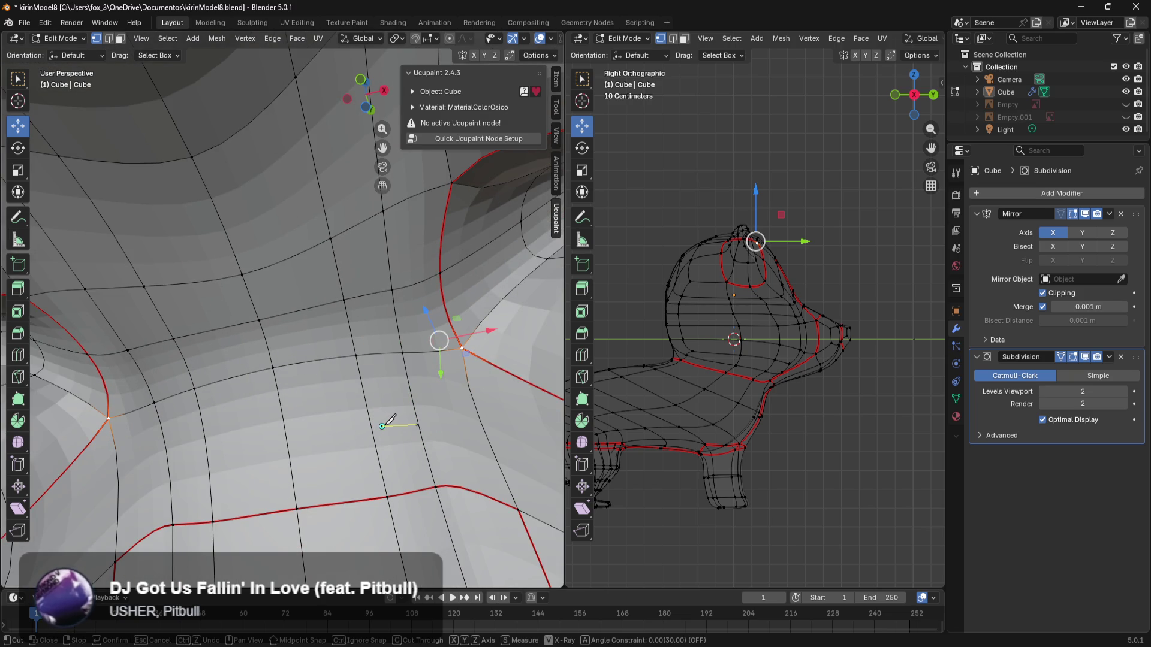
key(Return)
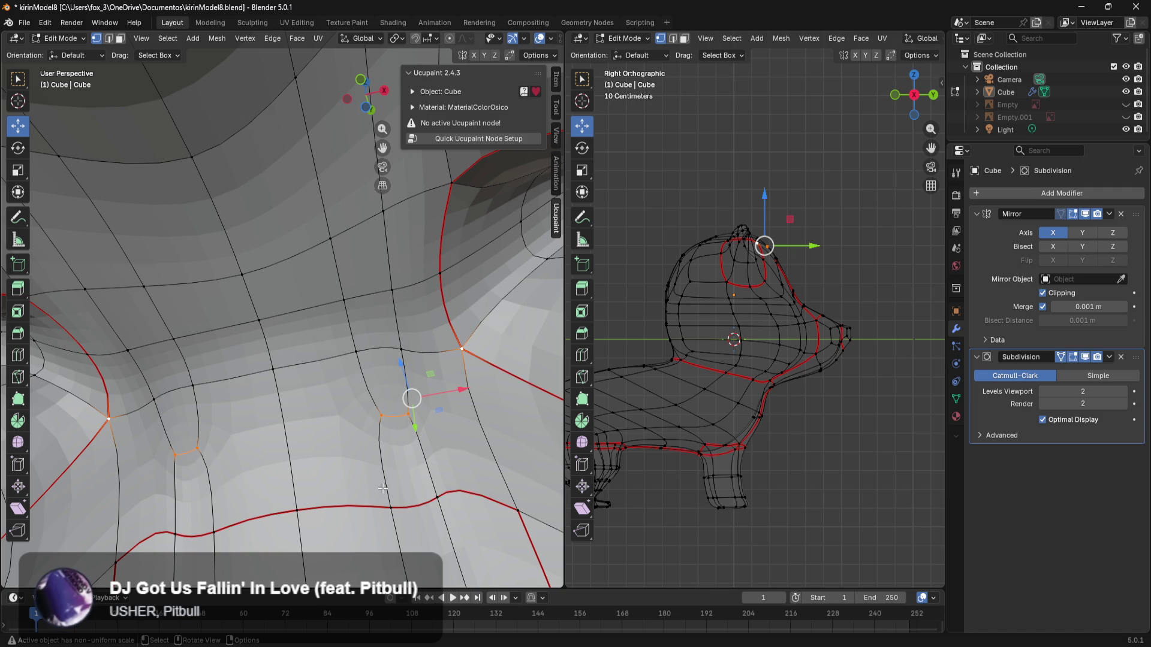
mouse_move(370, 400)
middle_down()
mouse_move(156, 504)
mouse_move(215, 523)
mouse_move(384, 312)
mouse_move(451, 266)
middle_up()
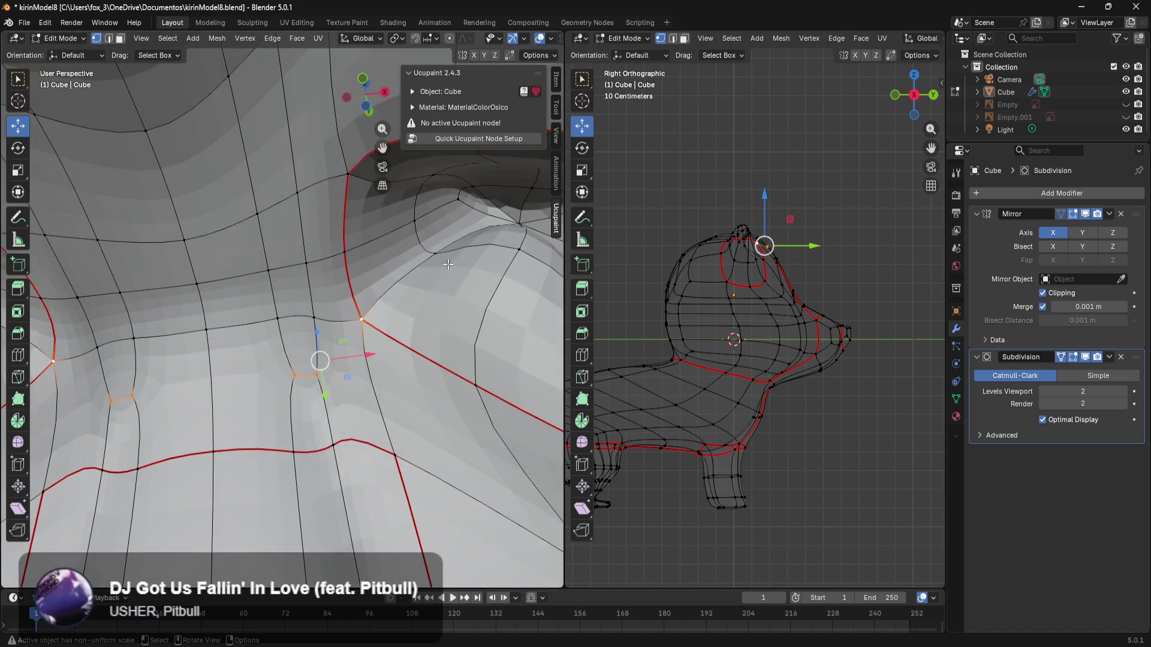
scroll(448, 249, up, 2)
scroll(448, 250, up, 1)
Step: Knife a second cut splitting the head faces below the ear seam
key(k)
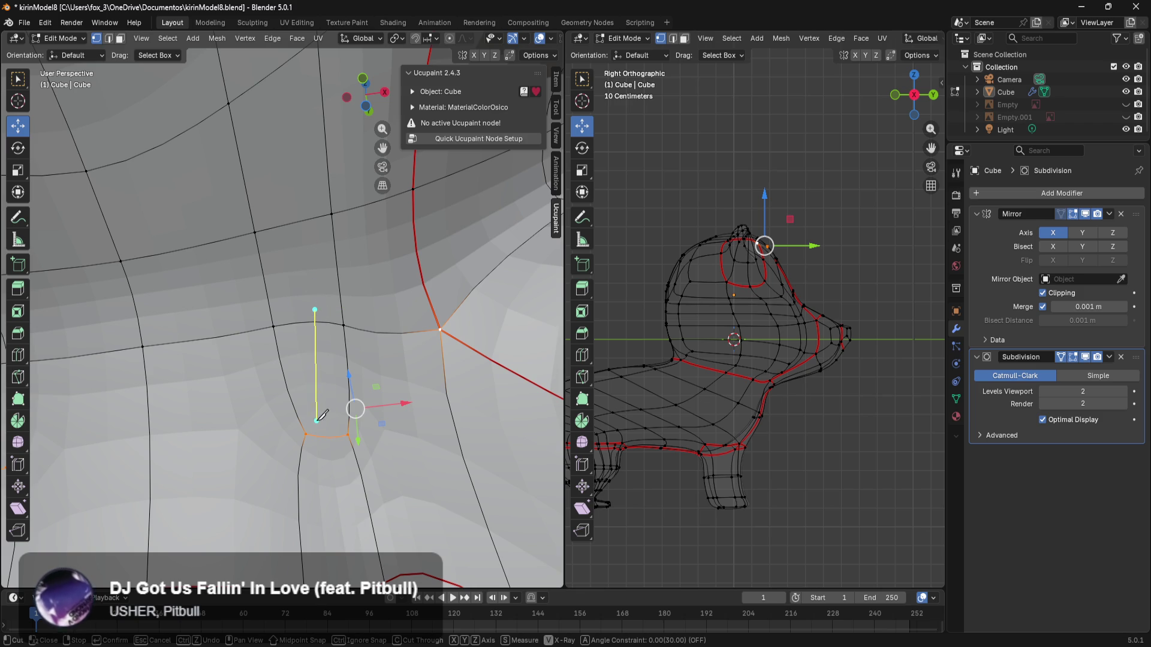
click(328, 453)
key(Return)
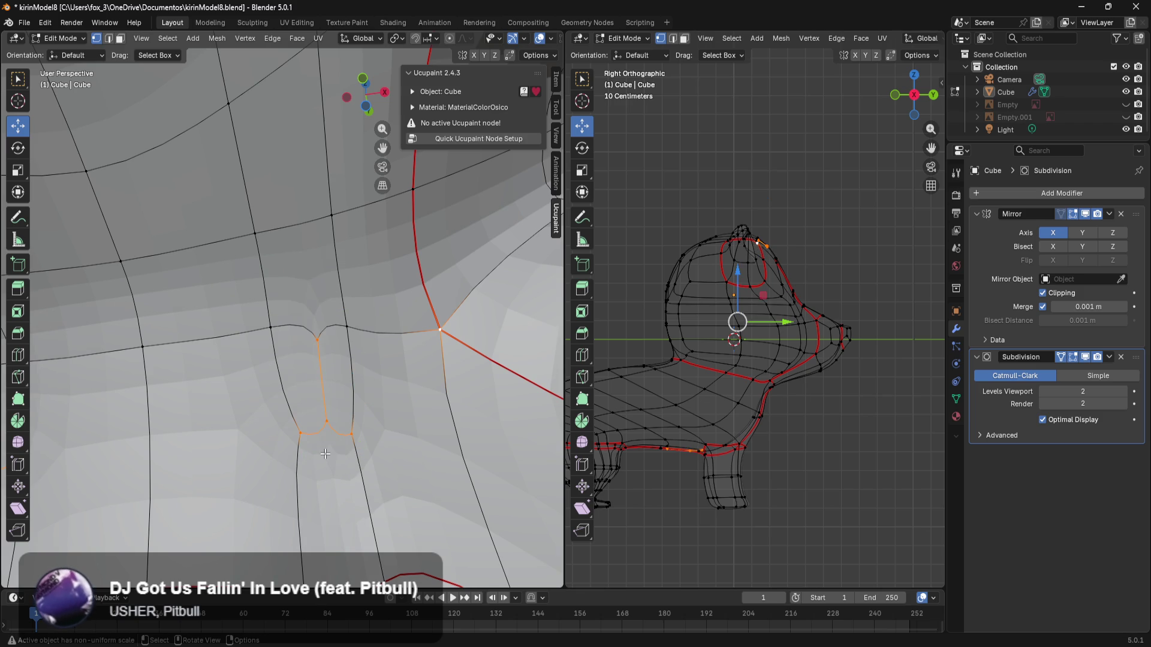
scroll(422, 310, down, 2)
mouse_move(356, 352)
middle_down()
mouse_move(139, 493)
mouse_move(144, 413)
middle_up()
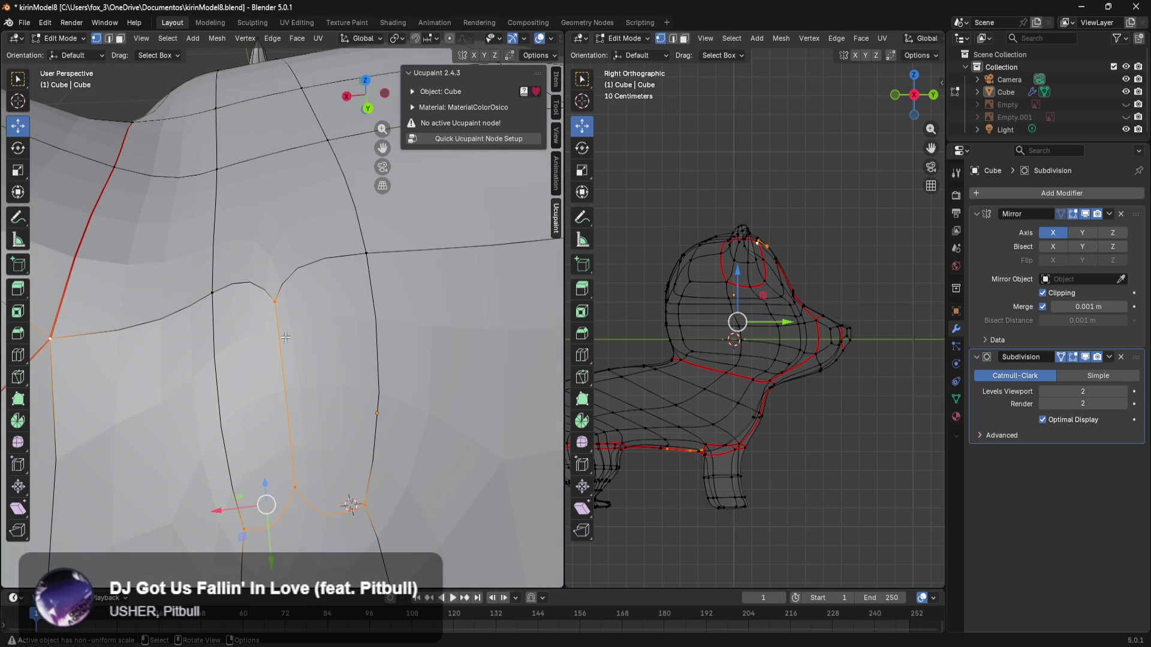
scroll(323, 358, down, 2)
Step: Test-move a head vertex, cancel it, and start an edge path selection across the head
click(289, 404)
drag(301, 472, 310, 501)
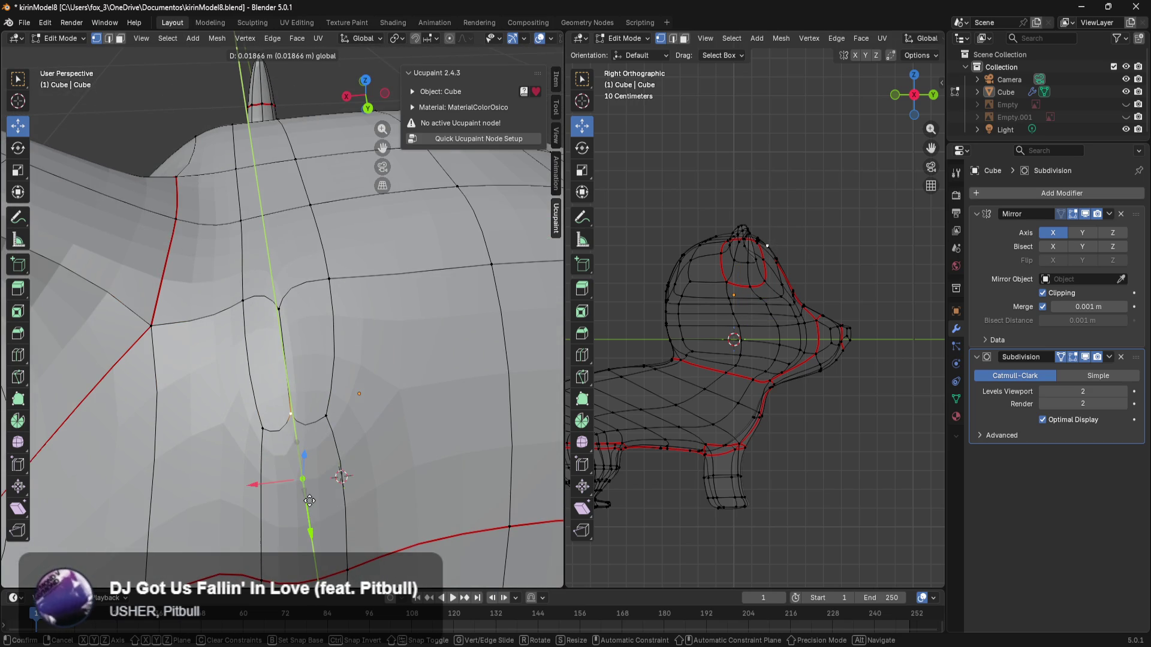
right_click(310, 501)
click(267, 455)
ctrl+click(297, 395)
Step: Extend the edge path and select the quad face on top of the head
scroll(304, 393, down, 1)
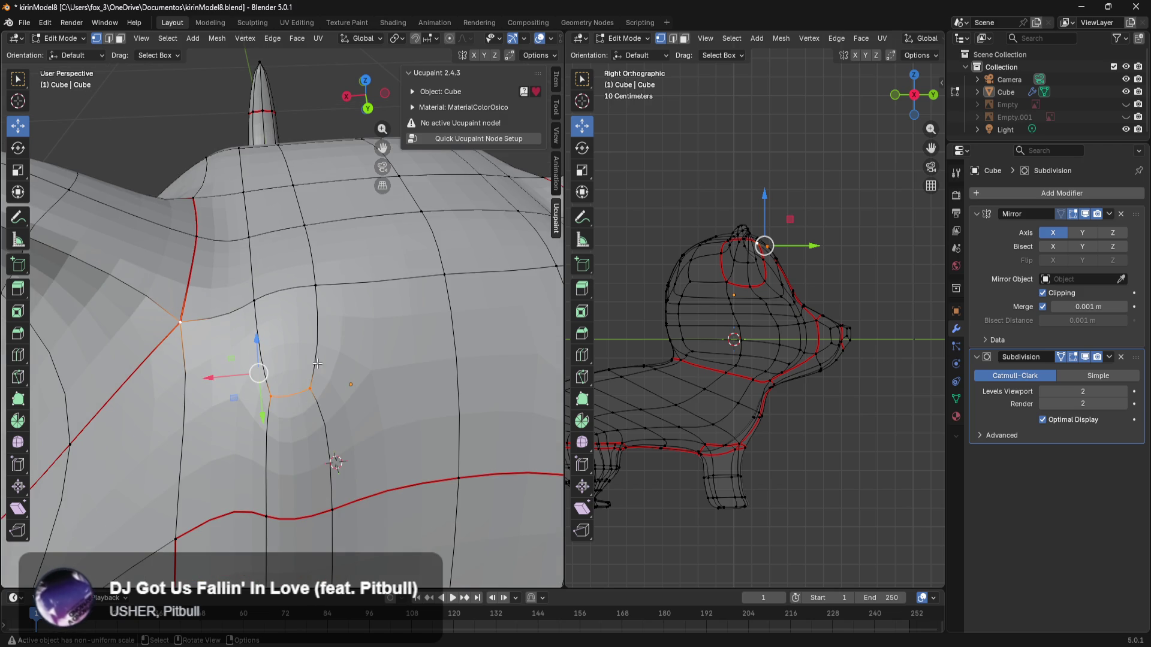
ctrl+click(259, 302)
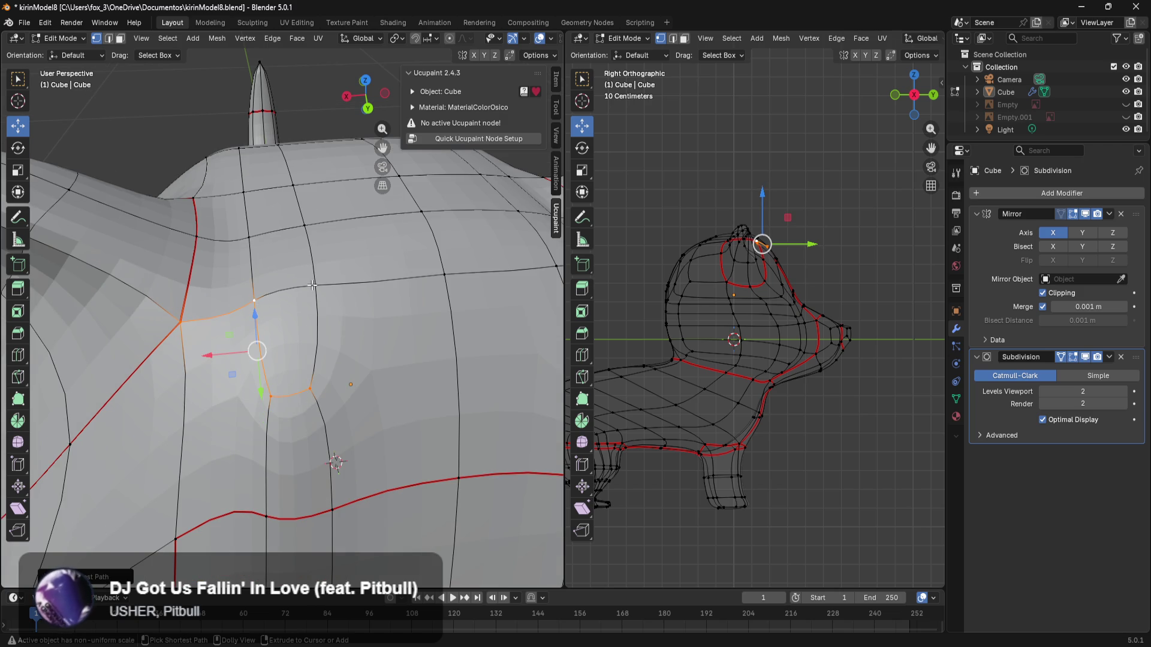
click(254, 300)
ctrl+shift+click(285, 389)
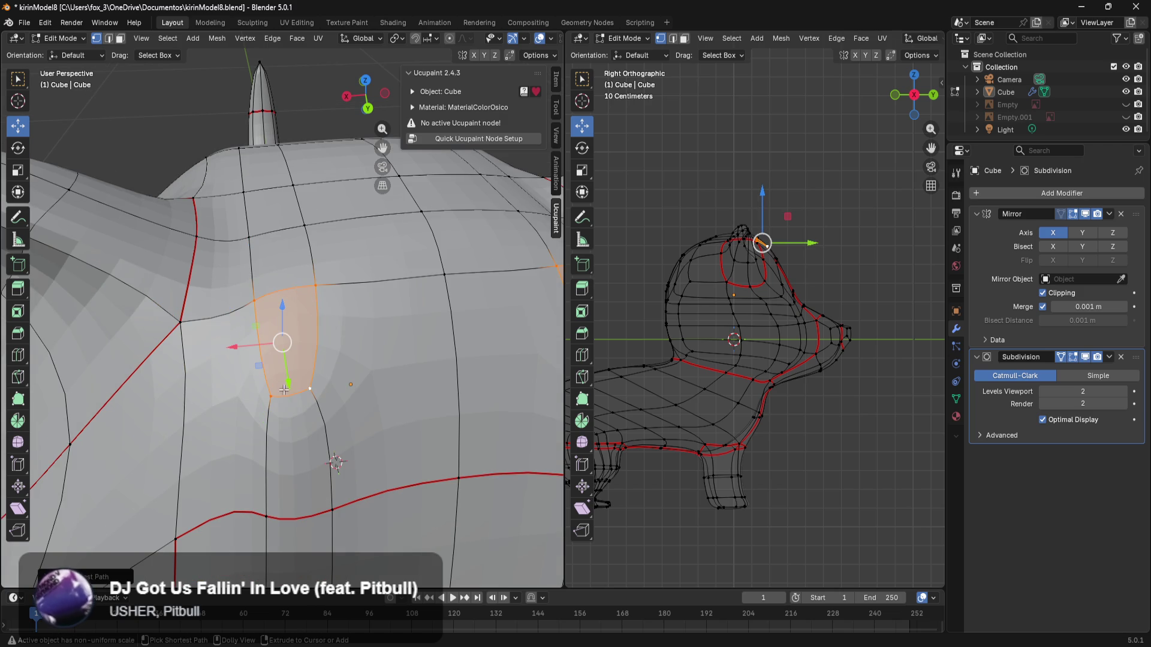
Step: Tilt the head-top face with two rotations and extrude it 0.26 m into an antler
middle_drag(311, 347, 357, 307)
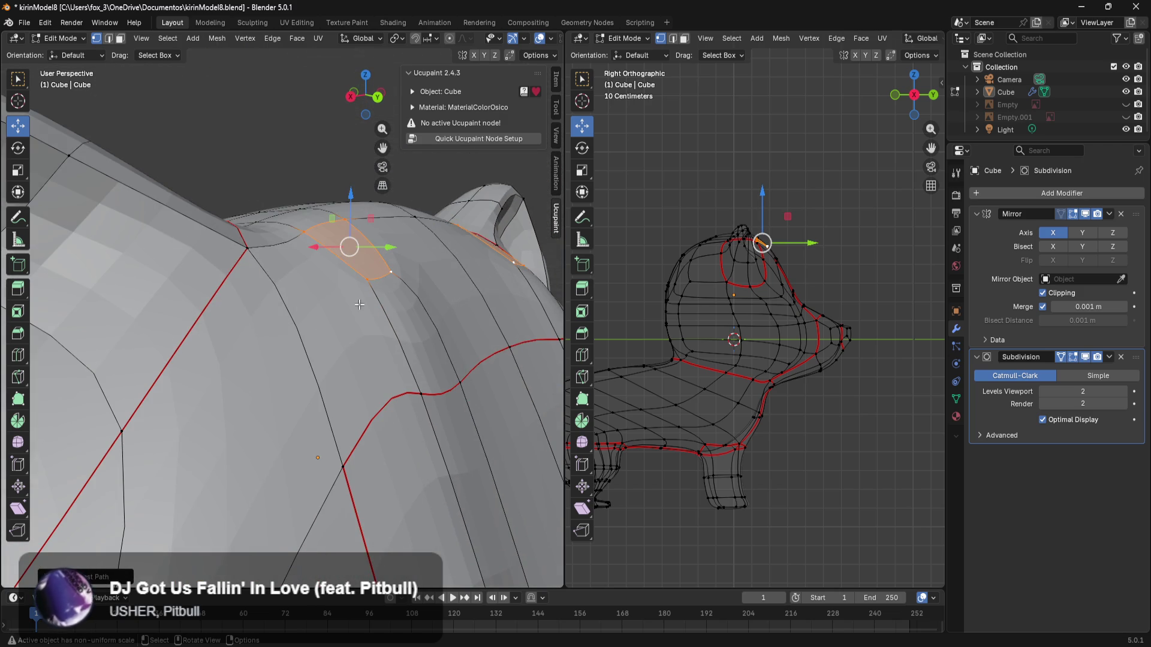
key(r)
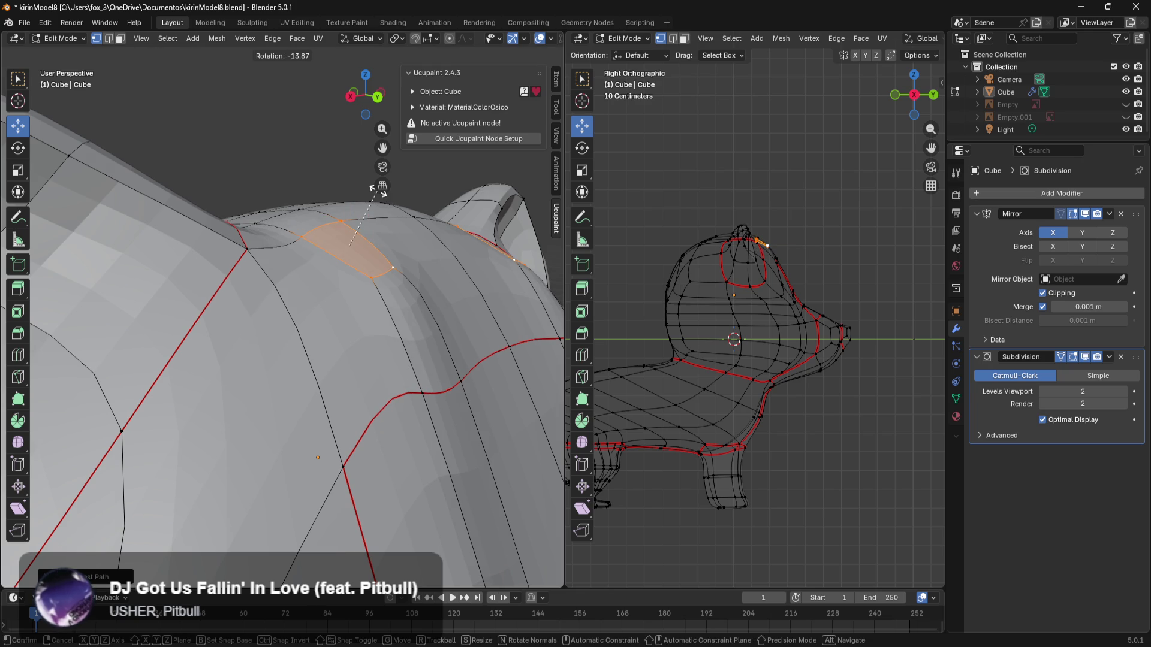
click(378, 190)
mouse_move(336, 324)
middle_down()
mouse_move(346, 314)
mouse_move(360, 422)
mouse_move(447, 468)
middle_up()
key(r)
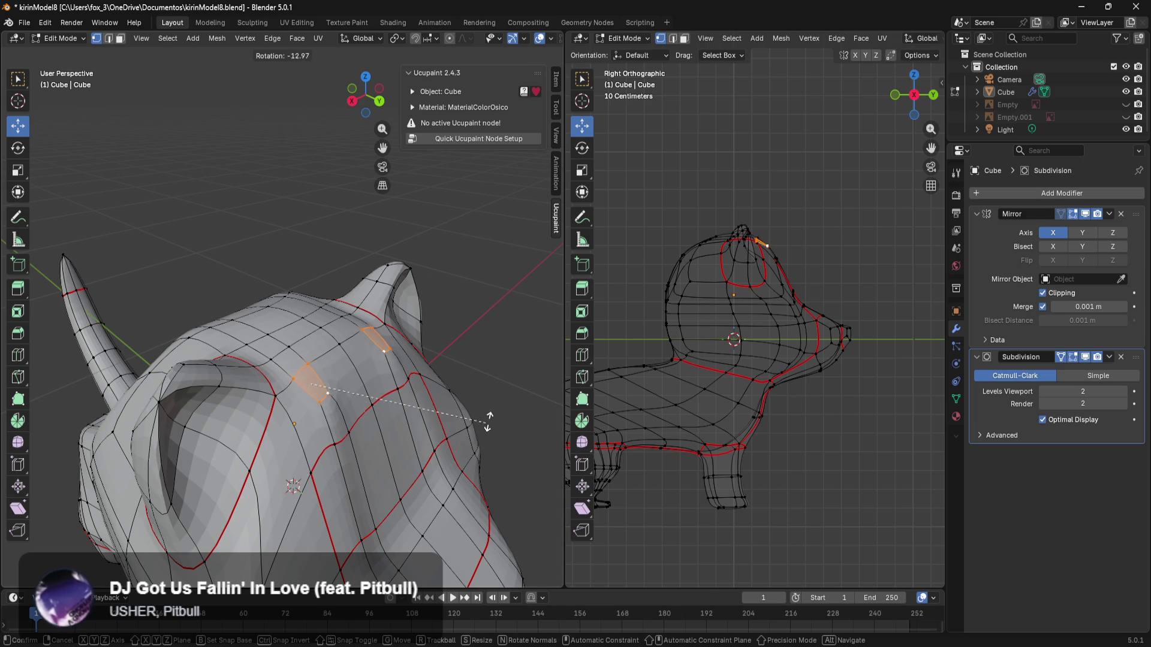
click(437, 288)
key(e)
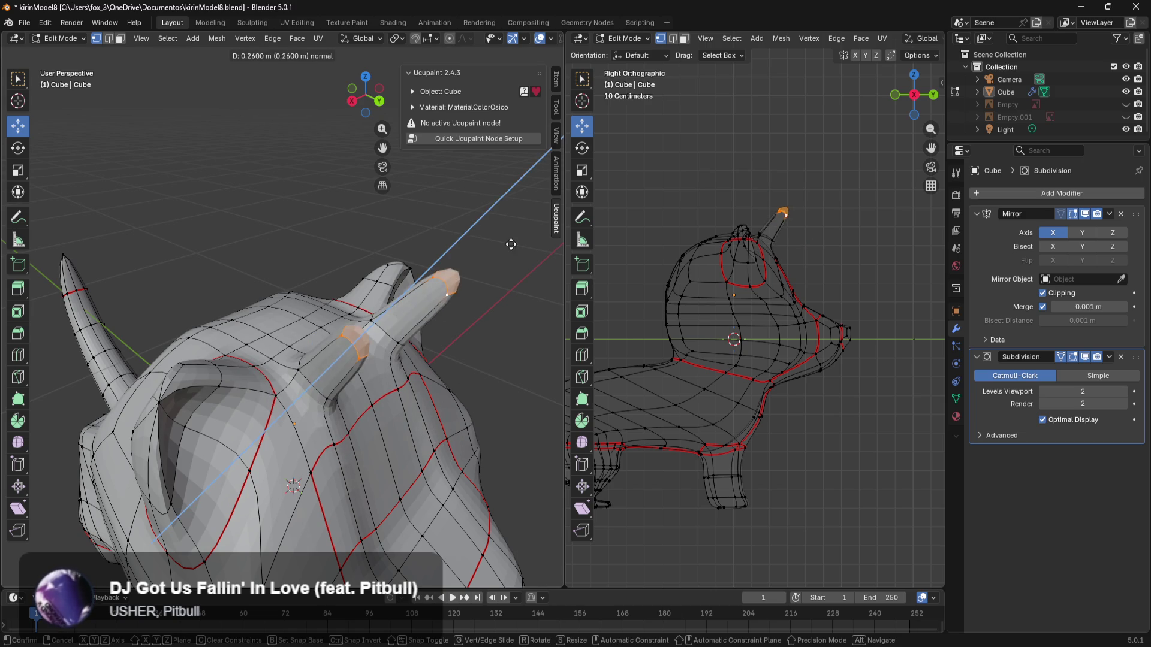
click(498, 262)
Step: View both antlers from behind in orthographic wireframe shading
mouse_move(498, 262)
middle_down()
mouse_move(432, 309)
mouse_move(404, 283)
mouse_move(488, 326)
mouse_move(328, 283)
mouse_move(350, 252)
middle_up()
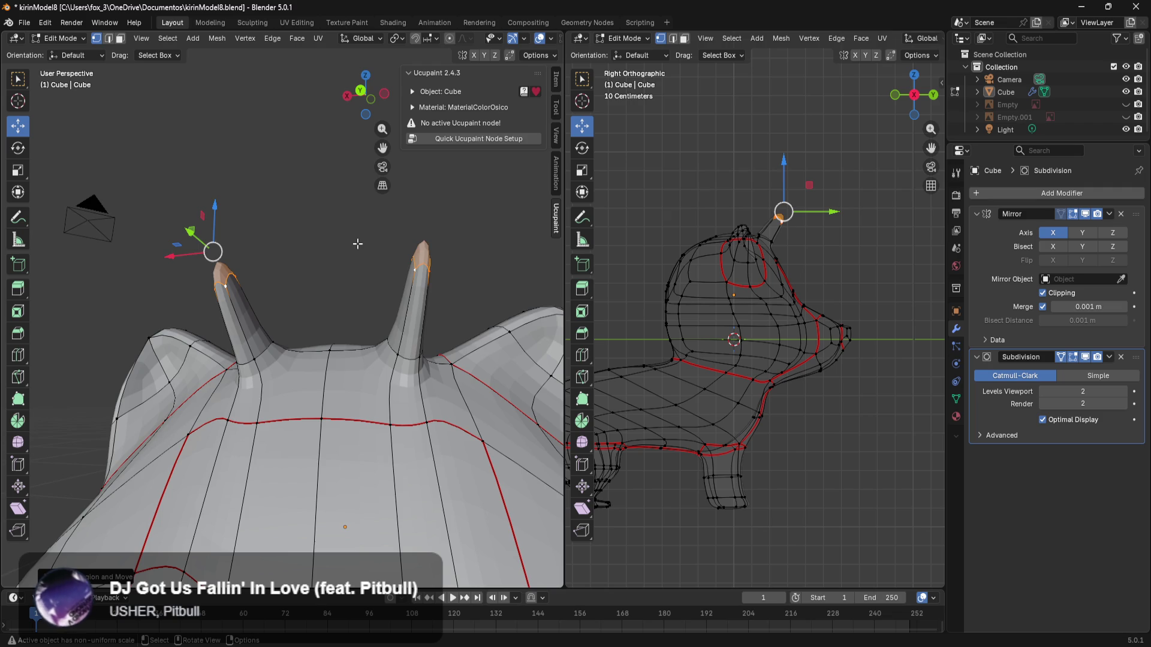
key(ctrl+KP_1)
key(z)
click(201, 254)
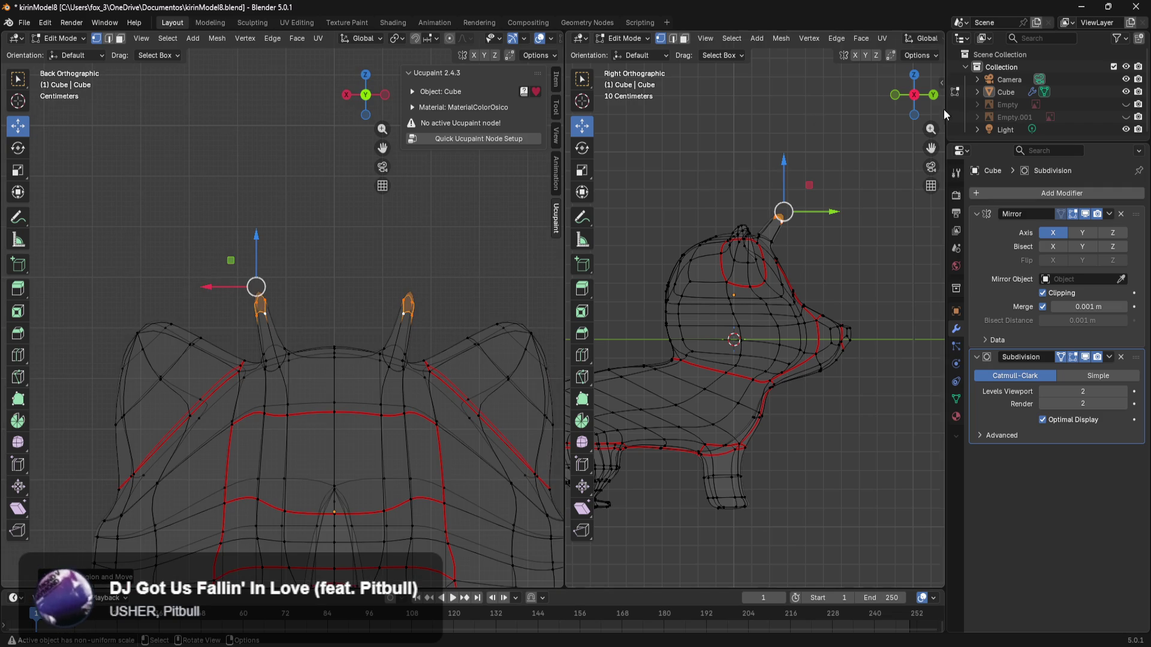
Step: Show the antler reference Empty and frame the antlers against it
click(1126, 105)
scroll(454, 284, up, 1)
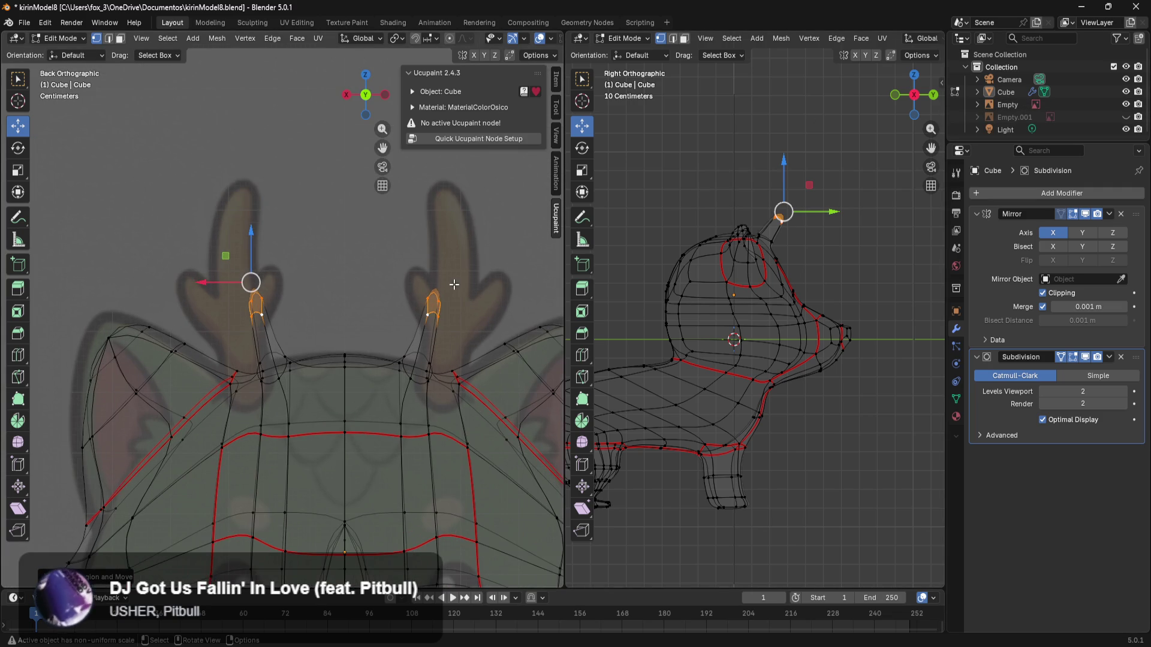
mouse_move(455, 308)
shift+middle_down()
mouse_move(336, 305)
mouse_move(308, 291)
mouse_move(335, 289)
shift+middle_up()
mouse_move(238, 328)
middle_down()
mouse_move(399, 382)
mouse_move(276, 368)
middle_up()
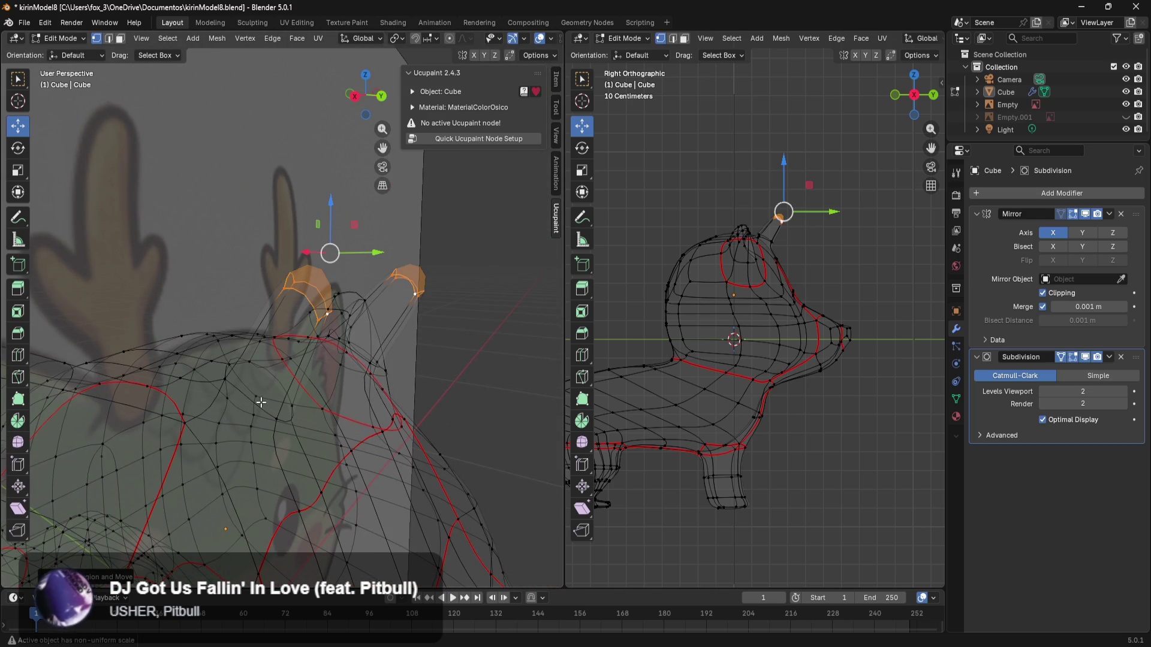
key(super)
key(super)
Step: Rotate the edge loop at the antler base to angle it like the reference
alt+click(261, 402)
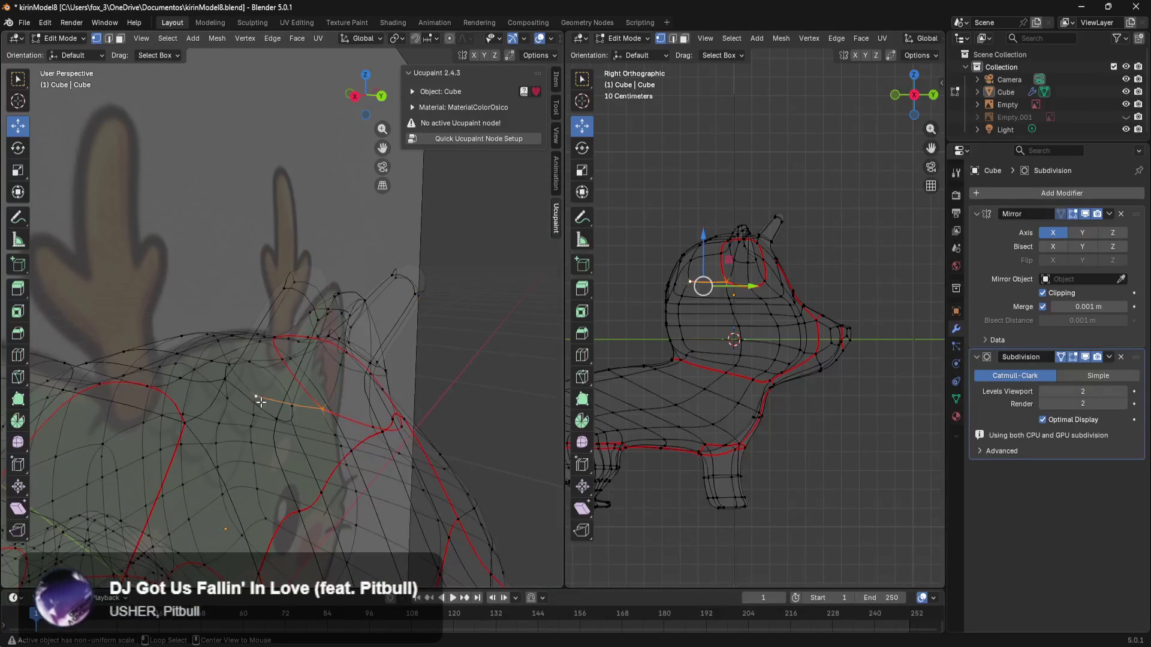
alt+click(267, 403)
middle_drag(281, 393, 301, 378)
key(r)
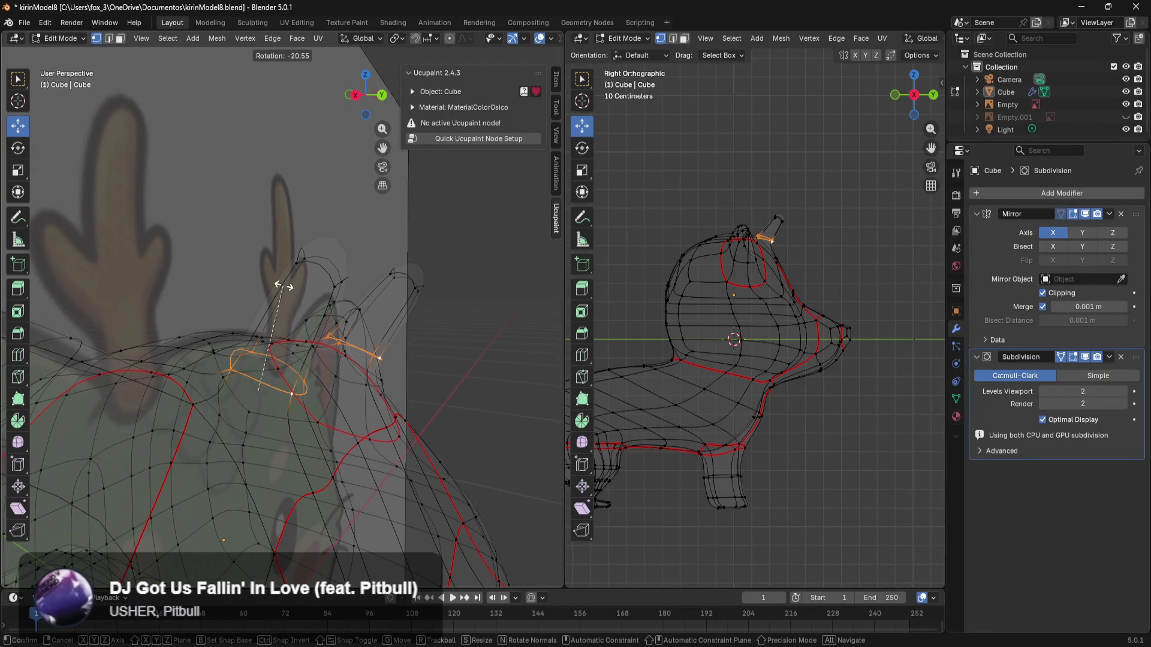
click(279, 282)
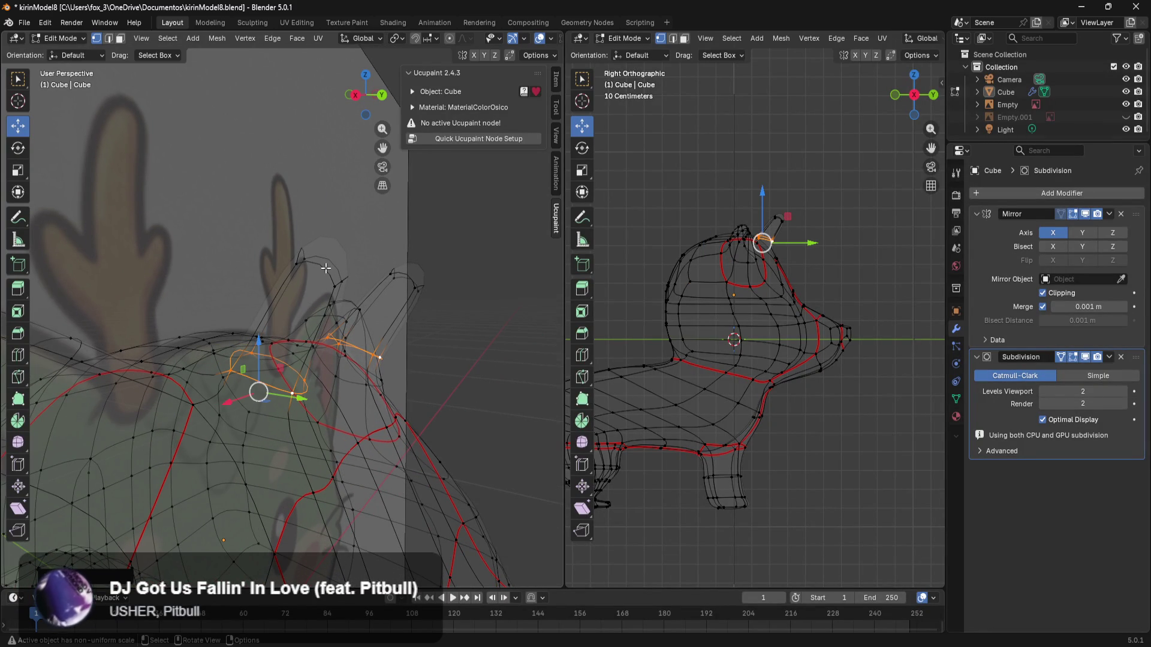
Step: Move the two antler tip faces along Y and raise them along Z
alt+click(323, 268)
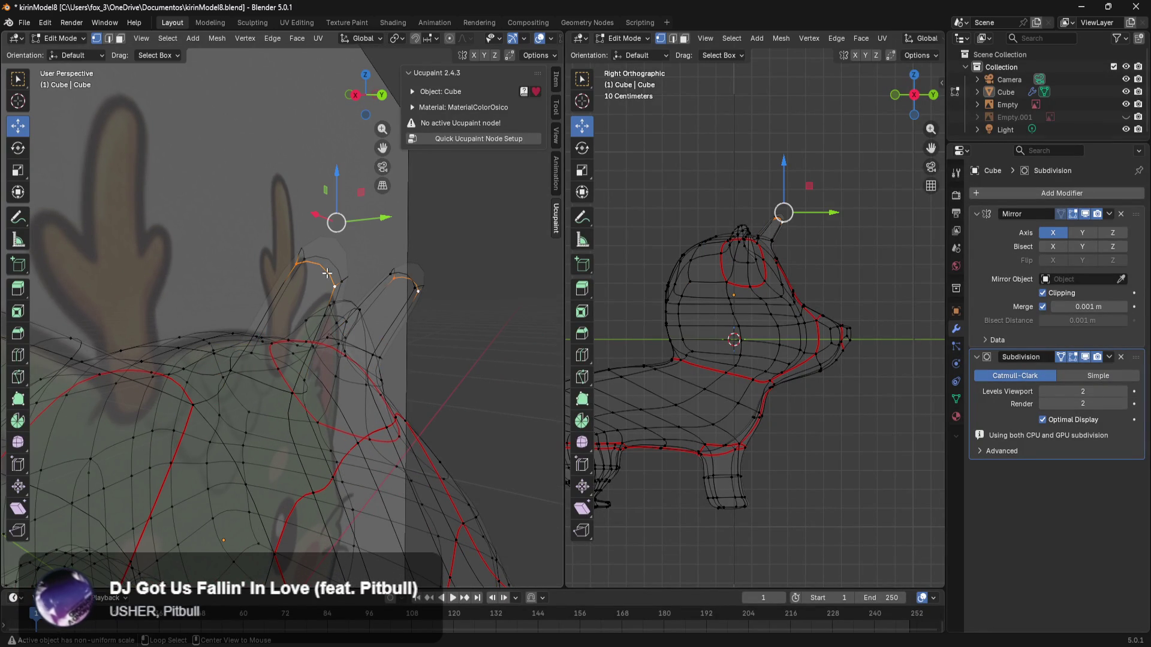
middle_drag(358, 246, 369, 228)
drag(293, 198, 384, 266)
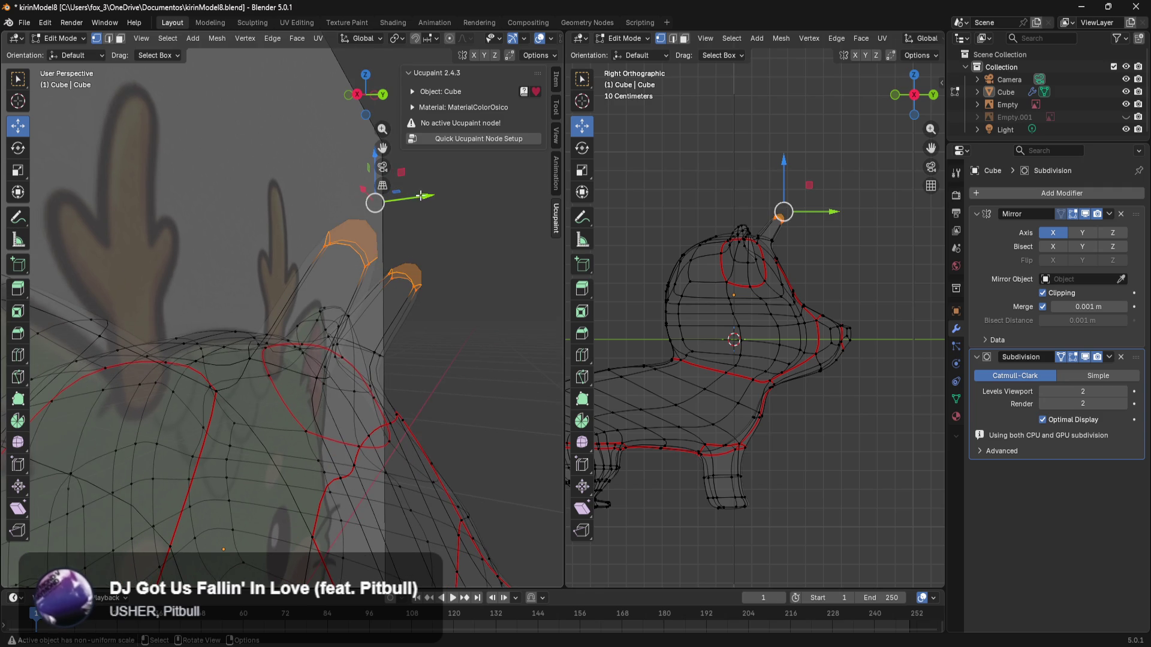
drag(430, 195, 296, 174)
mouse_move(296, 180)
middle_down()
mouse_move(321, 260)
mouse_move(215, 262)
mouse_move(306, 258)
middle_up()
mouse_move(225, 188)
mouse_down()
mouse_move(207, 109)
mouse_move(243, 105)
mouse_move(217, 104)
mouse_up()
middle_drag(229, 171, 240, 200)
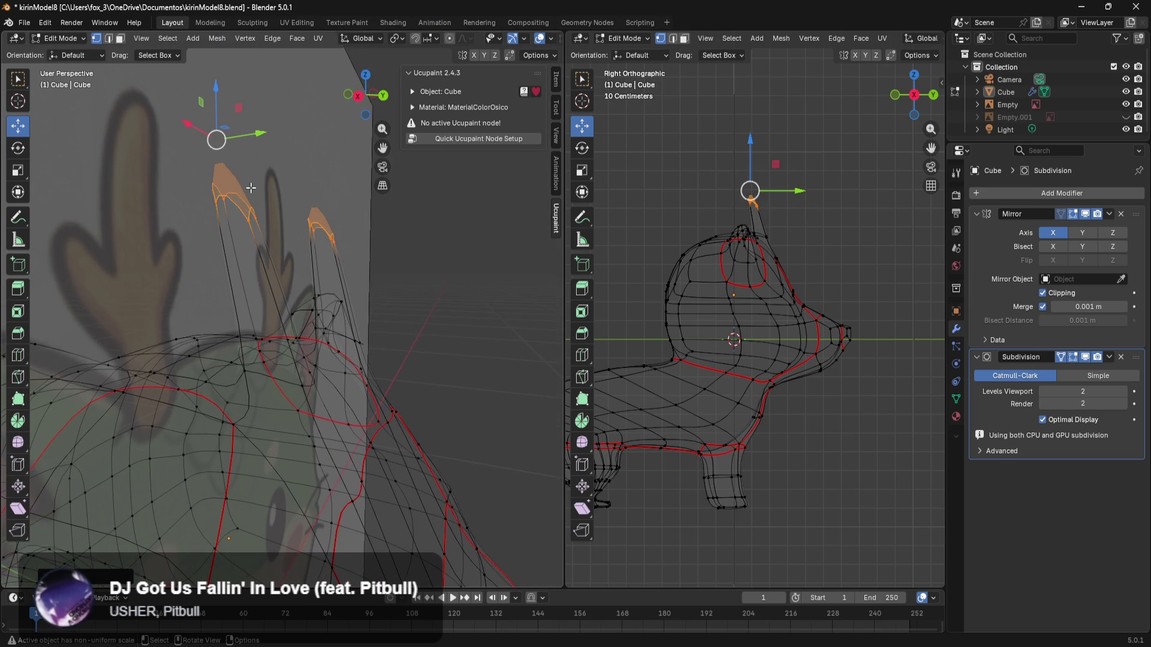
Step: Add a loop cut on the antler, rotate the loops and shift the tips along Y
key(ctrl+r)
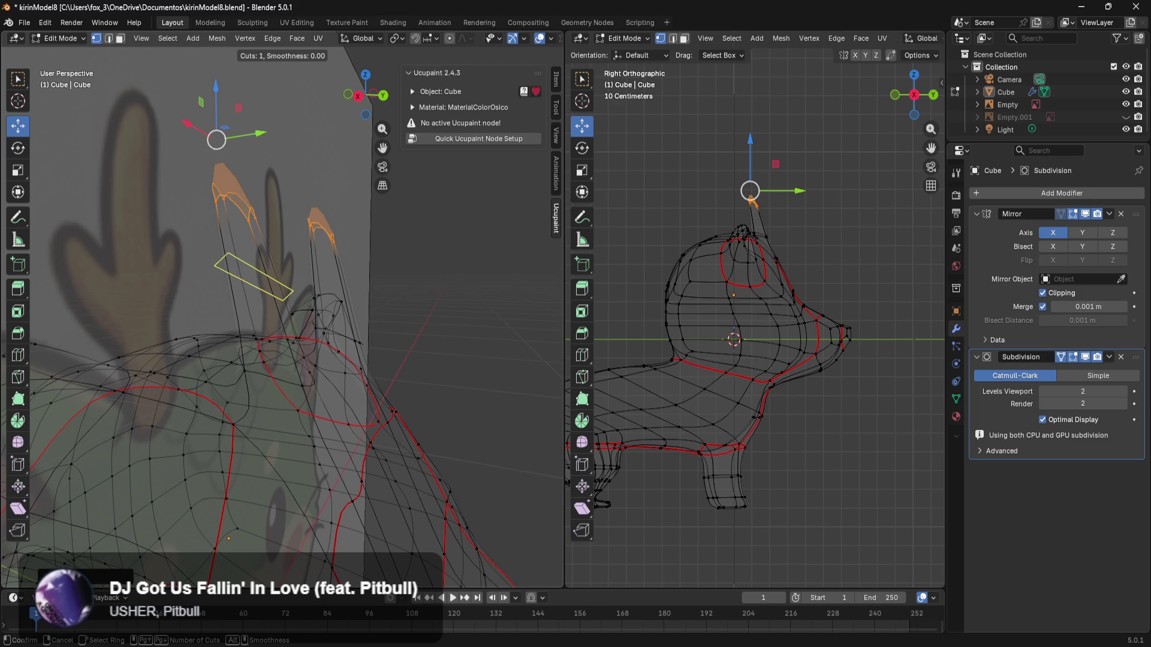
click(239, 269)
click(245, 281)
key(r)
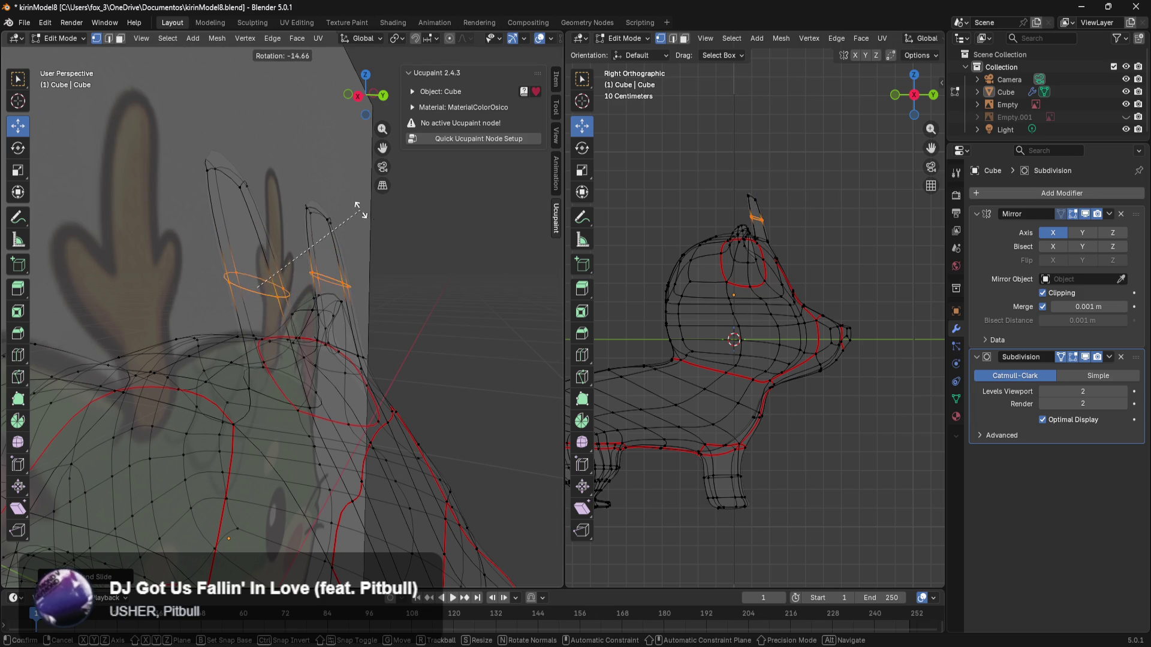
click(329, 181)
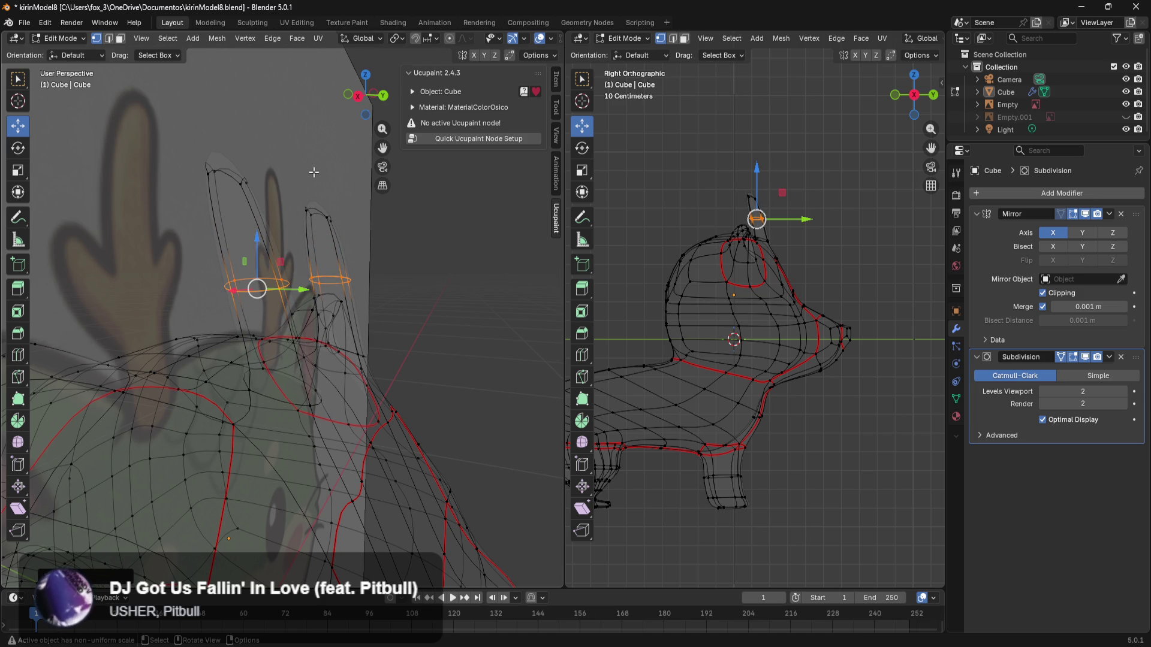
drag(180, 187, 167, 195)
drag(253, 146, 218, 146)
Step: After one cancelled attempt, add a new edge loop across the antler
mouse_move(218, 145)
middle_down()
mouse_move(154, 254)
mouse_move(180, 268)
mouse_move(282, 272)
mouse_move(285, 217)
middle_up()
scroll(285, 217, up, 3)
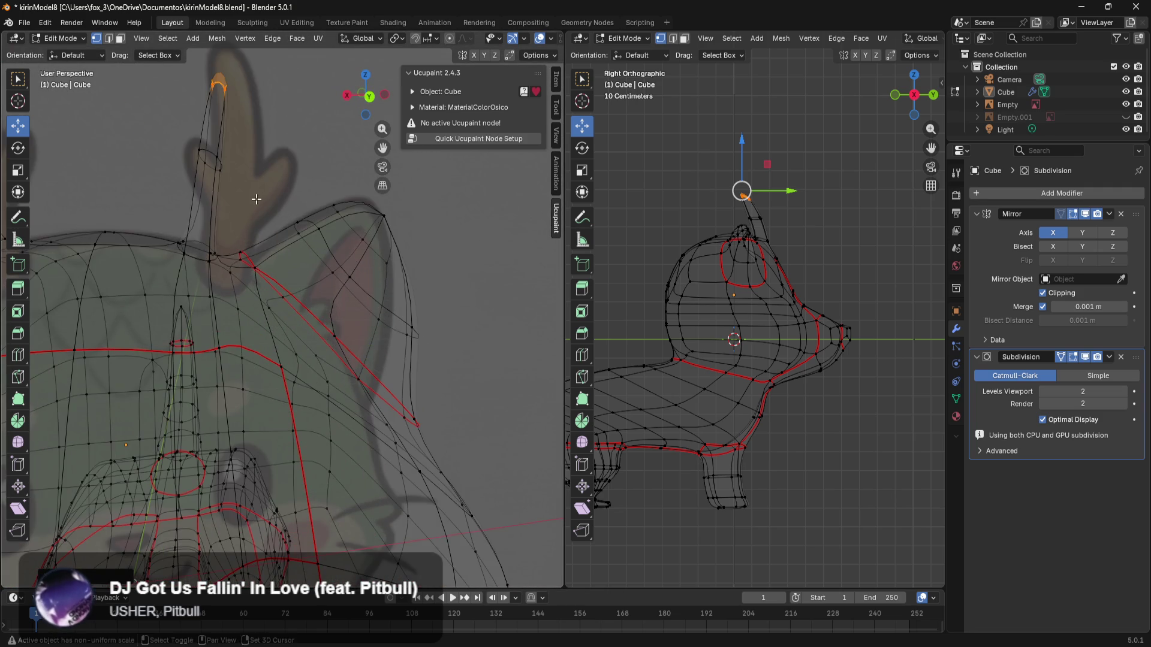
scroll(257, 198, down, 3)
scroll(323, 294, up, 4)
key(ctrl)
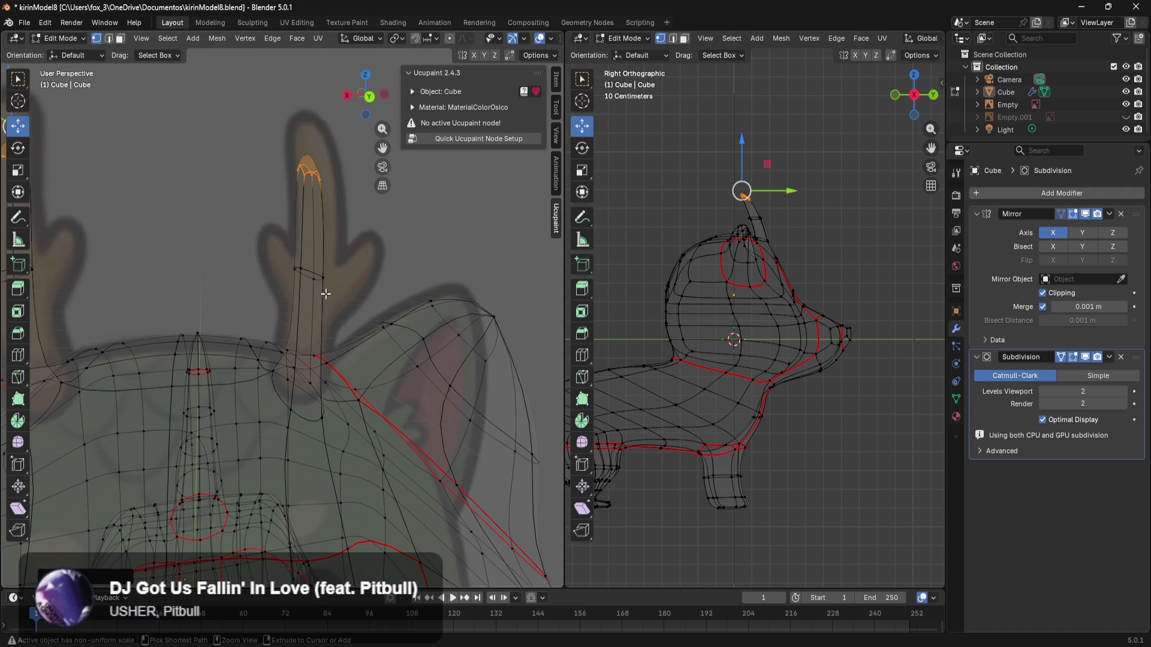
key(ctrl+r)
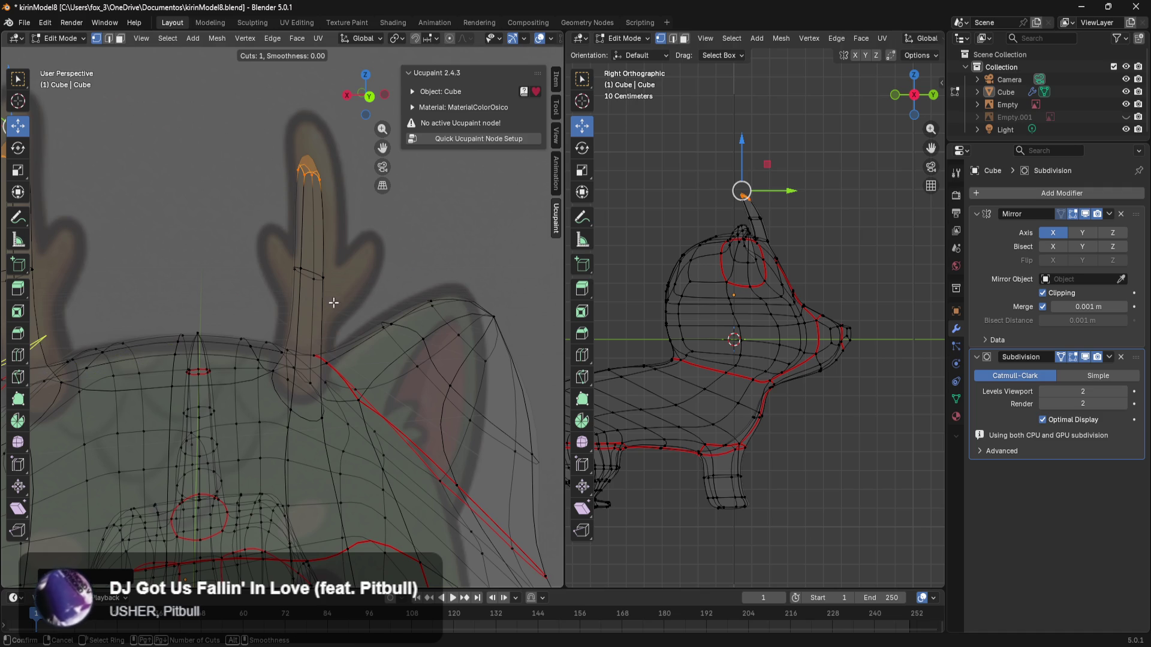
key(Escape)
mouse_move(307, 306)
middle_down()
mouse_move(372, 275)
mouse_move(288, 206)
mouse_move(360, 252)
mouse_move(357, 300)
middle_up()
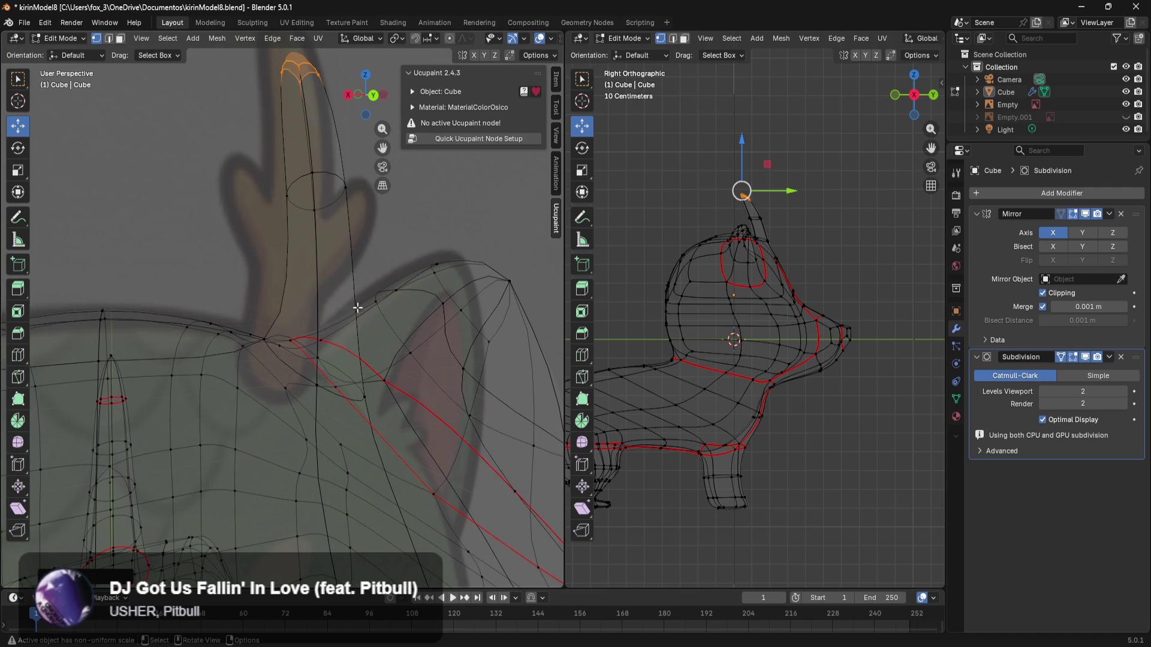
key(ctrl+r)
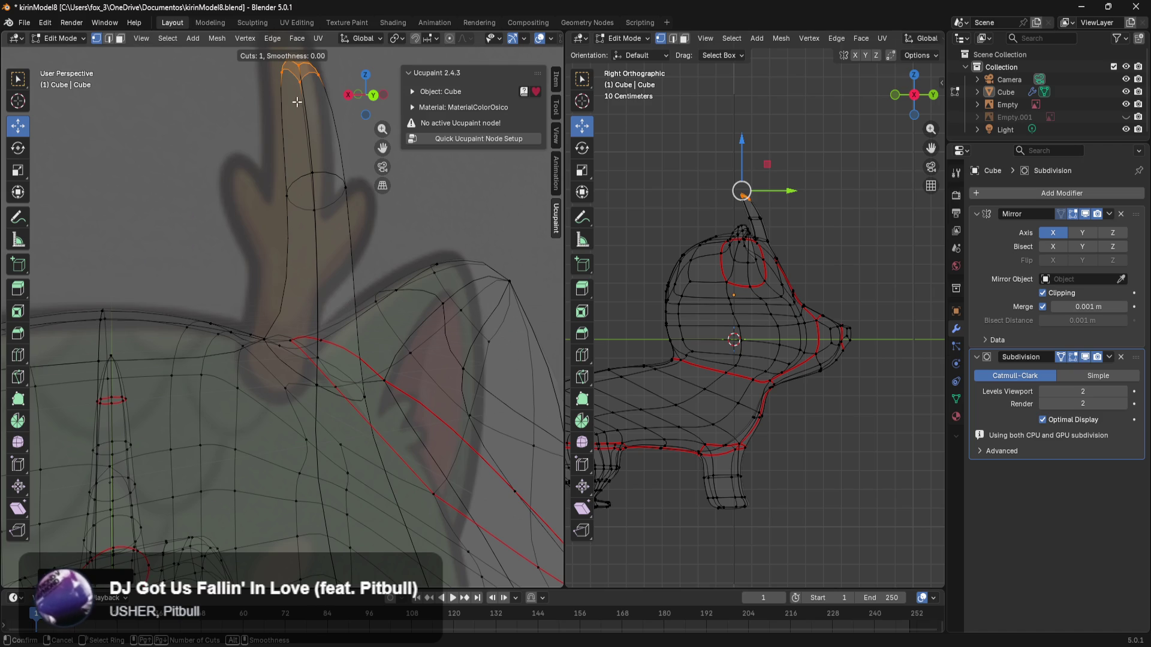
click(307, 234)
click(314, 225)
Step: Loop-cut both antlers again and slide the new loop into place along the shafts
middle_drag(313, 226, 378, 194)
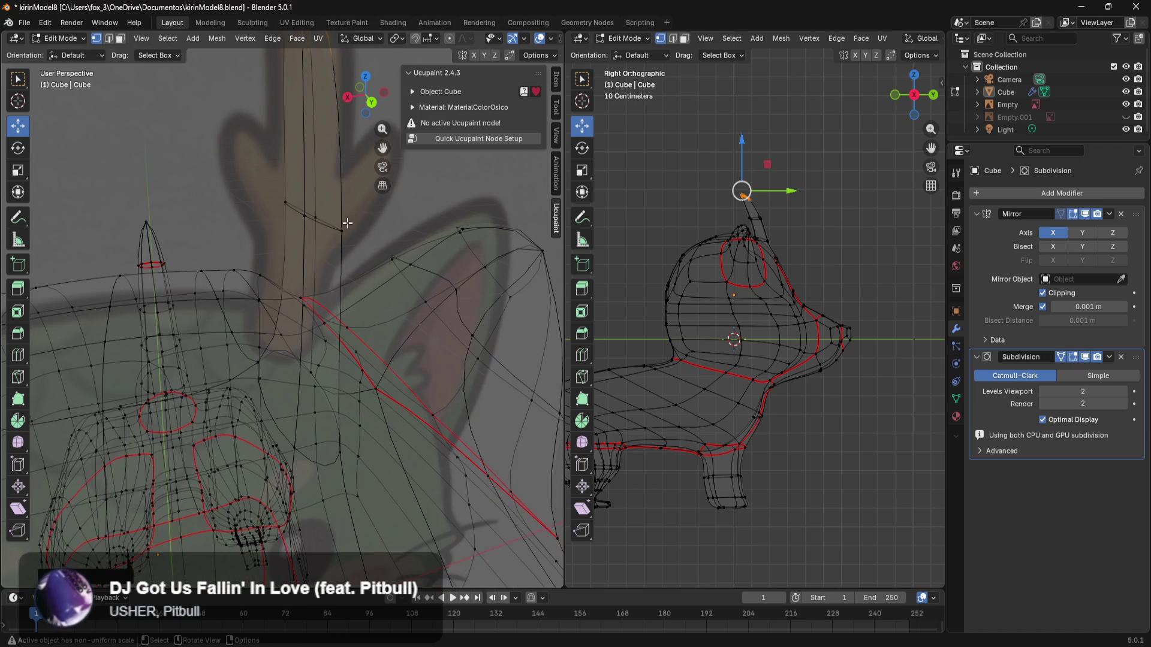
middle_drag(355, 233, 383, 220)
key(ctrl+r)
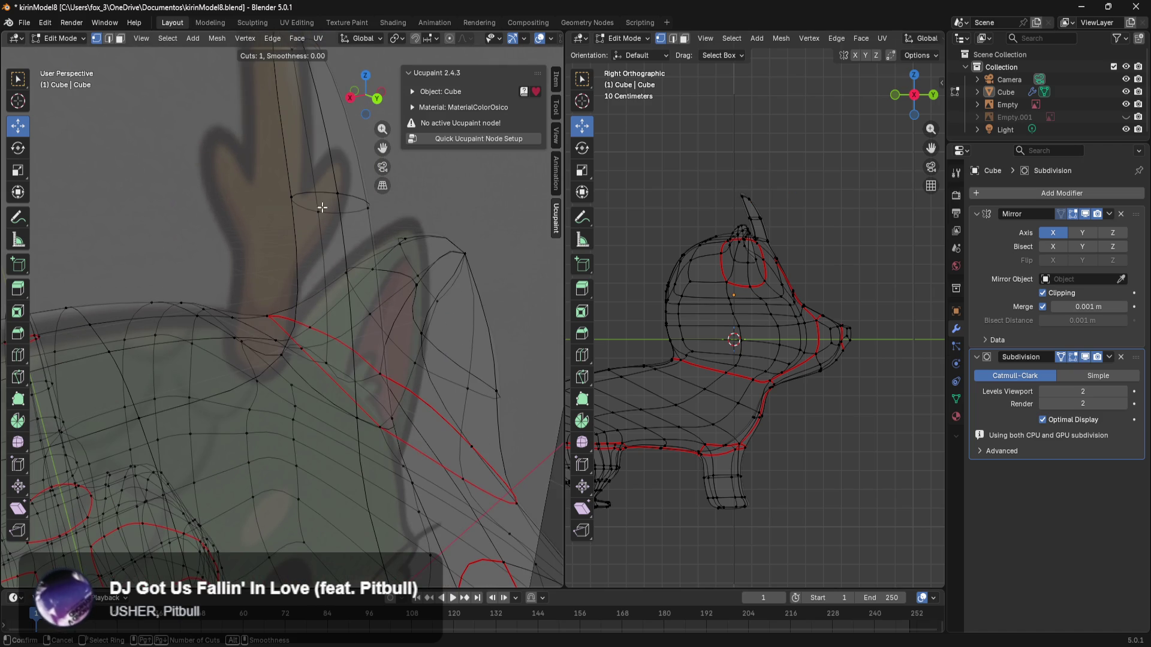
click(363, 277)
mouse_move(365, 223)
middle_down()
mouse_move(63, 222)
mouse_move(65, 207)
middle_up()
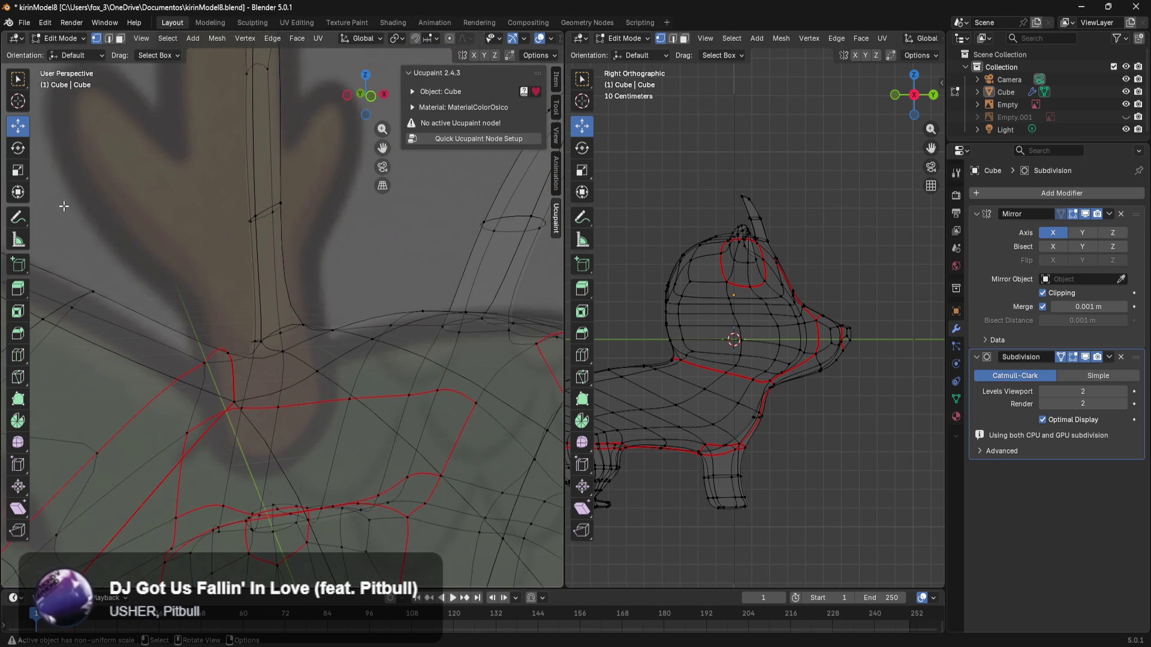
key(ctrl+r)
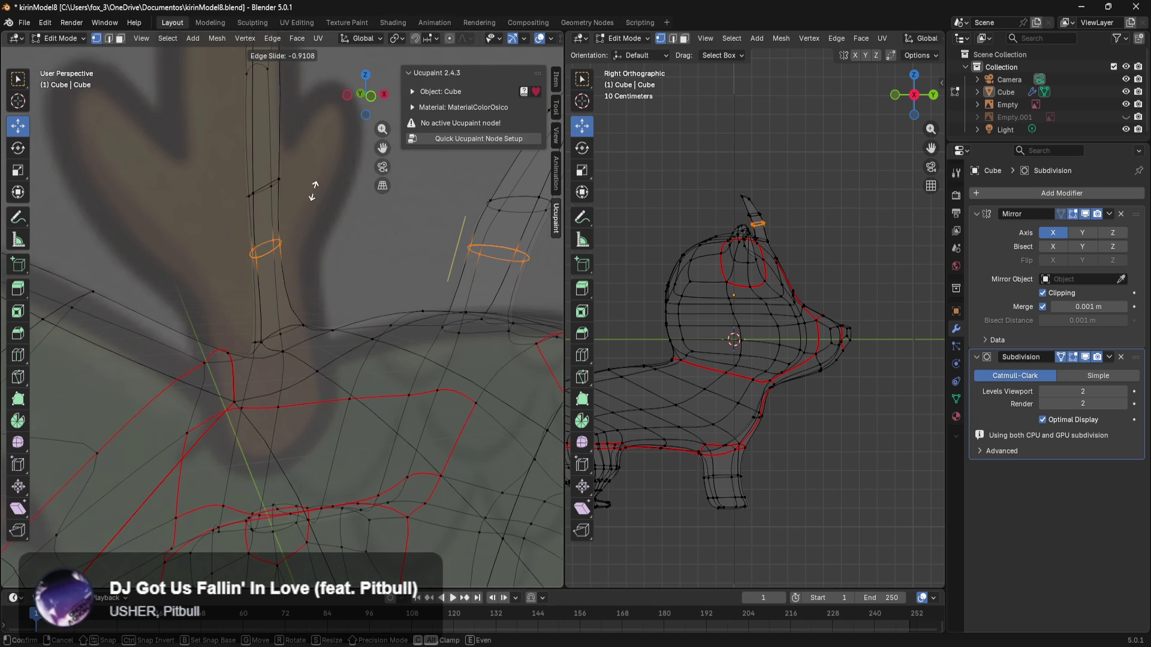
click(265, 212)
mouse_move(265, 212)
middle_down()
mouse_move(474, 246)
mouse_move(398, 254)
mouse_move(489, 274)
mouse_move(419, 282)
mouse_move(334, 334)
mouse_move(328, 264)
mouse_move(270, 255)
middle_up()
click(488, 274)
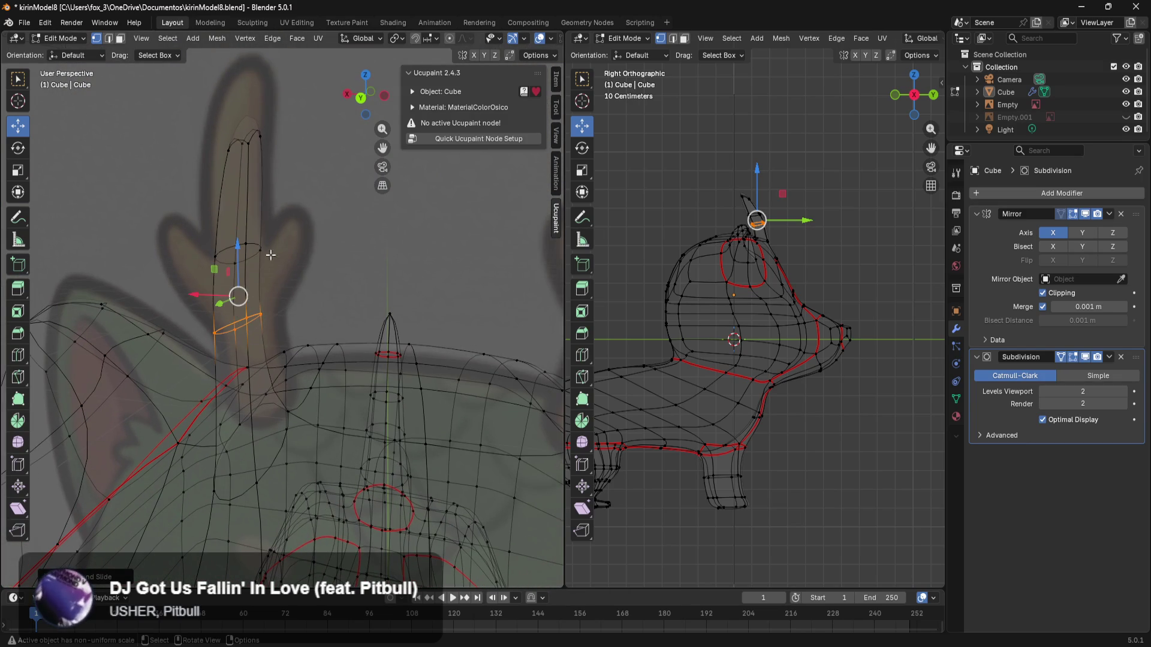
Step: Reposition an antler ring, moving it down, then along Y and slightly up
alt+click(247, 231)
alt+click(256, 238)
alt+click(254, 240)
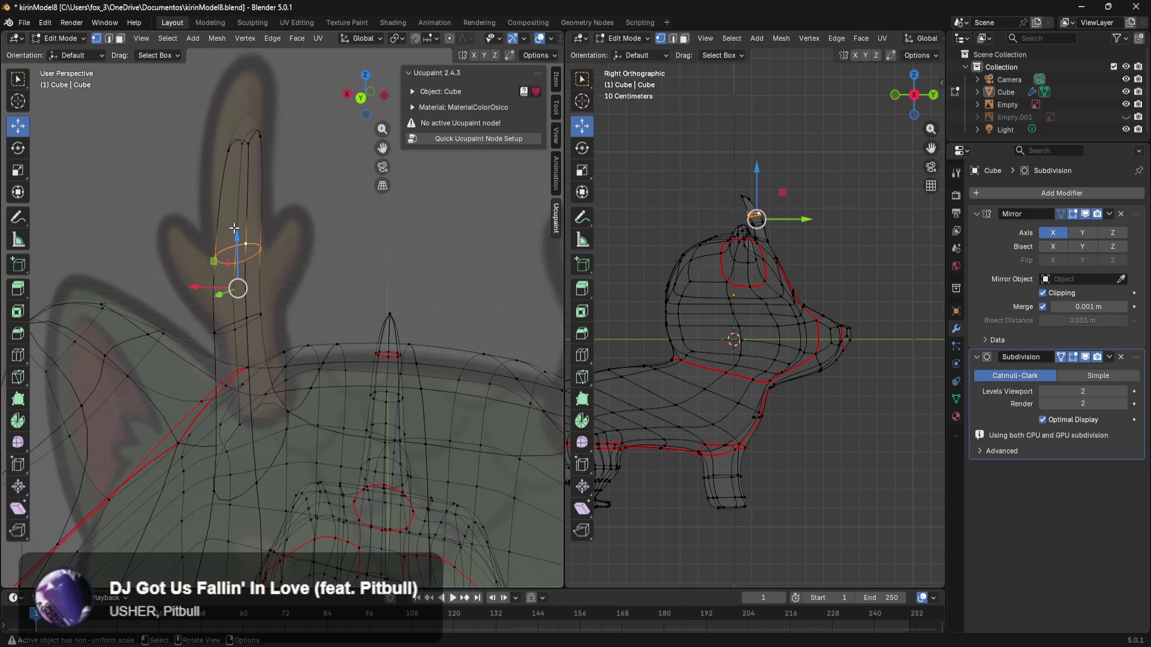
drag(236, 231, 227, 304)
mouse_move(260, 285)
middle_down()
mouse_move(341, 267)
mouse_move(507, 269)
mouse_move(456, 262)
middle_up()
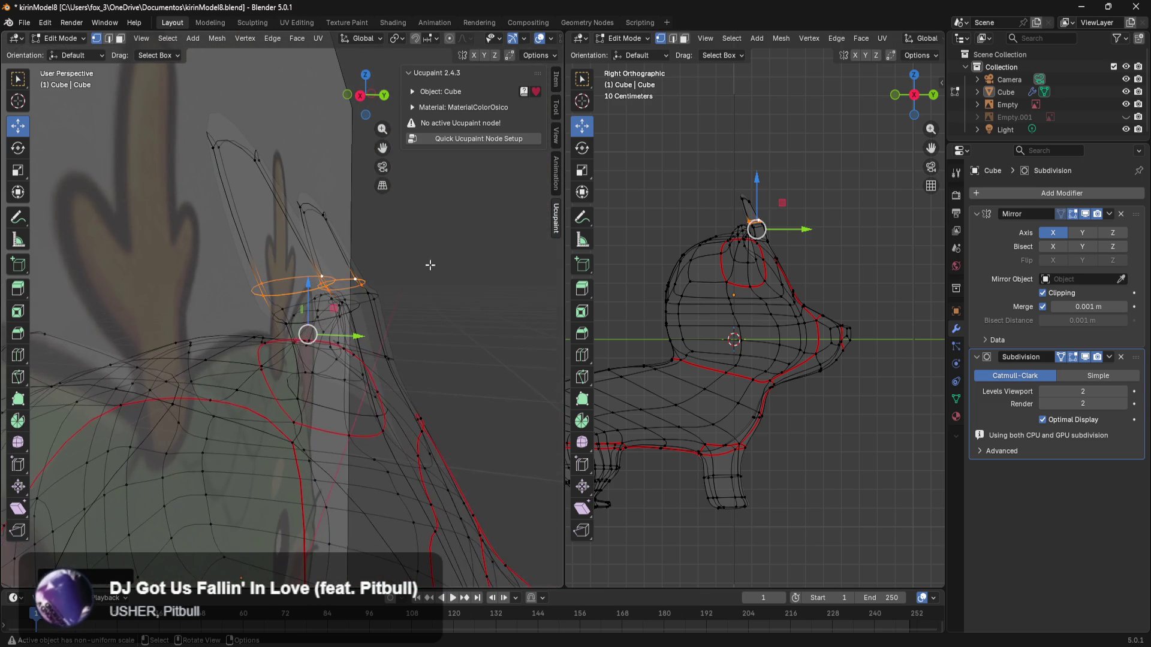
drag(342, 335, 382, 336)
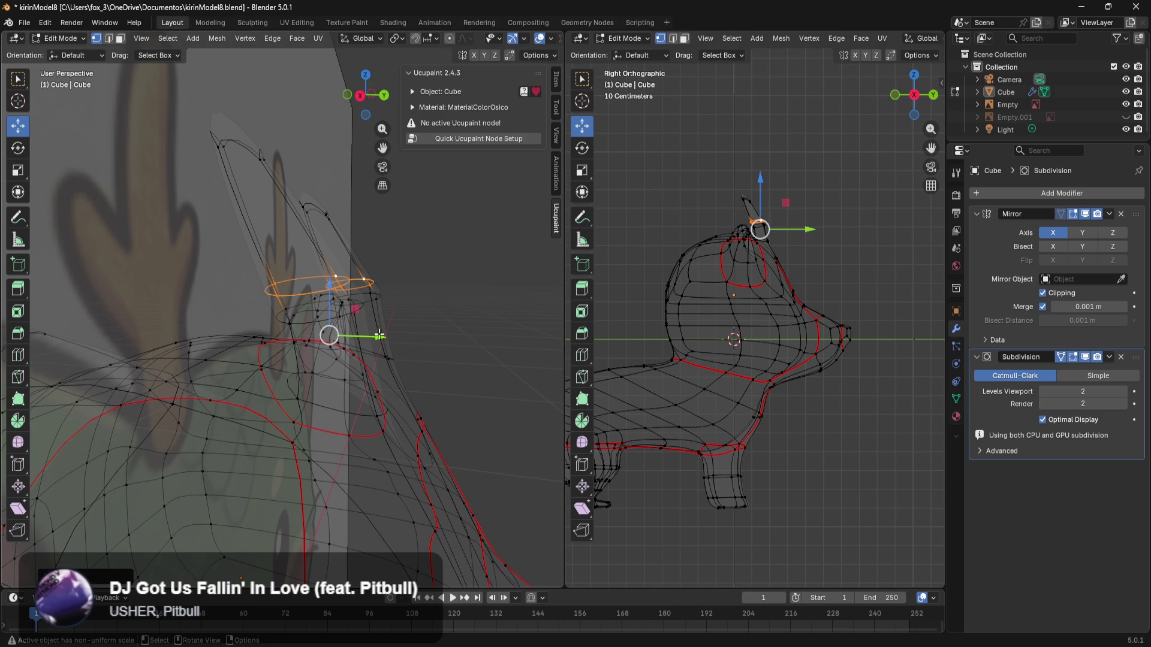
drag(329, 288, 330, 271)
drag(380, 318, 379, 316)
mouse_move(379, 317)
middle_down()
mouse_move(329, 275)
mouse_move(366, 266)
mouse_move(376, 284)
middle_up()
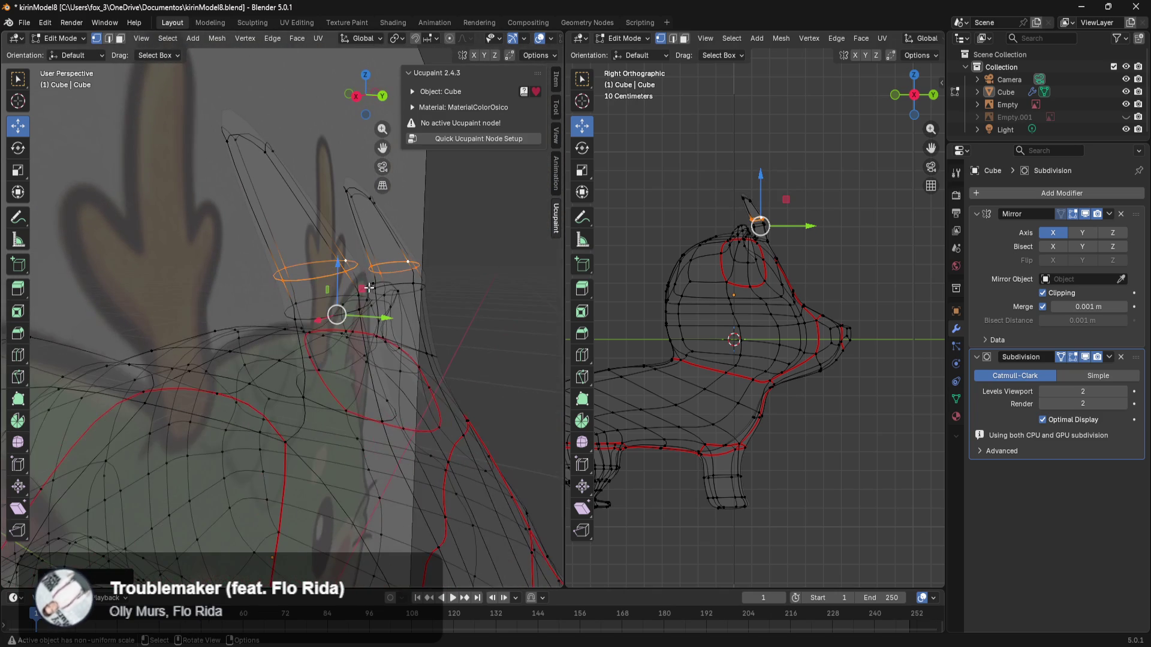
Step: Stretch the lower antler ring along Y and rotate it to a new tilt
alt+click(306, 318)
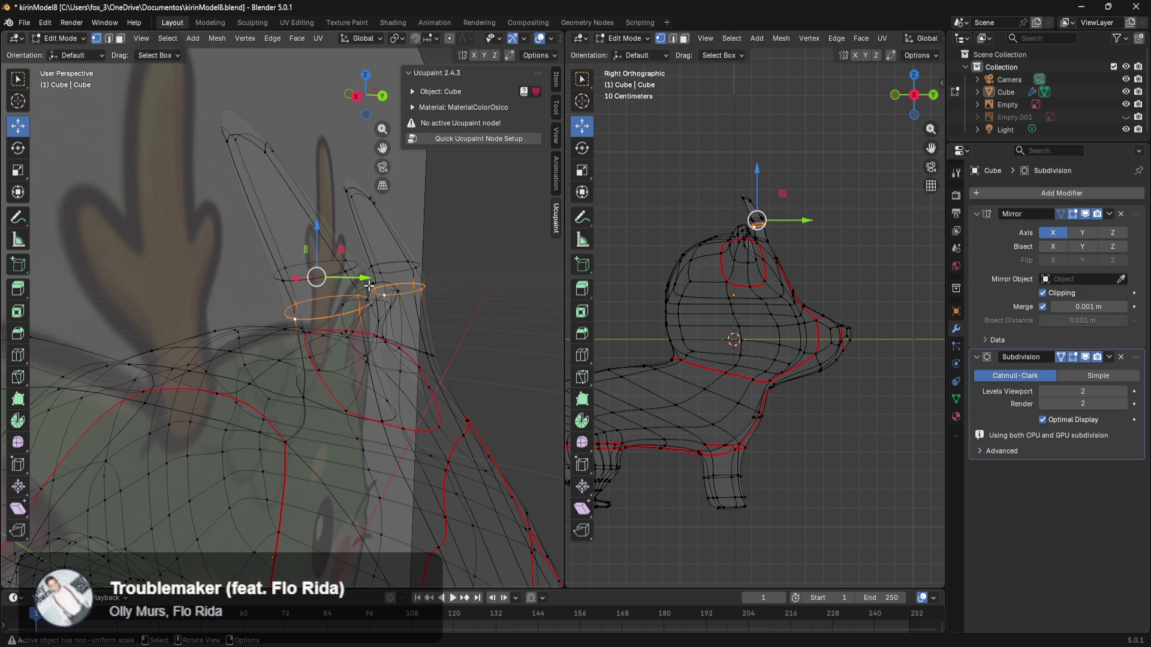
key(s)
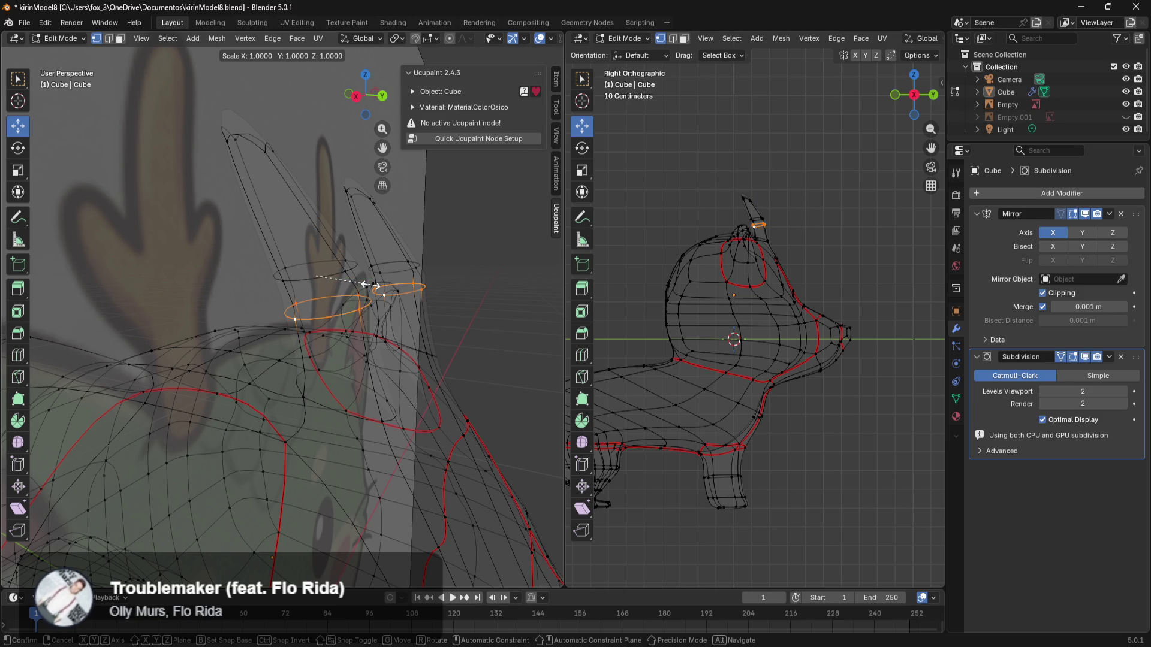
key(y)
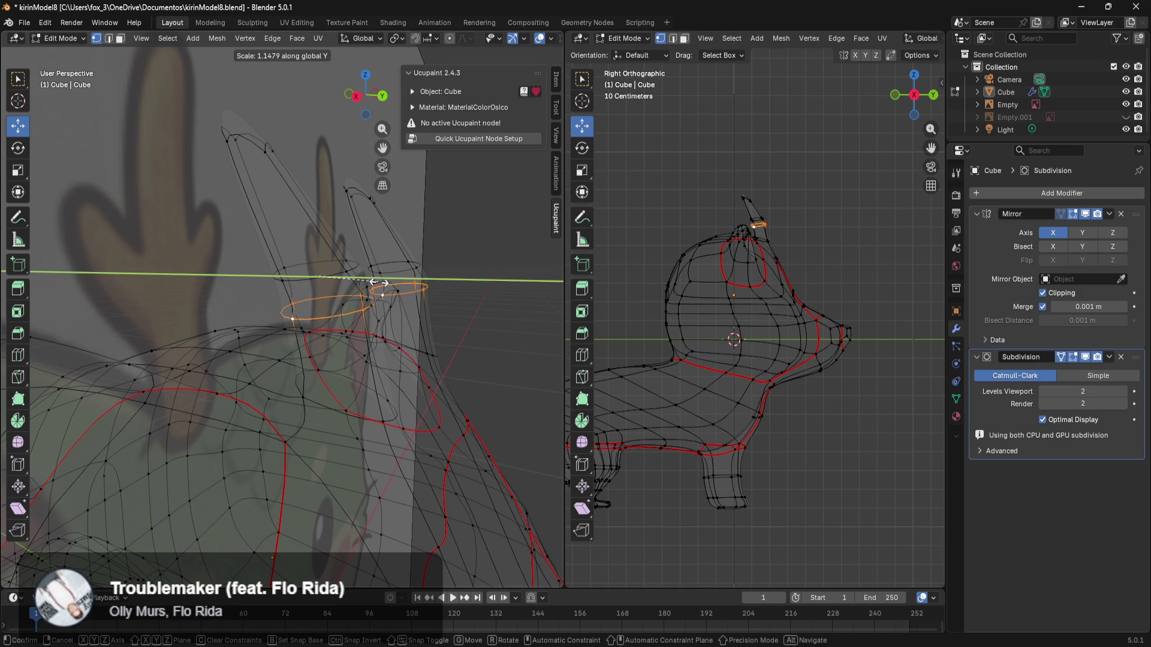
click(382, 283)
middle_drag(440, 298, 346, 308)
key(r)
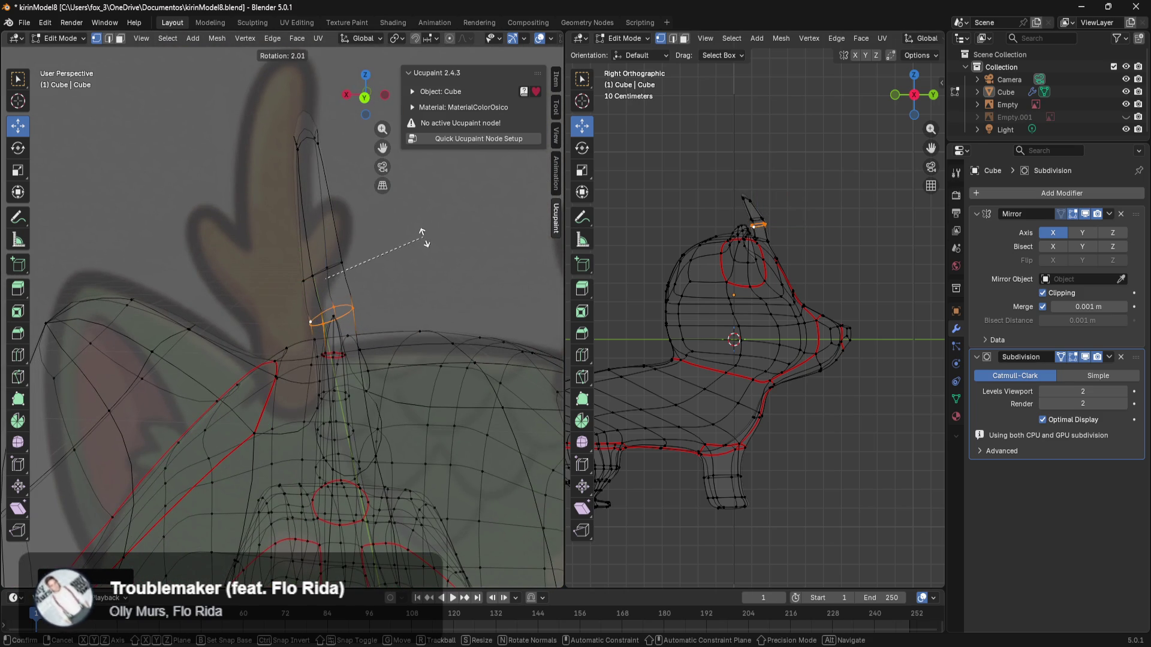
click(430, 257)
mouse_move(425, 278)
middle_down()
mouse_move(519, 275)
mouse_move(510, 272)
middle_up()
scroll(399, 259, up, 6)
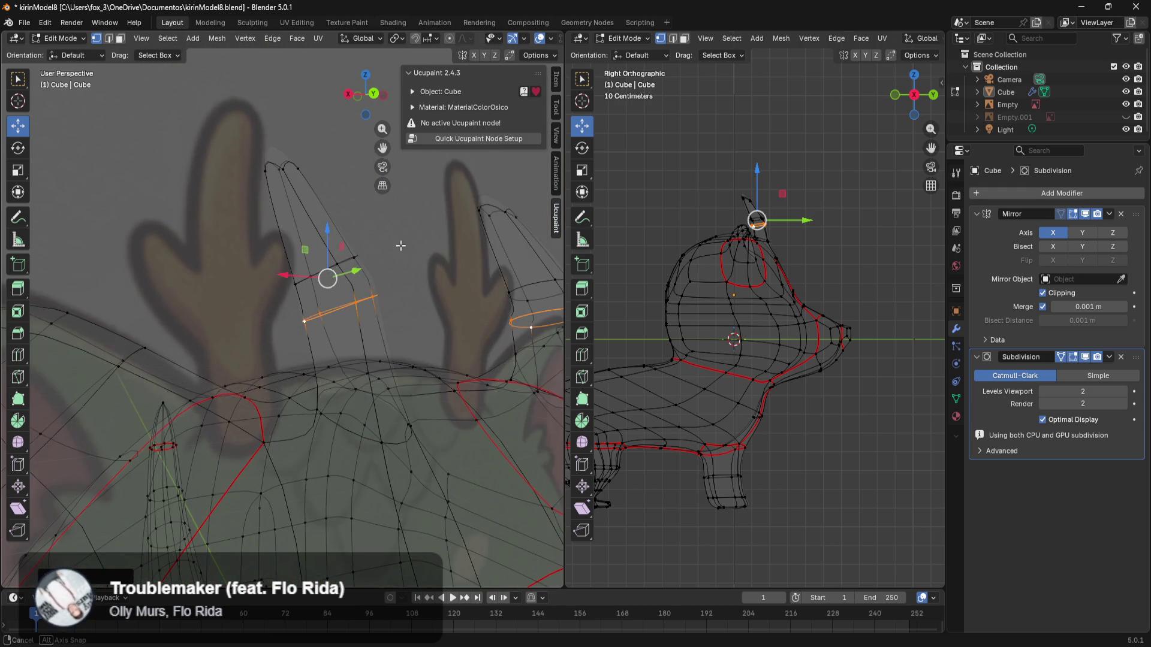
Step: Check the horn from front and back views and rotate its ring flatter
click(428, 198)
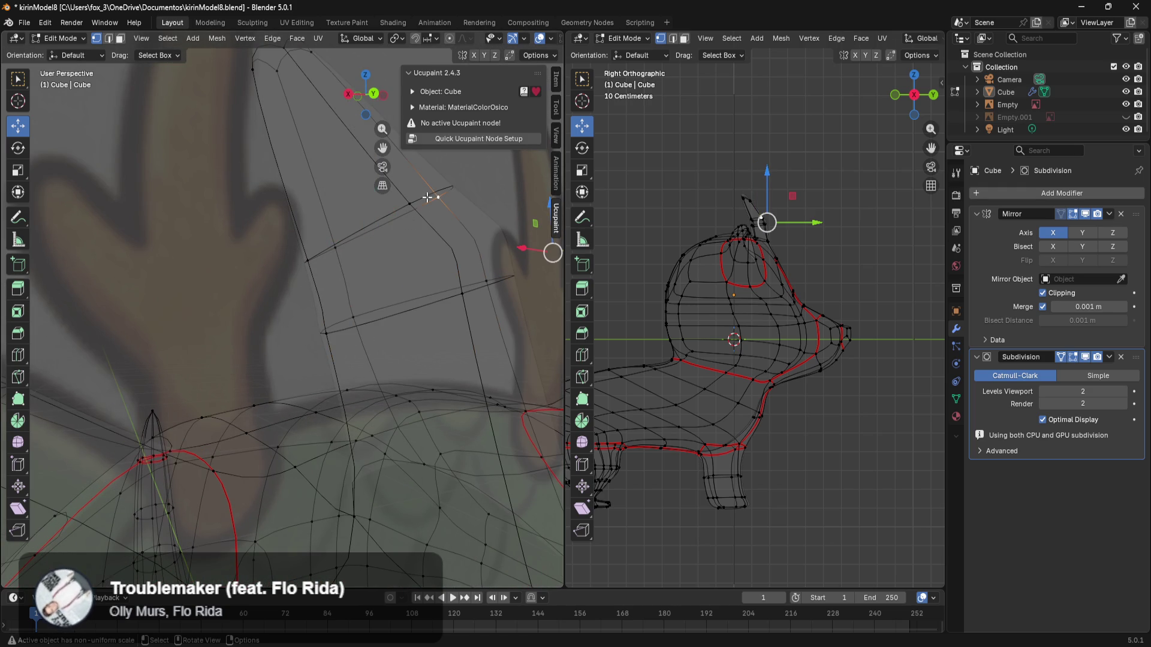
alt+click(374, 215)
mouse_move(374, 215)
middle_down()
mouse_move(373, 232)
mouse_move(383, 229)
middle_up()
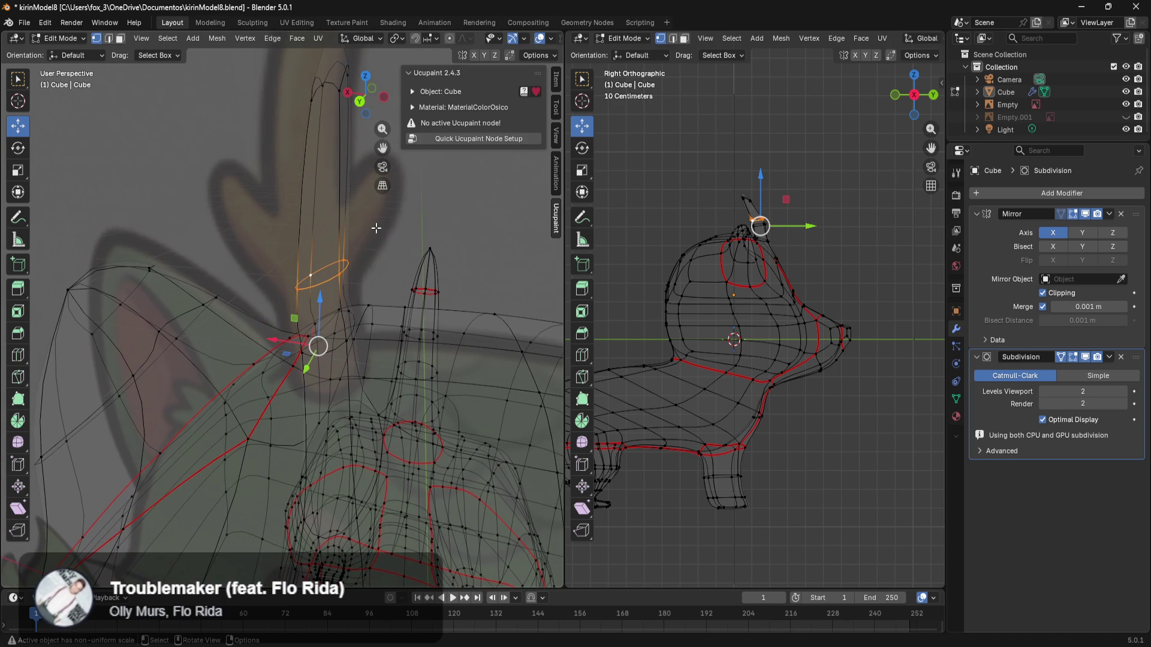
key(KP_1)
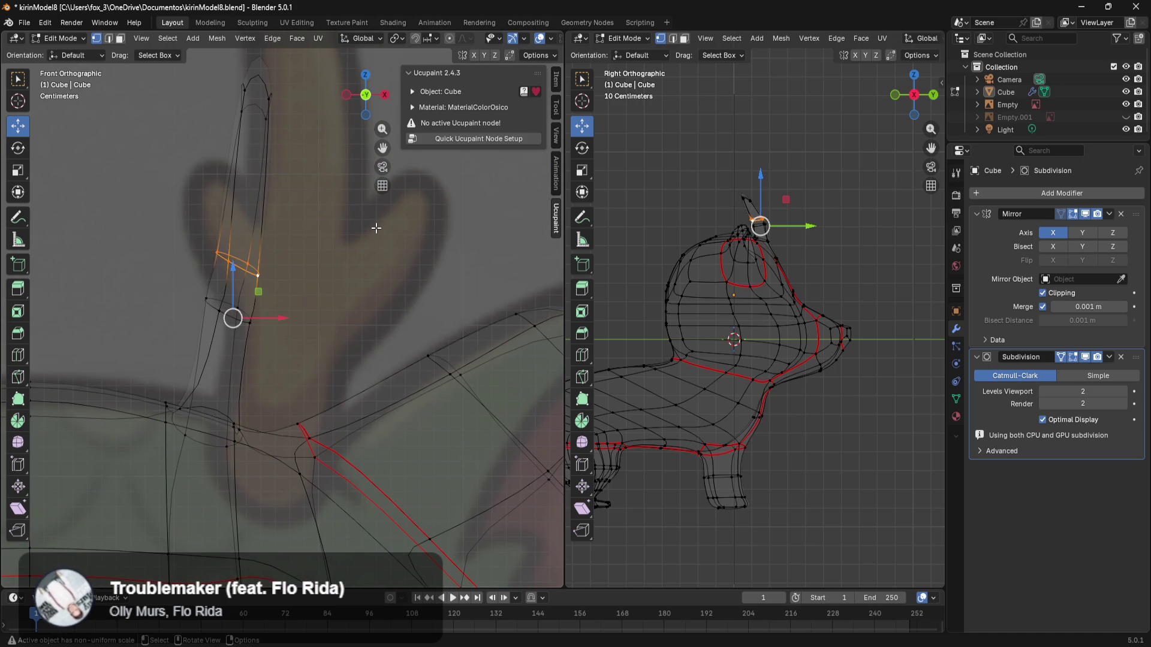
key(ctrl+KP_1)
scroll(376, 228, up, 3)
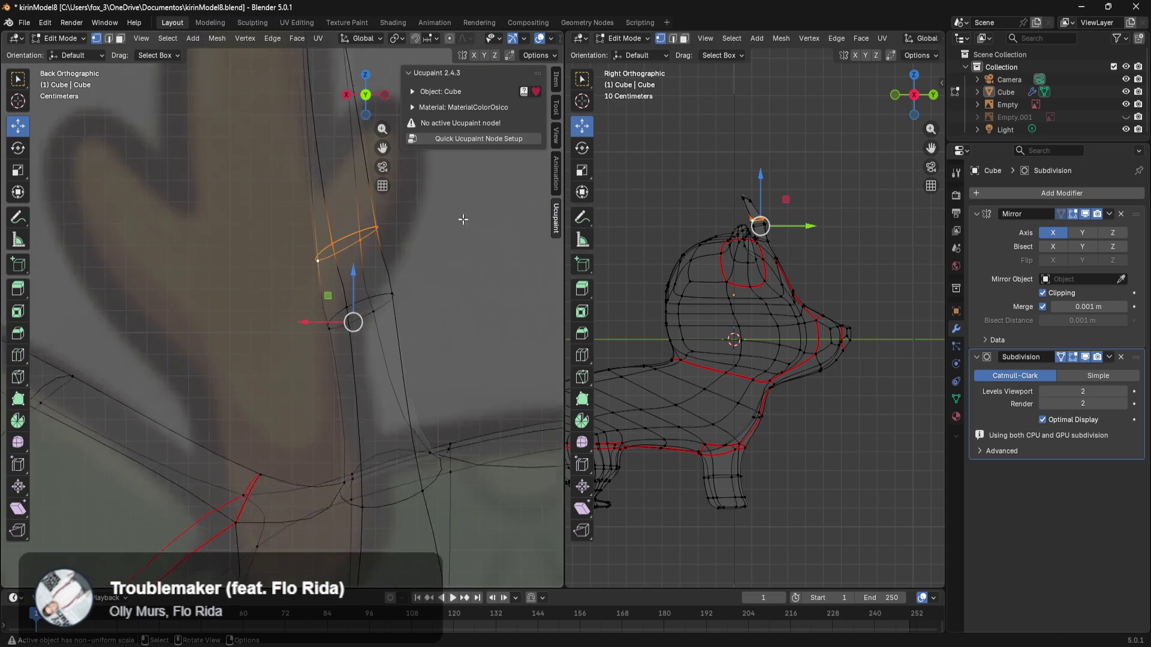
shift+middle_drag(435, 298, 398, 322)
key(r)
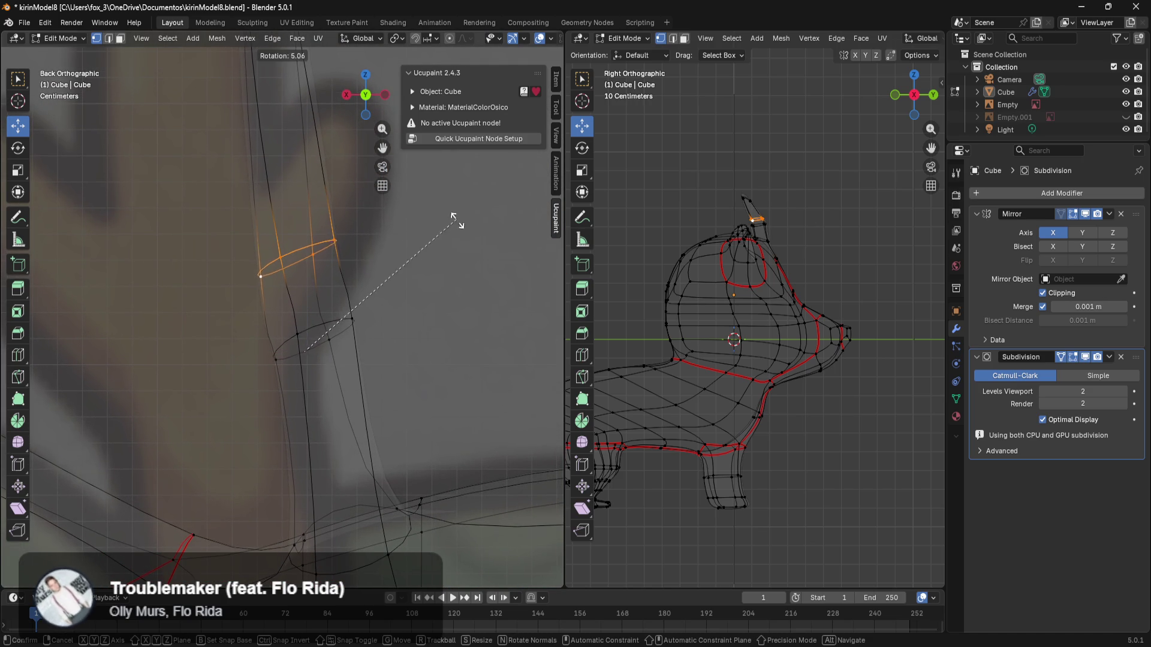
click(438, 305)
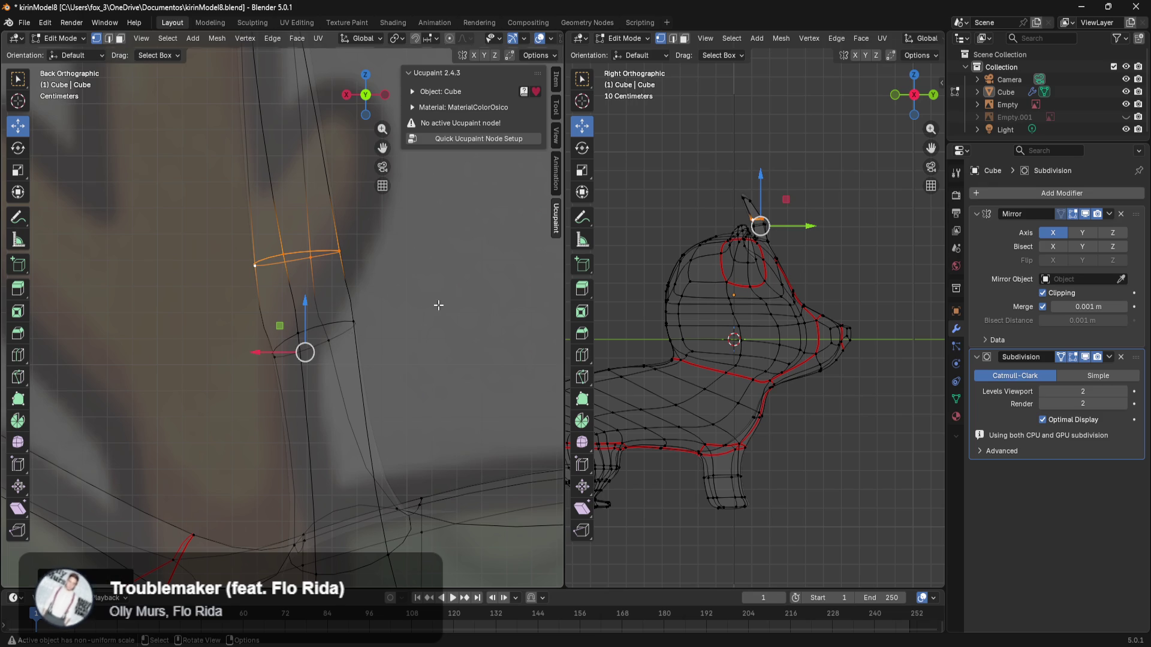
Step: Rotate the lower horn ring so it sits flatter
alt+click(347, 332)
key(r)
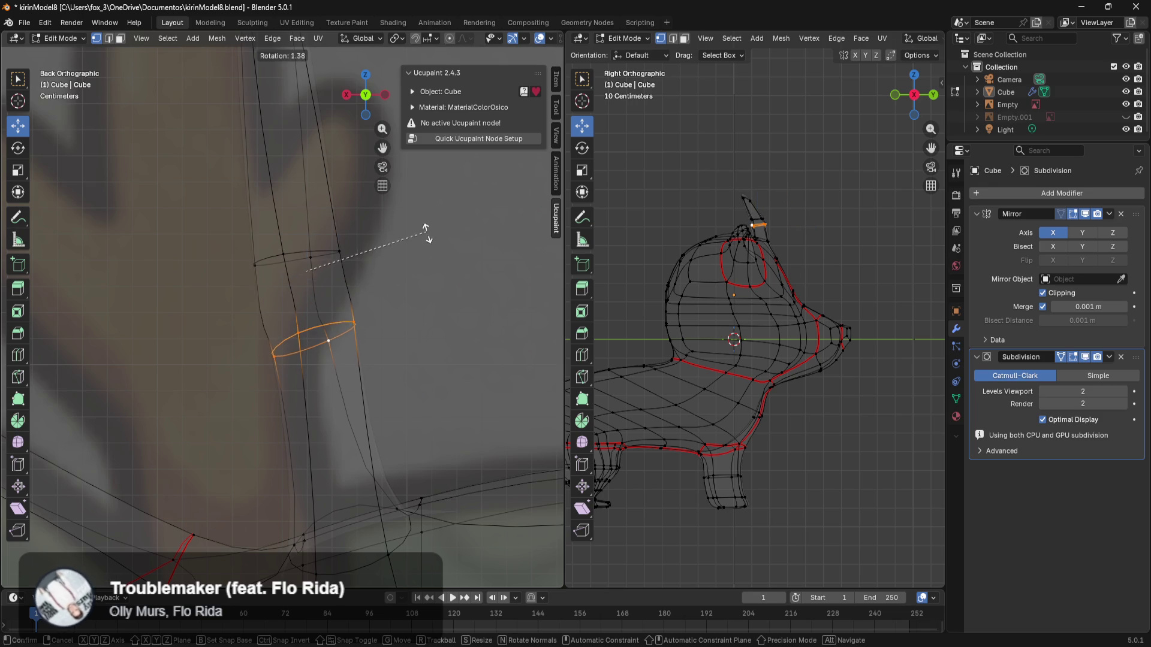
click(427, 297)
scroll(426, 296, down, 2)
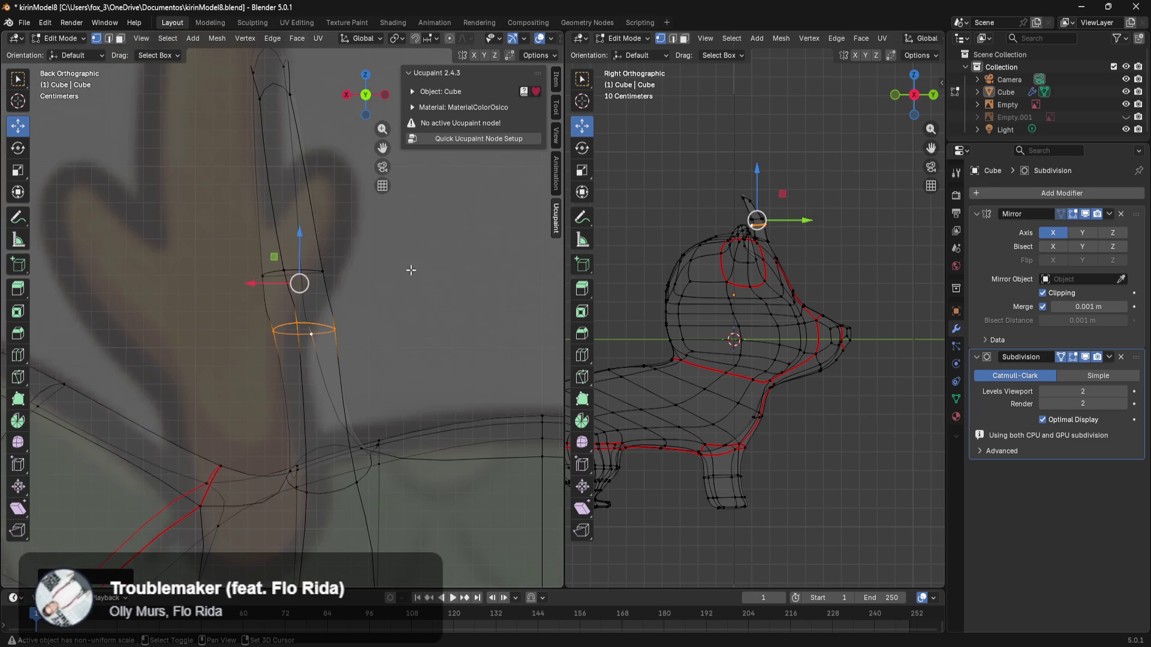
shift+middle_drag(416, 272, 394, 305)
Step: Shift a horn ring sideways, move the tip right, and nudge the lower ring right
drag(363, 266, 190, 354)
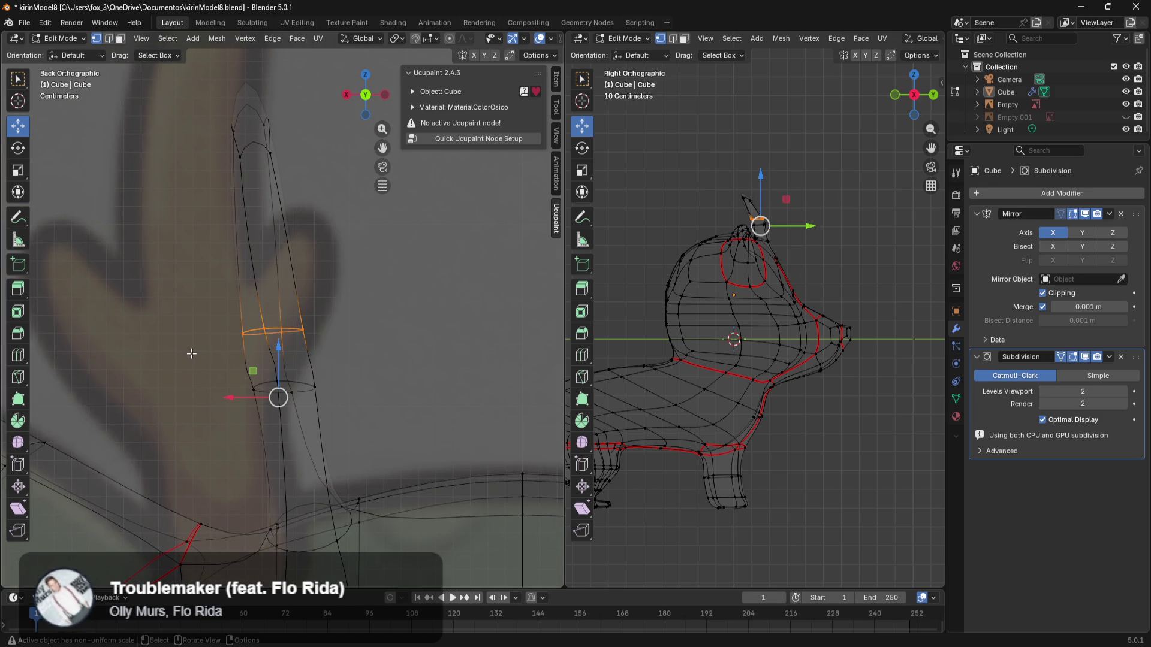
drag(230, 397, 244, 398)
drag(322, 72, 228, 191)
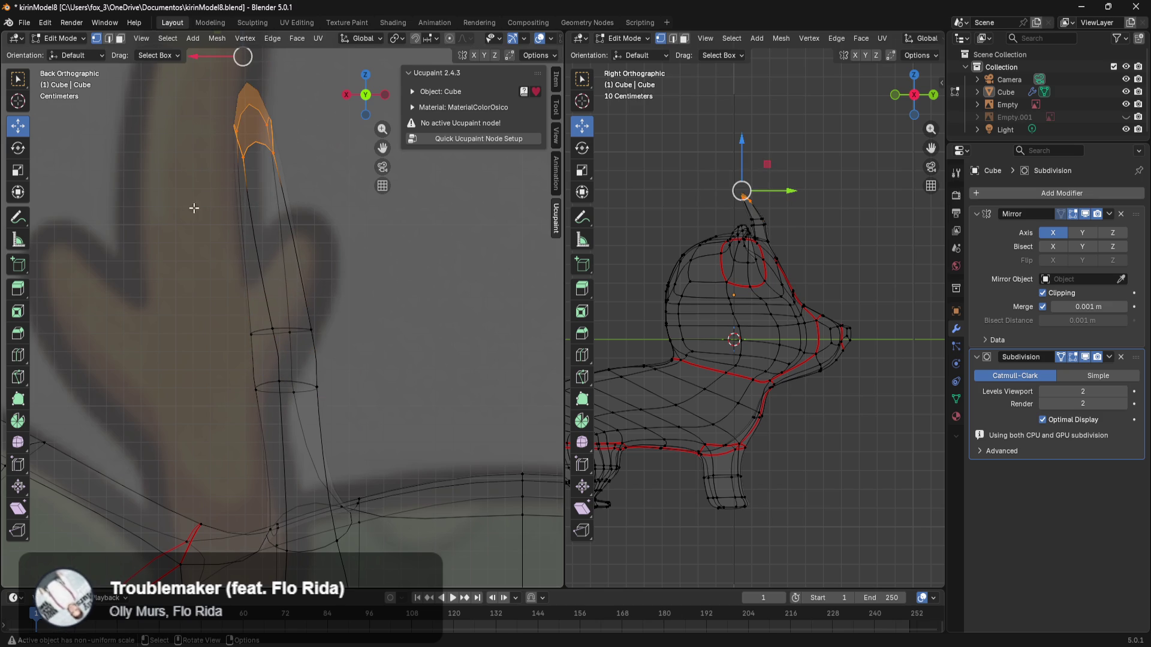
drag(220, 71, 240, 77)
drag(362, 358, 240, 406)
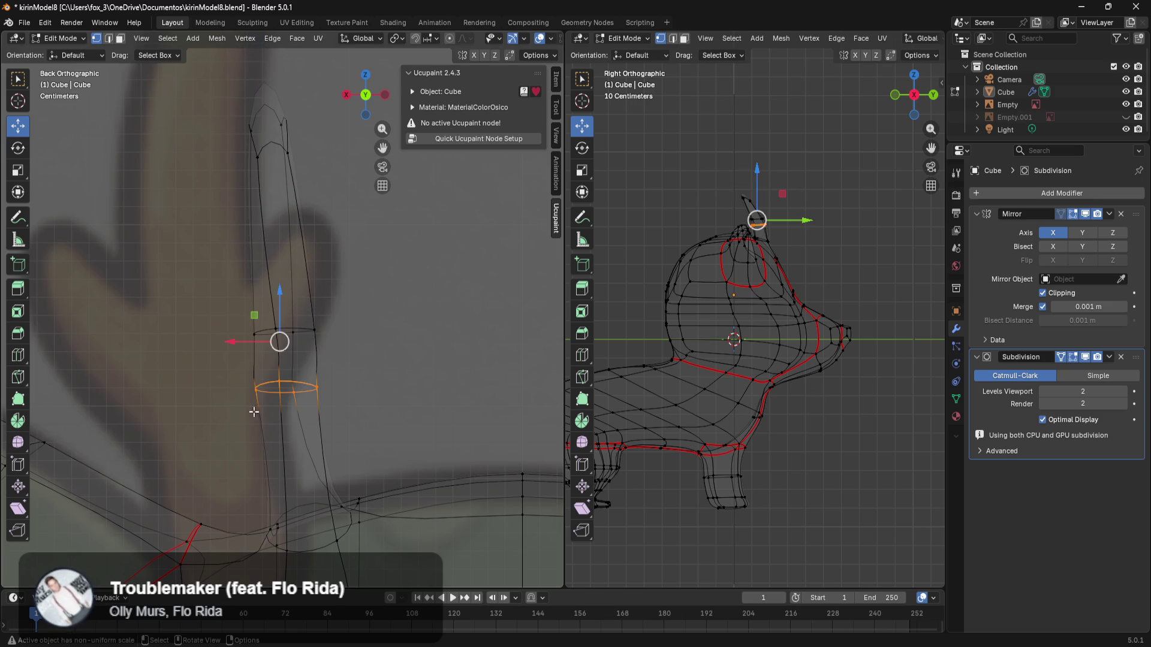
drag(233, 343, 247, 347)
click(436, 341)
Step: Slightly enlarge the lower horn ring and shrink a ring higher up the horn
drag(385, 367, 258, 413)
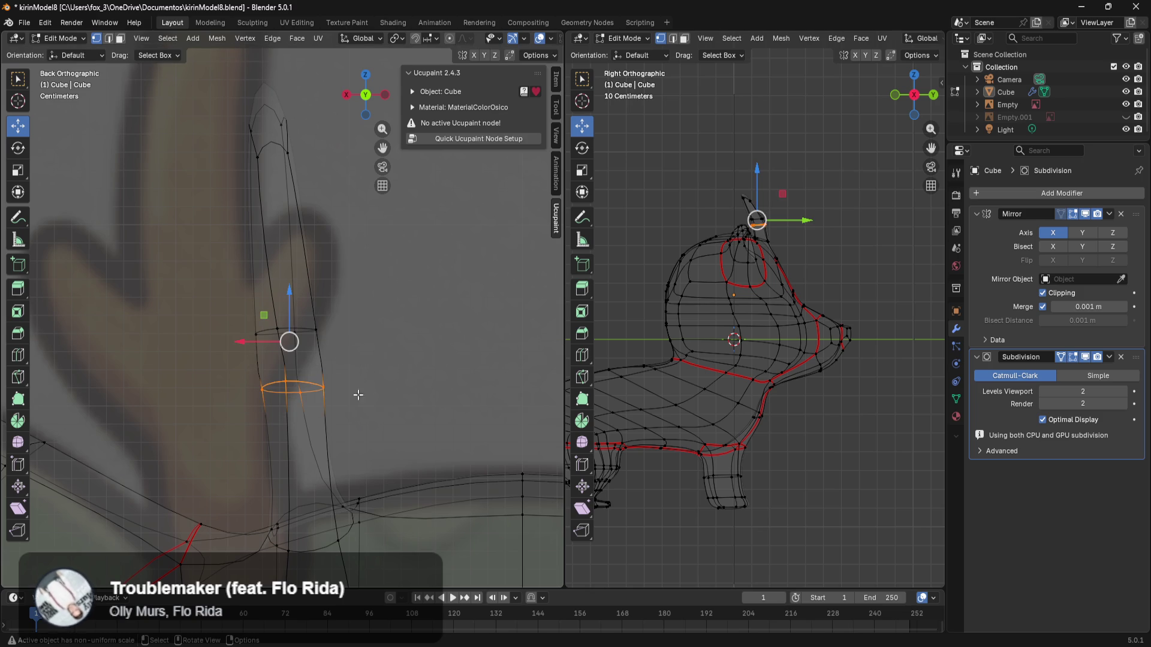
key(s)
click(437, 338)
drag(409, 293, 211, 348)
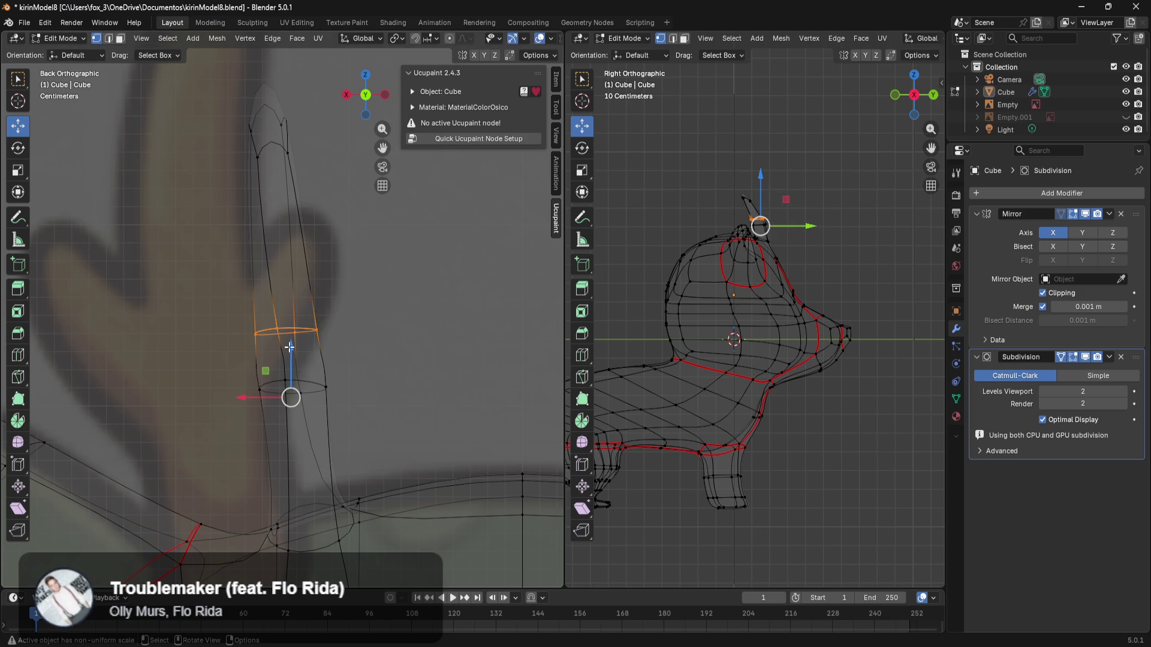
key(s)
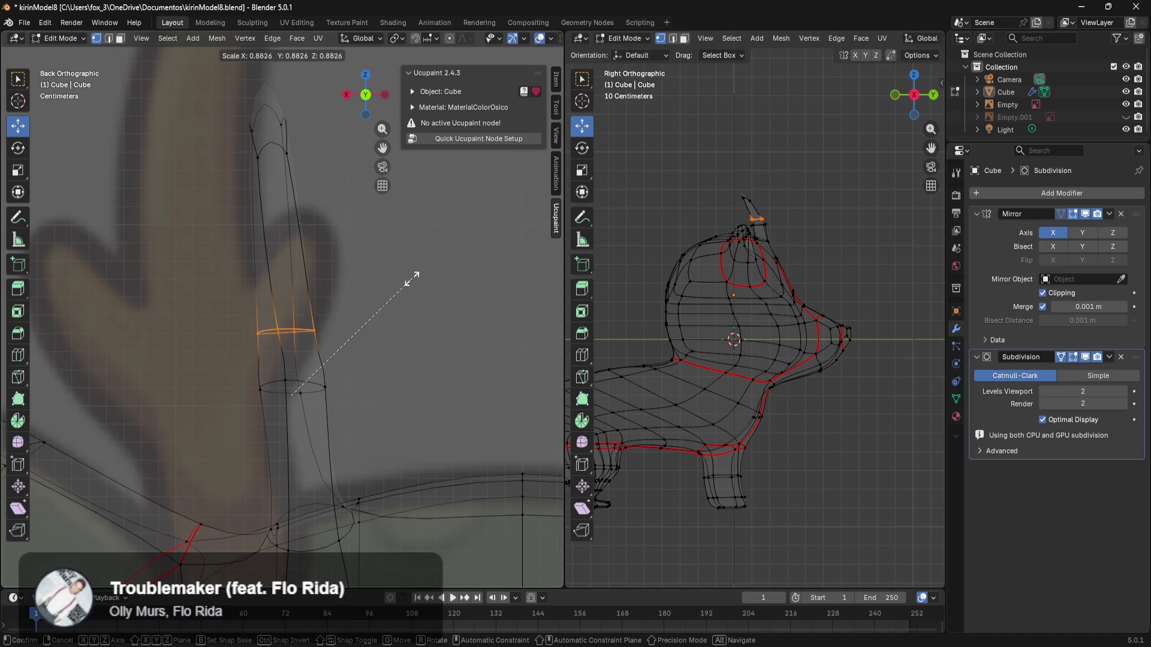
click(405, 279)
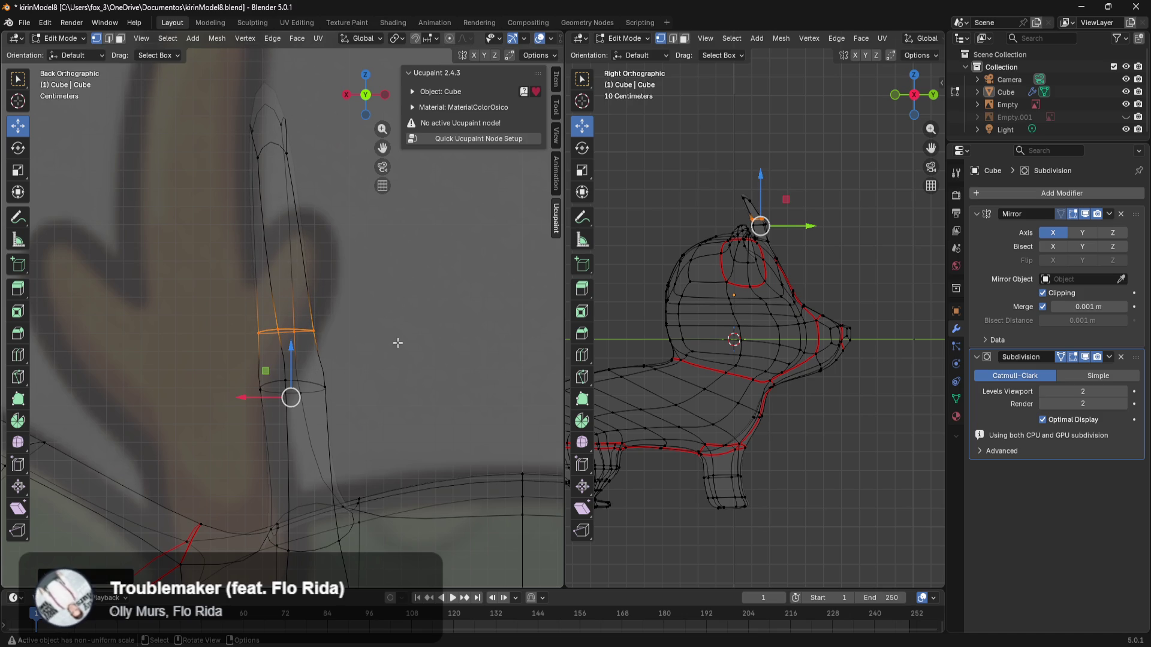
click(406, 316)
mouse_move(363, 300)
mouse_down()
mouse_move(288, 358)
mouse_move(321, 381)
mouse_move(330, 370)
mouse_up()
click(359, 314)
Step: Scale the horn tip vertices and narrow an edge loop partway up the horn
drag(286, 99, 202, 211)
key(s)
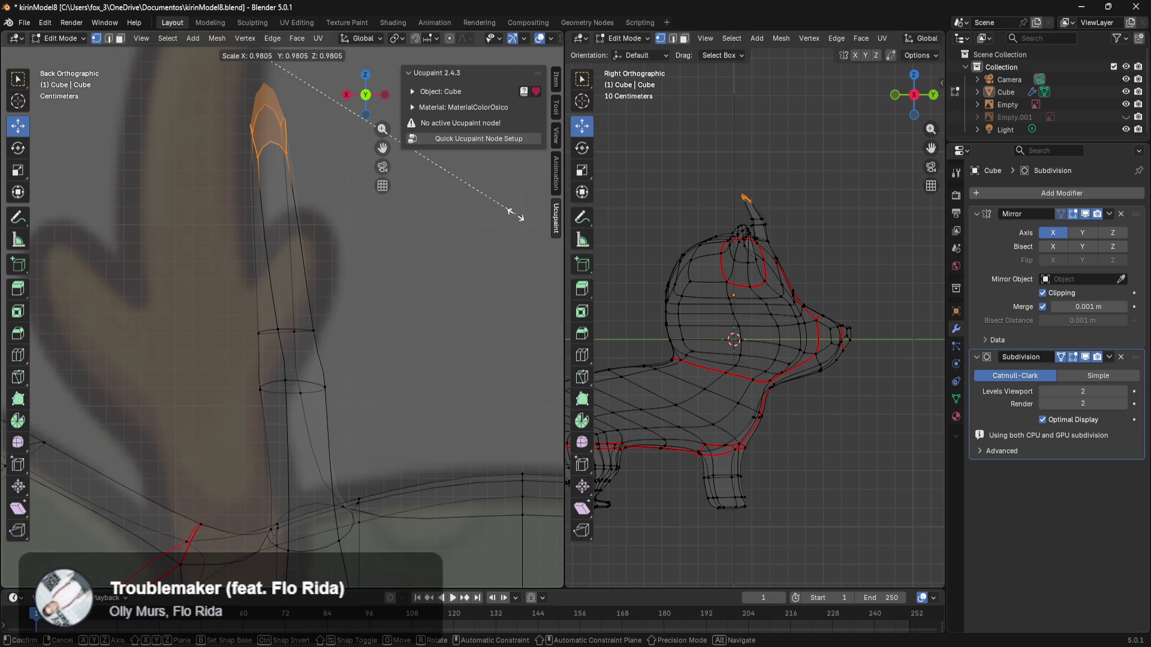
click(450, 212)
drag(358, 279, 247, 341)
key(s)
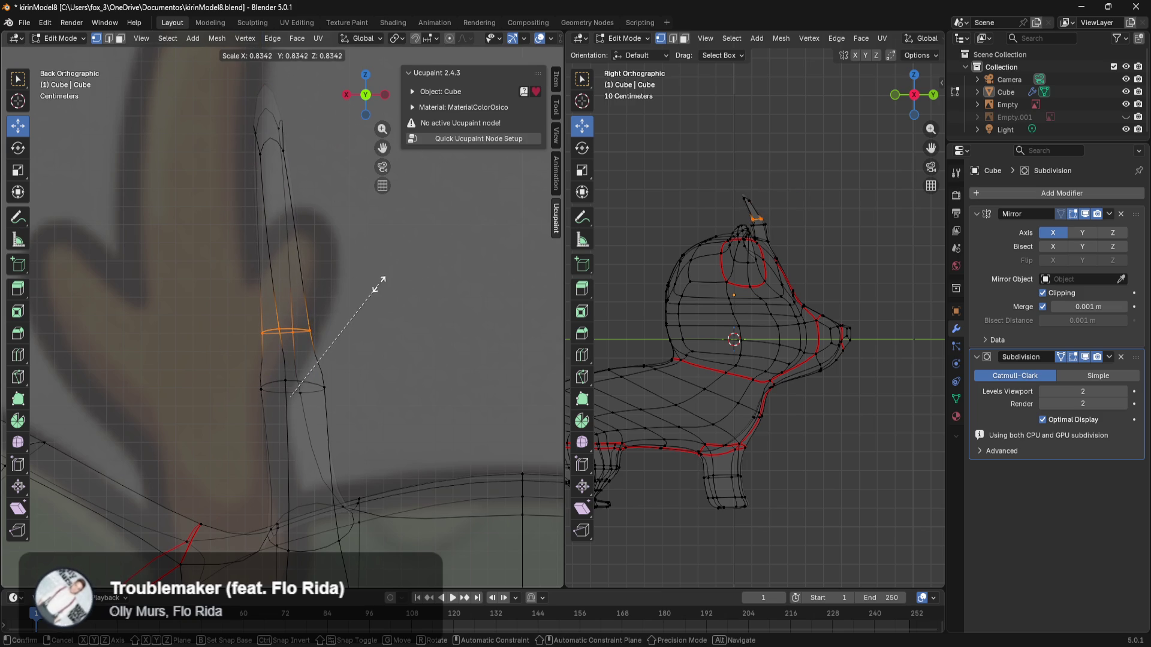
click(371, 282)
Step: Shrink the lower horn loop, then box-select a vertex on the horn's side edge
drag(363, 372, 223, 410)
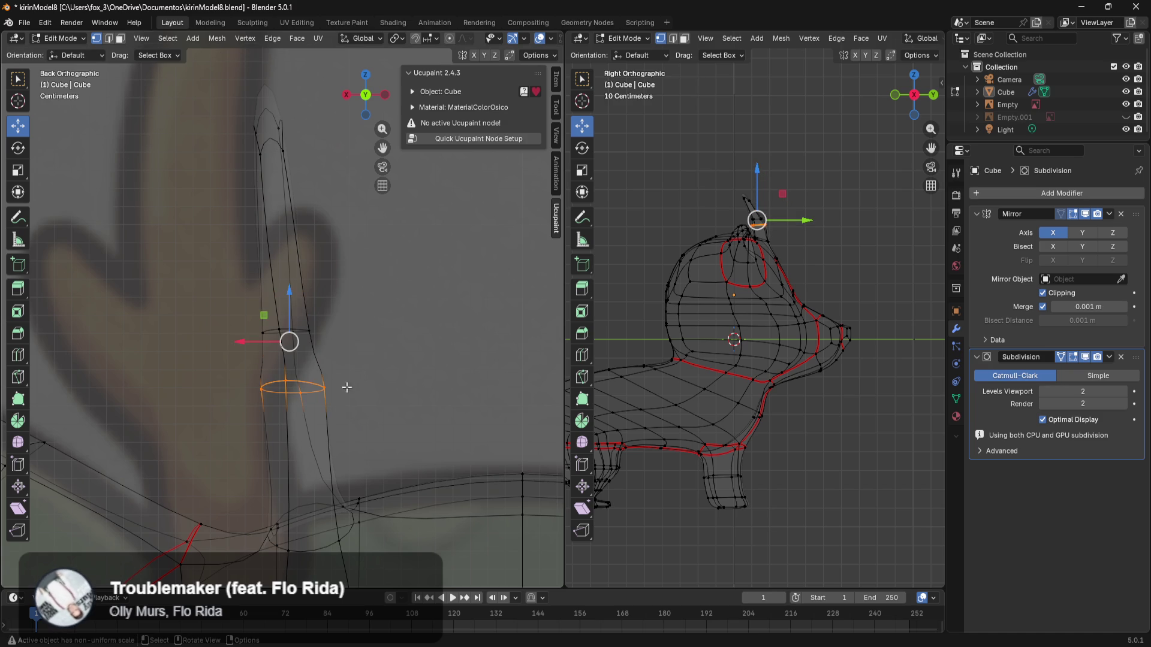
key(s)
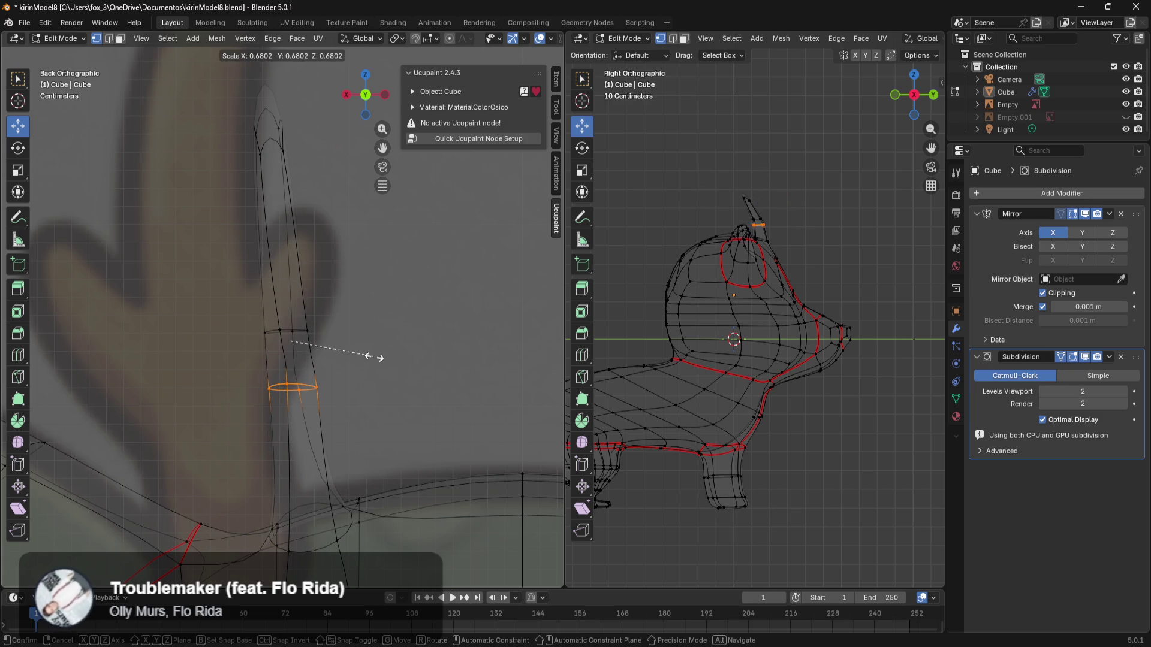
click(368, 356)
click(443, 371)
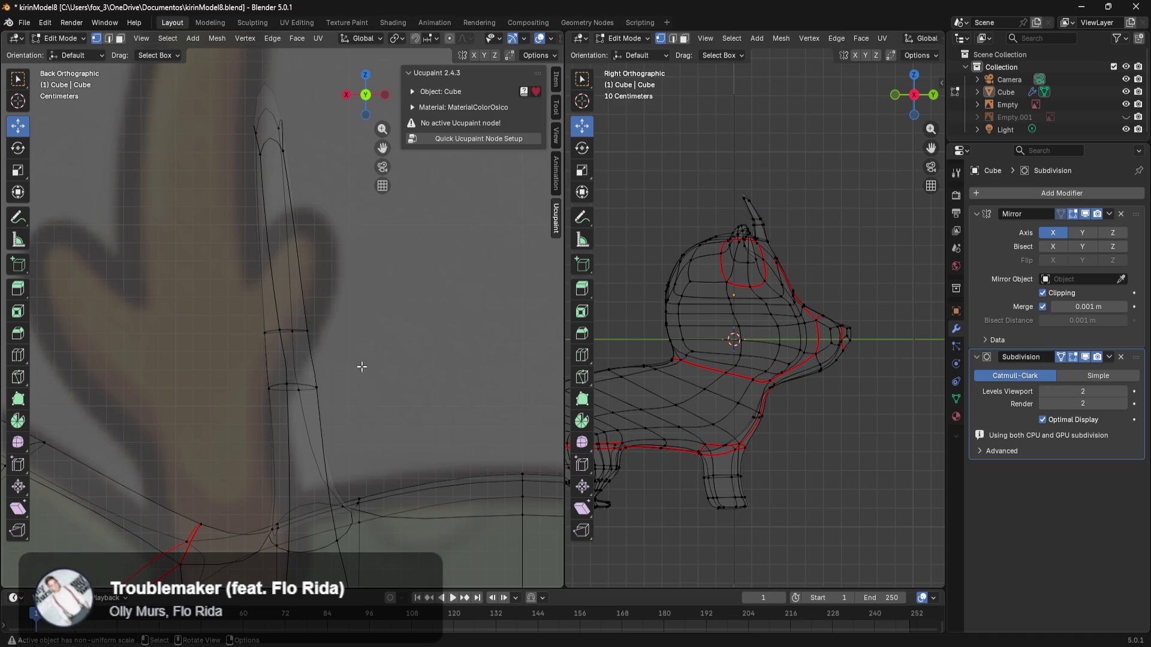
mouse_move(329, 309)
mouse_down()
mouse_move(301, 356)
mouse_move(336, 382)
mouse_move(303, 411)
mouse_up()
click(395, 326)
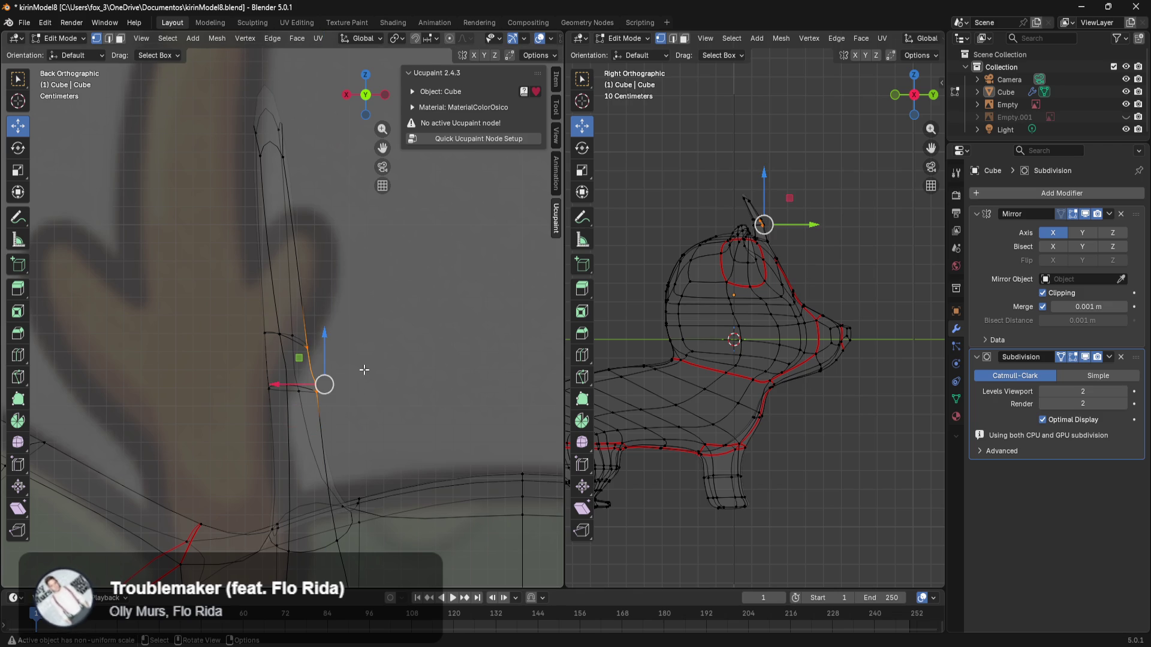
key(g)
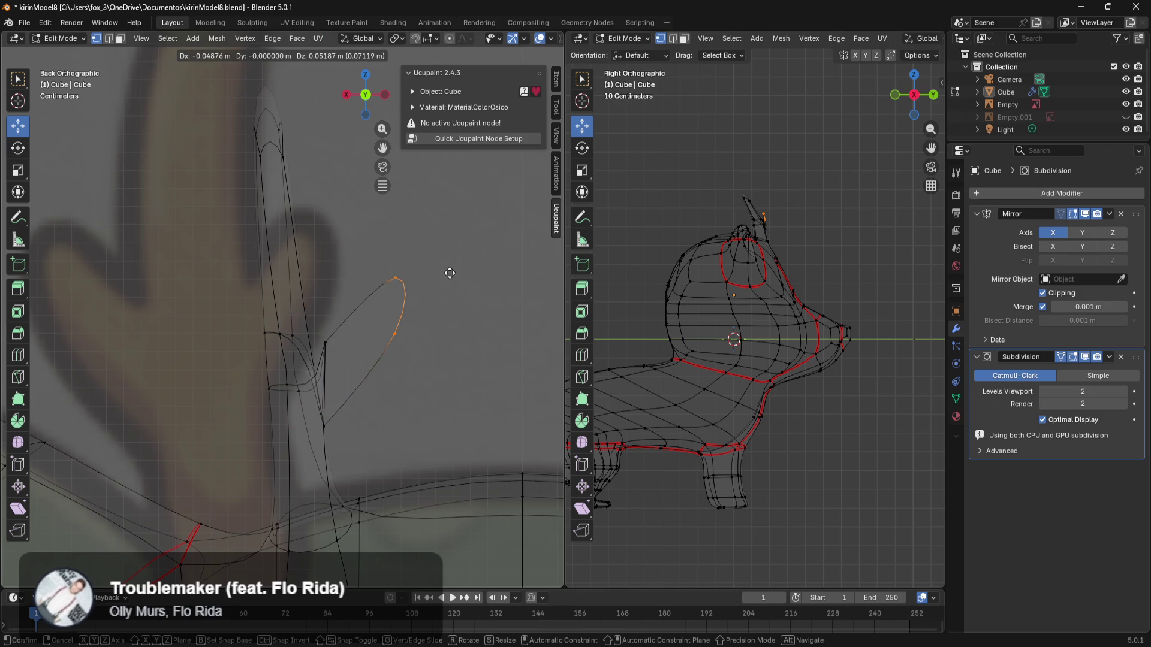
right_click(420, 221)
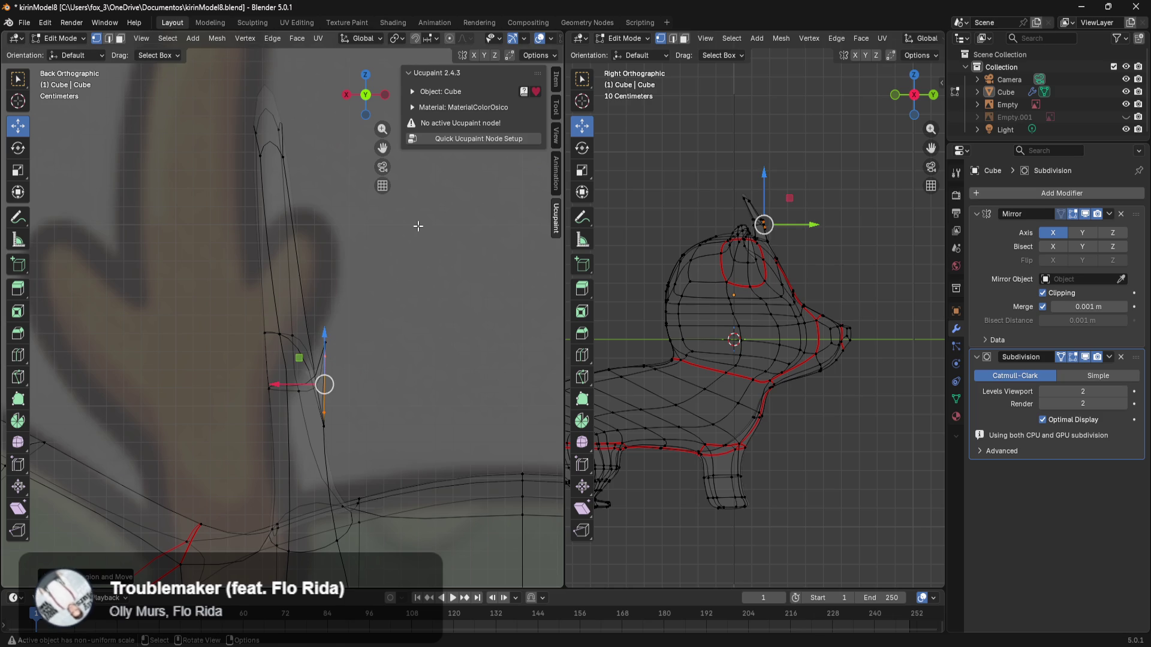
mouse_move(378, 316)
mouse_down()
mouse_move(303, 394)
mouse_move(300, 422)
mouse_up()
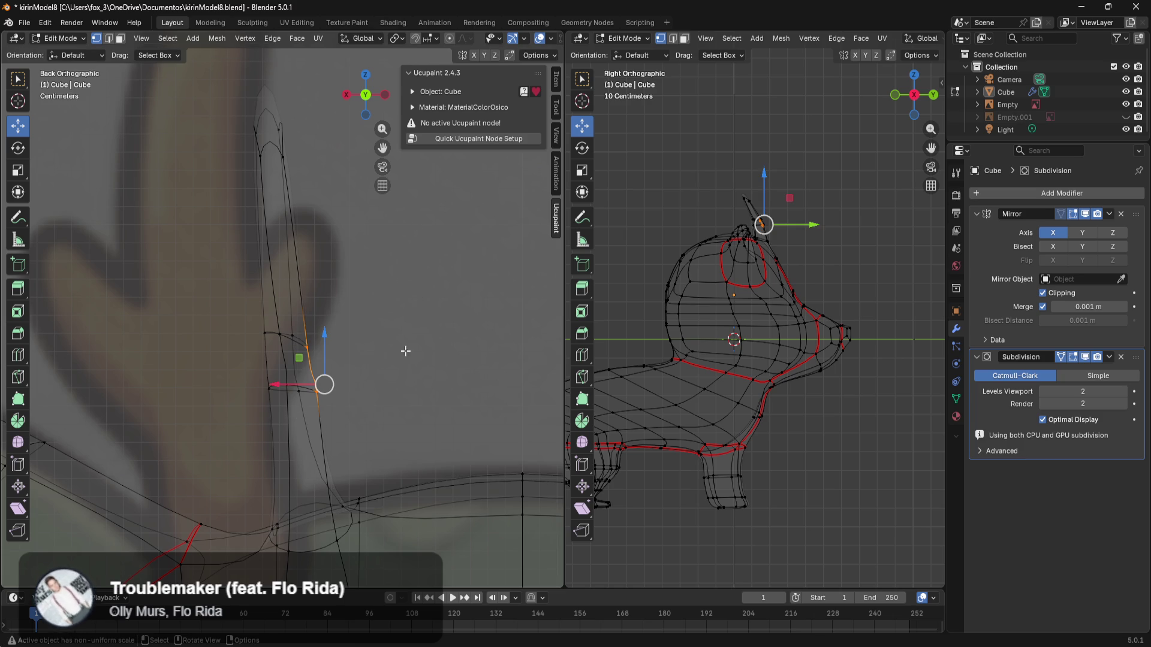
key(g)
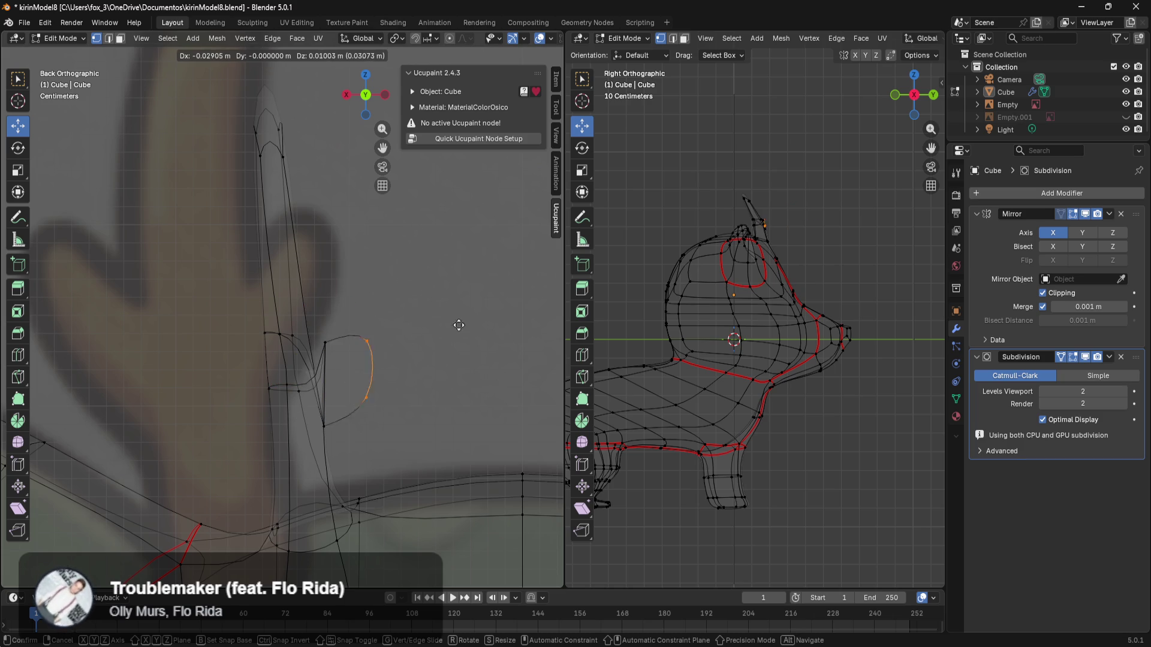
click(443, 326)
mouse_move(444, 326)
middle_down()
mouse_move(437, 336)
mouse_move(291, 336)
mouse_move(239, 350)
mouse_move(347, 366)
middle_up()
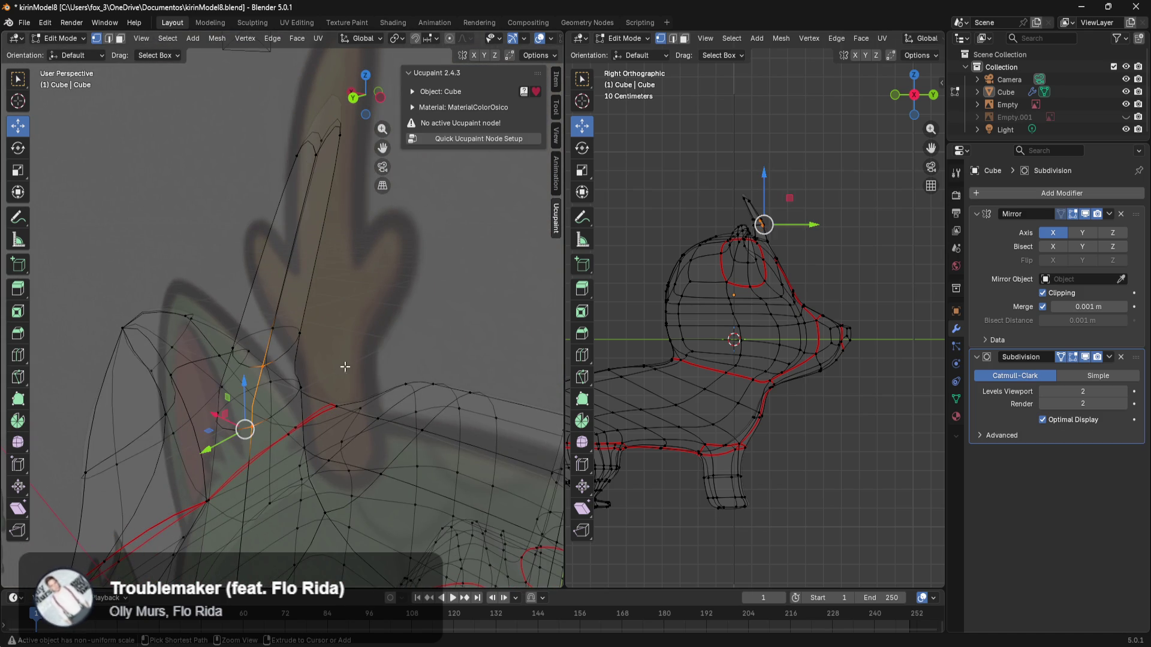
click(299, 377)
key(ctrl+z)
mouse_move(303, 365)
middle_down()
mouse_move(300, 329)
mouse_move(322, 334)
middle_up()
drag(326, 328, 281, 426)
middle_drag(316, 398, 334, 377)
key(g)
key(z)
key(z)
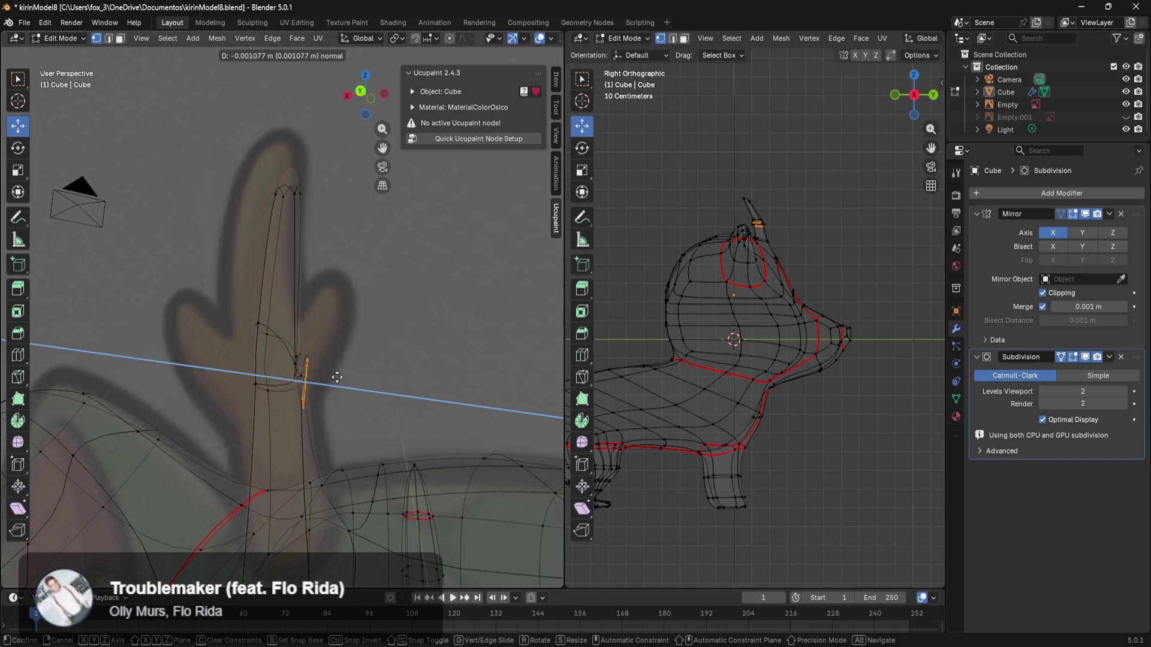
click(407, 343)
key(g)
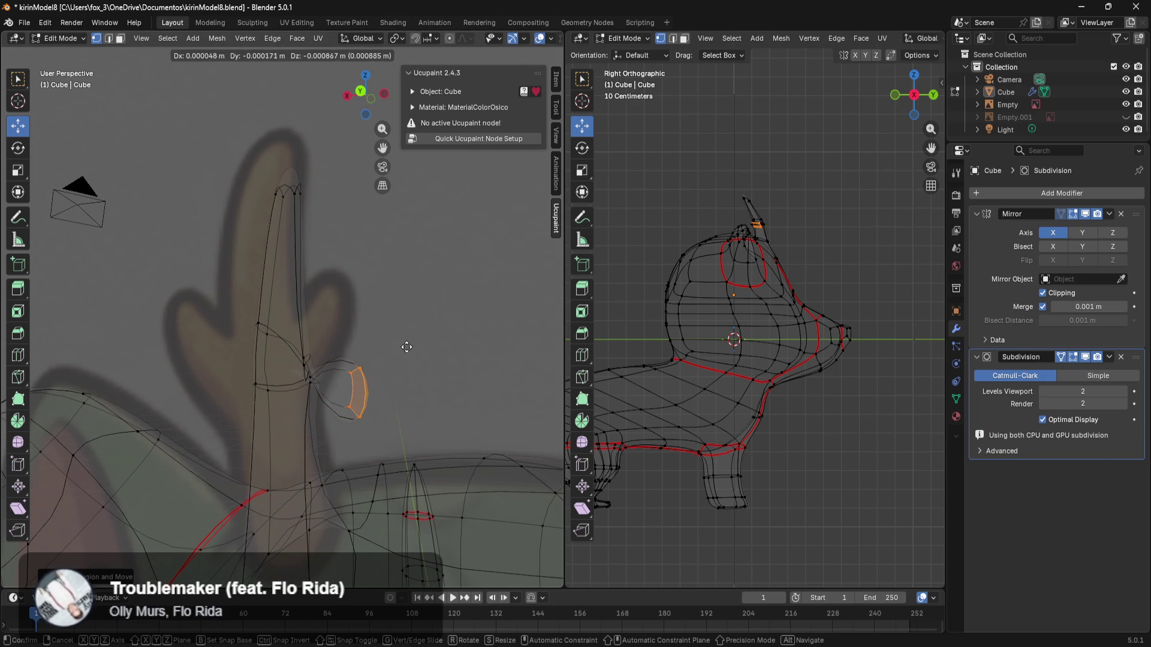
right_click(474, 236)
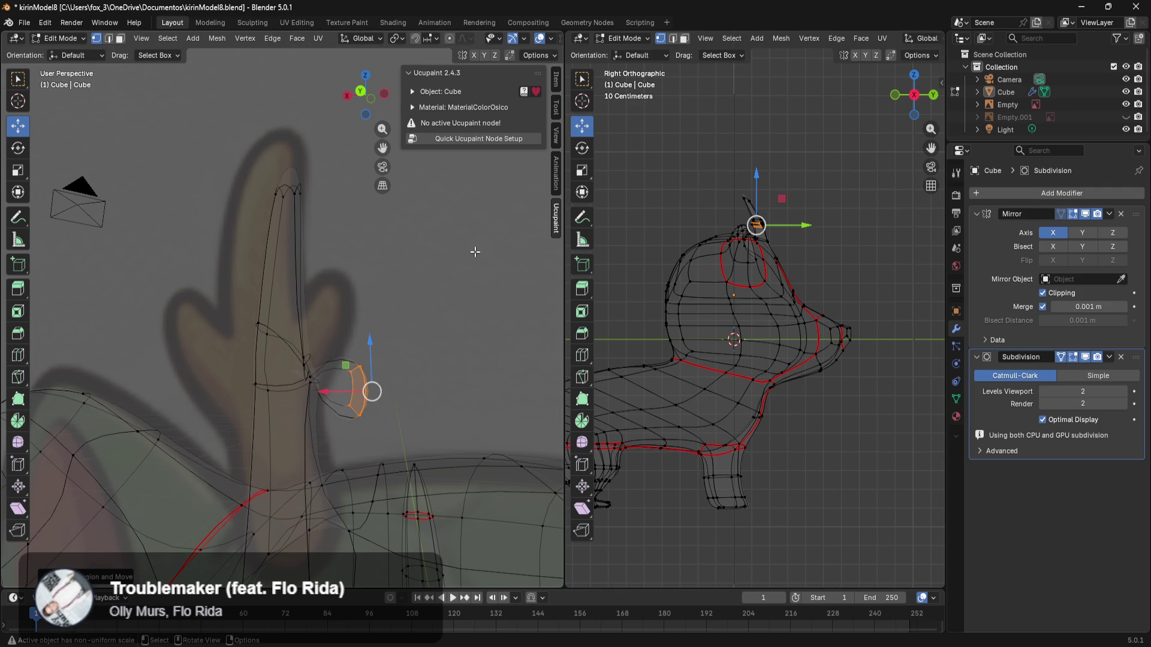
click(465, 296)
key(ctrl+z)
key(ctrl+z)
key(ctrl+z)
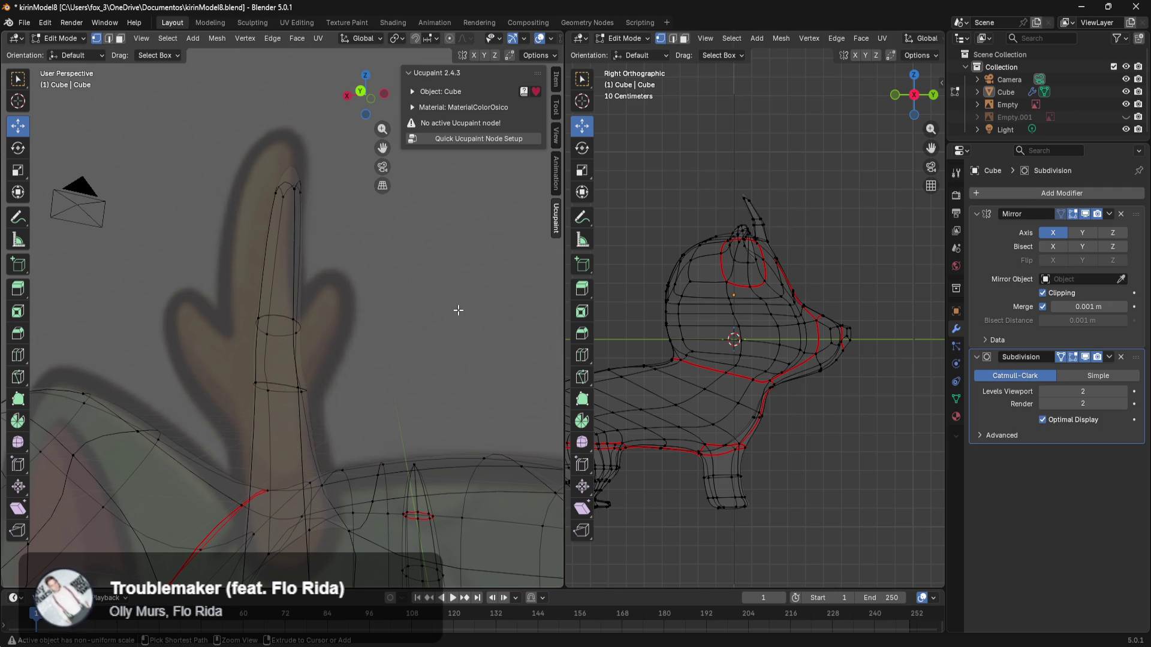
key(ctrl+z)
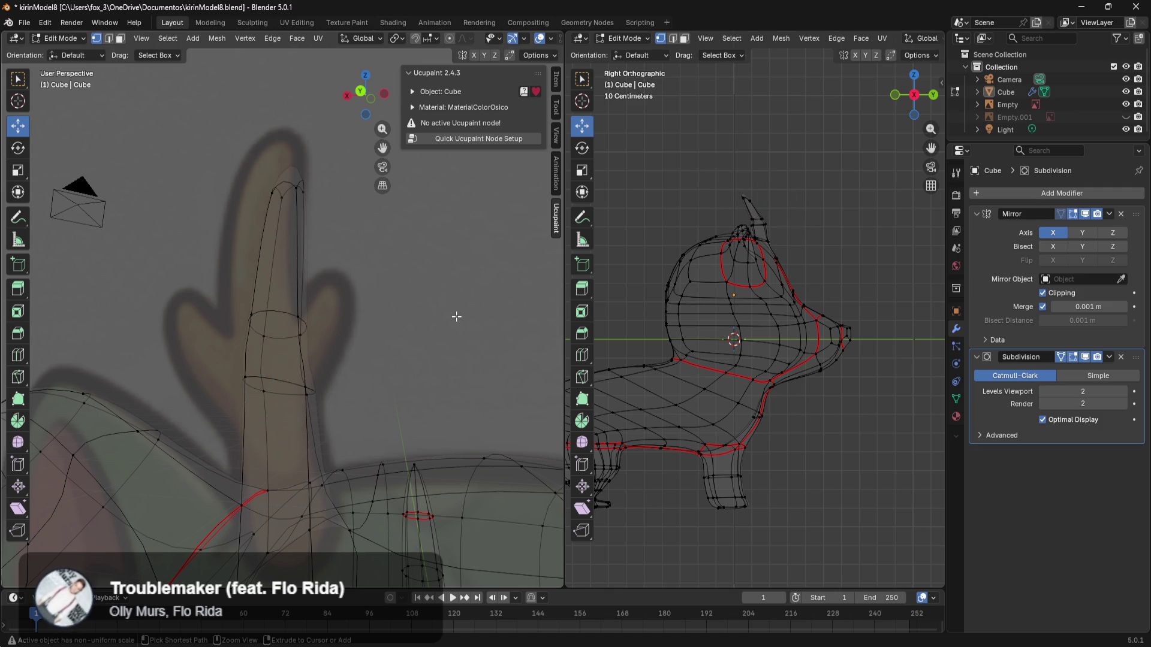
key(ctrl+z)
Step: Undo the side prong edits, reverting the horn to its earlier shape
key(ctrl+z)
key(ctrl+z)
key(ctrl+z)
key(ctrl+z)
key(ctrl+z)
mouse_move(397, 340)
middle_down()
mouse_move(482, 356)
mouse_move(294, 390)
middle_up()
key(ctrl+z)
key(ctrl+z)
key(ctrl+z)
alt+click(472, 360)
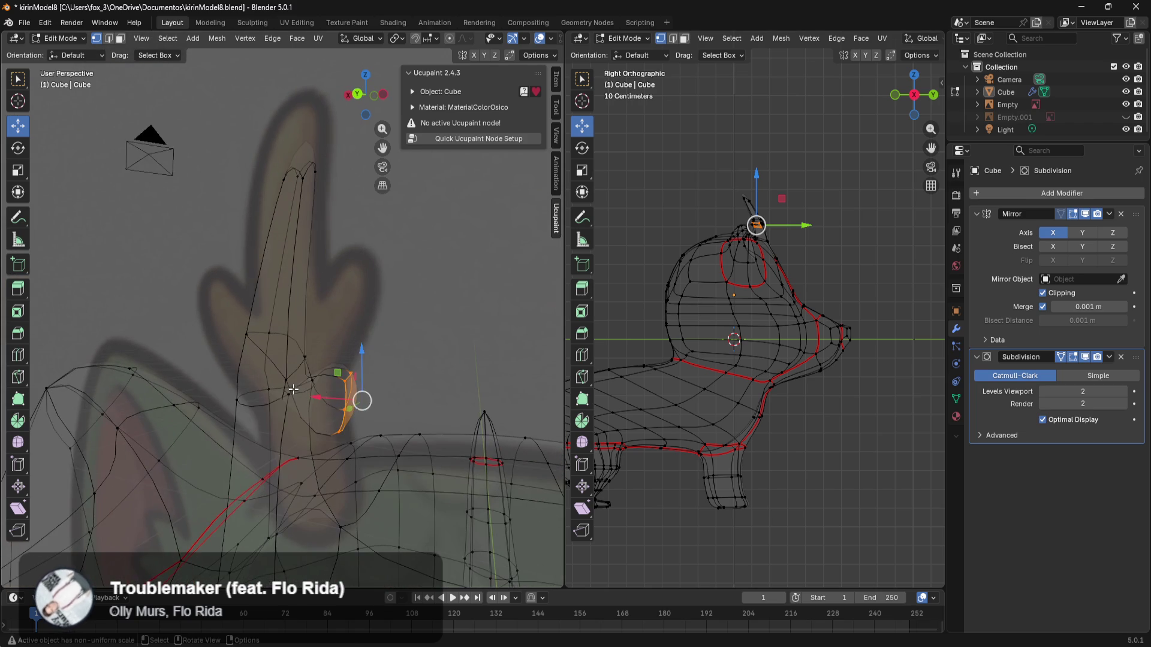
key(ctrl+z)
key(ctrl+z)
middle_drag(353, 363, 346, 378)
Step: Scale the horn's base edge loop to 0 so it lies level
drag(345, 378, 248, 411)
middle_drag(249, 411, 286, 379)
key(g)
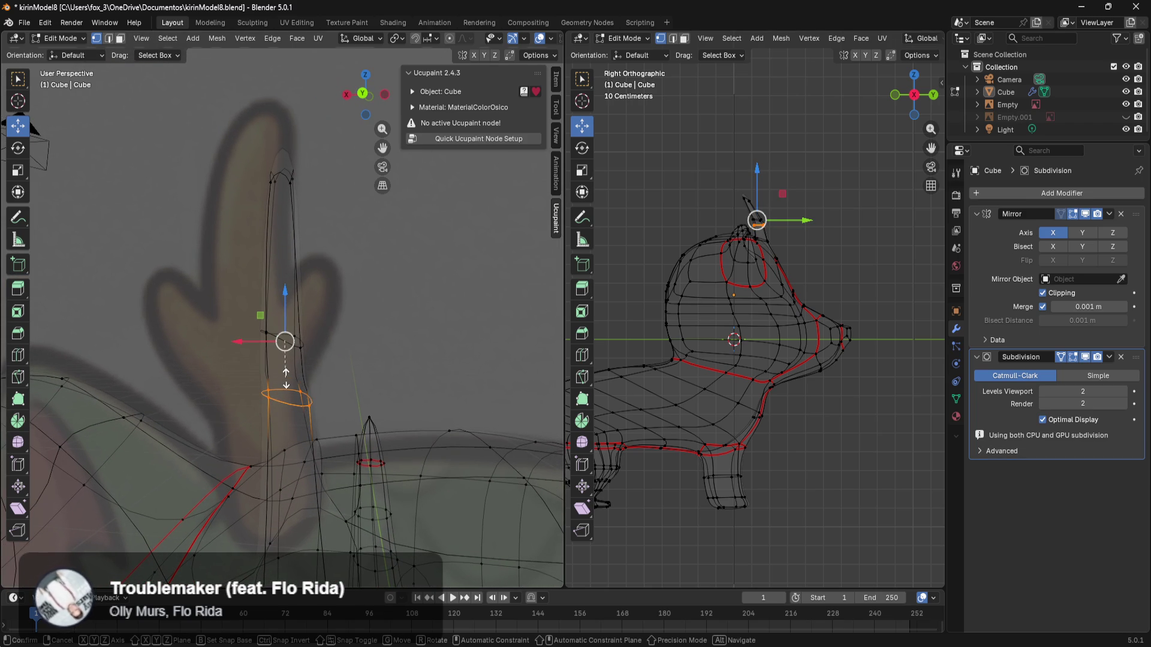
text(z)
text(0)
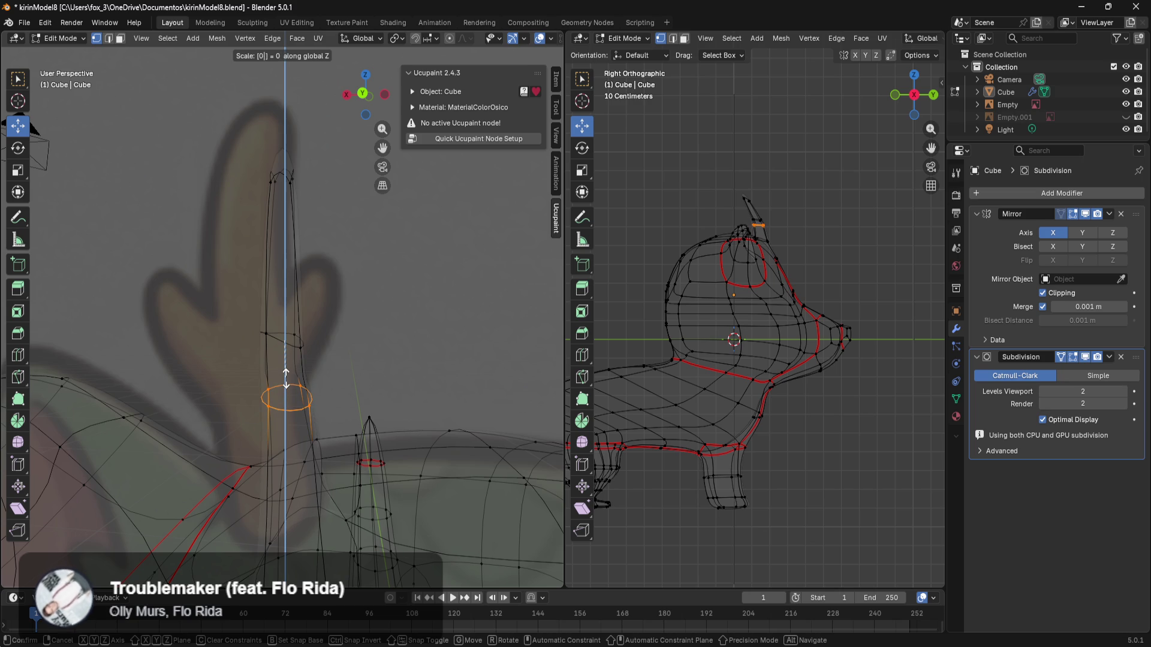
text(x)
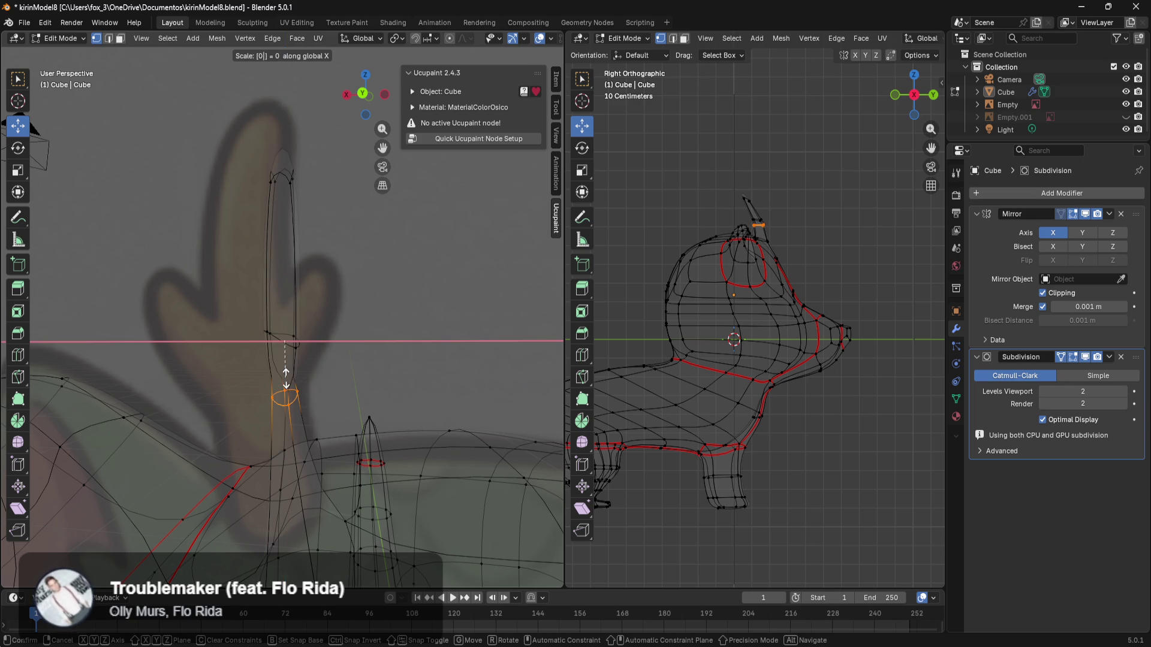
text(y)
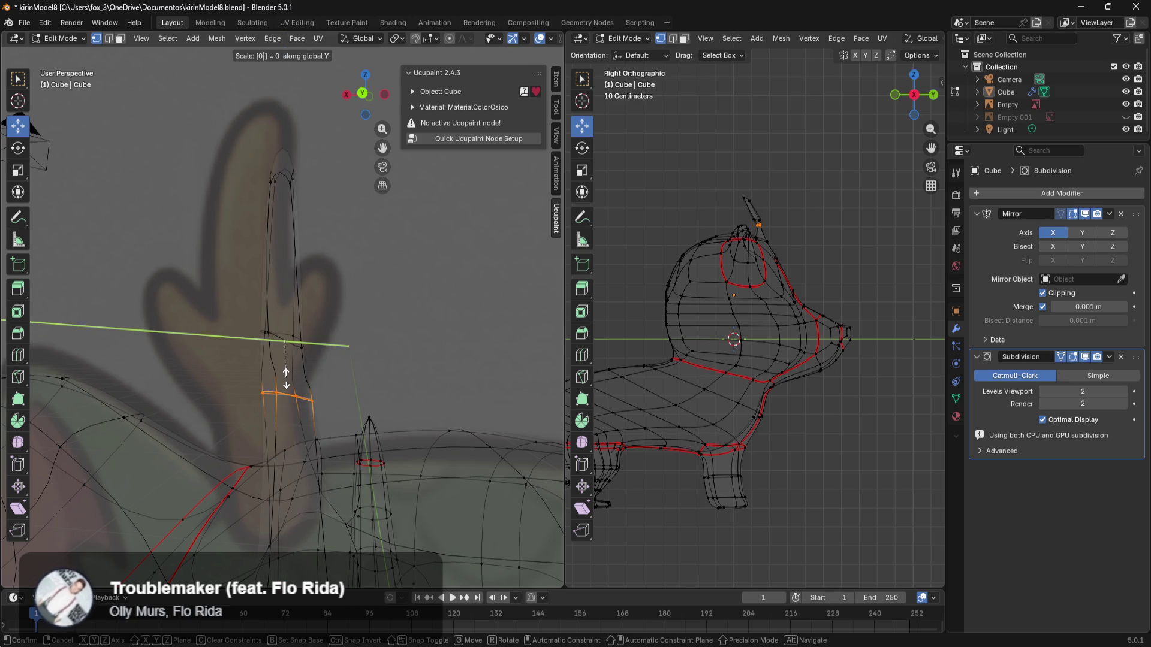
key(Return)
mouse_move(281, 378)
middle_down()
mouse_move(367, 388)
mouse_move(346, 368)
middle_up()
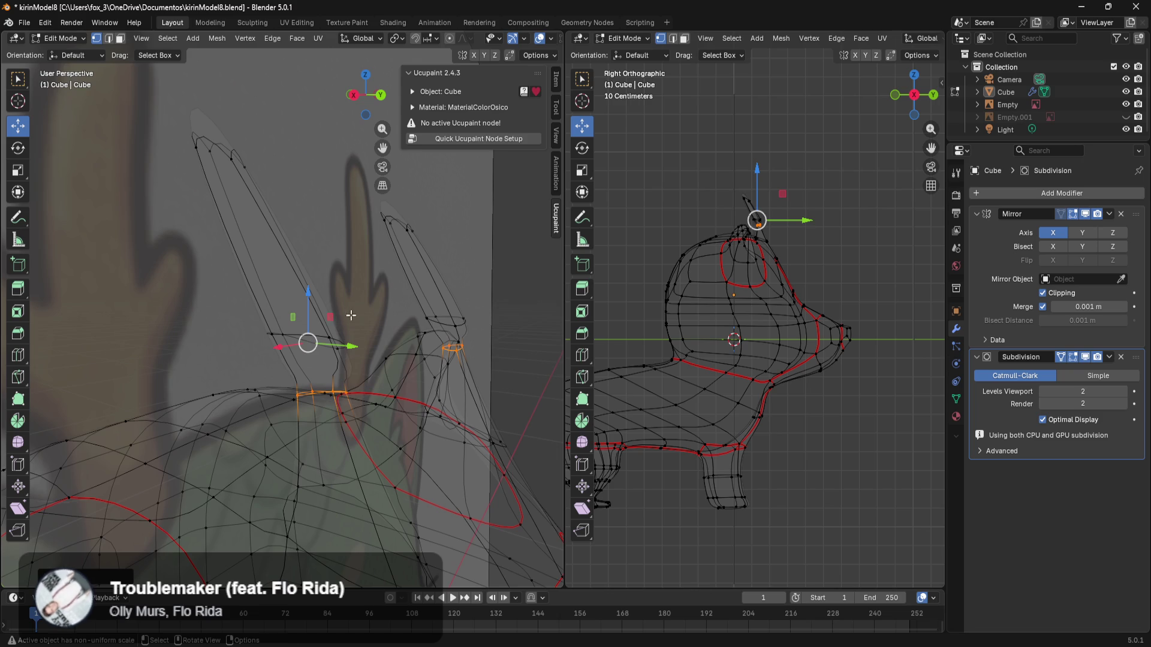
Step: Flatten the upper loops of both horns to 0 along Y, then raise and shift them
middle_drag(345, 316, 329, 315)
mouse_move(310, 307)
mouse_down()
mouse_move(207, 351)
mouse_move(226, 337)
mouse_up()
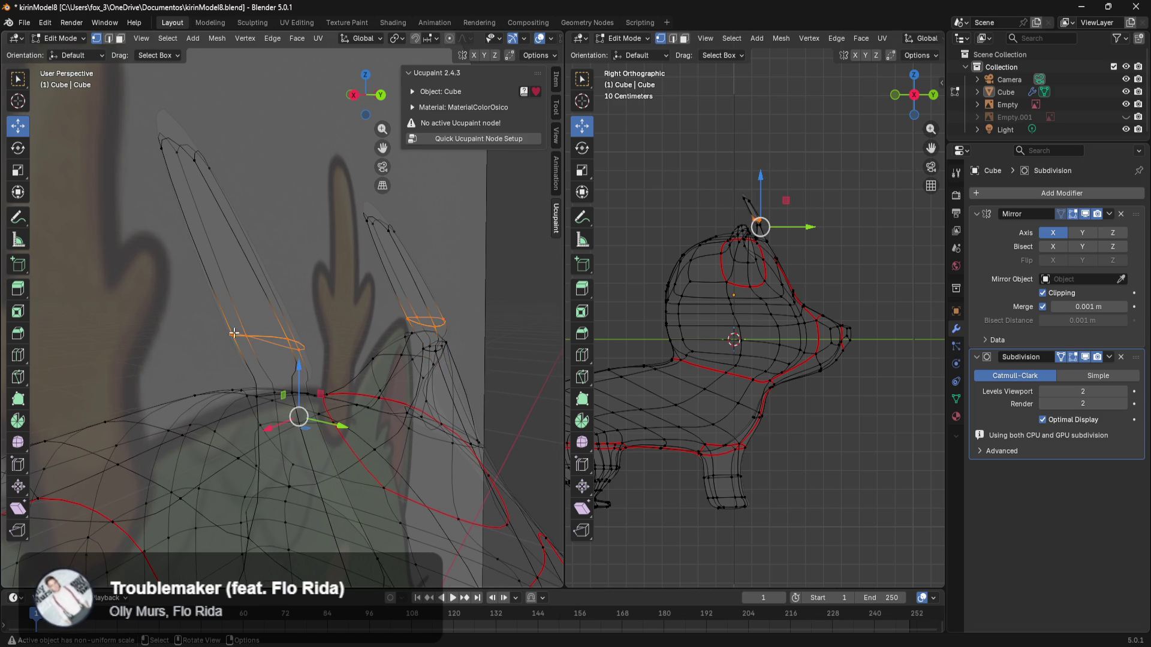
key(s)
key(y)
key(0)
key(Return)
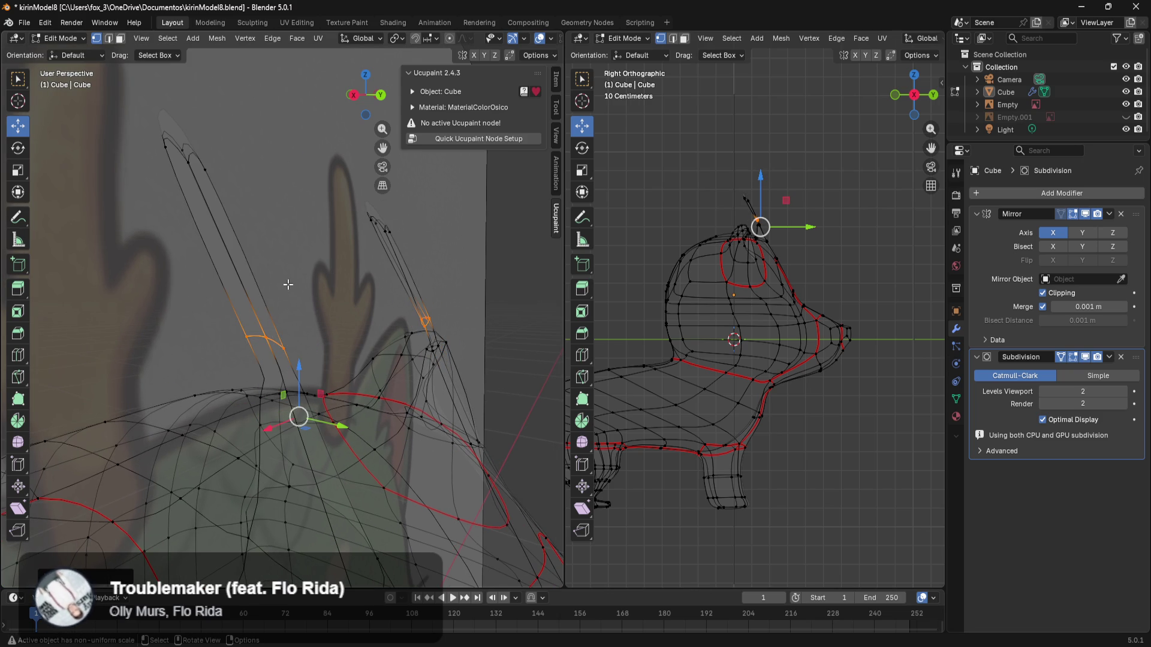
drag(297, 364, 285, 249)
mouse_move(337, 283)
mouse_down()
mouse_move(233, 120)
mouse_move(140, 178)
mouse_up()
Step: Flatten the horn tips to 0 along Y and lower the tip vertices
mouse_move(182, 136)
shift+middle_down()
mouse_move(234, 170)
mouse_move(281, 242)
shift+middle_up()
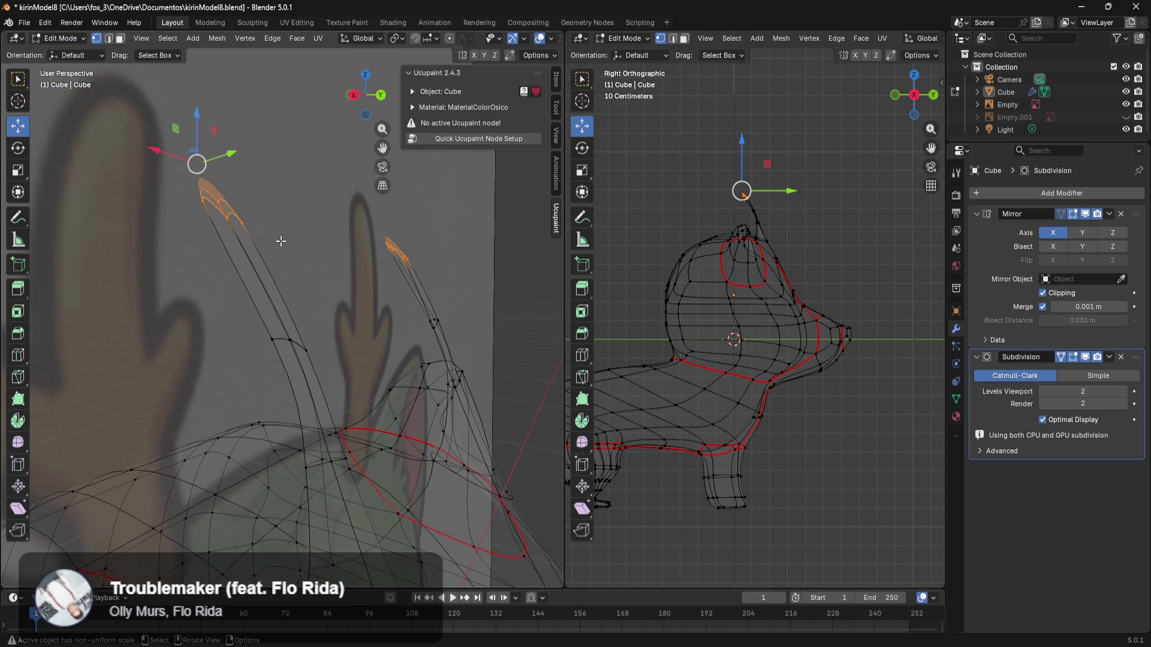
text(sy)
text(0)
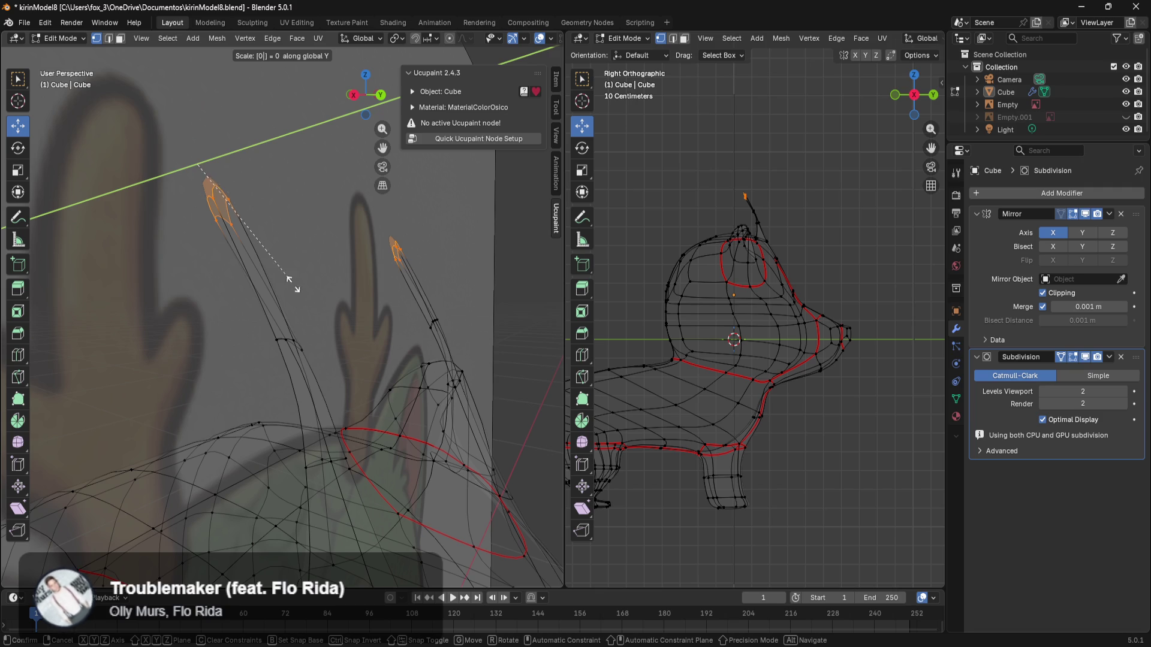
key(Return)
mouse_move(193, 128)
mouse_down()
mouse_move(218, 213)
mouse_move(282, 265)
mouse_up()
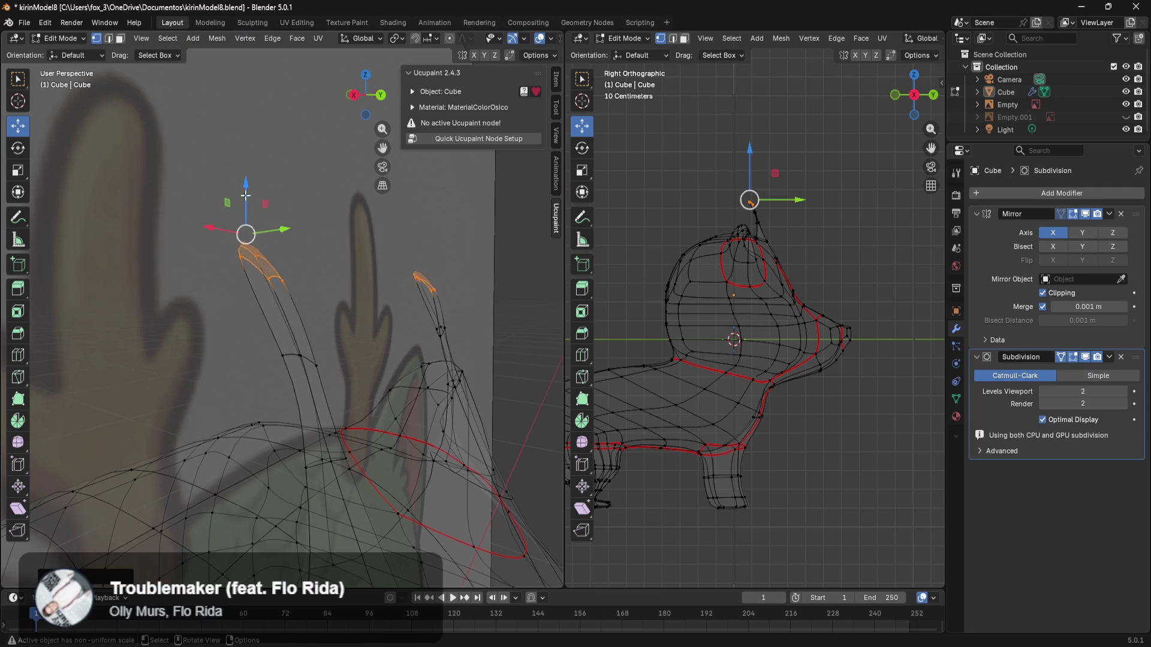
drag(246, 196, 246, 207)
Step: Raise the left horn's tip vertices slightly, then lower the tip vertices along Z
click(329, 262)
drag(297, 264, 249, 303)
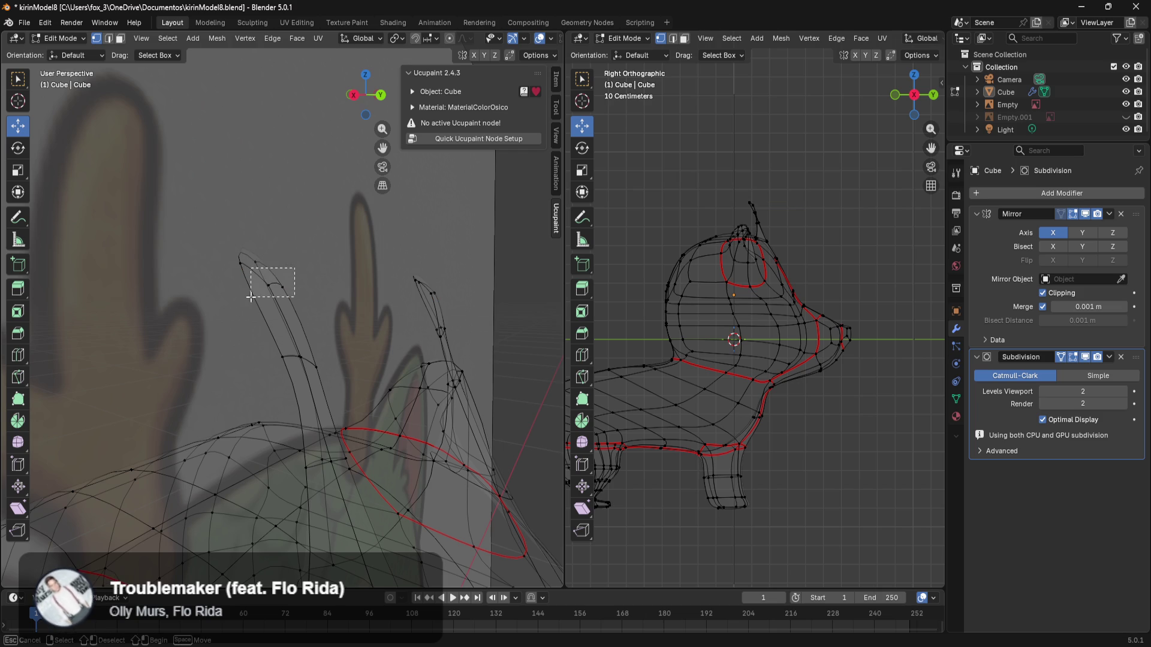
drag(286, 234, 285, 191)
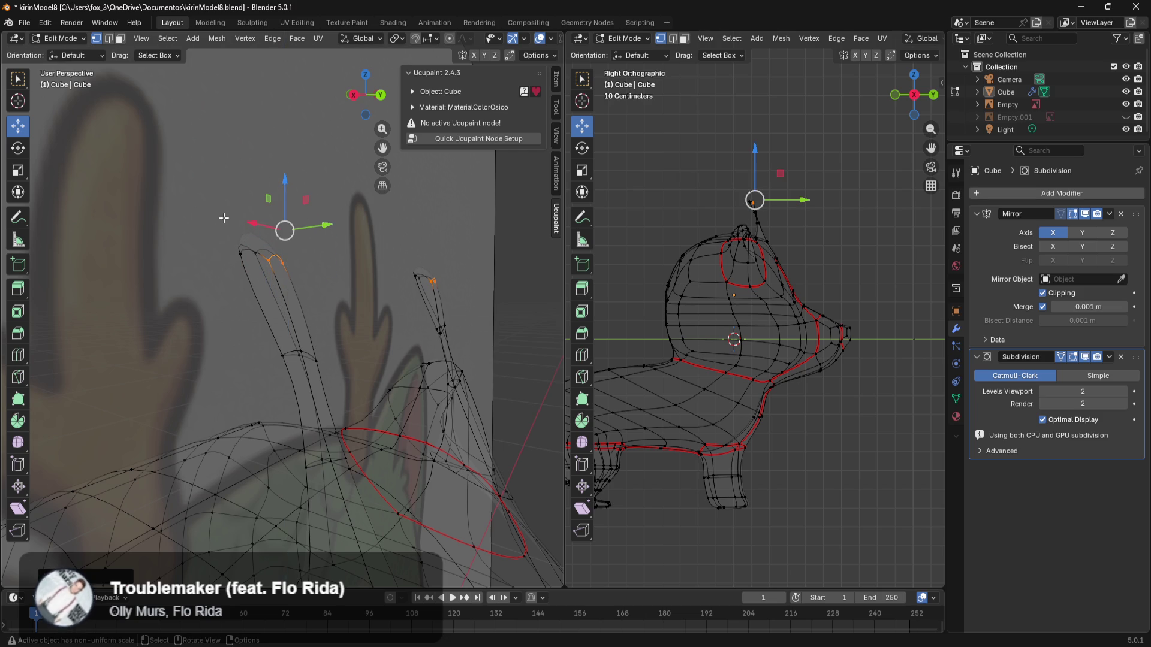
drag(246, 249, 205, 263)
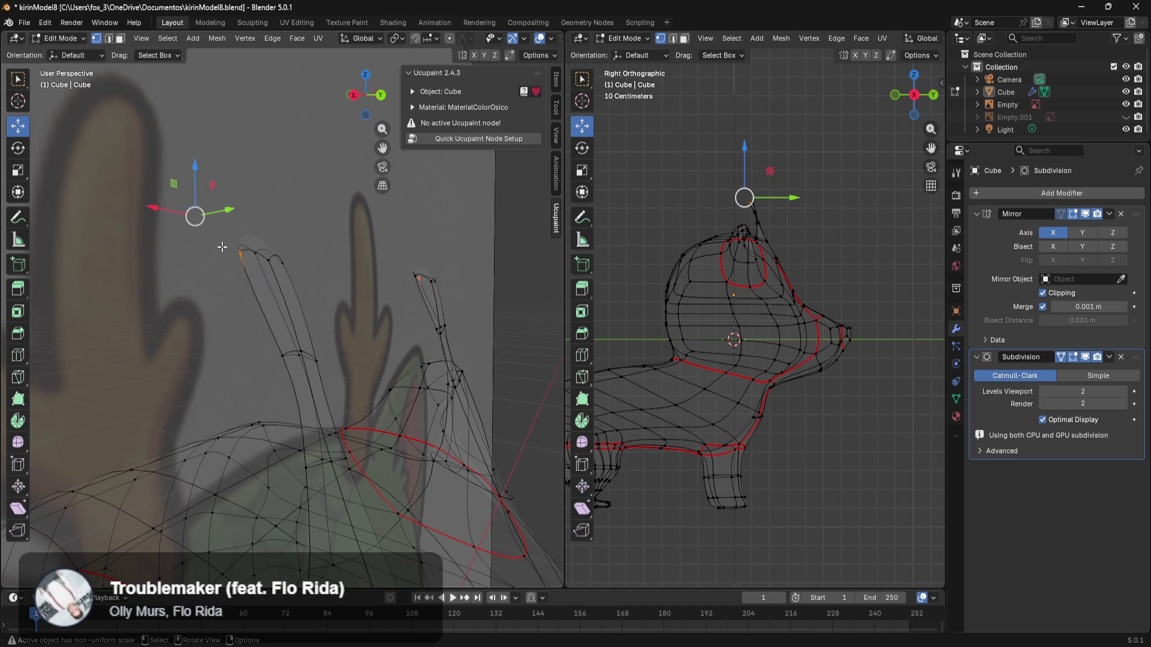
click(181, 273)
drag(259, 259, 259, 259)
drag(212, 179, 230, 238)
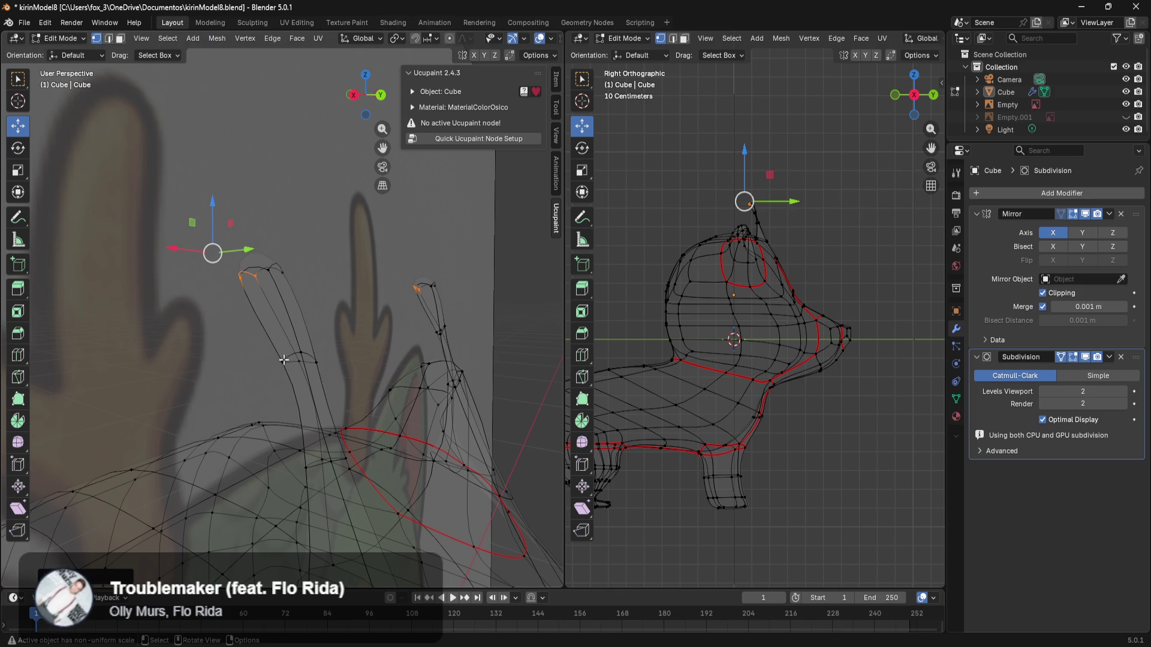
Step: Select the whole horn mesh and begin scaling it along global Y
click(284, 340)
mouse_move(346, 253)
middle_down()
mouse_move(340, 334)
mouse_move(348, 298)
mouse_move(277, 325)
mouse_move(308, 342)
mouse_move(258, 357)
mouse_move(180, 329)
mouse_move(236, 311)
middle_up()
drag(334, 236, 155, 473)
middle_drag(191, 407, 330, 430)
key(s)
key(y)
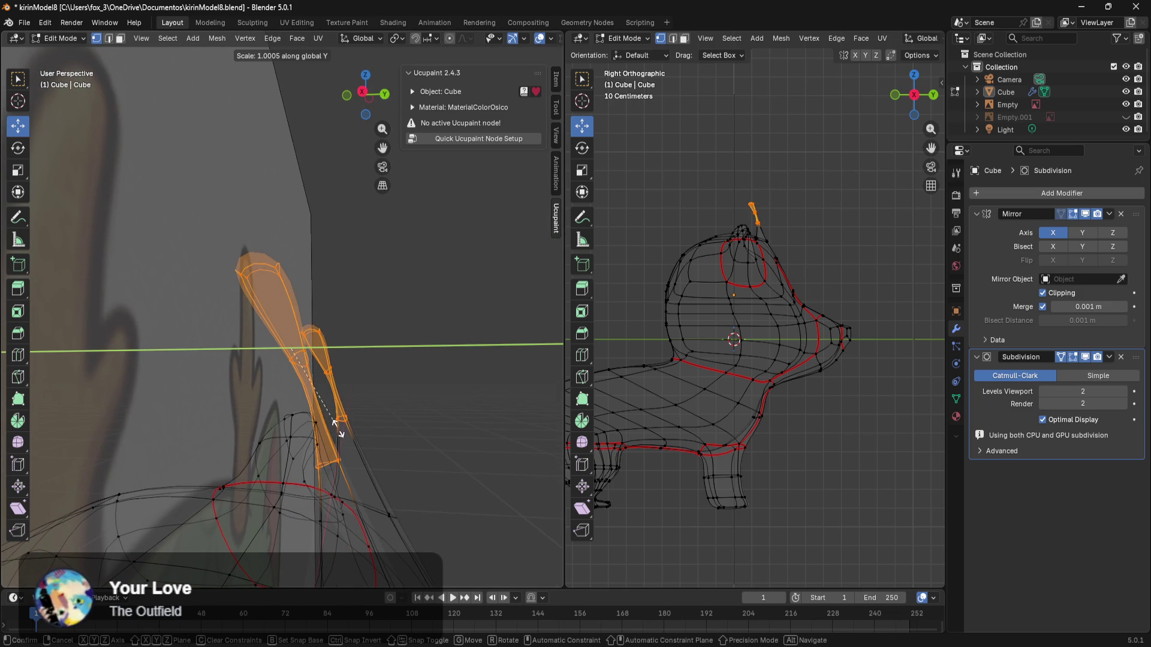
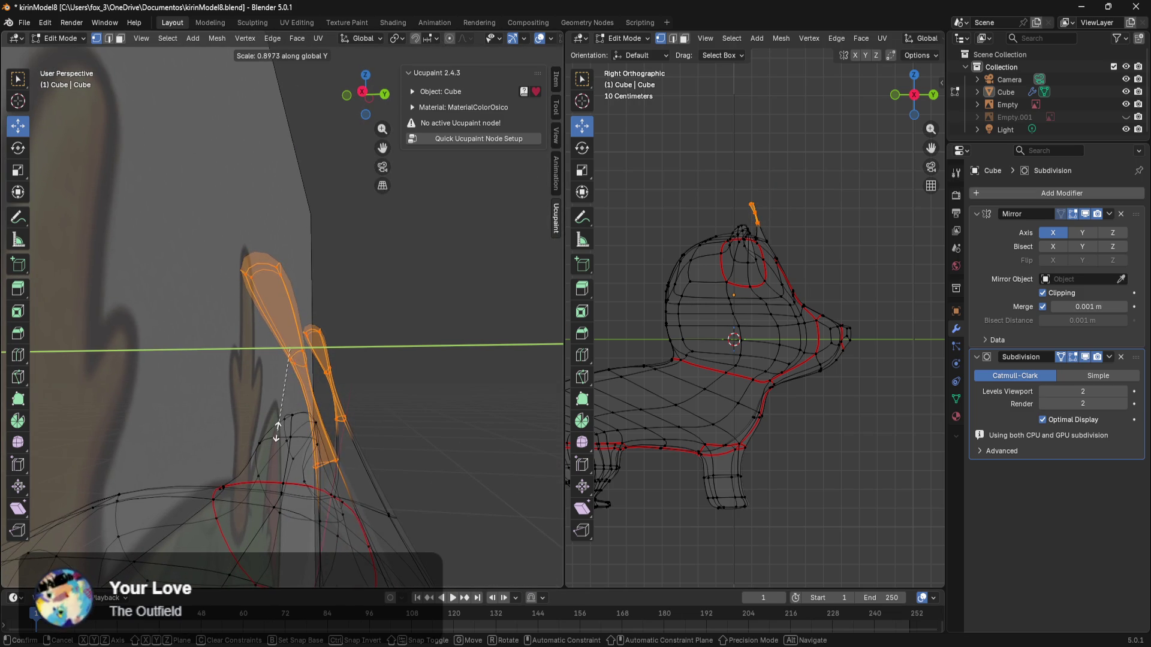
Step: Stretch the ear vertices along Y, shift them along Y, then deselect them
click(265, 412)
mouse_move(450, 380)
middle_down()
mouse_move(246, 381)
mouse_move(382, 372)
middle_up()
key(g)
key(y)
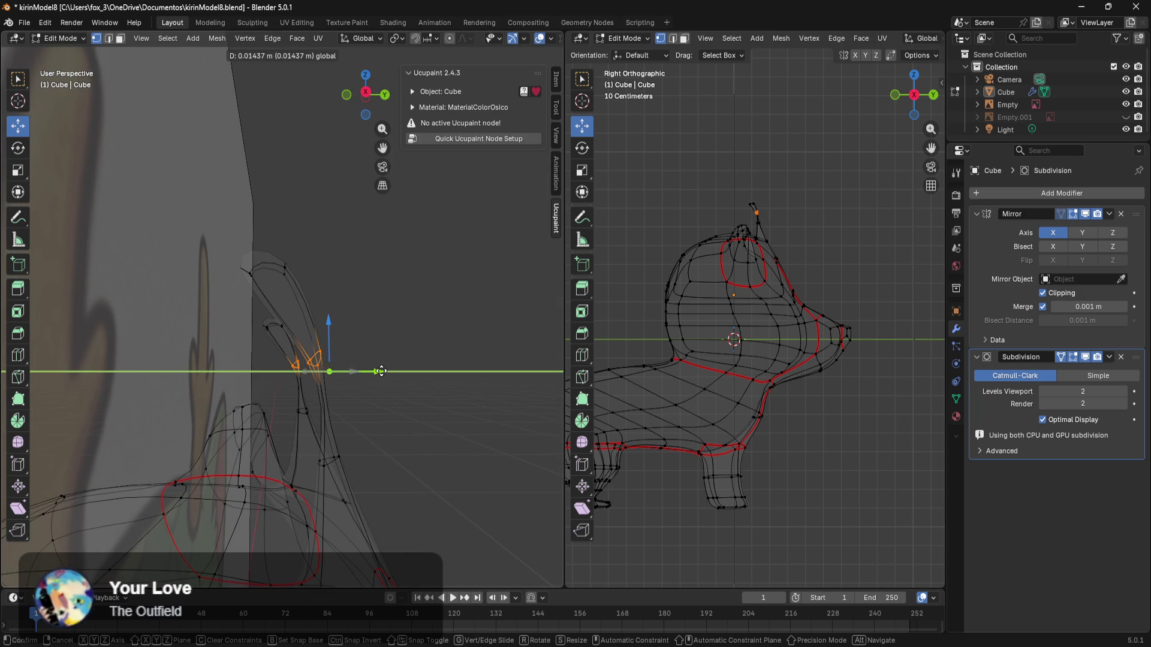
click(381, 371)
key(s)
key(y)
click(440, 489)
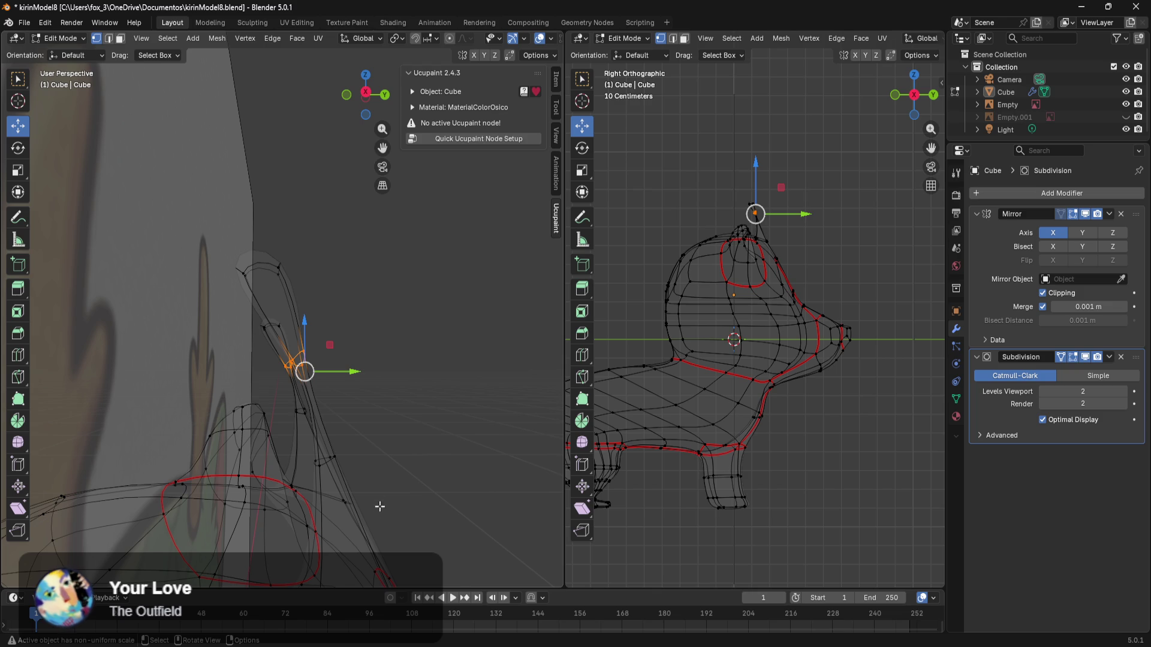
click(392, 442)
Step: Slide a neck outline vertex and a ring of neck vertices along Y
mouse_move(419, 432)
shift+middle_down()
mouse_move(530, 364)
mouse_move(403, 442)
mouse_move(372, 370)
mouse_move(333, 335)
mouse_move(288, 385)
mouse_move(300, 406)
mouse_move(360, 404)
mouse_move(326, 434)
mouse_move(365, 380)
shift+middle_up()
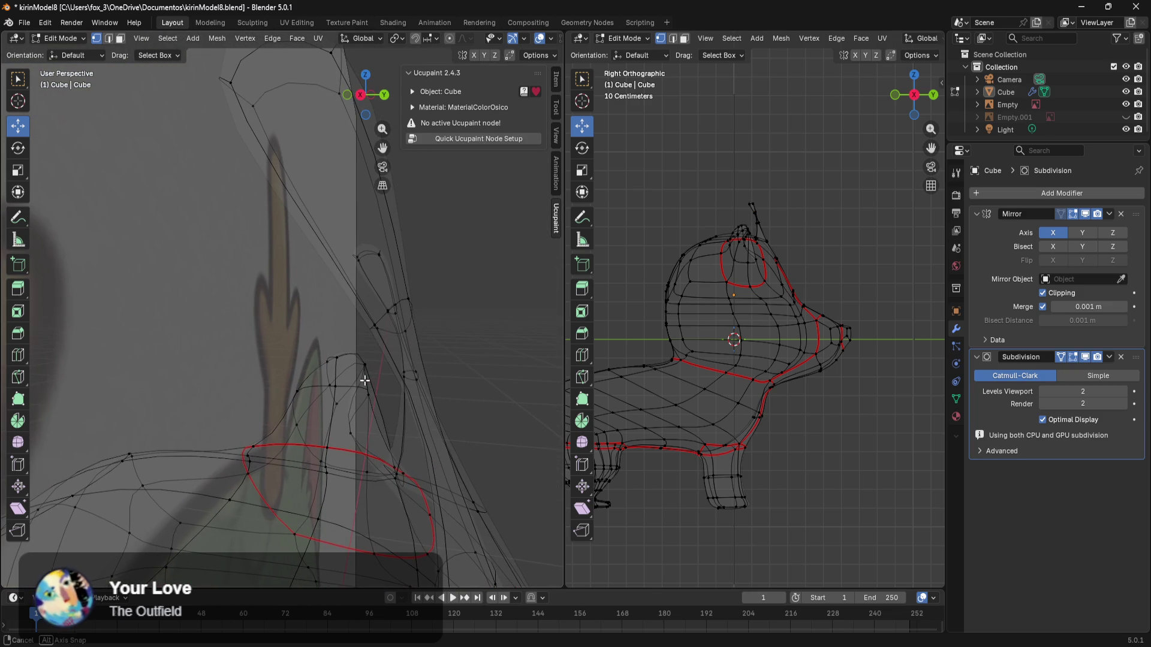
drag(361, 344, 362, 345)
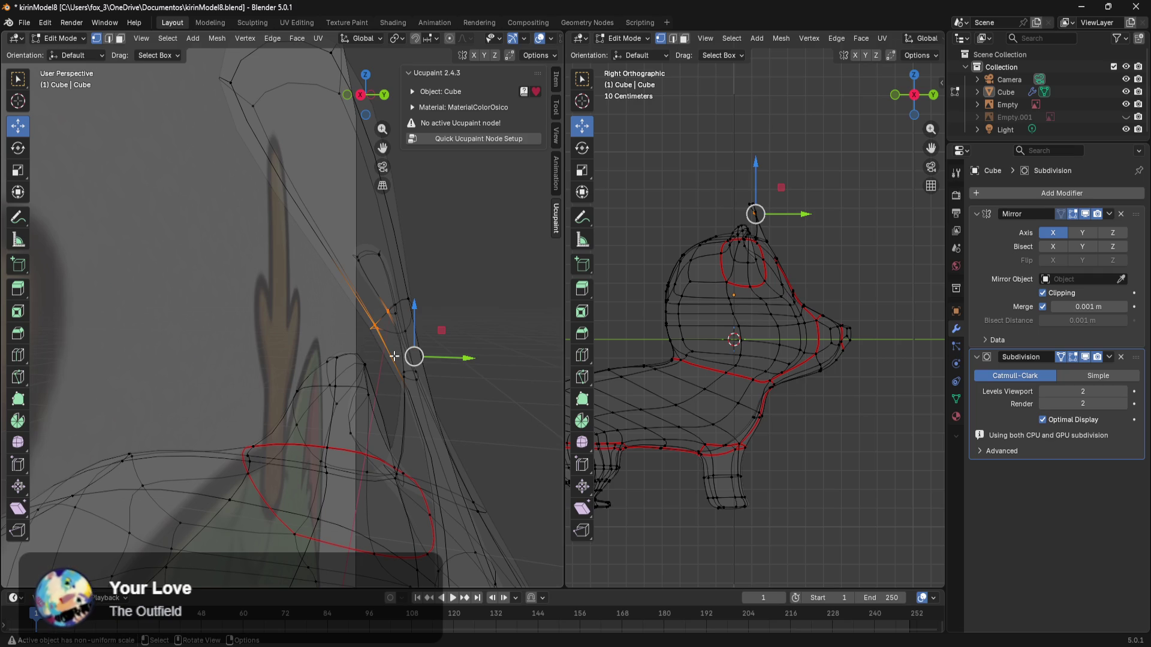
drag(452, 358, 357, 358)
mouse_move(409, 416)
middle_down()
mouse_move(388, 363)
mouse_move(396, 336)
mouse_move(441, 389)
mouse_move(477, 380)
mouse_move(418, 416)
middle_up()
drag(369, 467, 370, 467)
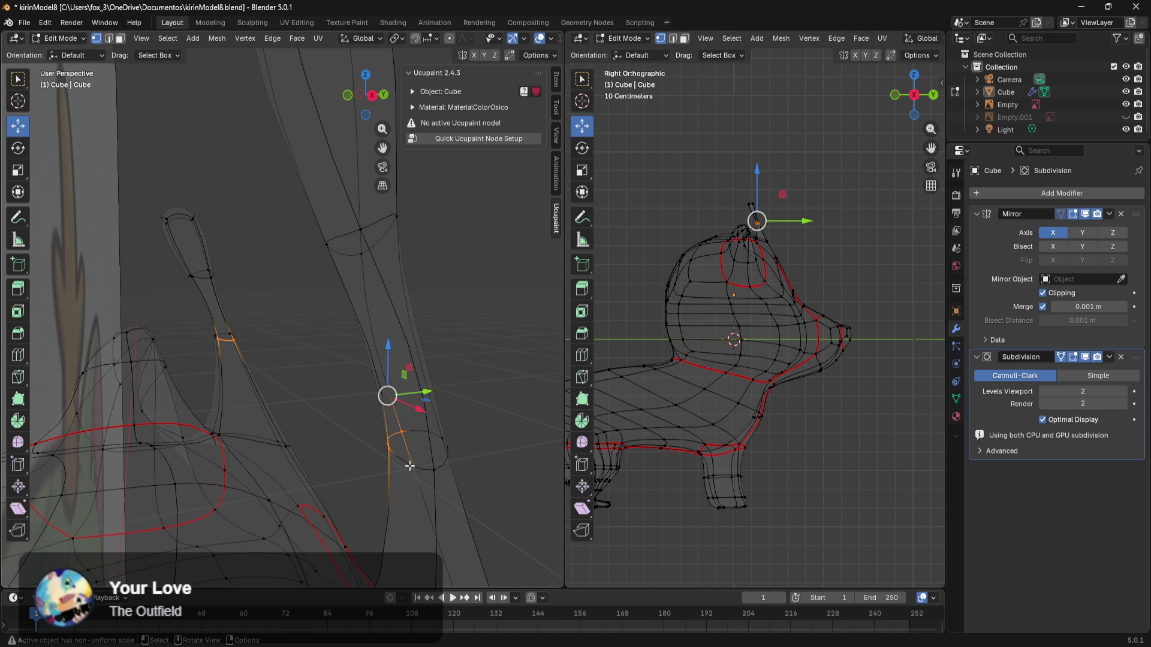
middle_drag(436, 471, 462, 464)
drag(489, 427, 374, 429)
Step: Shift the head-top vertices and the ear tips along Y
mouse_move(471, 333)
shift+middle_down()
mouse_move(478, 547)
mouse_move(428, 388)
shift+middle_up()
drag(270, 189, 221, 262)
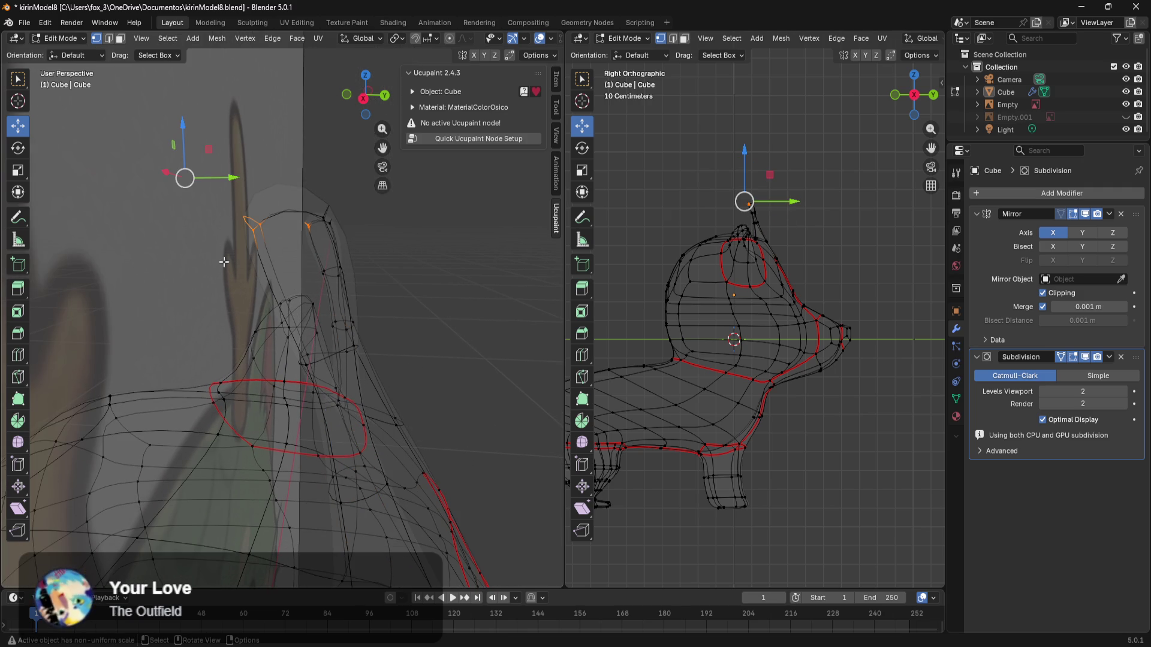
drag(242, 186, 298, 184)
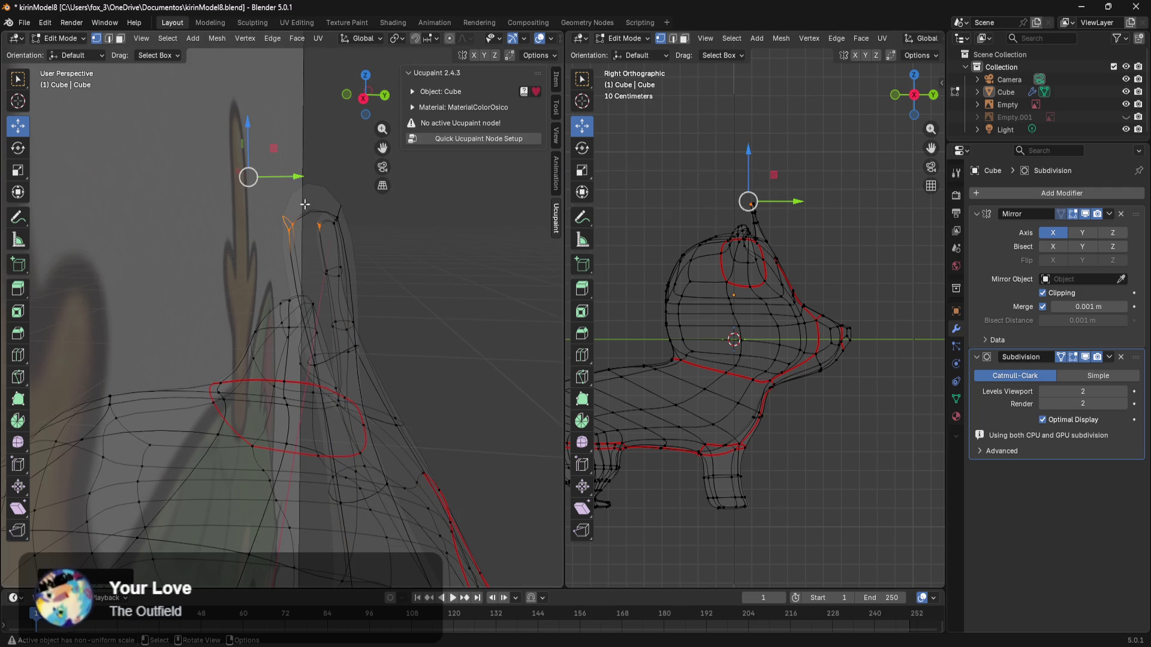
mouse_move(455, 283)
middle_down()
mouse_move(438, 282)
mouse_move(334, 186)
middle_up()
drag(221, 262, 221, 262)
middle_drag(221, 262, 400, 235)
drag(349, 160, 312, 164)
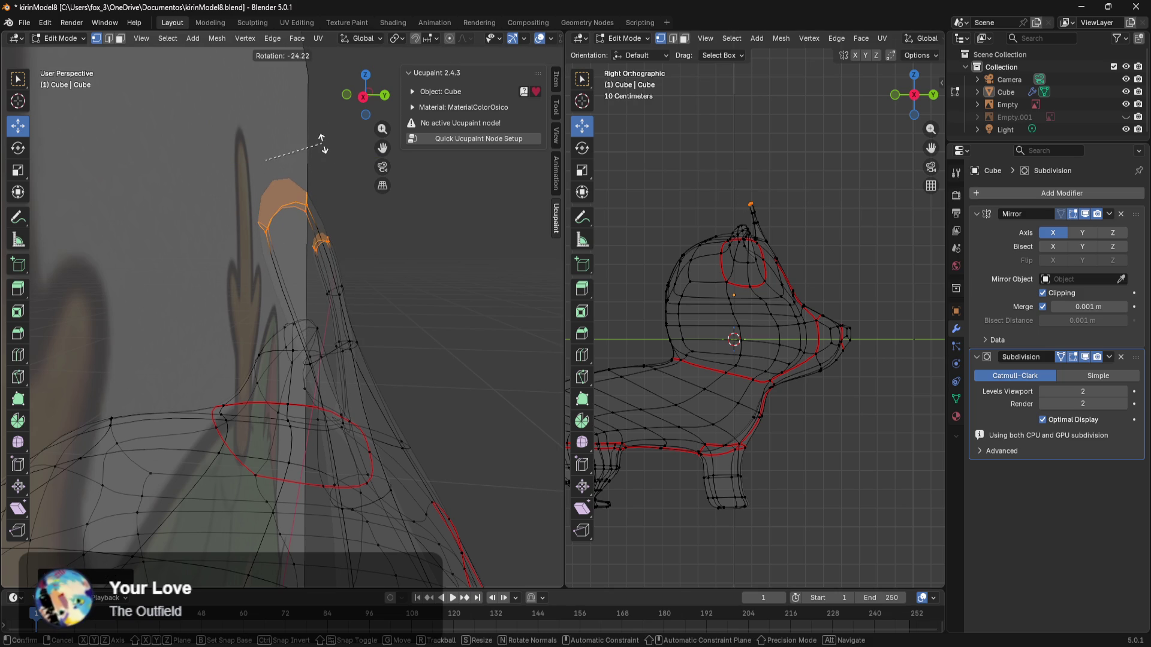
Step: Move the vertices at the ear base along Y
mouse_move(432, 345)
middle_down()
mouse_move(458, 252)
mouse_move(493, 306)
middle_up()
mouse_move(405, 383)
middle_down()
mouse_move(378, 368)
mouse_move(368, 380)
mouse_move(334, 346)
mouse_move(372, 363)
middle_up()
drag(325, 417, 327, 413)
middle_drag(326, 413, 382, 423)
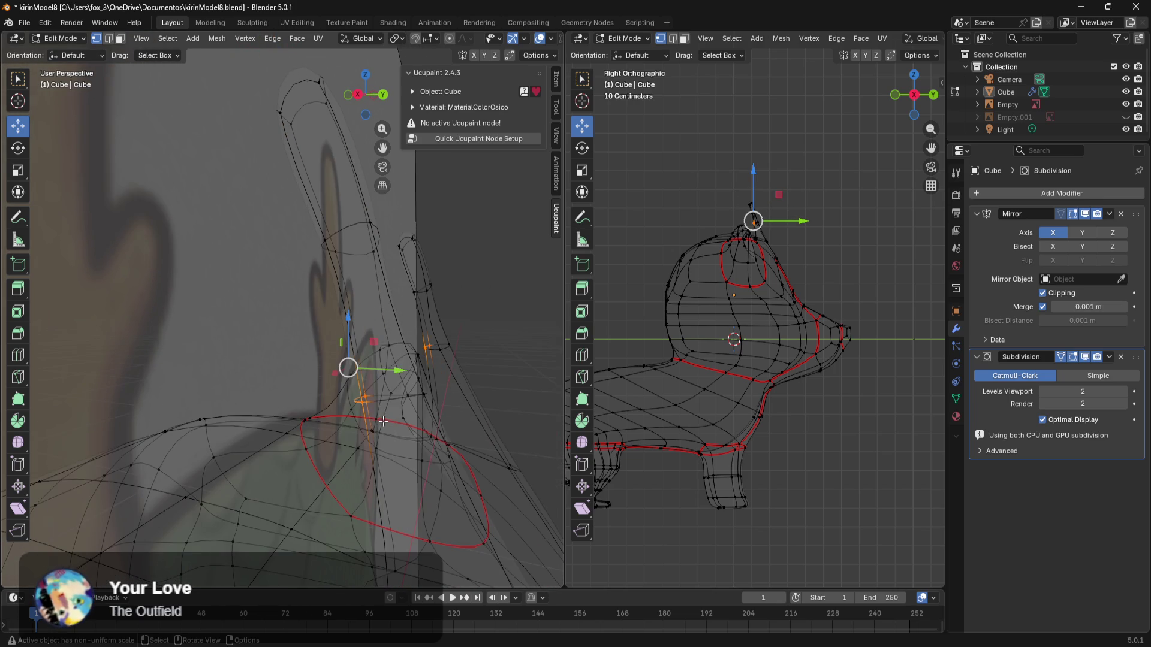
drag(398, 376, 380, 376)
mouse_move(380, 376)
middle_down()
mouse_move(391, 383)
mouse_move(420, 356)
mouse_move(491, 361)
middle_up()
Step: Lower the ring loop around the ear along Z and flatten it to zero along Y
alt+click(441, 310)
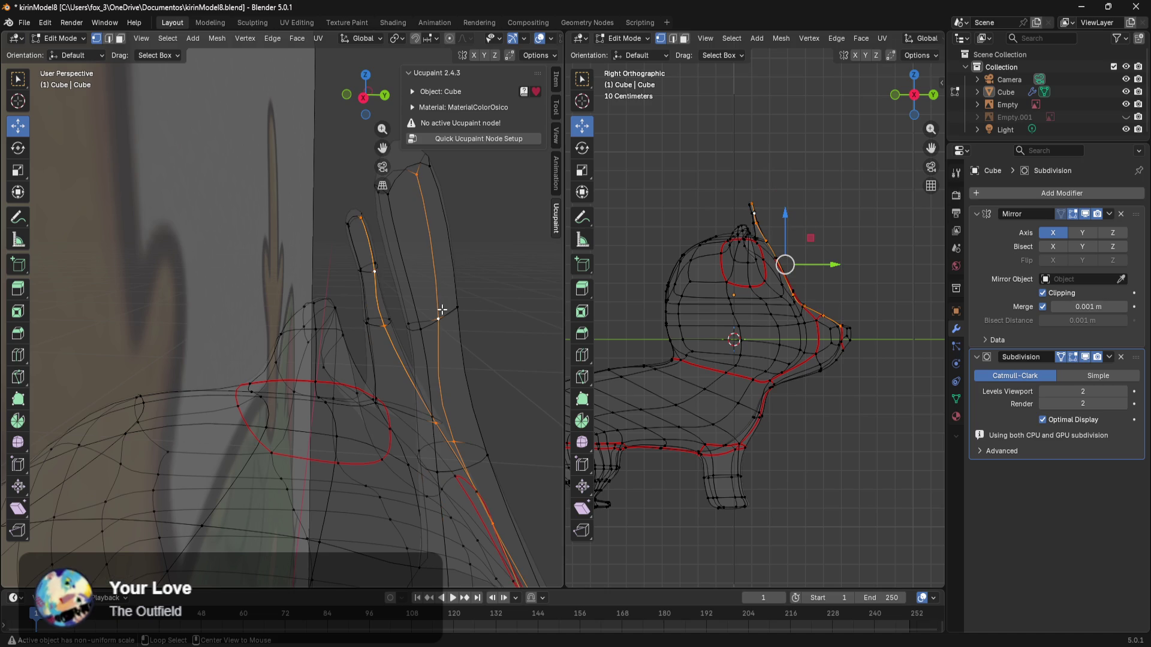
alt+click(447, 312)
mouse_move(441, 288)
mouse_down()
mouse_move(452, 360)
mouse_move(500, 393)
mouse_up()
click(455, 358)
mouse_move(505, 366)
middle_down()
mouse_move(501, 343)
mouse_move(464, 338)
middle_up()
text(sy0)
click(469, 321)
middle_drag(458, 365, 451, 349)
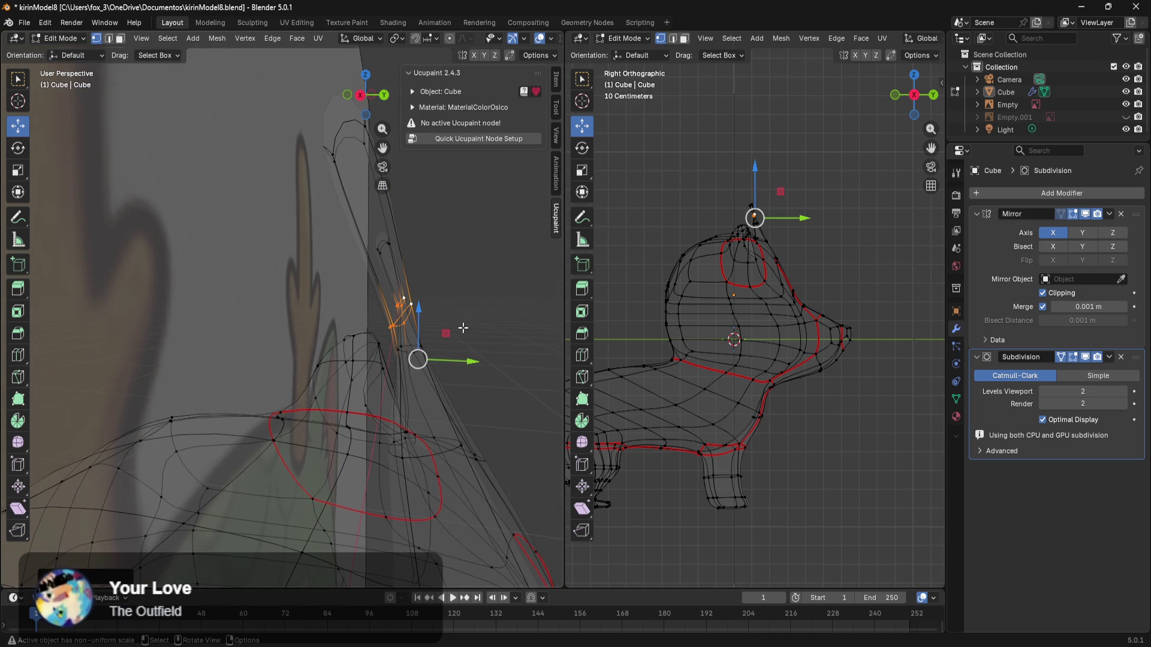
Step: Undo the Y flattening and flatten the ear ring to zero along Z instead
key(s)
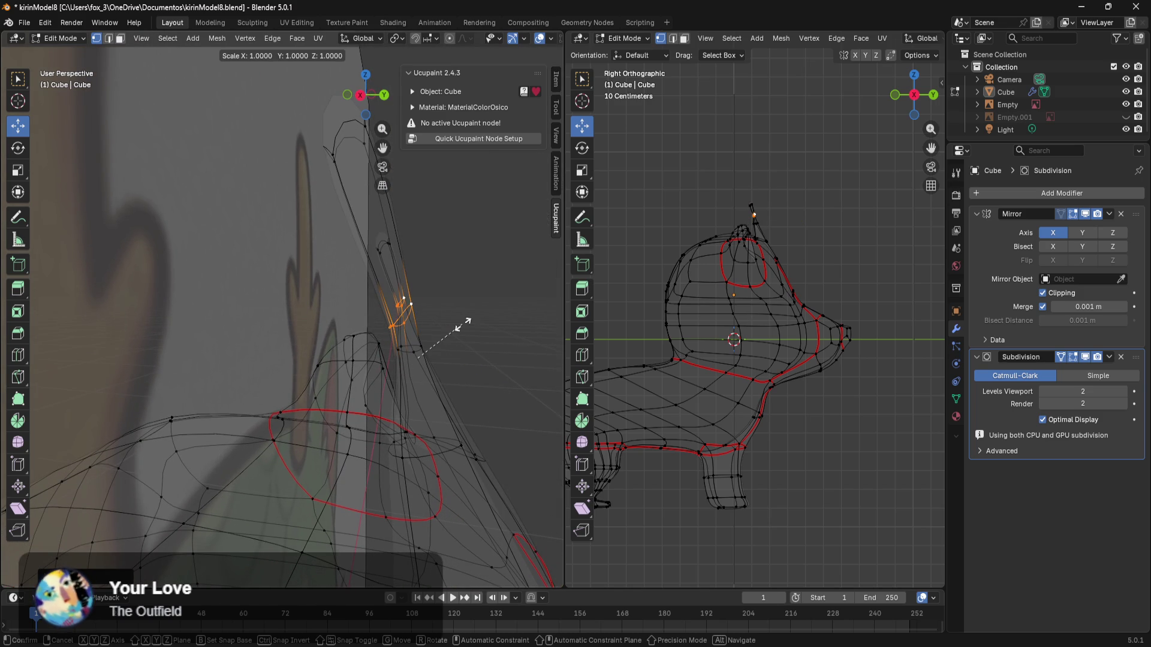
key(Escape)
key(ctrl+z)
key(s)
key(z)
key(0)
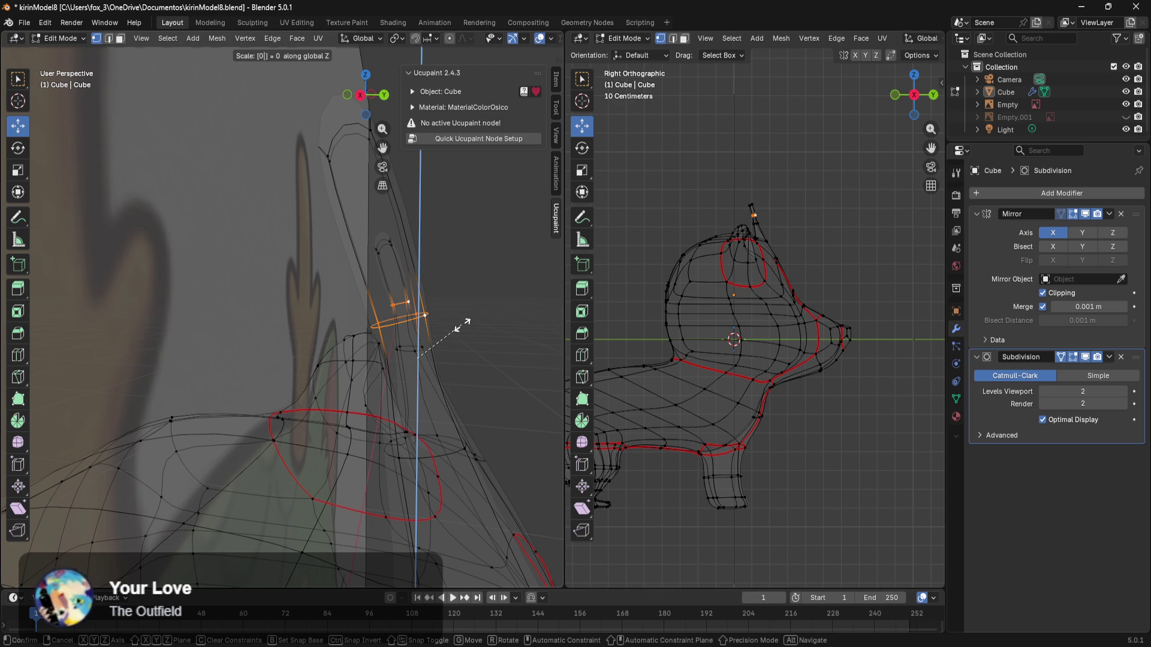
key(Return)
Step: Lower the flattened ear ring along Z
middle_drag(462, 327, 471, 245)
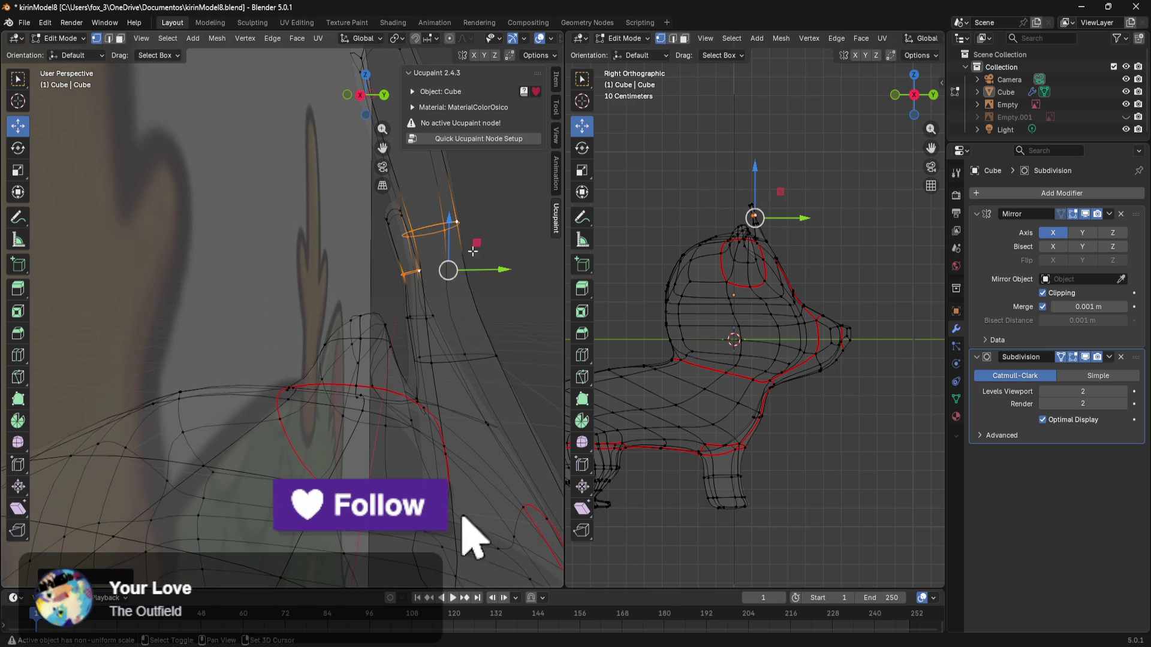
key(g)
key(z)
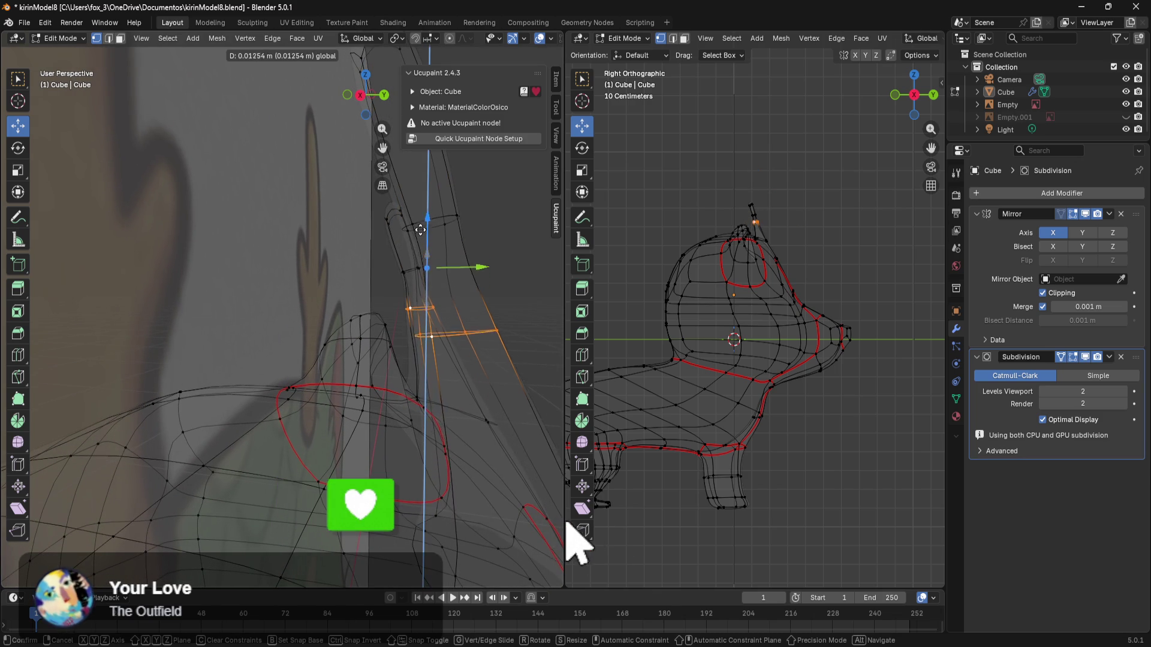
key(Return)
middle_drag(421, 234, 393, 283)
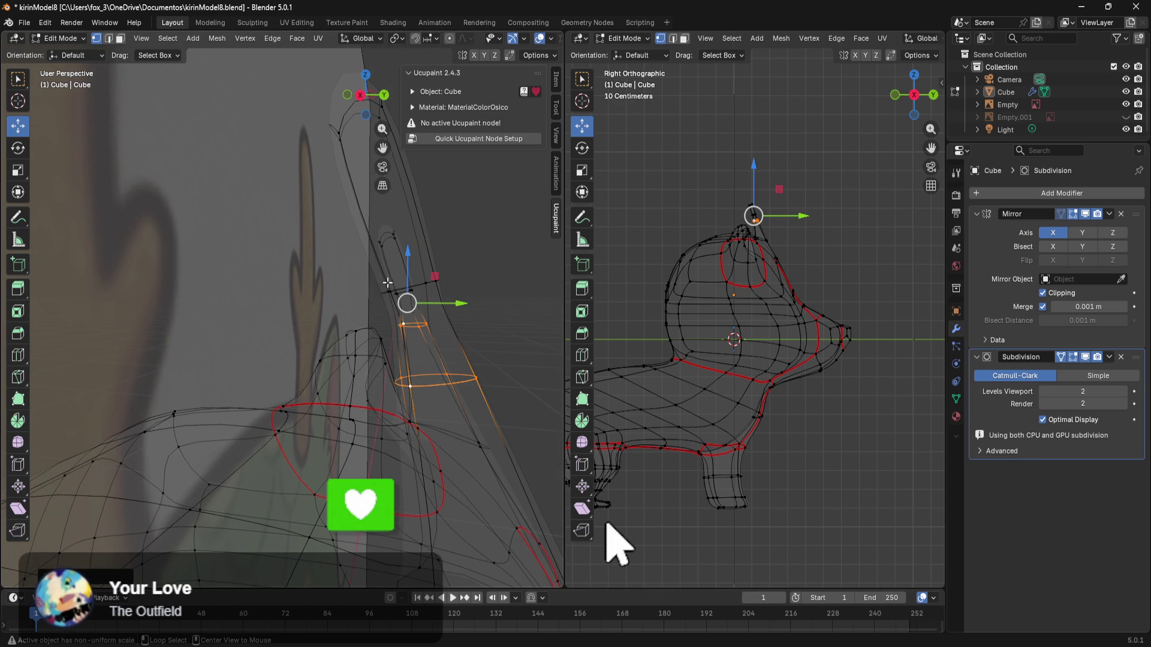
Step: Stretch the small loop near the ear tip along Y to 1.1057
alt+click(430, 280)
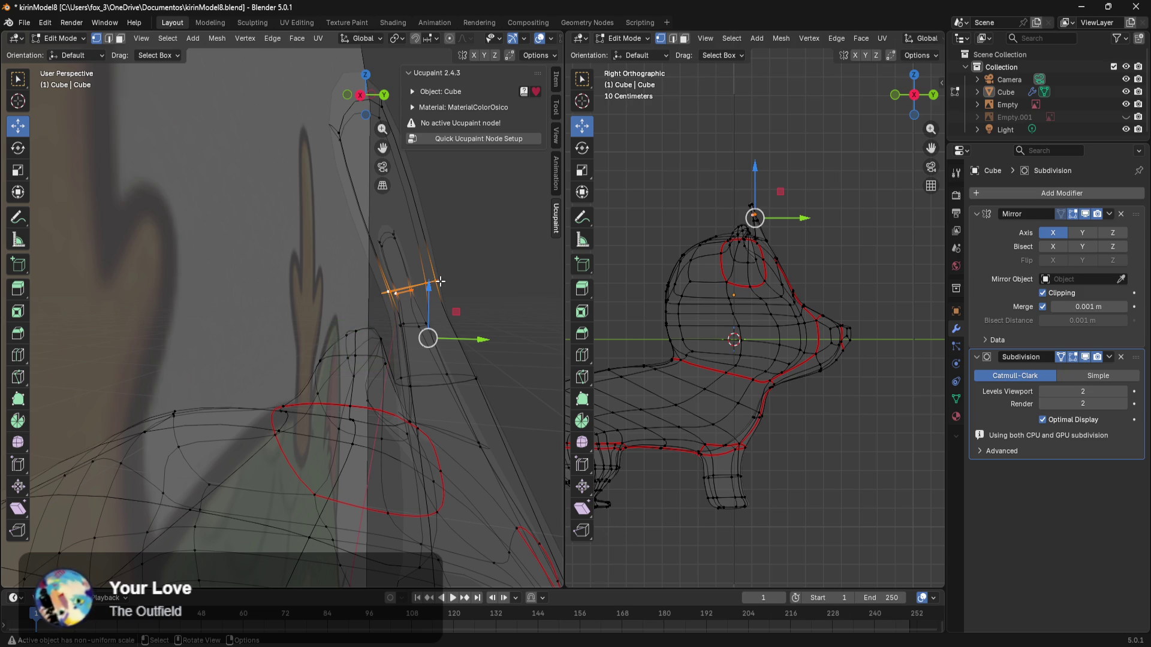
key(s)
key(y)
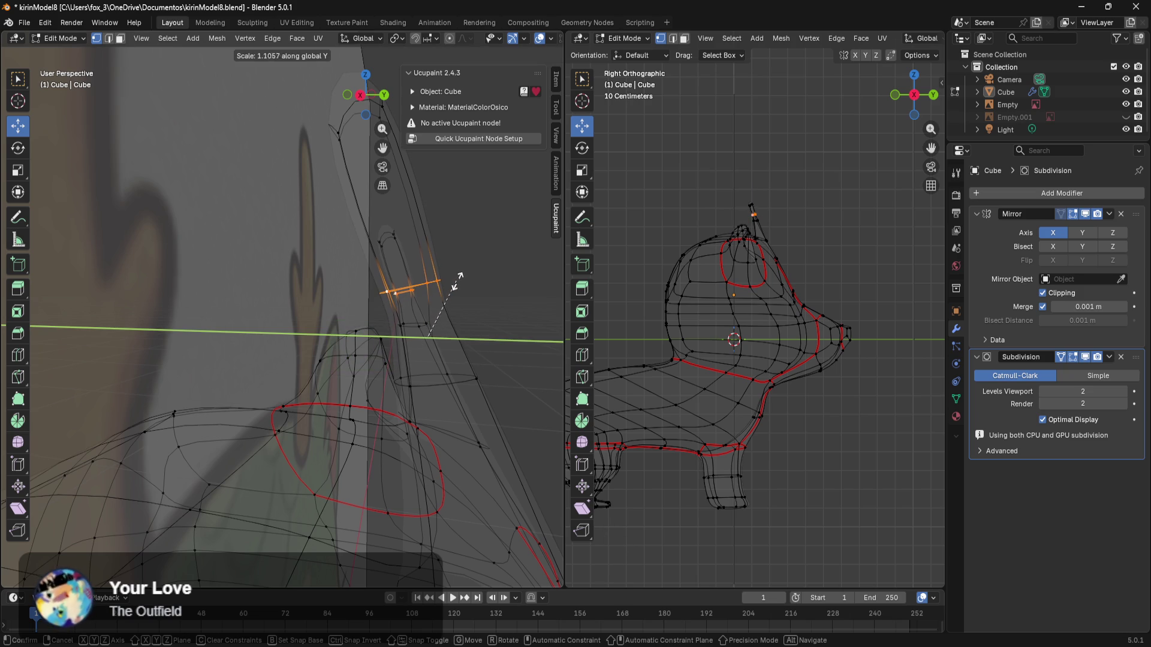
click(483, 290)
mouse_move(475, 290)
middle_down()
mouse_move(398, 334)
mouse_move(372, 318)
mouse_move(397, 301)
mouse_move(411, 332)
mouse_move(439, 306)
mouse_move(380, 393)
mouse_move(452, 471)
mouse_move(3, 423)
middle_up()
drag(419, 260, 351, 303)
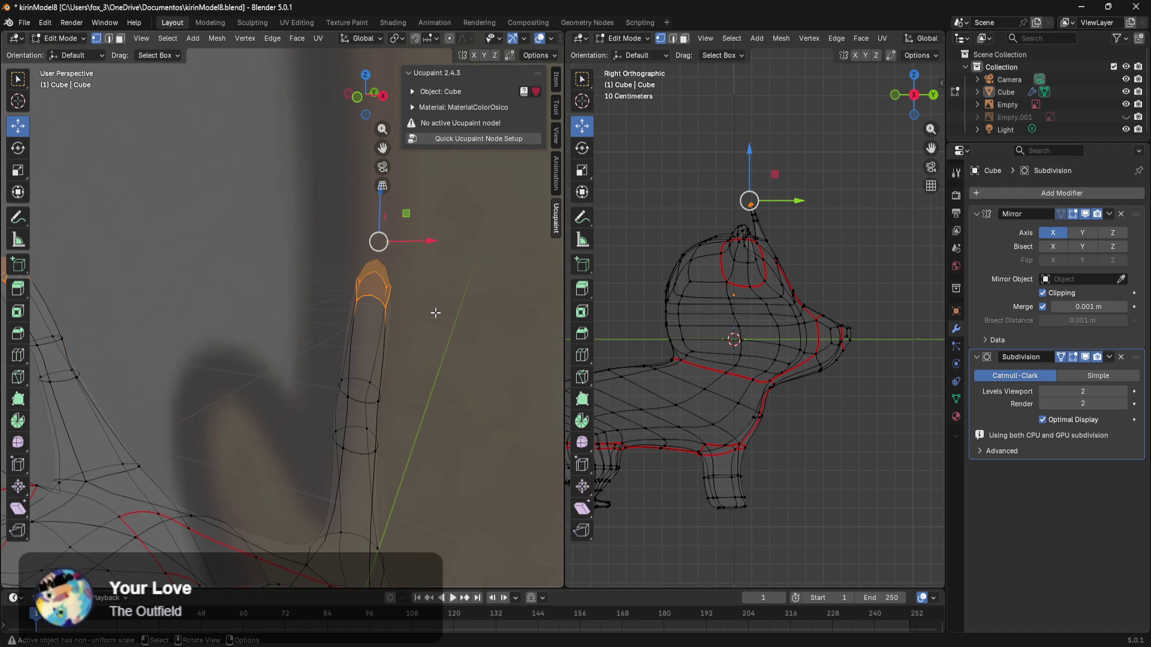
Step: Shift the ear tip and the ear's side and vertical edges along X
drag(421, 239, 378, 247)
mouse_move(378, 247)
middle_down()
mouse_move(269, 300)
mouse_move(134, 341)
mouse_move(190, 261)
mouse_move(226, 355)
mouse_move(261, 344)
mouse_move(305, 268)
middle_up()
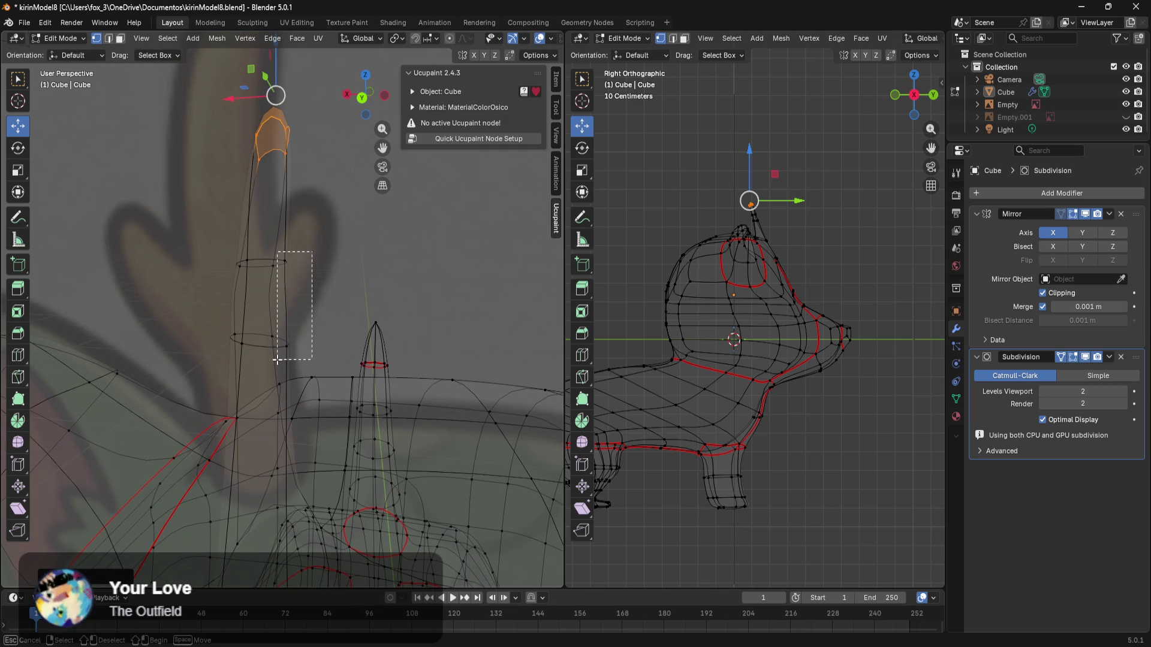
drag(277, 360, 278, 360)
mouse_move(333, 316)
middle_down()
mouse_move(298, 316)
mouse_move(337, 322)
middle_up()
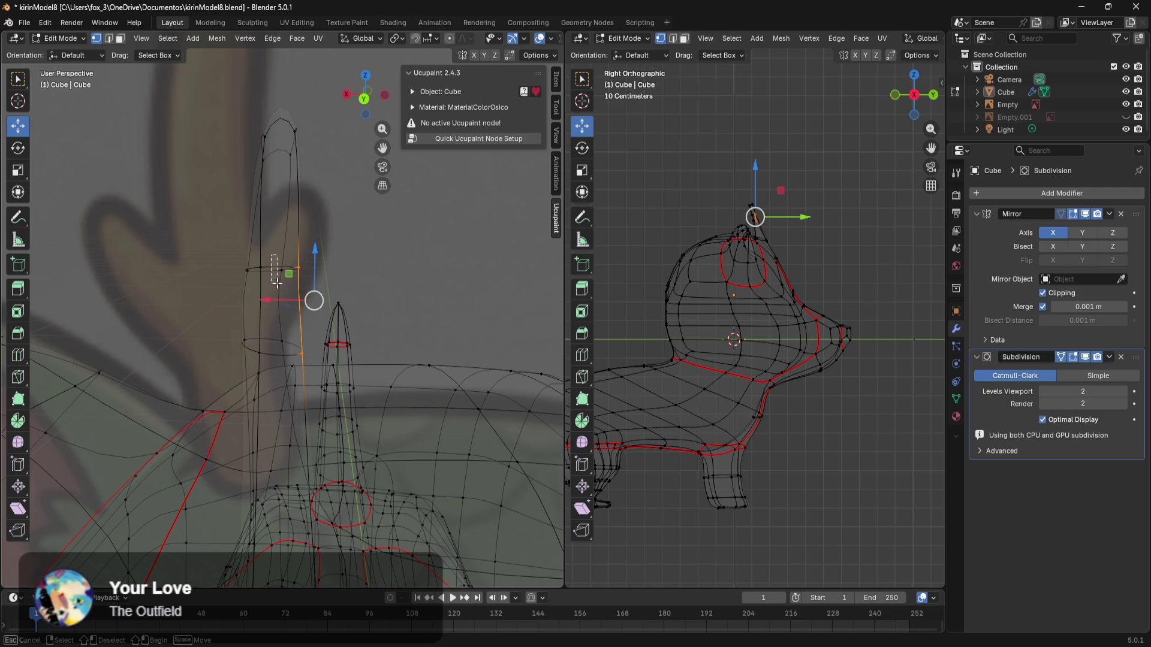
drag(284, 341, 285, 341)
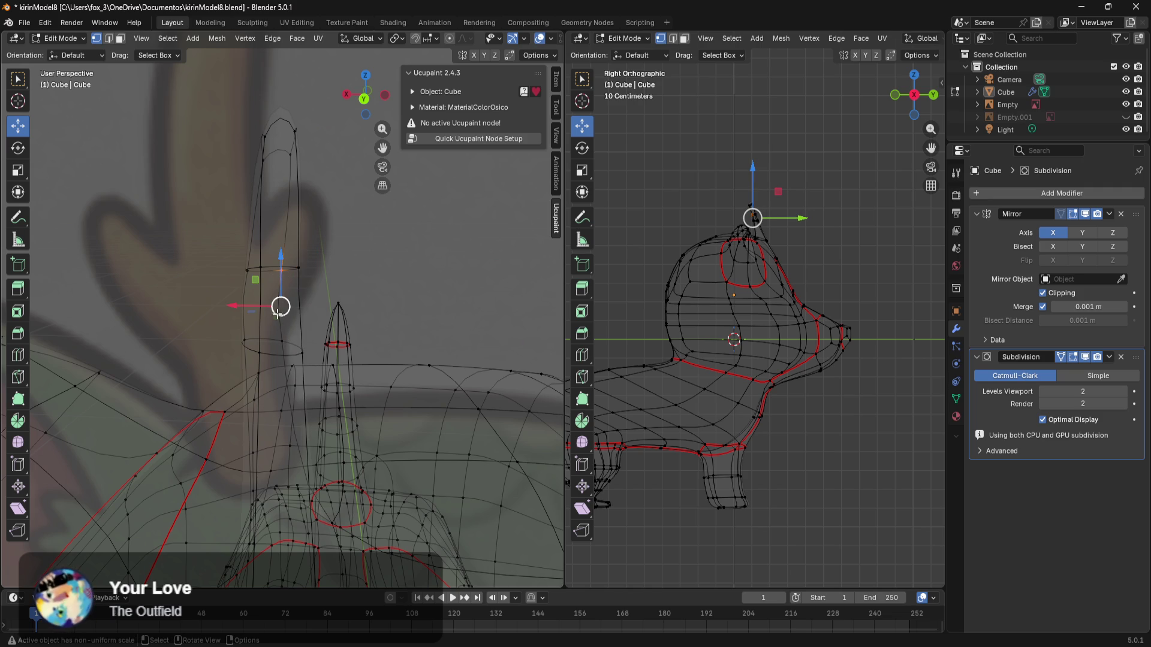
drag(247, 303, 293, 306)
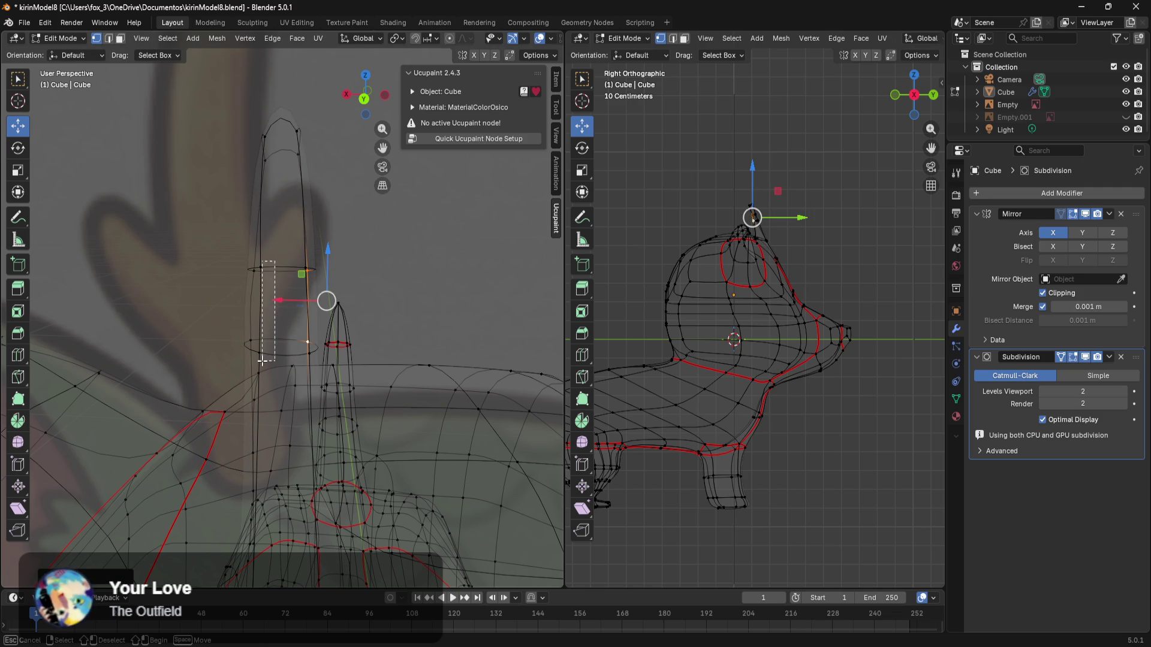
drag(259, 362, 259, 362)
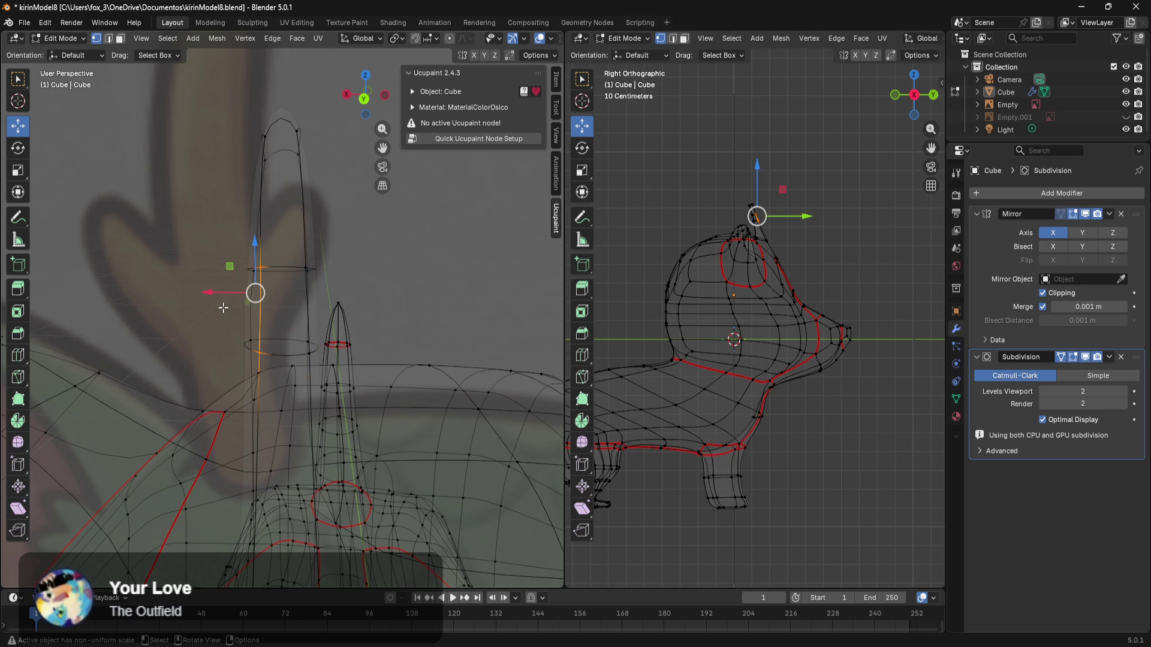
mouse_move(221, 298)
middle_down()
mouse_move(300, 312)
mouse_move(237, 283)
middle_up()
drag(217, 267, 193, 277)
click(430, 303)
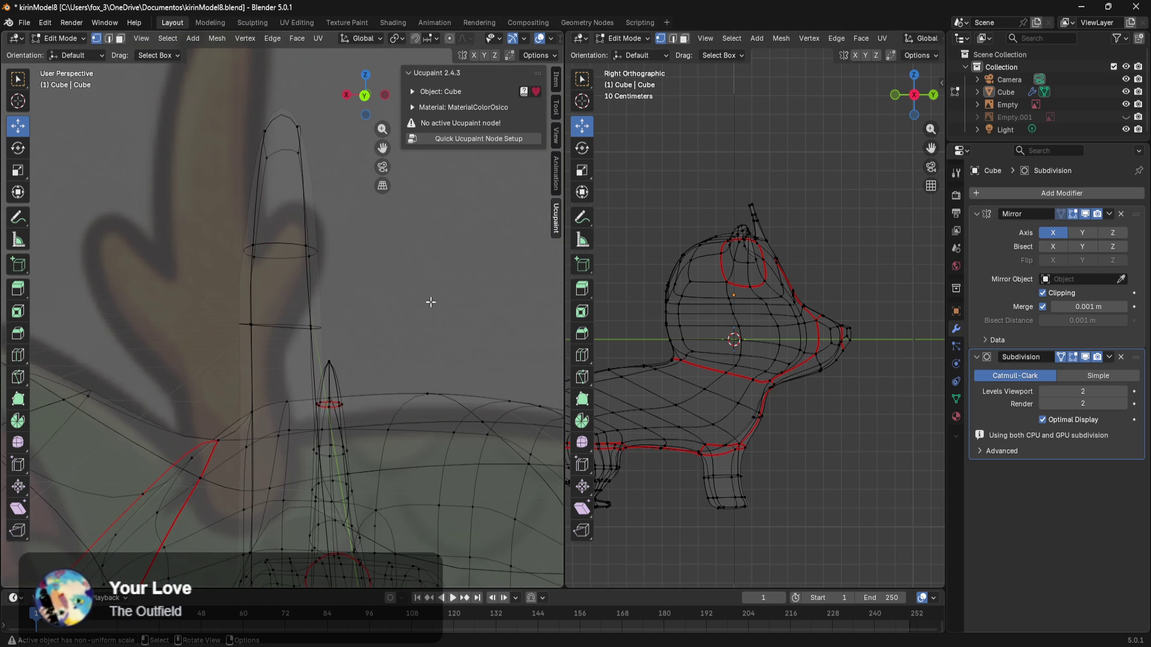
Step: Raise an edge ring on the ear along Z
mouse_move(287, 270)
mouse_down()
mouse_move(323, 264)
mouse_move(324, 286)
mouse_move(403, 299)
mouse_move(352, 318)
mouse_up()
mouse_move(328, 255)
mouse_down()
mouse_move(329, 225)
mouse_move(265, 345)
mouse_up()
mouse_move(368, 319)
middle_down()
mouse_move(367, 410)
mouse_move(375, 400)
middle_up()
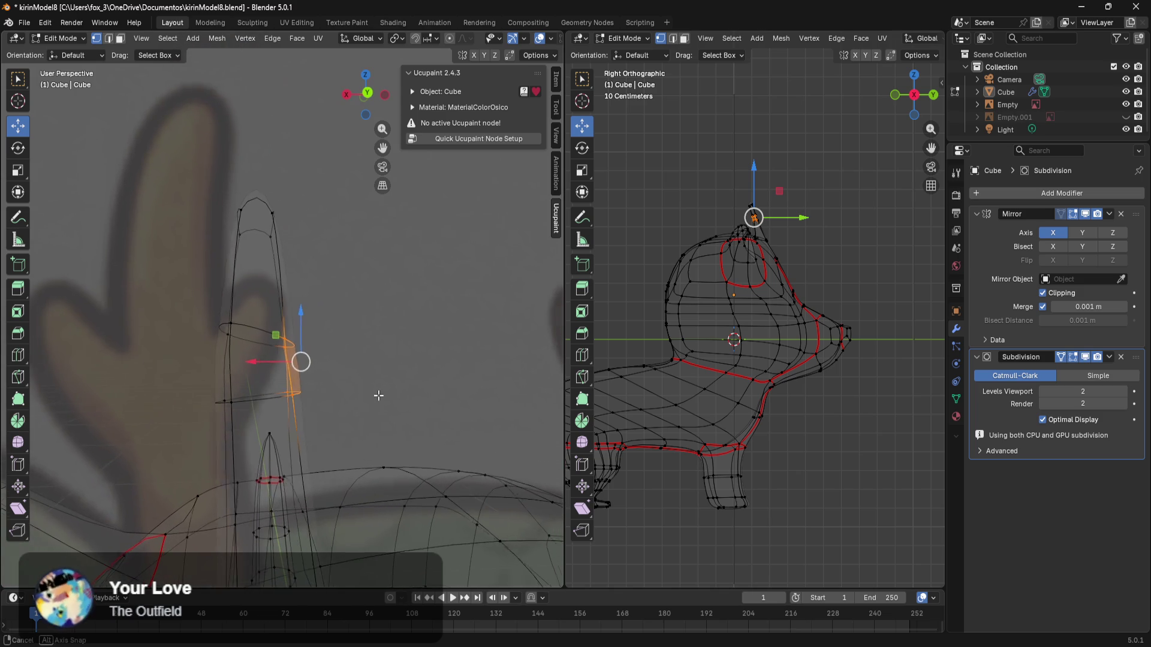
Step: Try extruding and rotating a branch from the edge ring, then undo it
key(g)
key(z)
key(z)
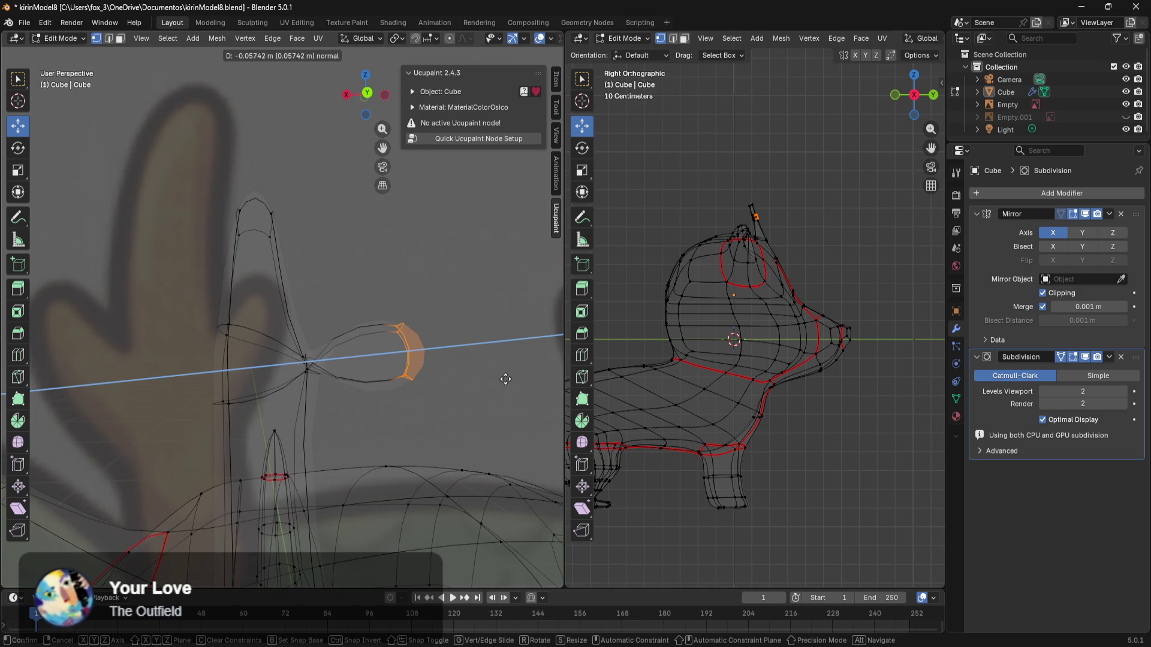
click(523, 348)
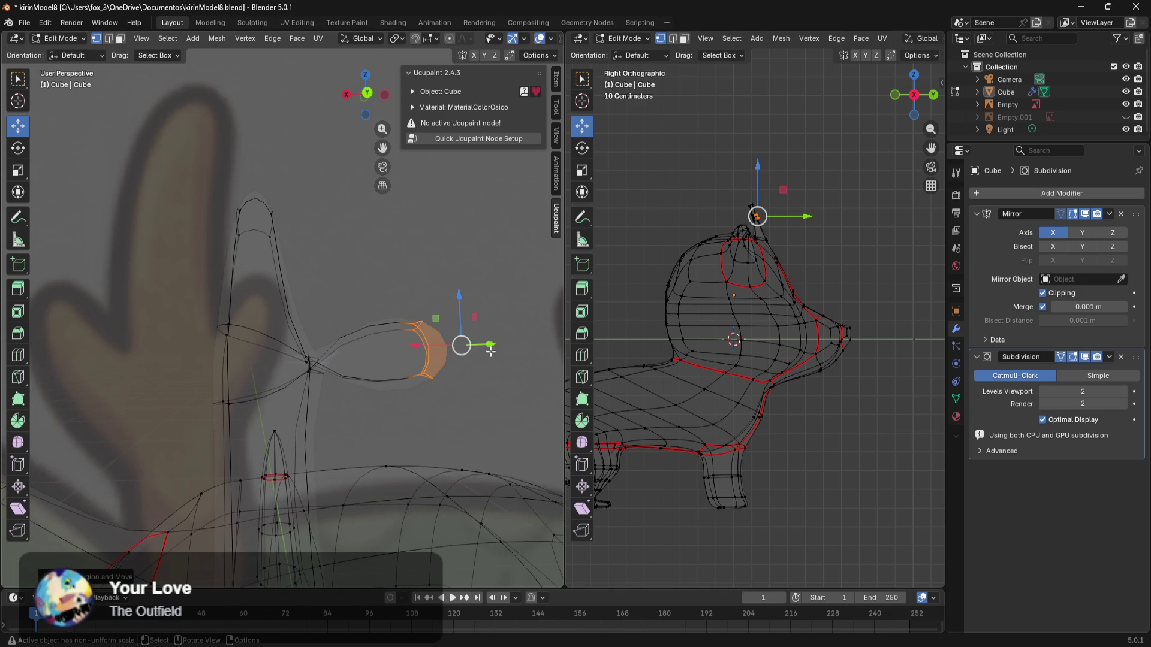
key(r)
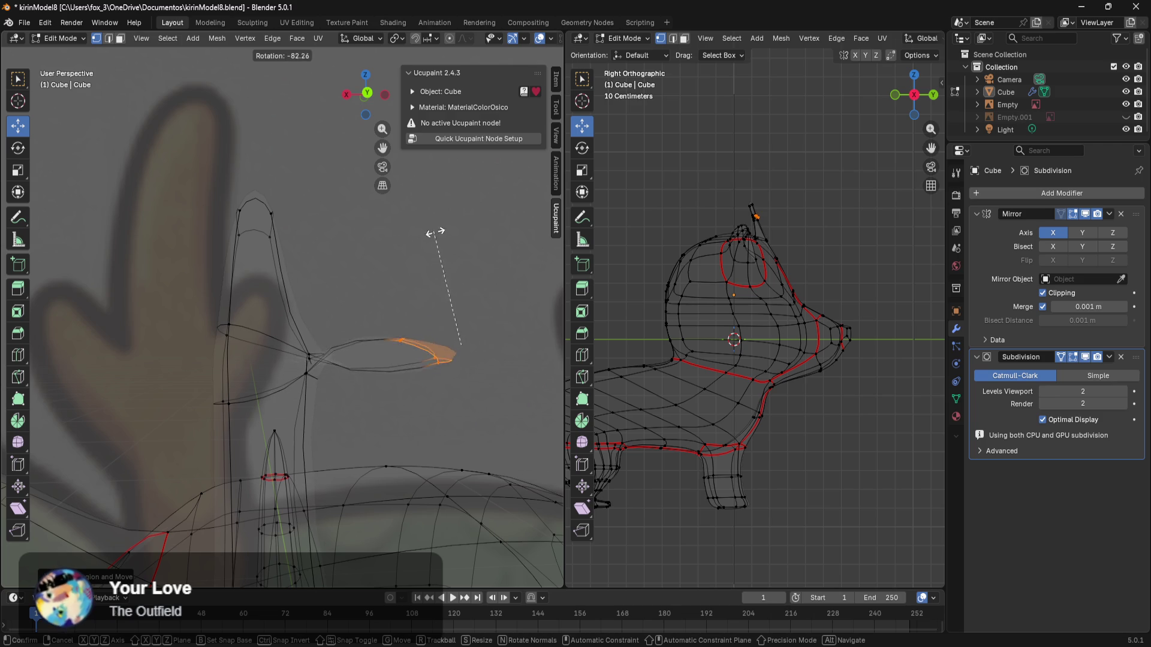
click(437, 410)
key(ctrl+z)
key(ctrl+z)
key(ctrl+z)
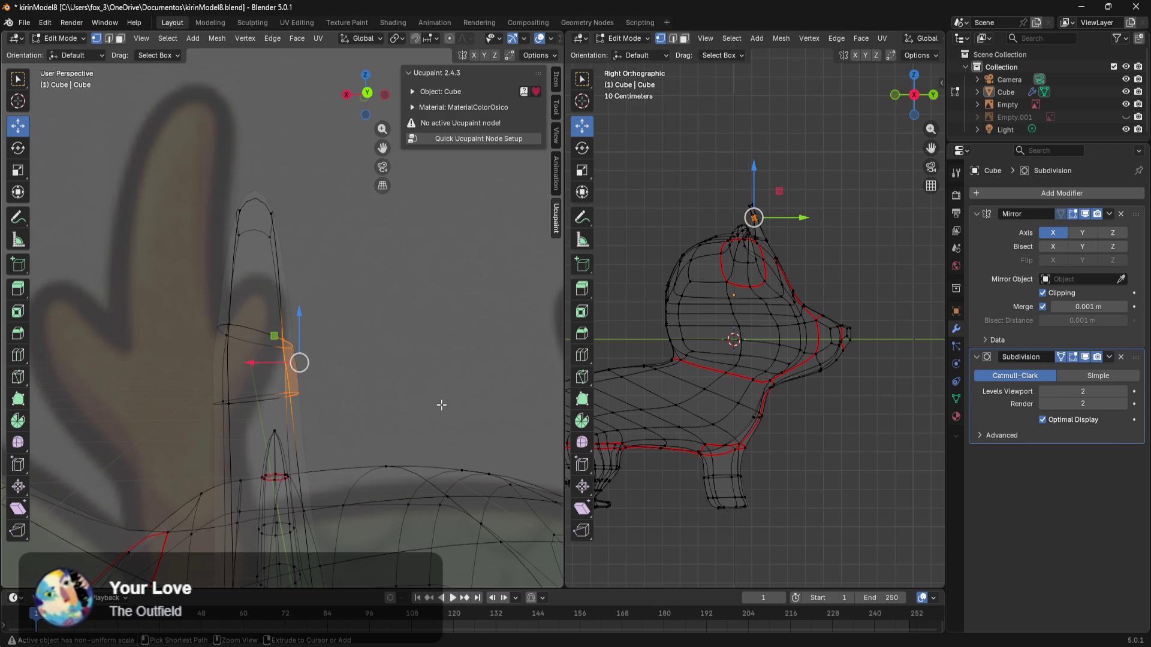
Step: Push a horn edge ring along its normals, trial a Z scale, then cancel and revert
mouse_move(380, 363)
middle_down()
mouse_move(380, 352)
mouse_move(336, 368)
mouse_move(331, 355)
mouse_move(351, 363)
mouse_move(353, 331)
middle_up()
drag(279, 421, 279, 421)
middle_drag(279, 422, 140, 466)
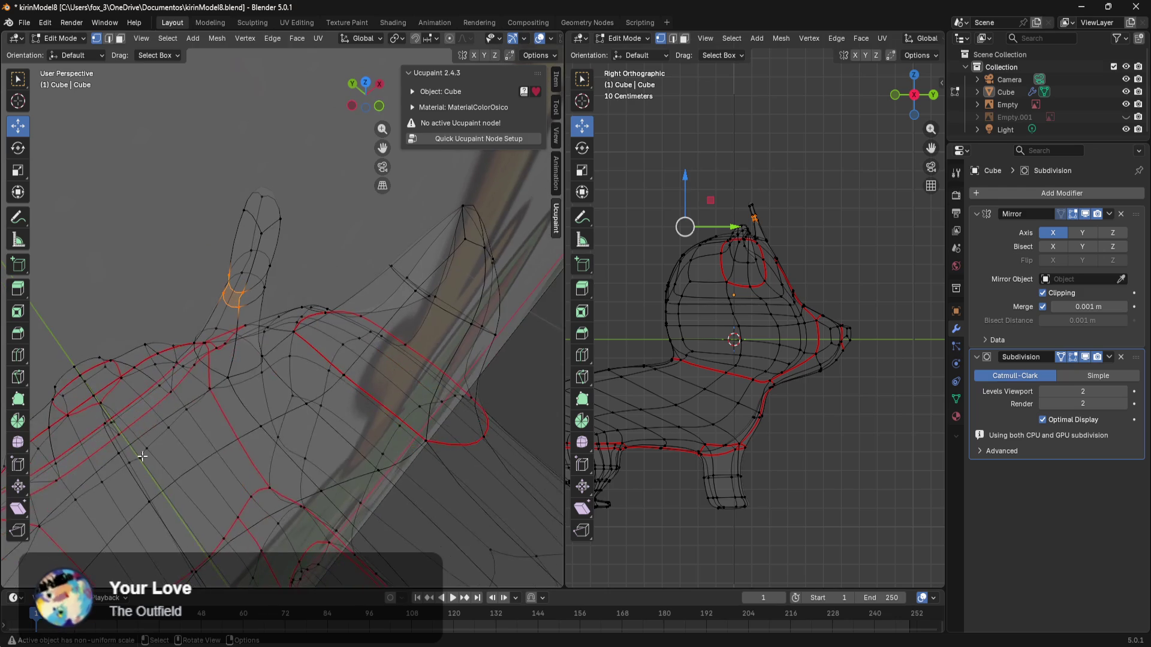
key(g)
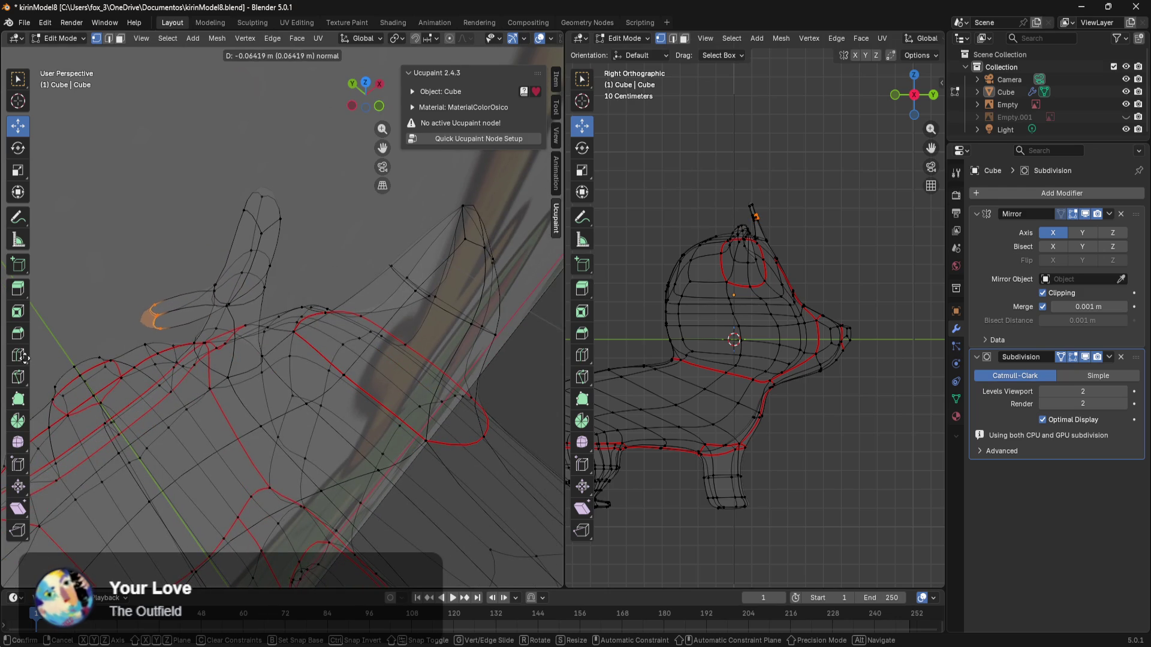
click(556, 364)
mouse_move(559, 403)
middle_down()
mouse_move(574, 318)
mouse_move(545, 341)
mouse_move(505, 411)
mouse_move(510, 375)
middle_up()
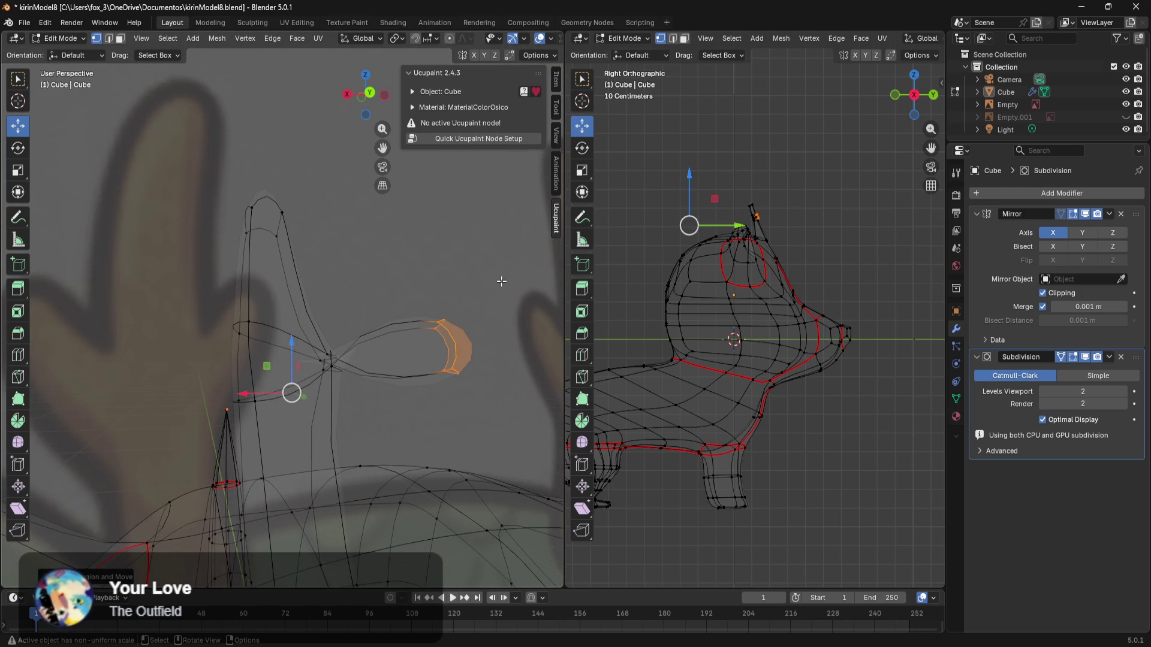
key(s)
key(z)
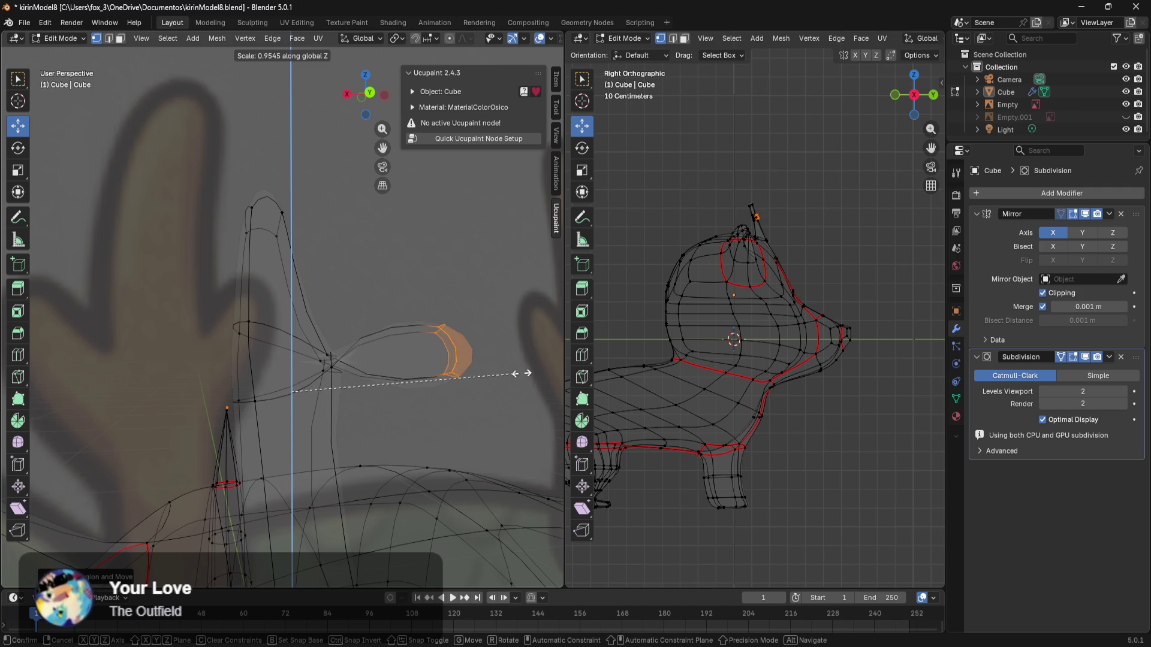
right_click(449, 363)
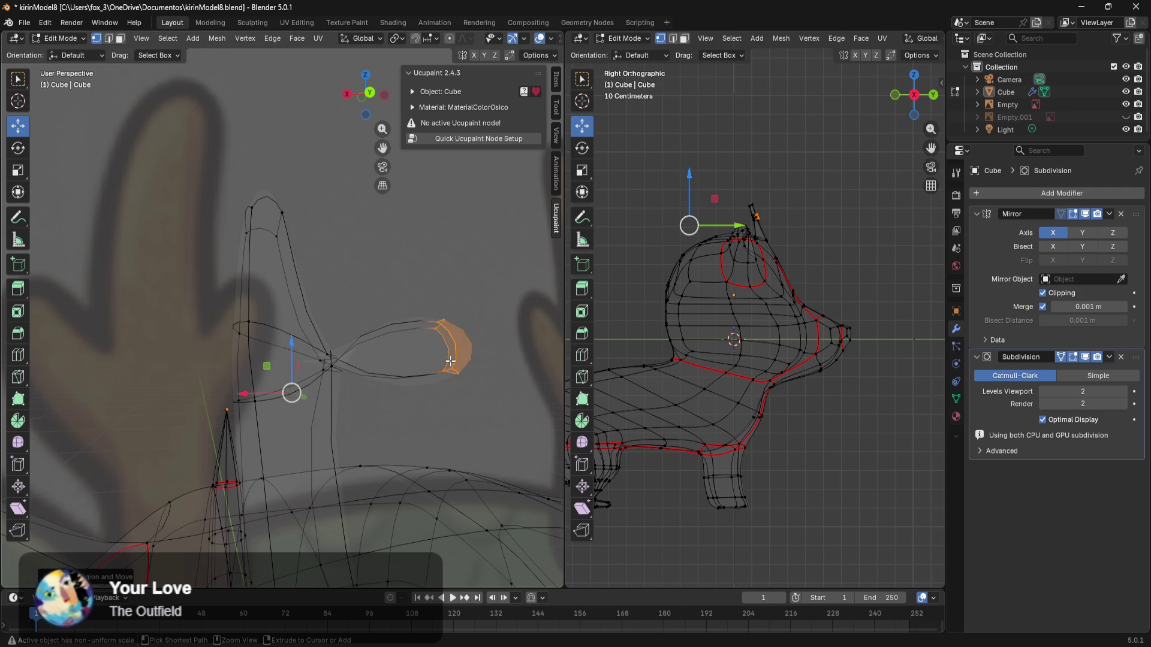
key(ctrl+z)
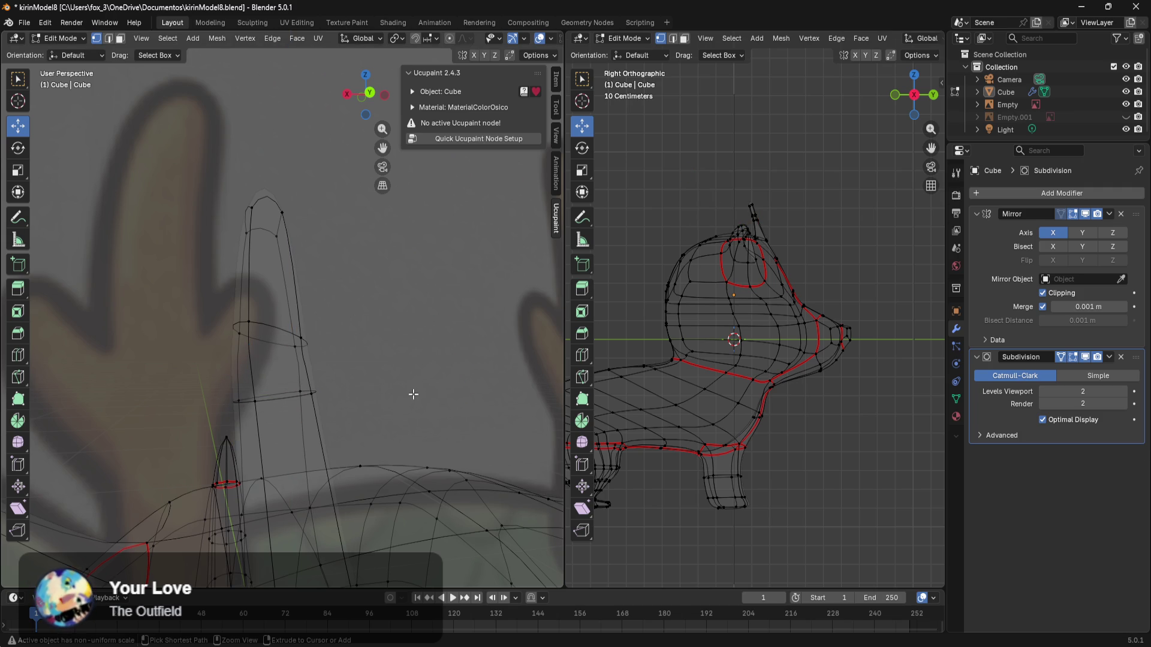
mouse_move(412, 395)
middle_down()
mouse_move(437, 404)
mouse_move(422, 387)
middle_up()
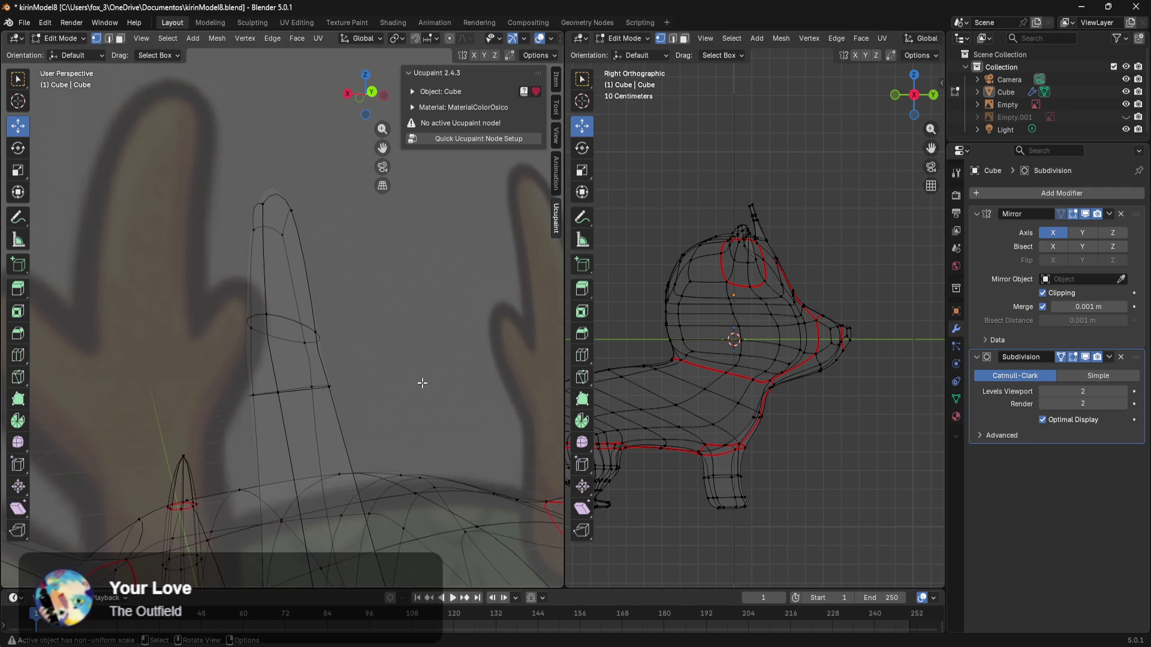
Step: Extrude a side face of the horn into a branch and flatten its tip along Z
drag(310, 403, 310, 404)
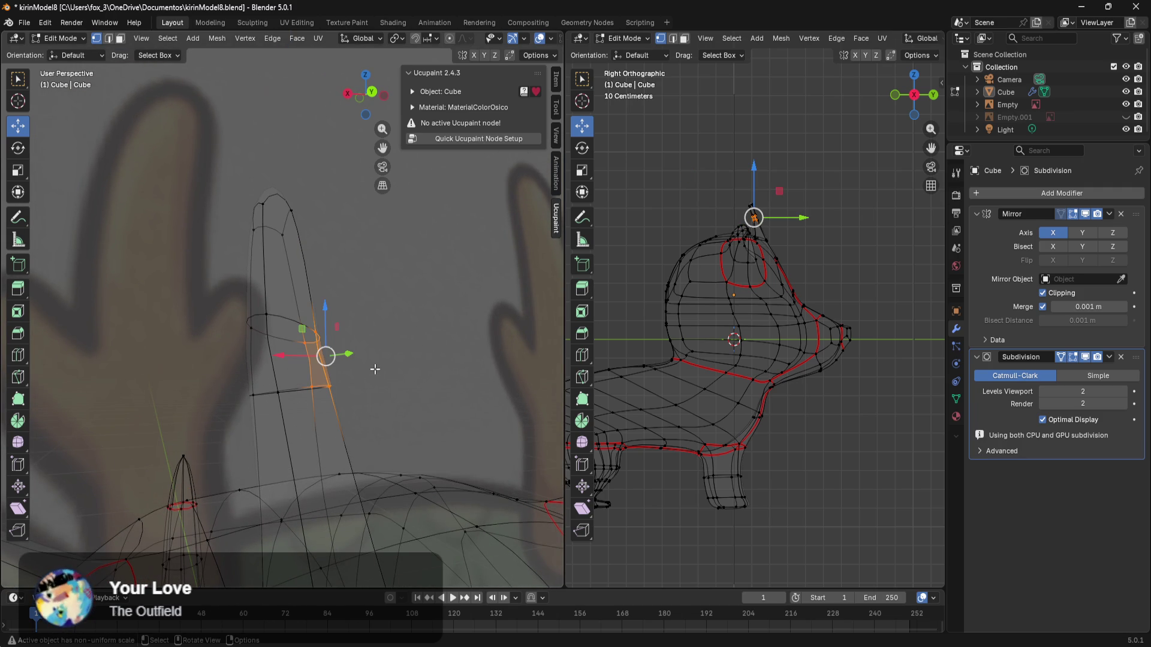
key(e)
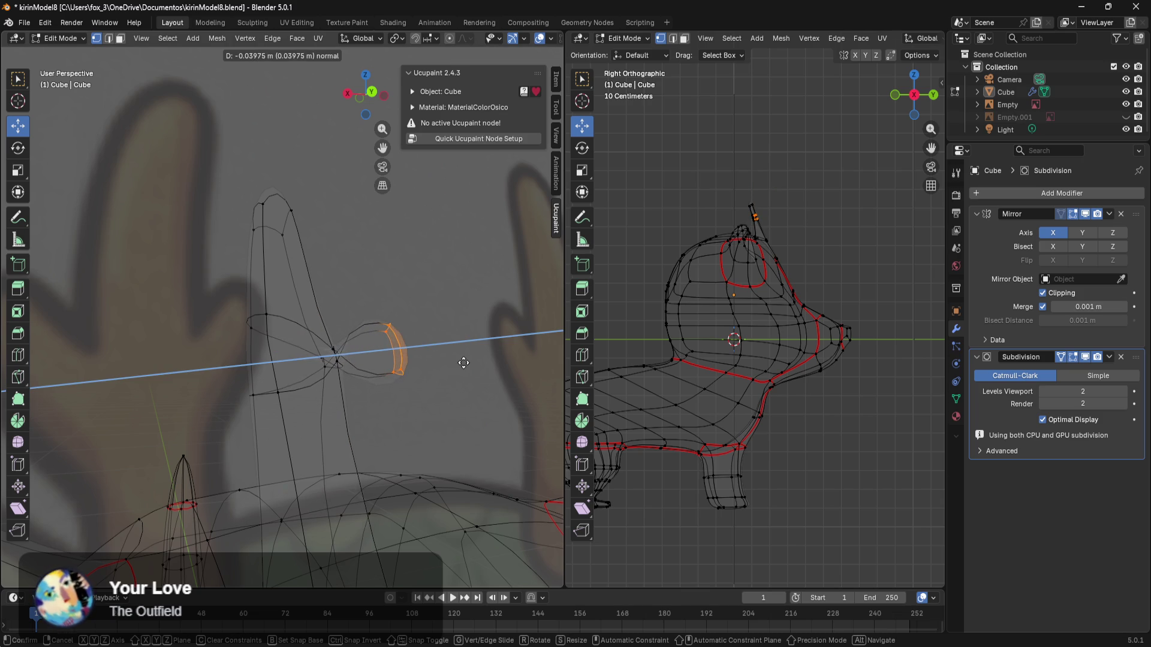
click(464, 363)
mouse_move(386, 342)
middle_down()
mouse_move(388, 393)
mouse_move(322, 398)
mouse_move(291, 440)
mouse_move(425, 395)
mouse_move(427, 383)
middle_up()
key(s)
key(z)
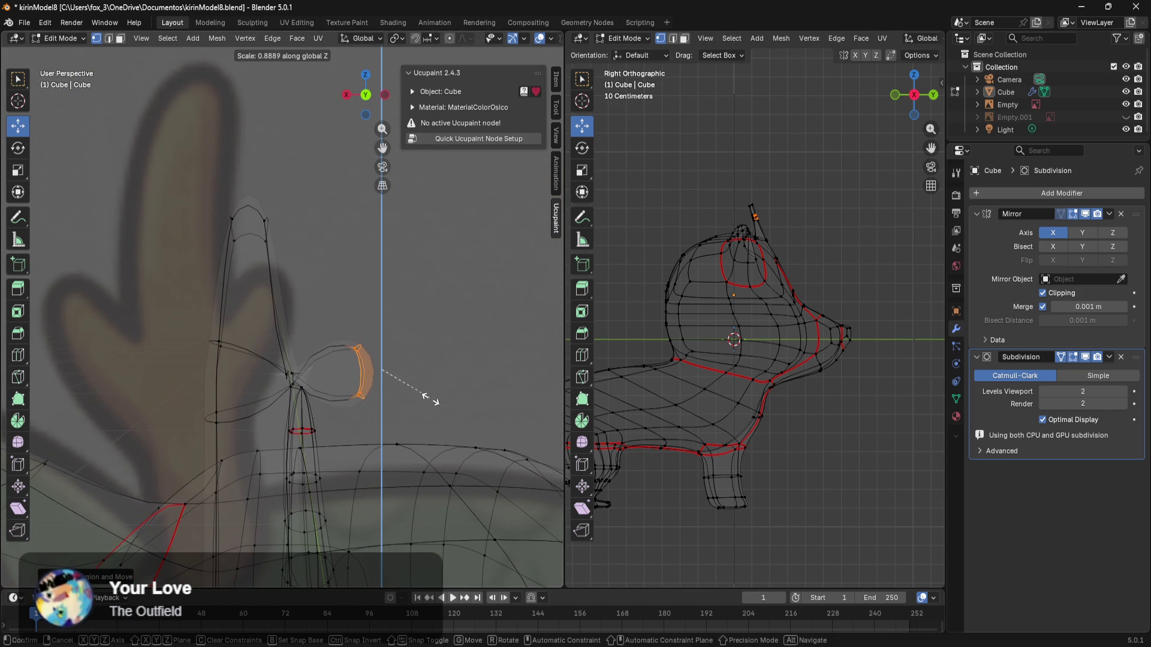
click(383, 358)
mouse_move(403, 383)
middle_down()
mouse_move(404, 349)
mouse_move(390, 410)
middle_up()
click(370, 270)
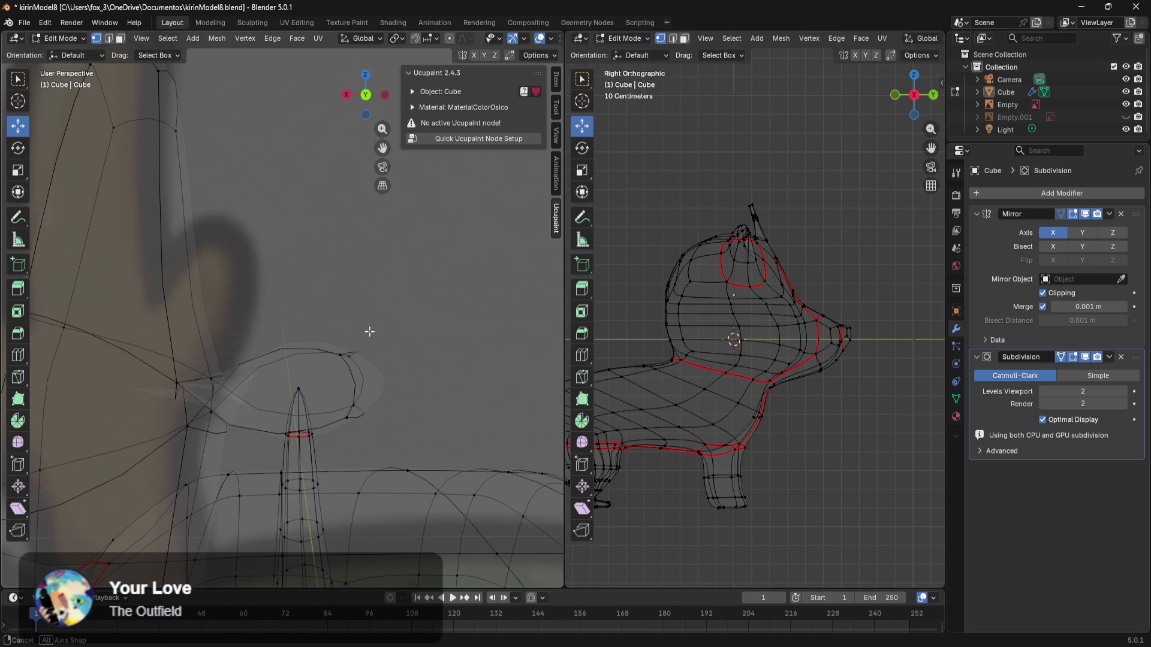
Step: Adjust the height of single vertices near the branch, undoing one trial move
middle_drag(369, 327, 383, 326)
click(421, 313)
mouse_move(434, 290)
mouse_down()
mouse_move(458, 365)
mouse_move(466, 477)
mouse_move(499, 569)
mouse_move(503, 534)
mouse_move(495, 579)
mouse_up()
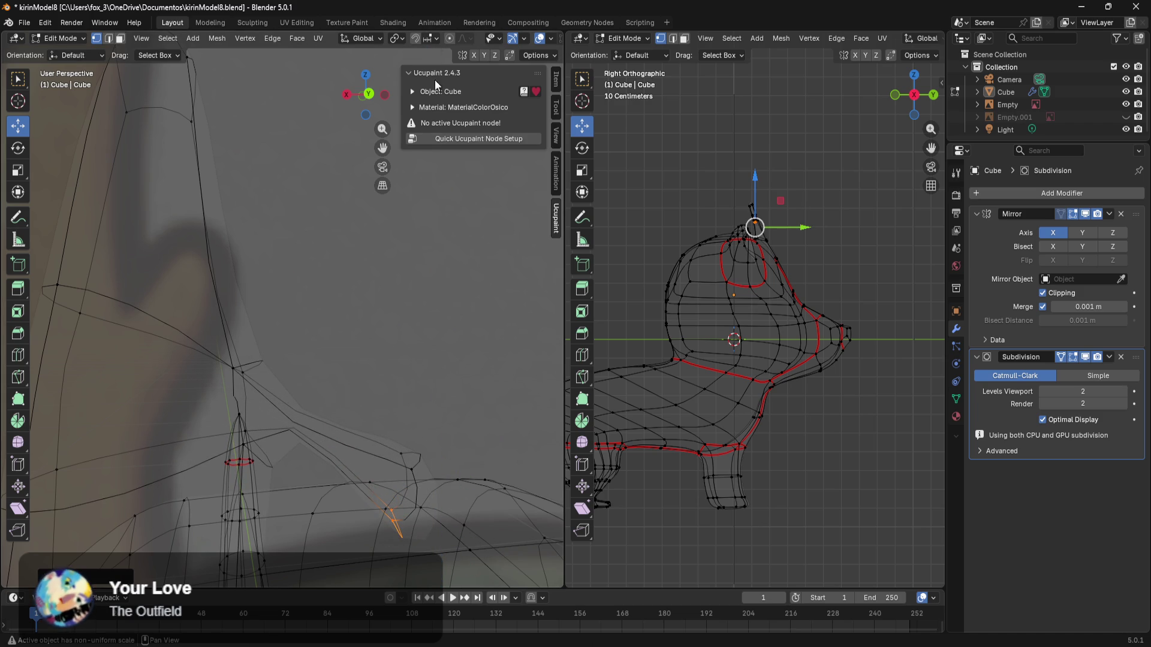
drag(379, 478, 379, 478)
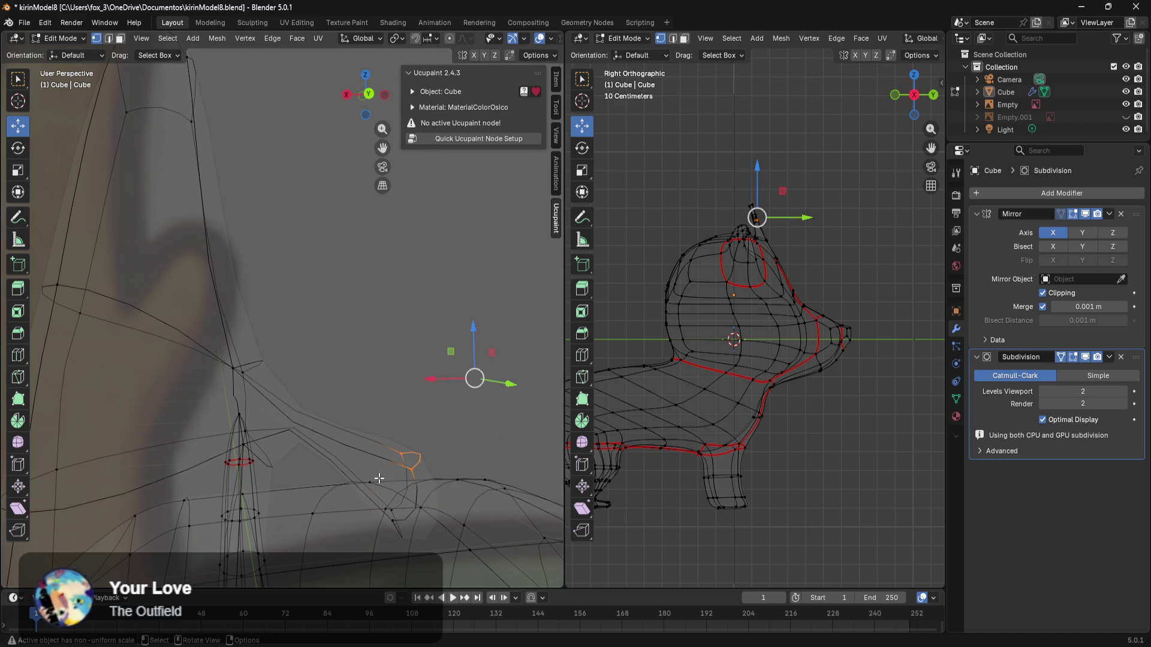
drag(470, 333, 406, 534)
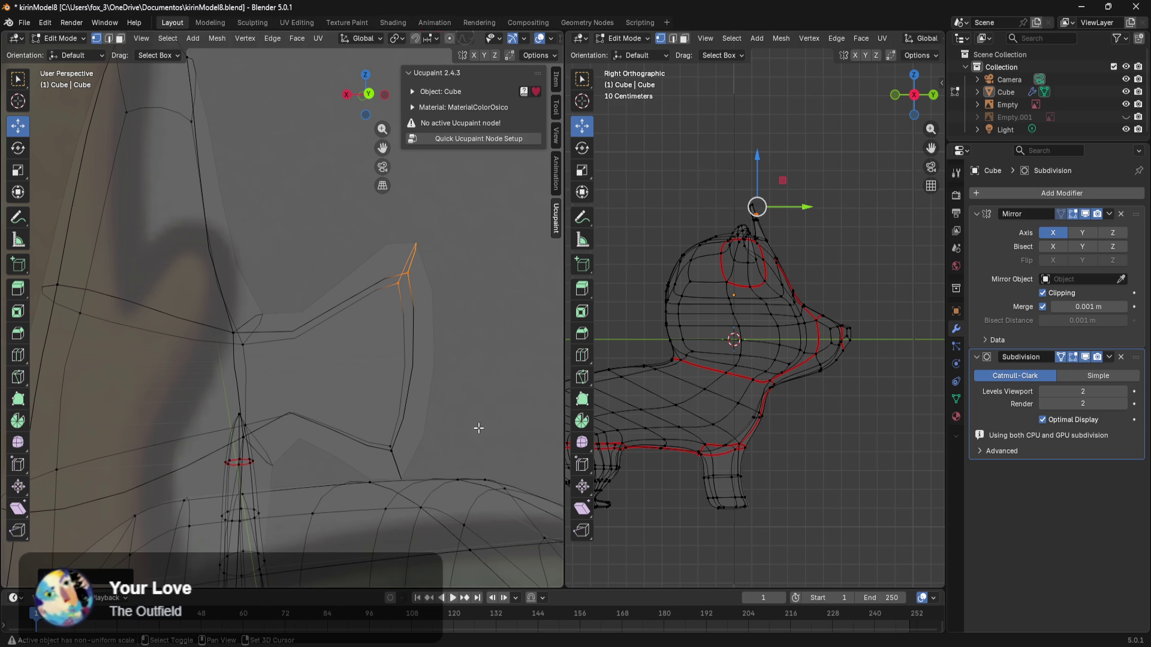
middle_drag(465, 424, 478, 351)
key(ctrl+z)
mouse_move(375, 378)
middle_down()
mouse_move(458, 362)
mouse_move(432, 496)
mouse_move(433, 456)
mouse_move(444, 489)
middle_up()
drag(370, 423, 370, 411)
mouse_move(377, 384)
middle_down()
mouse_move(406, 329)
mouse_move(423, 359)
middle_up()
Step: Rotate the branch-end faces diagonally after discarding a trial extrusion
drag(417, 289, 361, 431)
key(e)
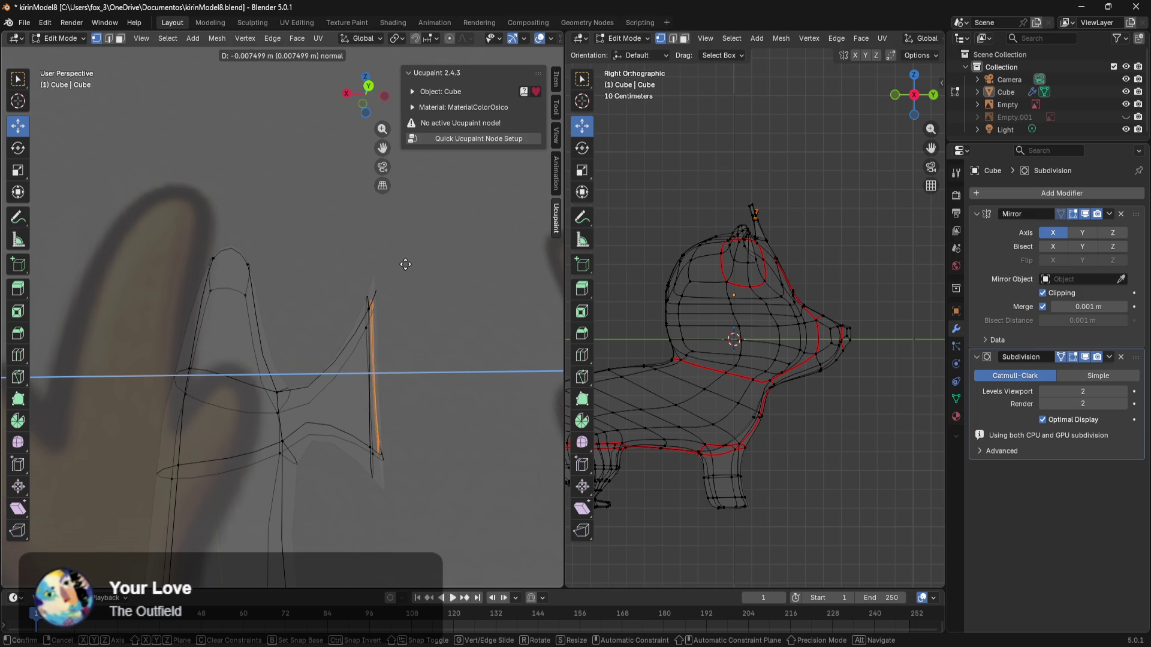
click(484, 315)
key(ctrl+z)
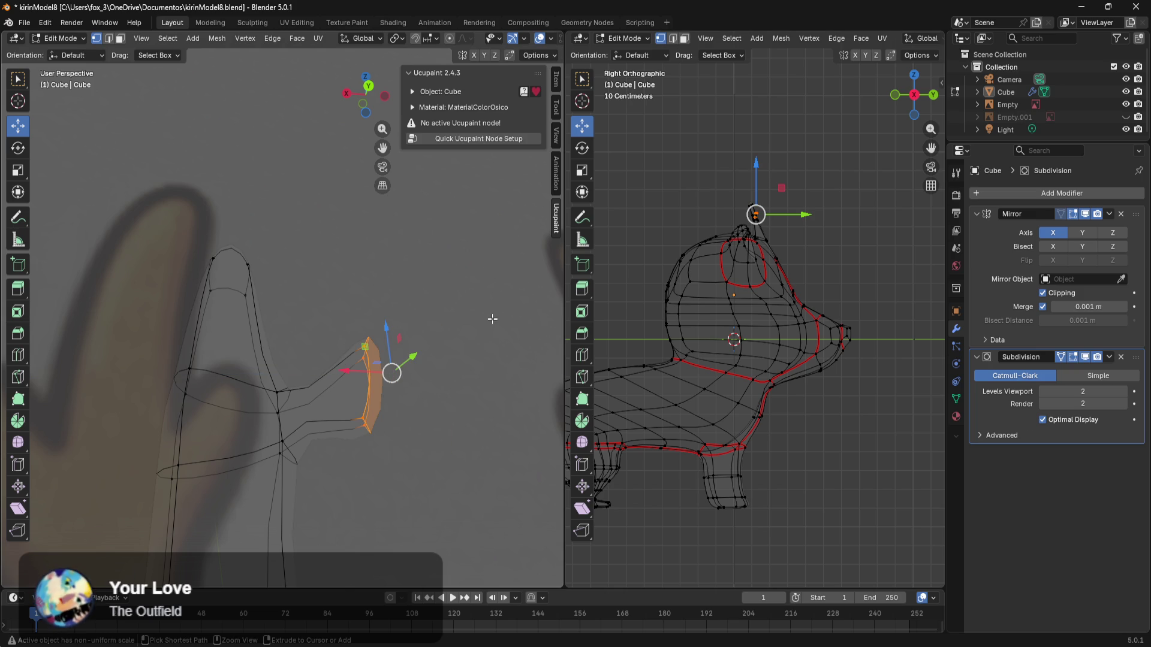
key(r)
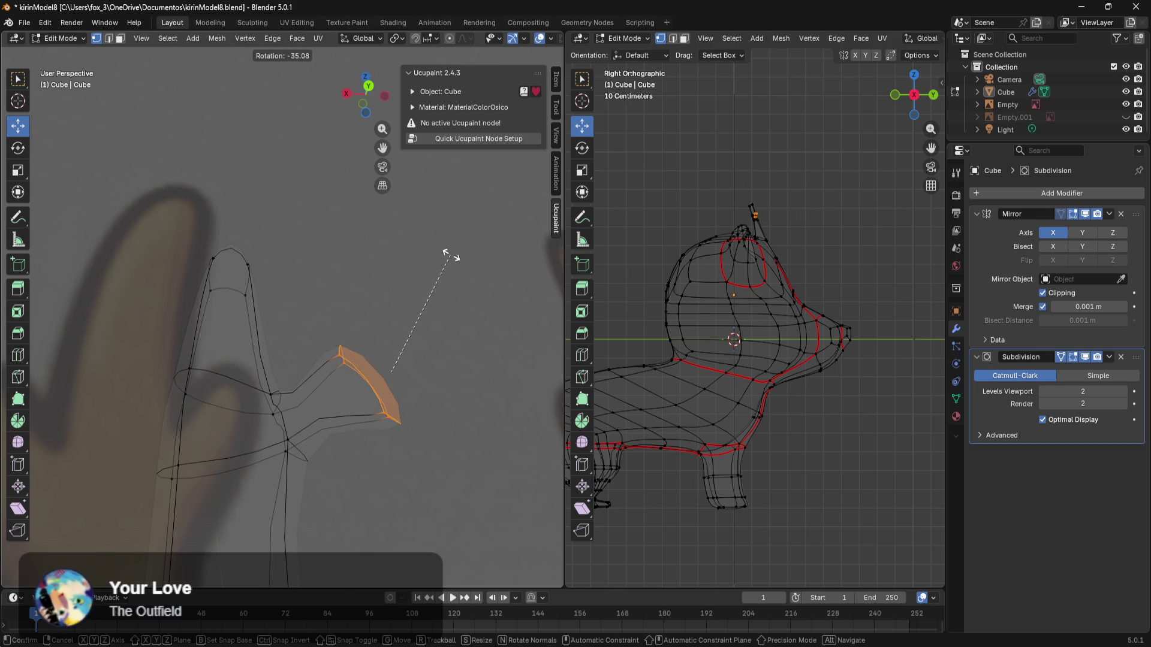
click(451, 257)
click(401, 484)
Step: Raise the branch-tip vertices and rotate the tip faces flatter, dropping a trial extrusion
scroll(416, 473, up, 2)
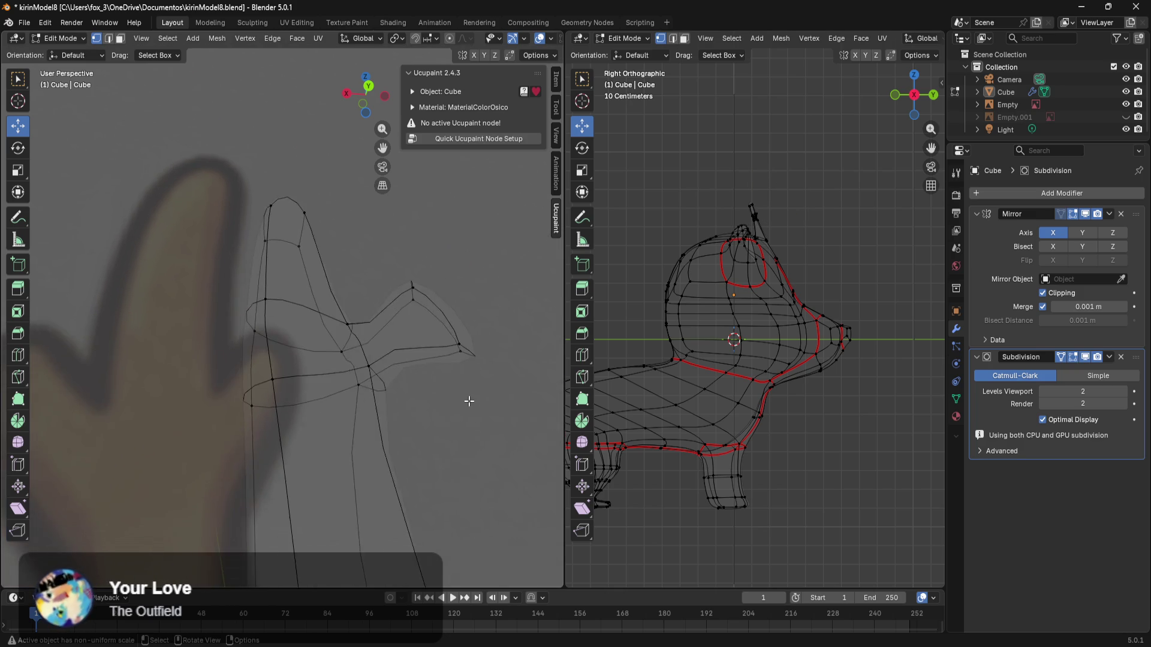
drag(391, 442, 391, 426)
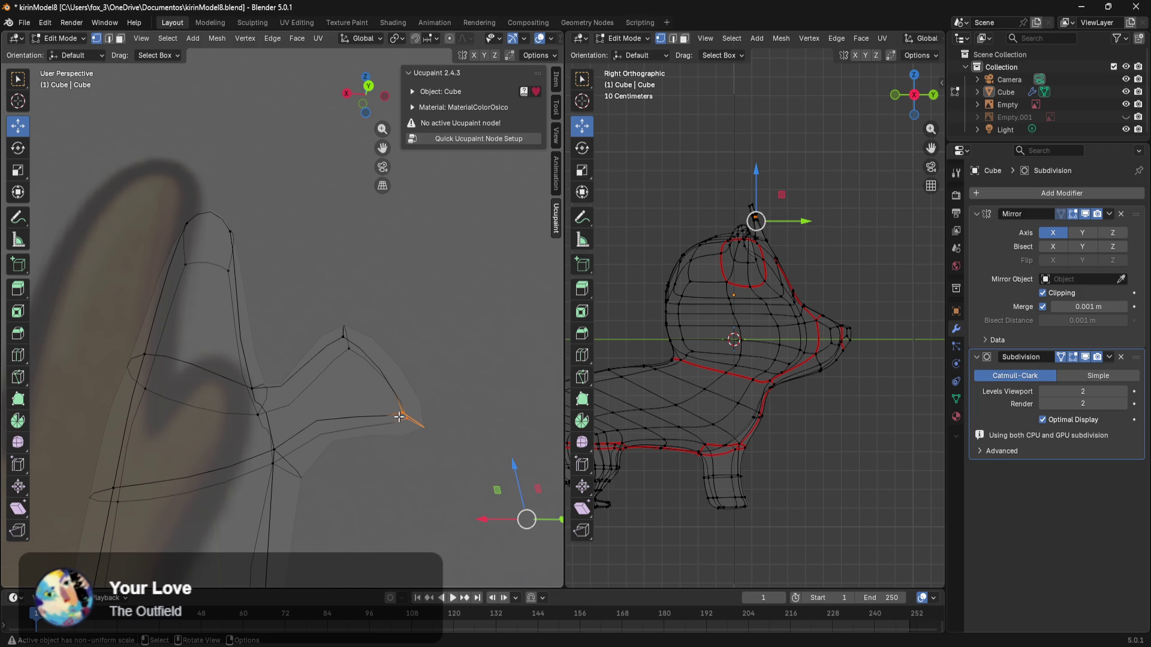
mouse_move(519, 473)
mouse_down()
mouse_move(359, 422)
mouse_move(270, 488)
mouse_up()
drag(270, 332, 261, 367)
drag(450, 285, 314, 414)
mouse_move(336, 420)
middle_down()
mouse_move(409, 467)
mouse_move(407, 450)
middle_up()
key(r)
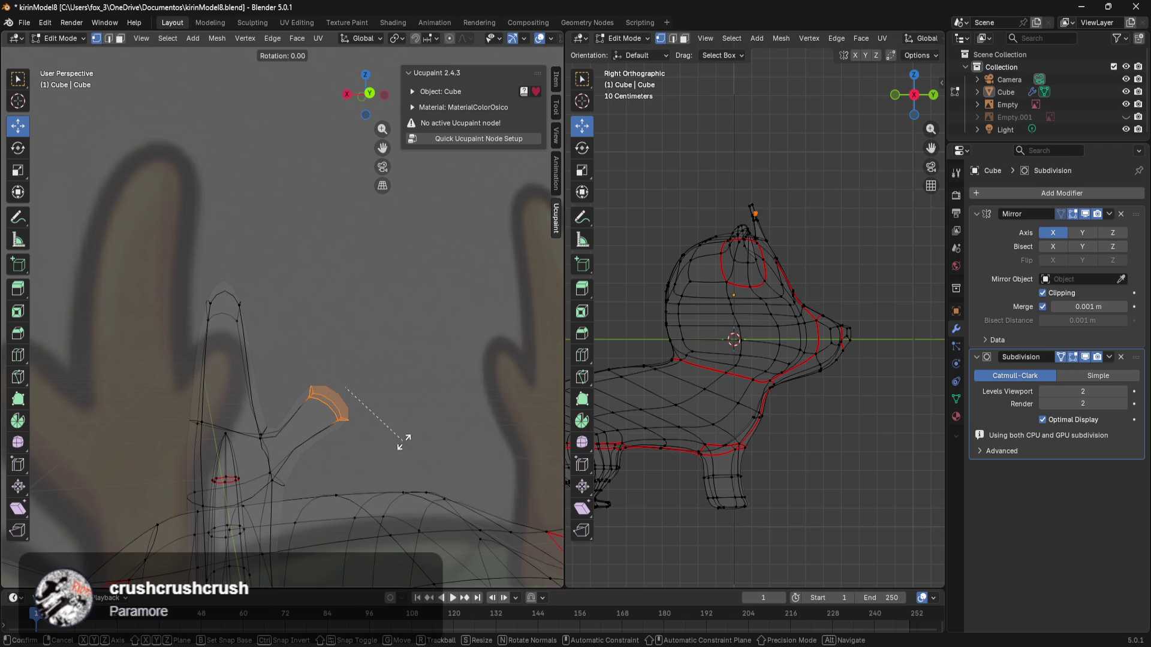
click(399, 418)
key(e)
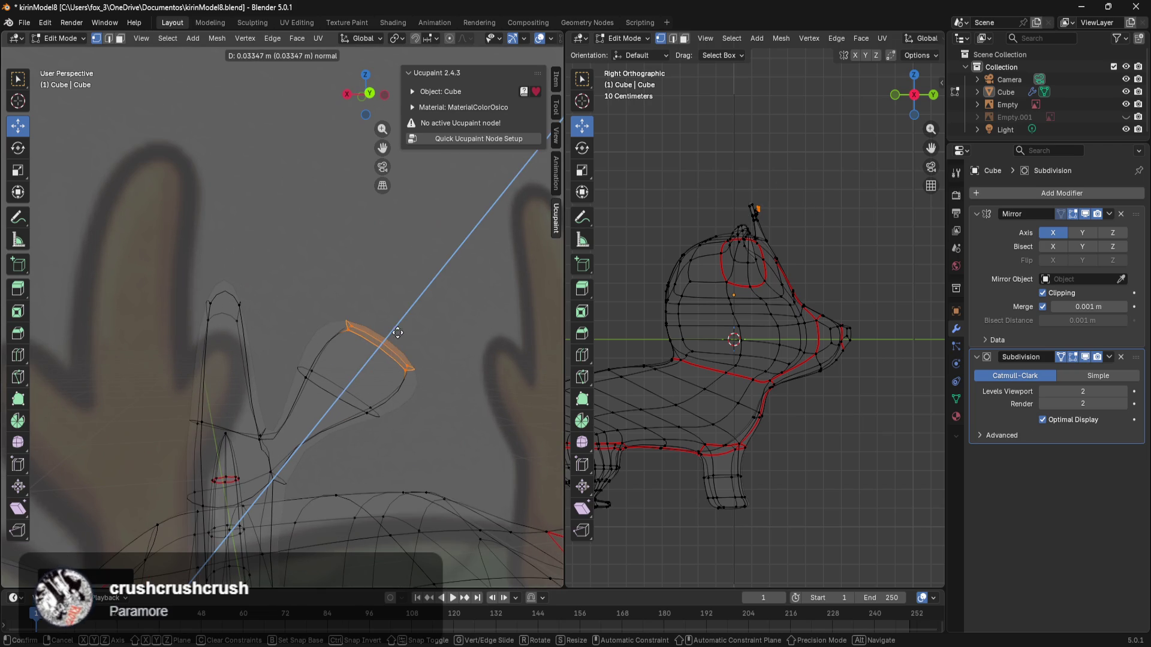
right_click(397, 328)
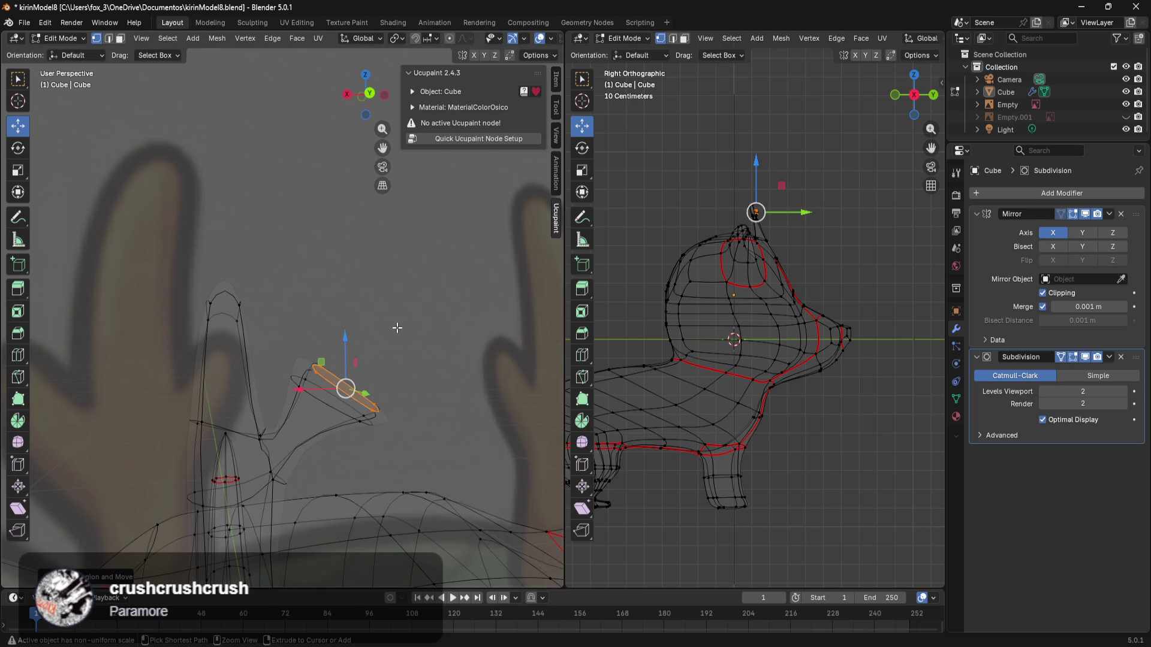
key(ctrl+z)
mouse_move(387, 414)
shift+middle_down()
mouse_move(406, 426)
mouse_move(410, 365)
mouse_move(378, 368)
mouse_move(370, 411)
mouse_move(322, 386)
shift+middle_up()
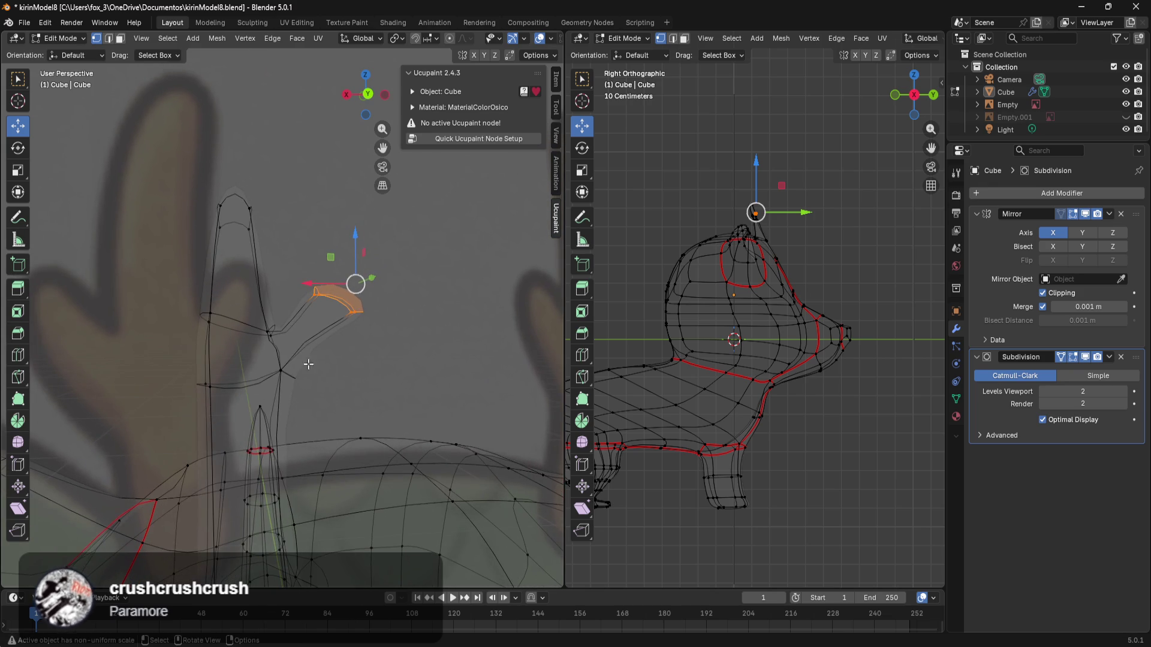
Step: Shift the branch junction sideways, then shrink the branch tip to about a third, tilt and reposition it
click(283, 377)
drag(246, 360, 202, 364)
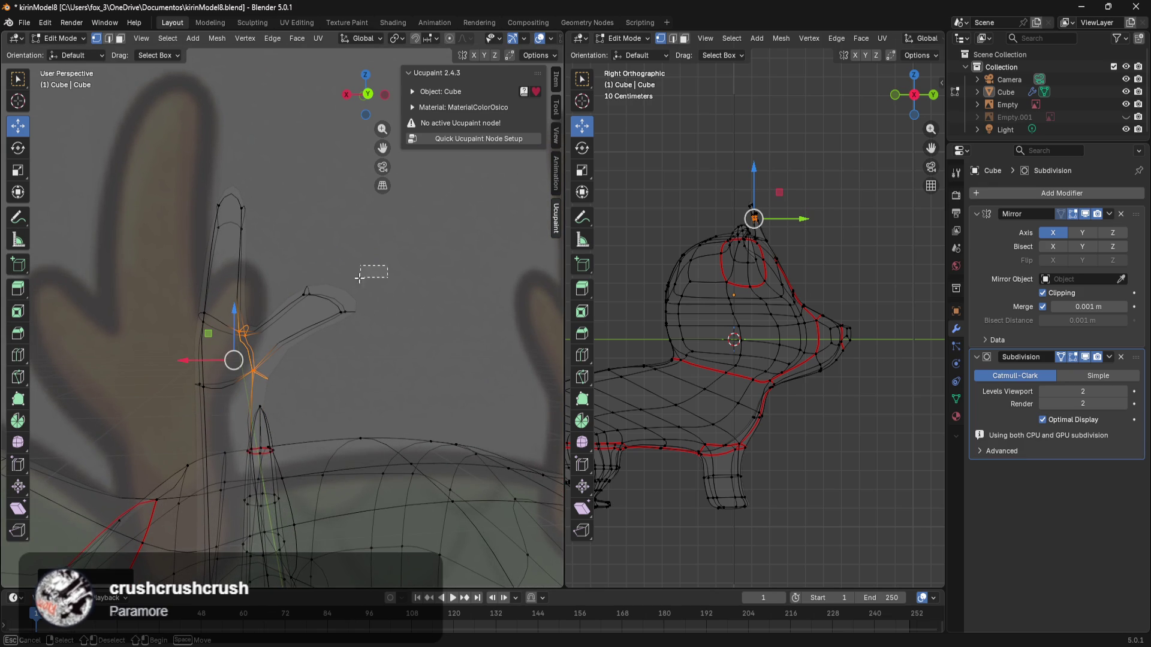
drag(374, 270, 298, 323)
key(s)
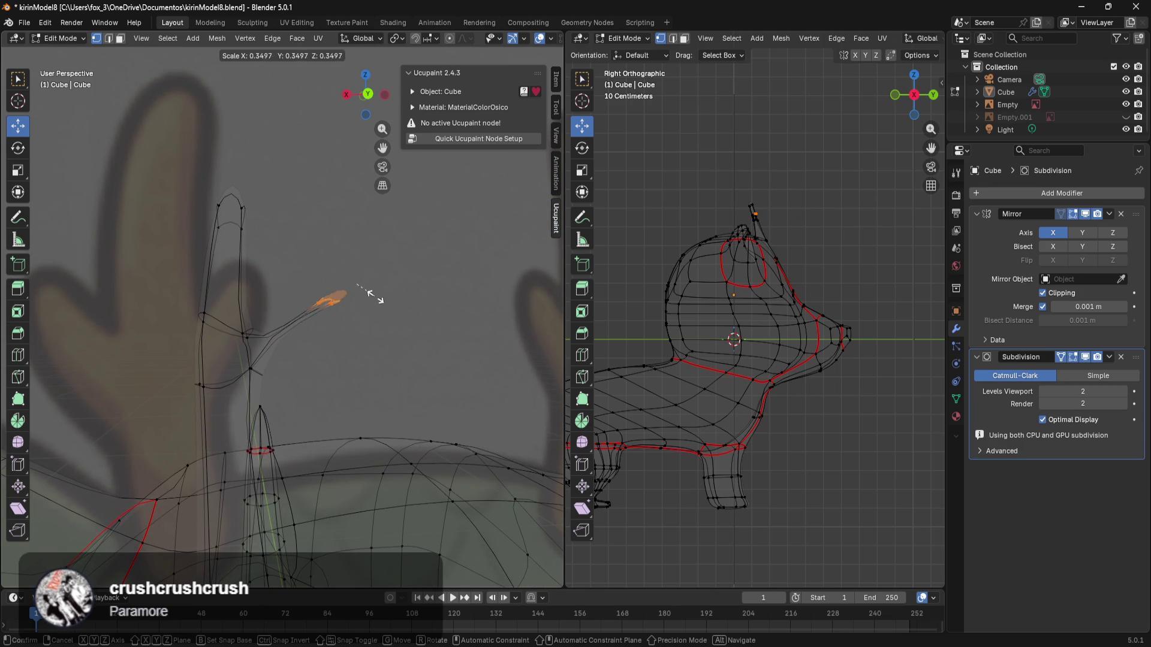
click(400, 301)
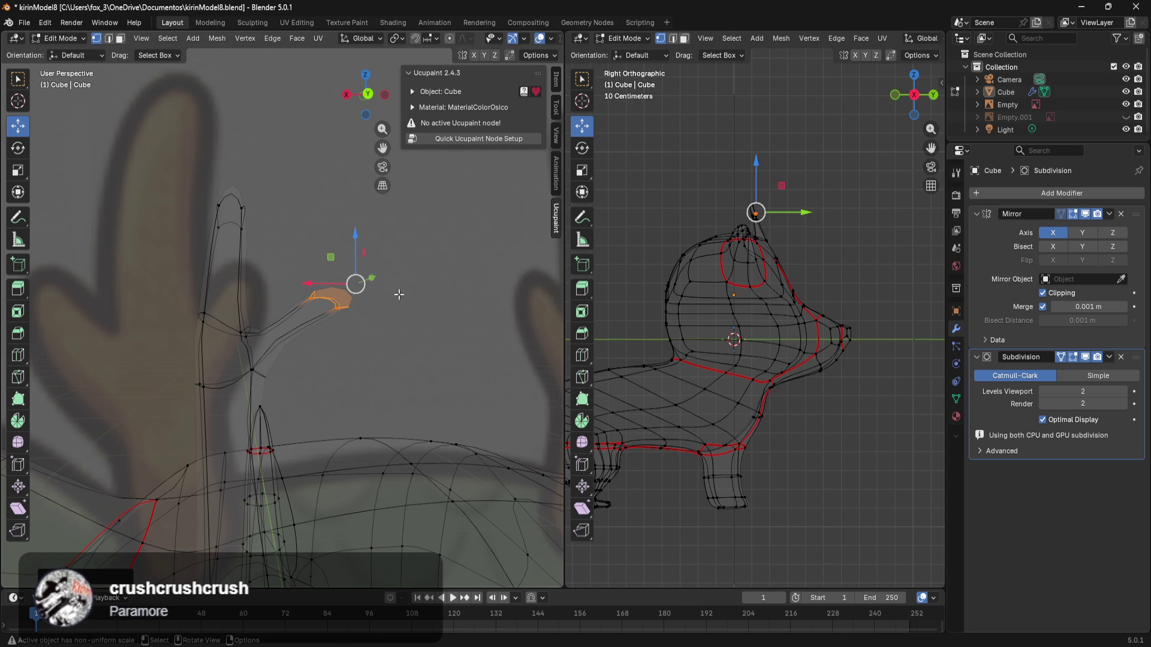
key(r)
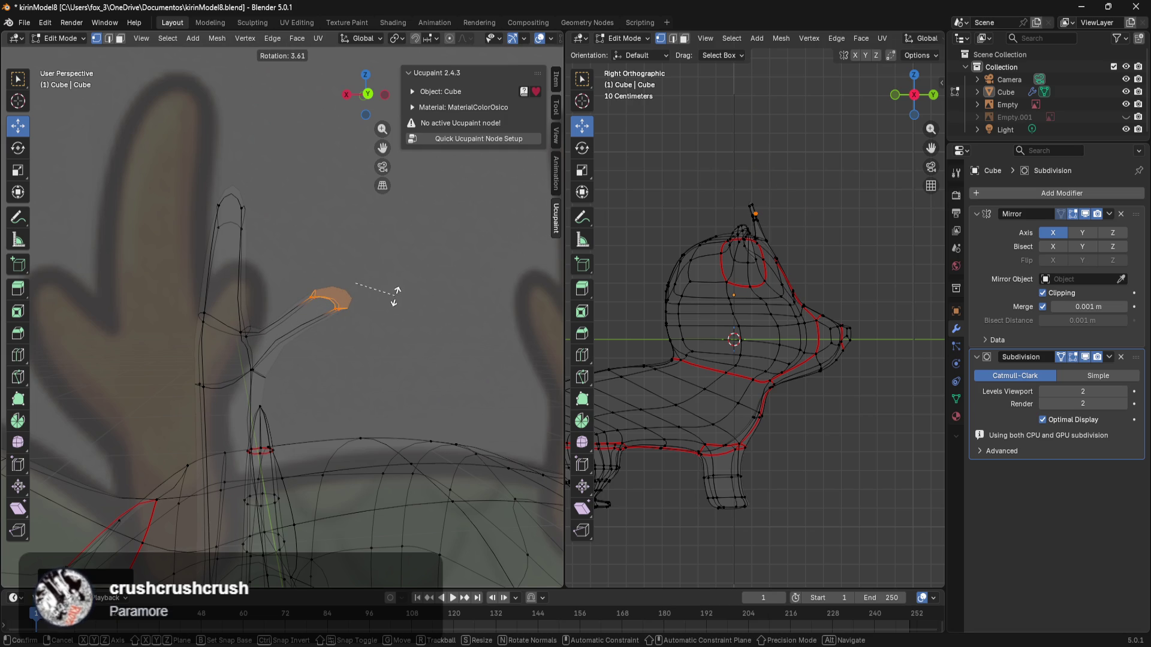
click(395, 296)
mouse_move(355, 247)
mouse_down()
mouse_move(348, 293)
mouse_move(289, 321)
mouse_up()
mouse_move(296, 381)
shift+middle_down()
mouse_move(395, 396)
mouse_move(365, 437)
mouse_move(373, 426)
shift+middle_up()
Step: Lower the vertices at the horn's top
drag(290, 223, 290, 224)
mouse_move(317, 151)
mouse_down()
mouse_move(302, 213)
mouse_move(275, 237)
mouse_up()
shift+middle_drag(370, 373, 370, 345)
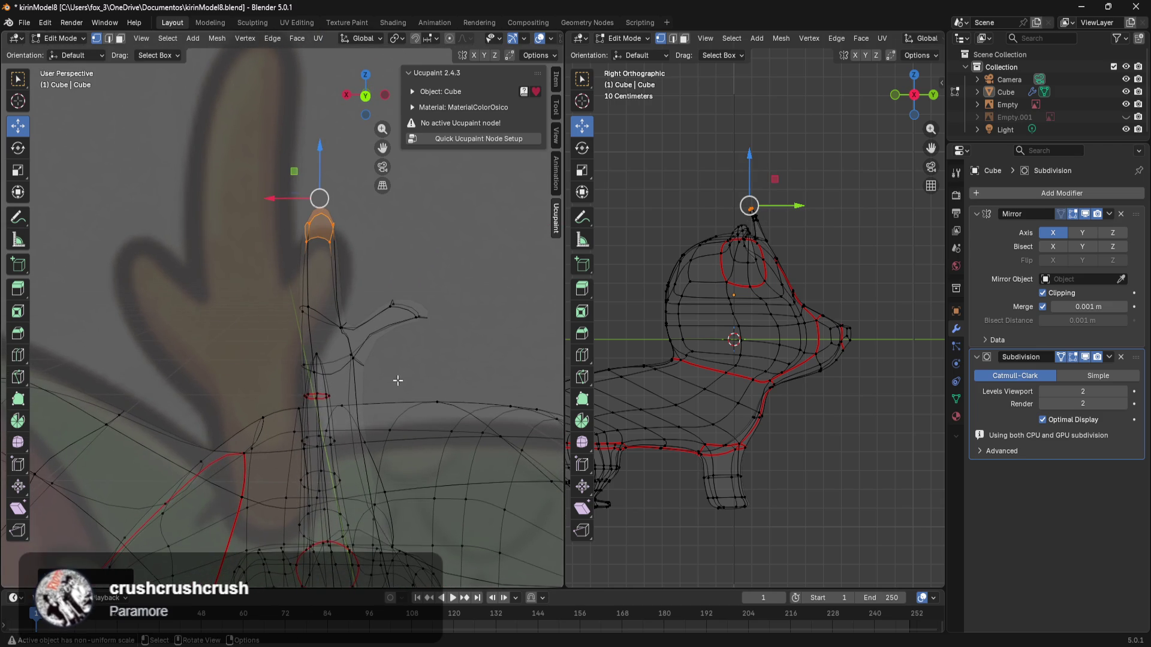
Step: Adjust the height of the vertex at the branch junction on the antler stem
scroll(374, 336, up, 4)
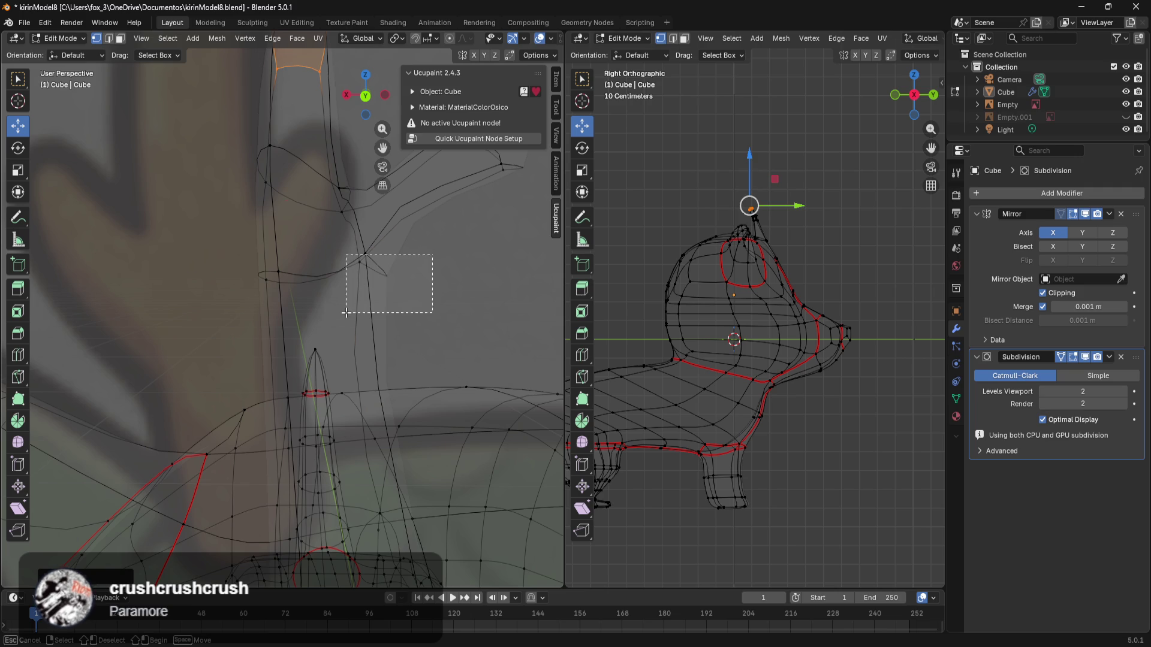
drag(346, 312, 345, 313)
click(340, 279)
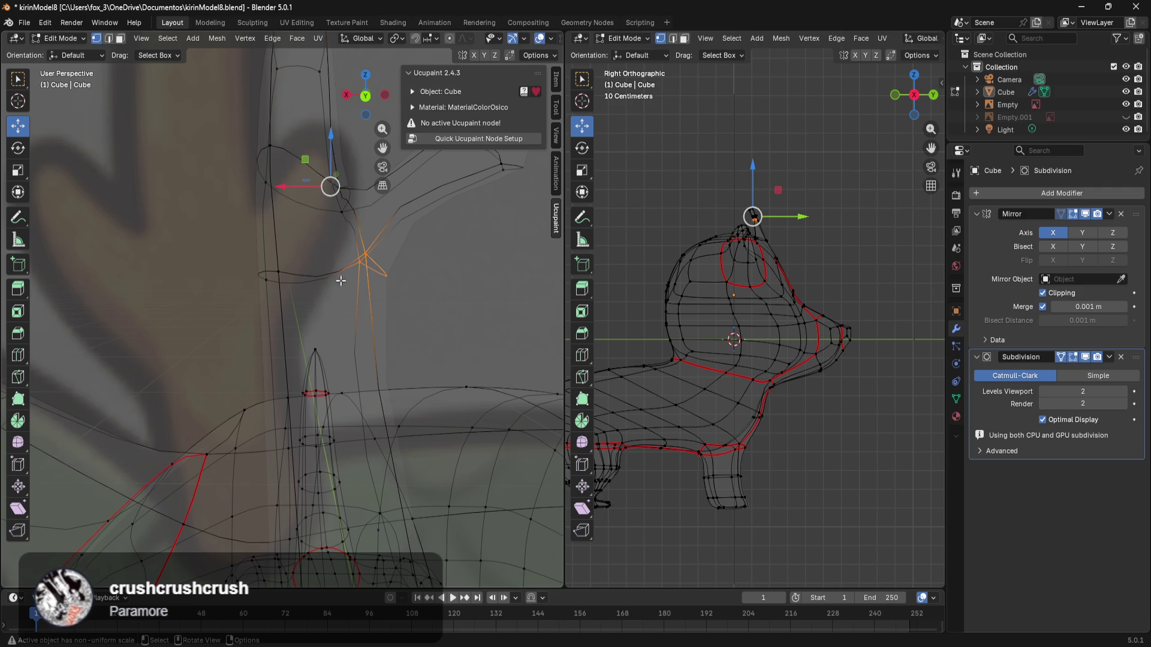
drag(331, 157, 334, 222)
mouse_move(383, 257)
middle_down()
mouse_move(431, 370)
mouse_move(416, 398)
mouse_move(459, 404)
mouse_move(358, 347)
mouse_move(332, 312)
middle_up()
Step: Extrude a face on the stem's left side outward into a new branch
click(331, 292)
mouse_move(336, 271)
mouse_down()
mouse_move(274, 377)
mouse_move(293, 357)
mouse_up()
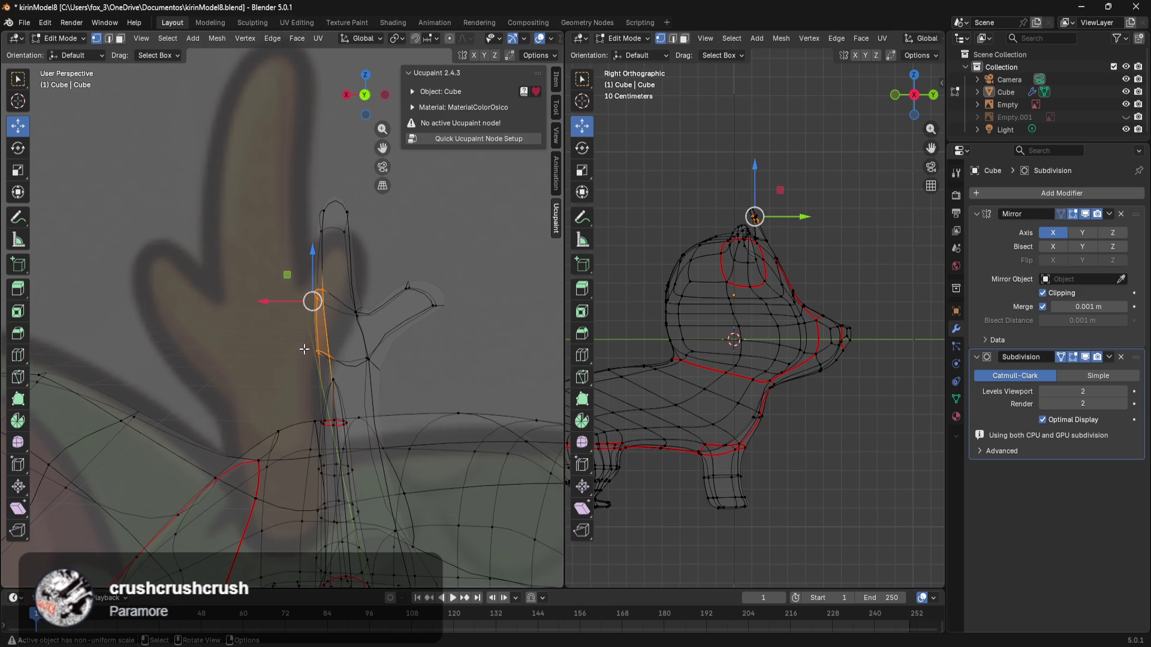
key(e)
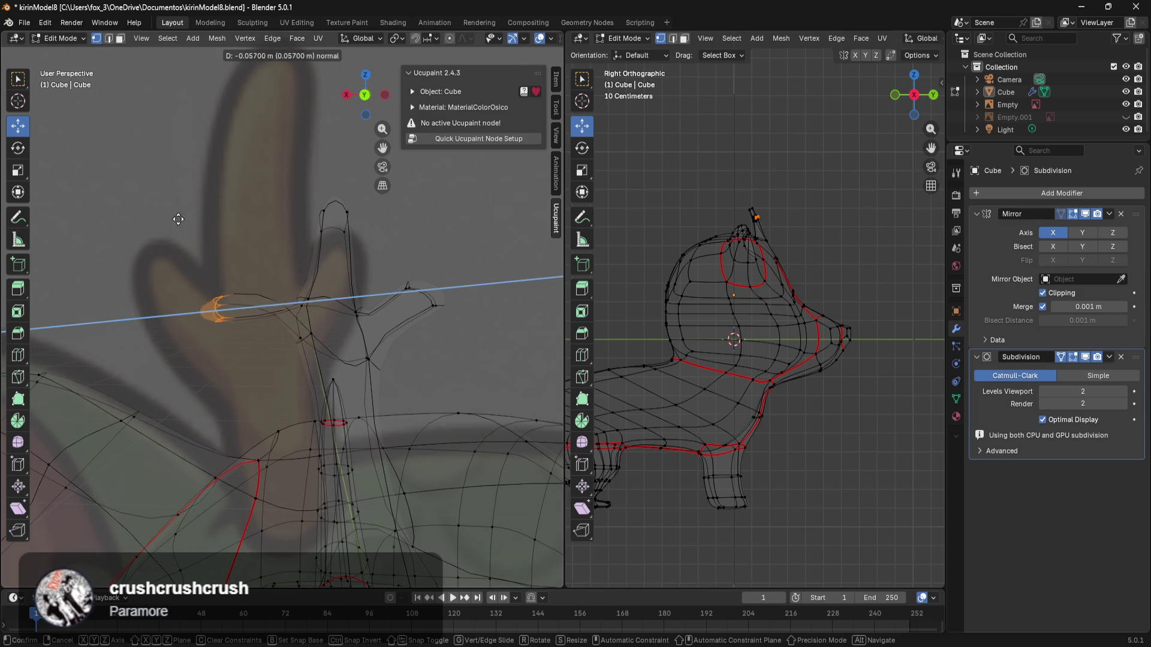
click(153, 251)
Step: Lower the new branch's end along Z, then lift its tip vertices upward
drag(221, 272, 177, 311)
key(g)
key(z)
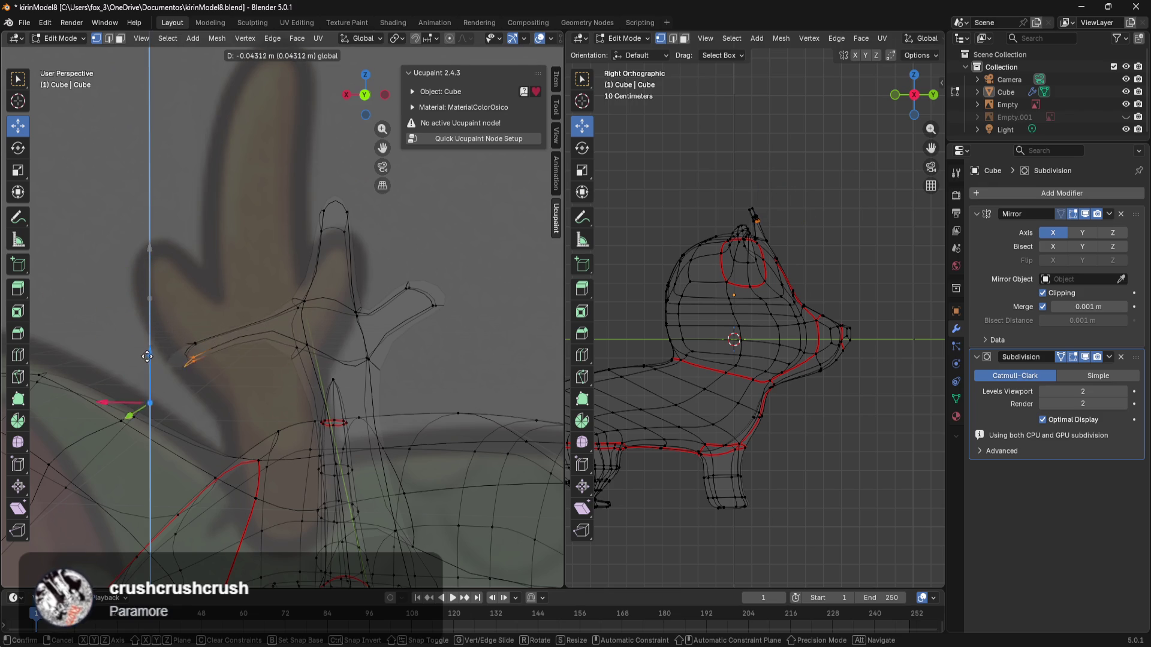
click(161, 397)
drag(258, 300, 175, 393)
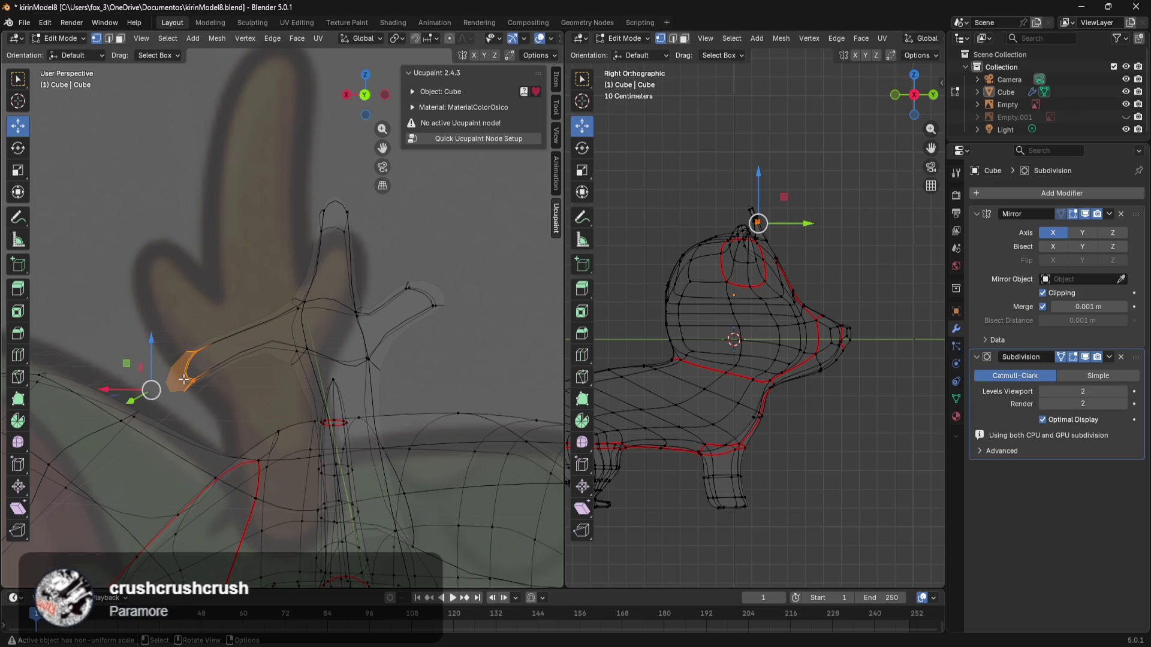
mouse_move(148, 345)
mouse_down()
mouse_move(182, 237)
mouse_move(197, 243)
mouse_move(224, 221)
mouse_up()
click(235, 346)
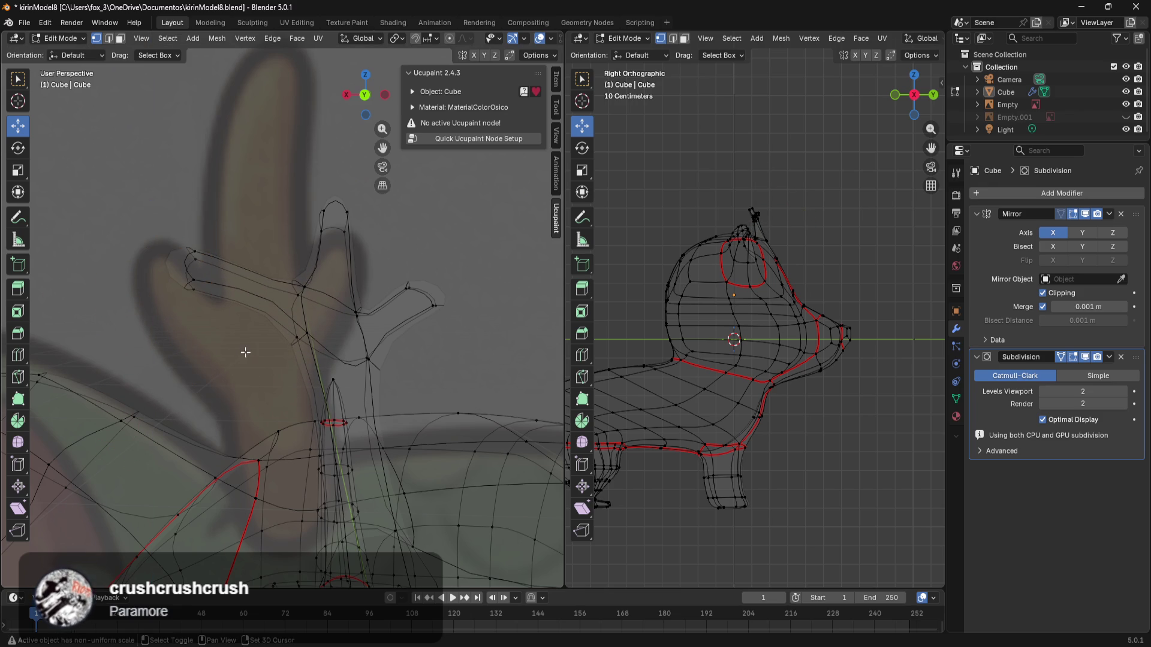
Step: Add an edge loop across the new left branch with a loop cut
scroll(244, 352, up, 5)
middle_drag(248, 292, 251, 400)
key(ctrl+r)
click(213, 303)
click(211, 331)
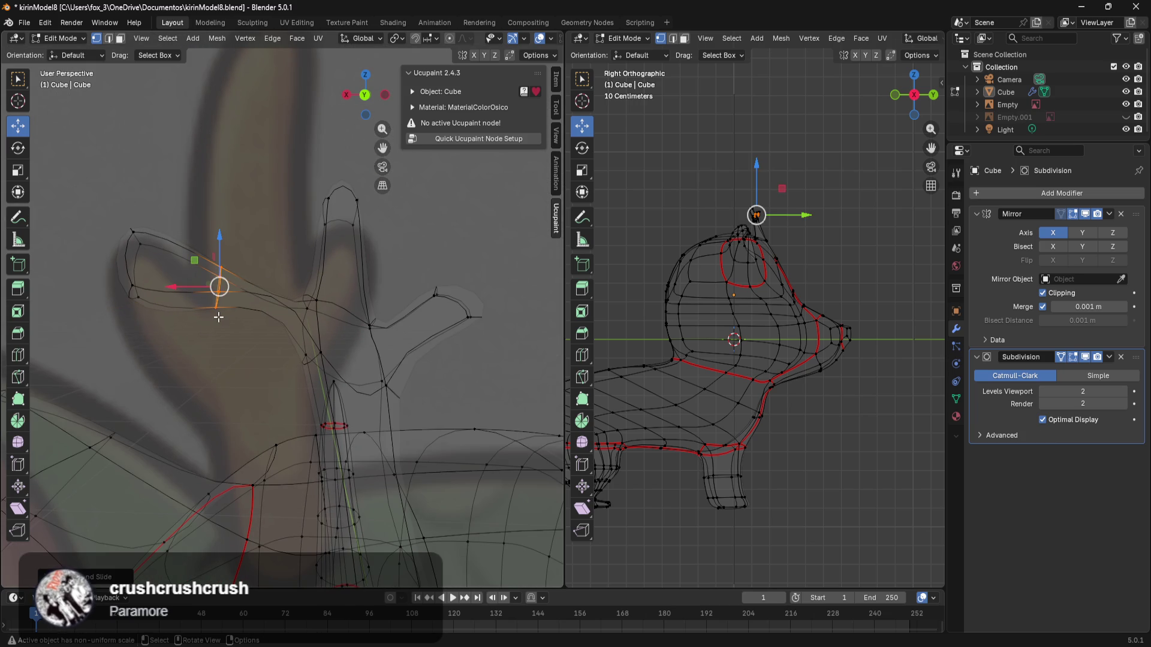
Step: Lower the branch faces slightly and raise two vertices to round the branch
ctrl+click(322, 358)
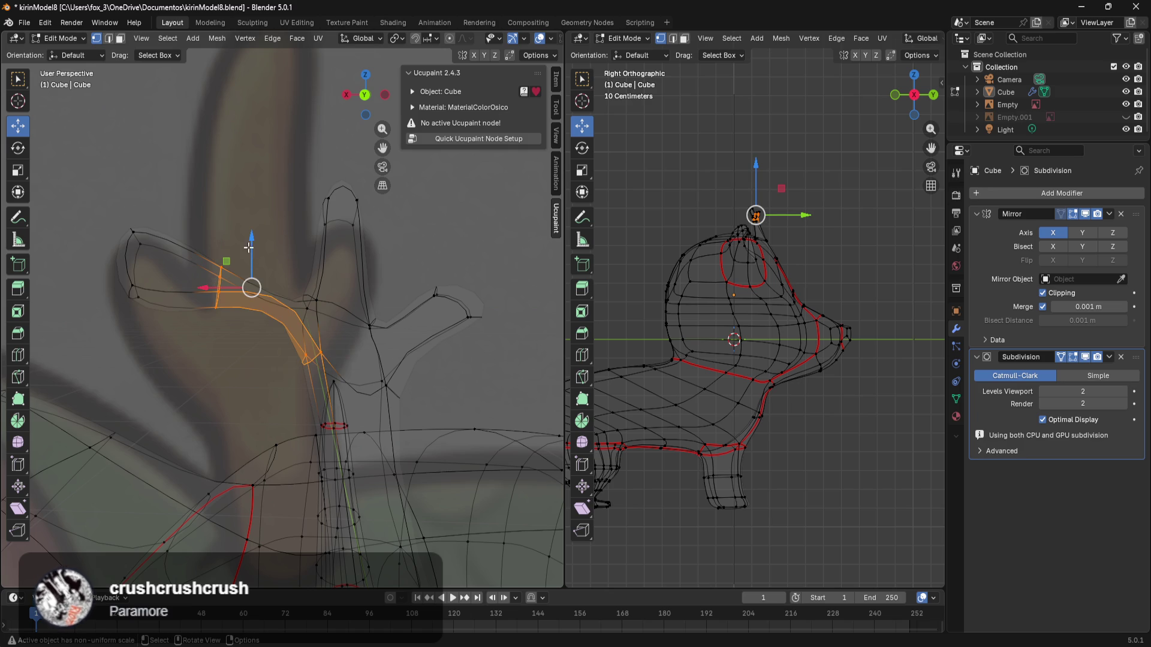
drag(249, 253, 244, 287)
click(312, 303)
drag(324, 283, 322, 229)
click(220, 282)
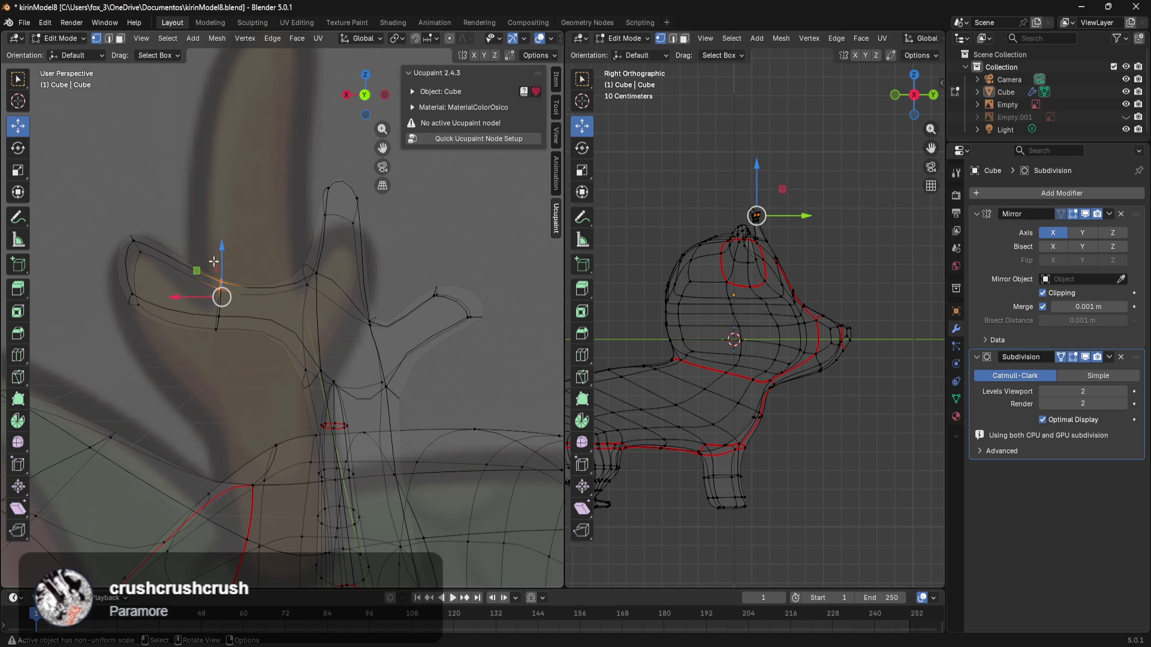
drag(220, 270, 221, 246)
Step: Shift the branch tip loop along X and adjust its height
drag(171, 204, 103, 357)
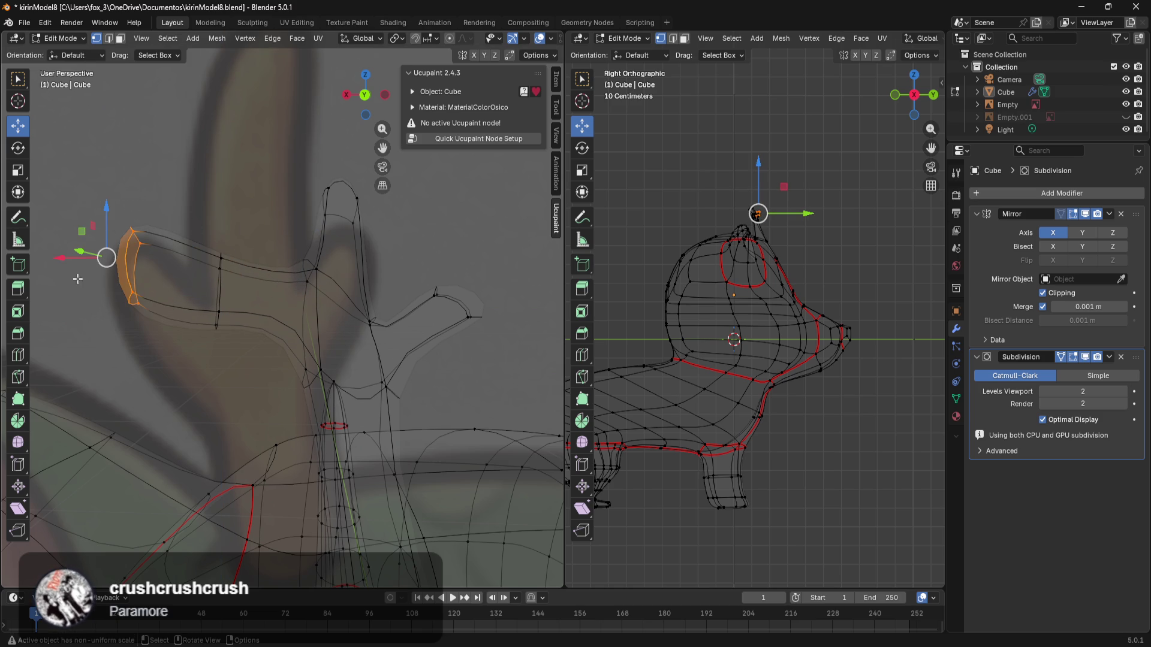
drag(62, 262, 101, 262)
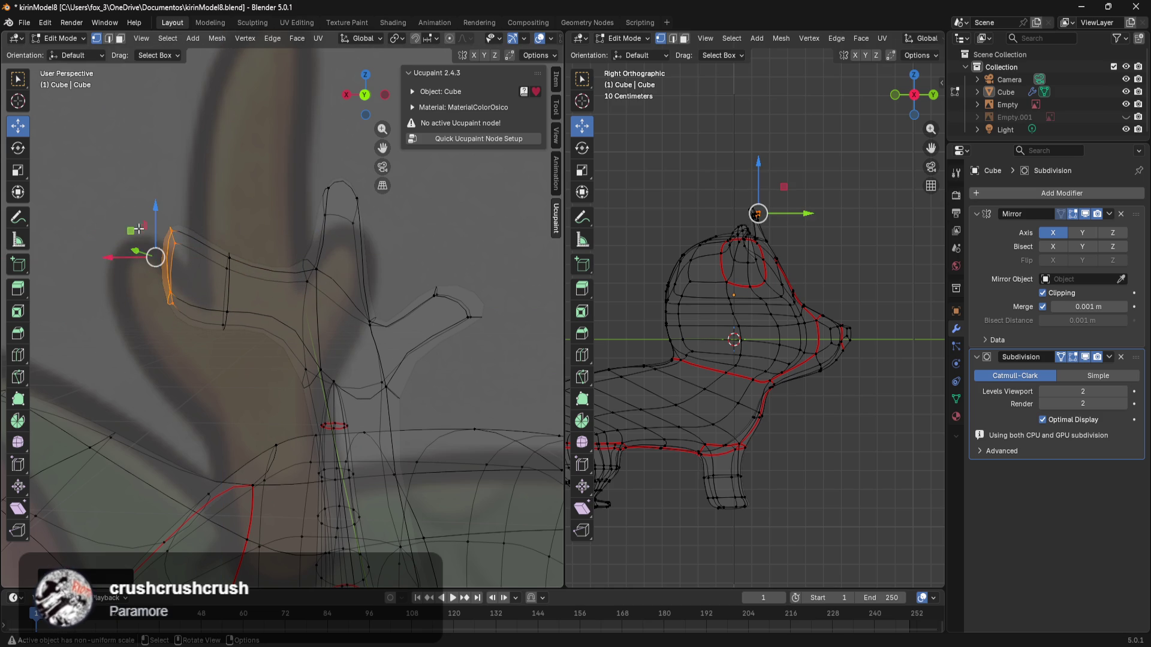
drag(156, 208, 157, 177)
mouse_move(240, 294)
mouse_down()
mouse_move(197, 361)
mouse_move(227, 258)
mouse_up()
click(216, 262)
alt+click(218, 221)
middle_drag(219, 222, 175, 278)
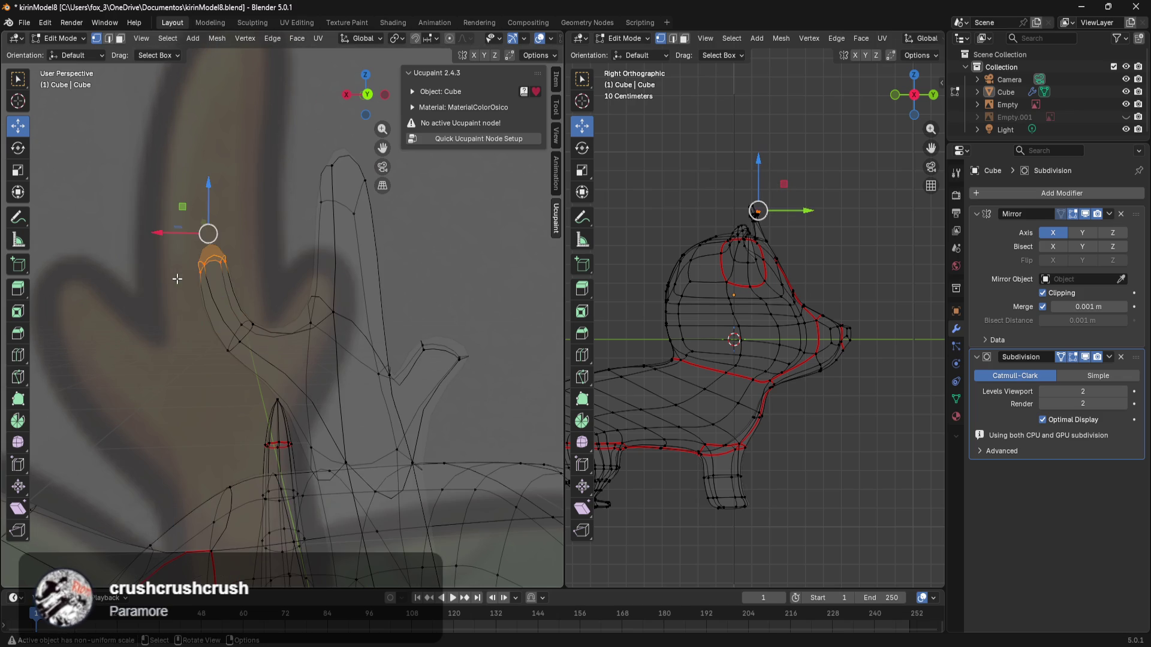
drag(211, 205, 235, 277)
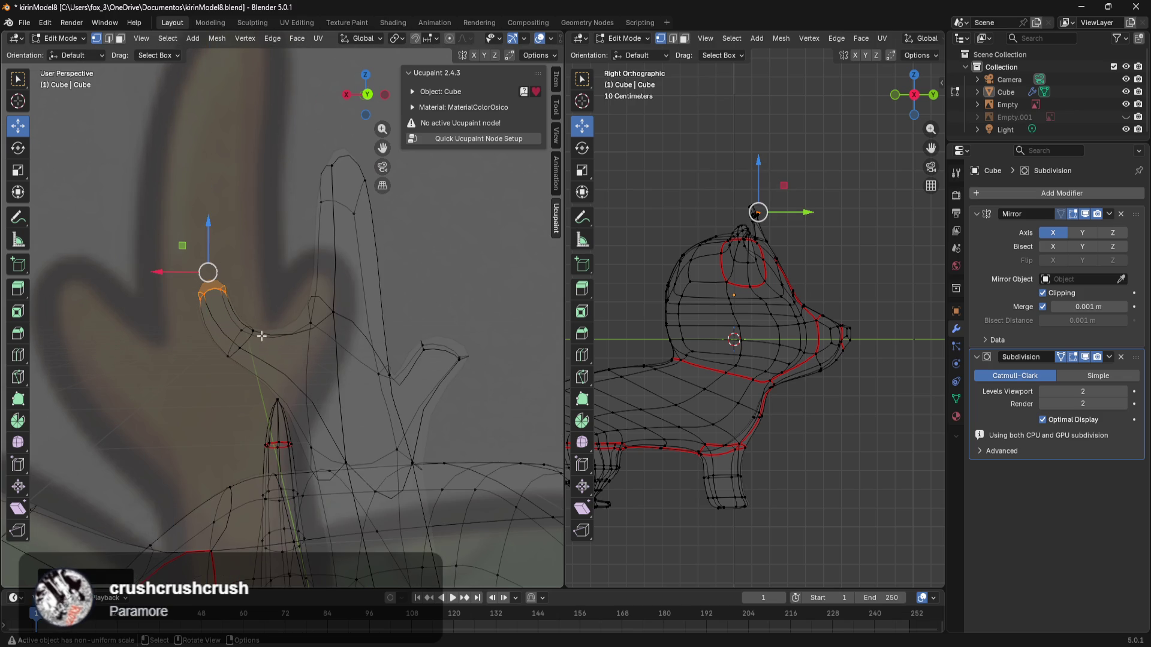
Step: Slide the branch tip vertices sideways along X
drag(217, 368, 250, 366)
drag(258, 259, 184, 313)
drag(163, 274, 206, 275)
mouse_move(205, 275)
middle_down()
mouse_move(319, 419)
mouse_move(396, 325)
middle_up()
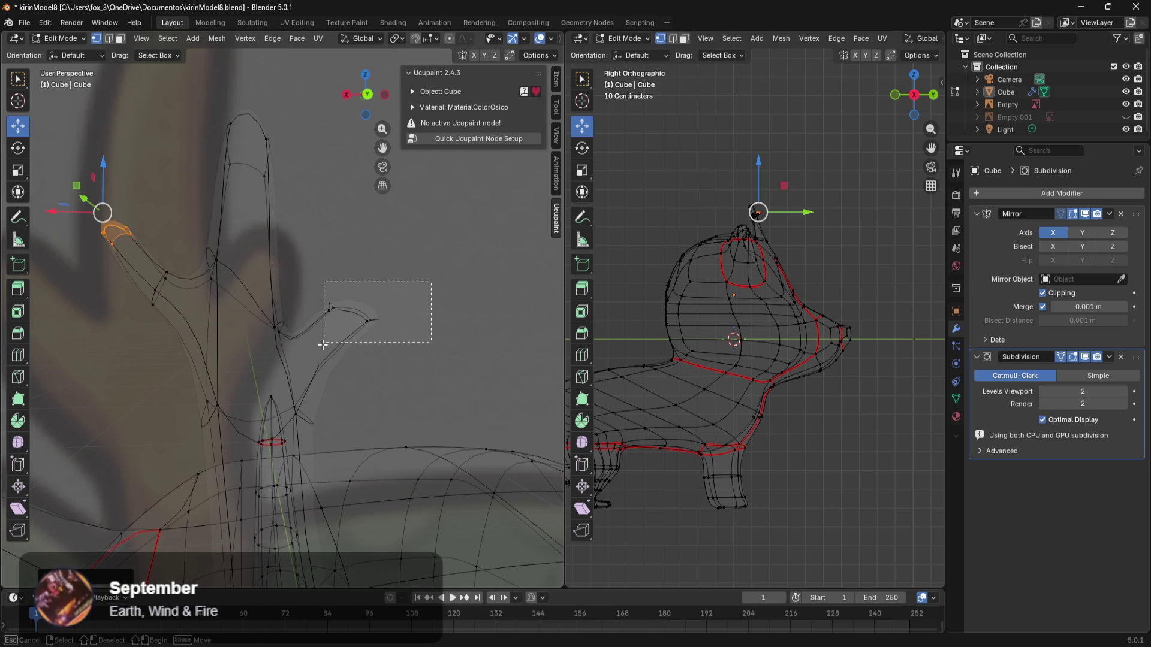
Step: Move the small right prong's tip along the X axis
drag(334, 330, 335, 329)
key(g)
key(x)
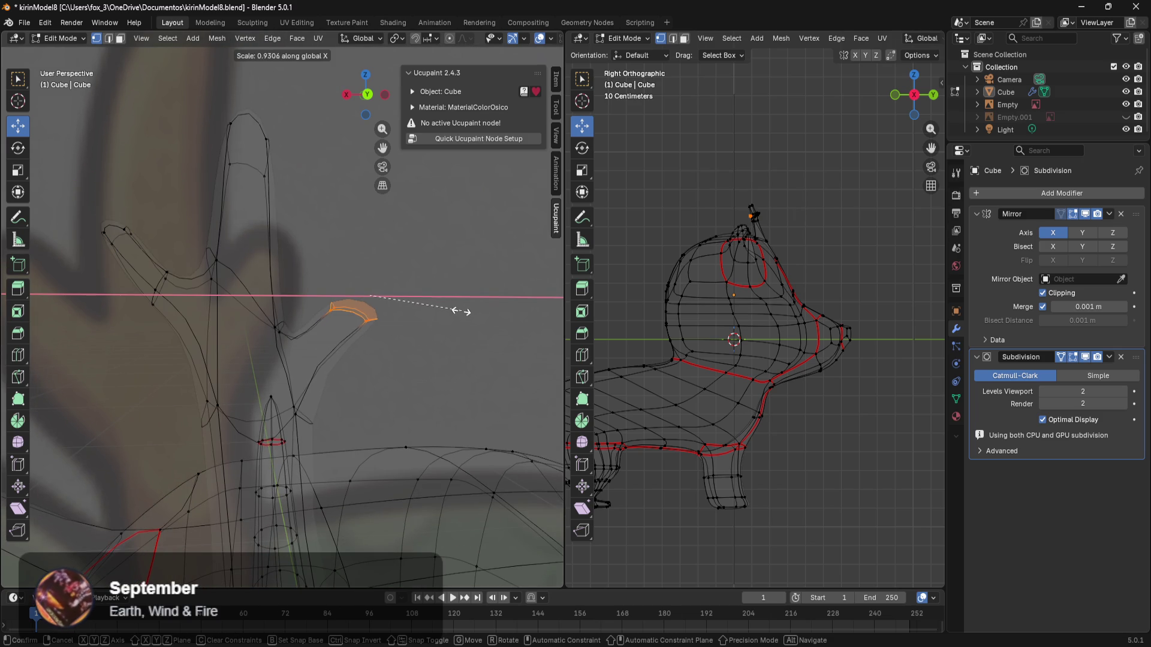
click(431, 315)
click(346, 382)
mouse_move(346, 383)
middle_down()
mouse_move(375, 404)
mouse_move(401, 319)
mouse_move(434, 312)
middle_up()
Step: Shift the prong's vertices left along X and lower its tip face
drag(330, 352, 330, 352)
key(g)
key(x)
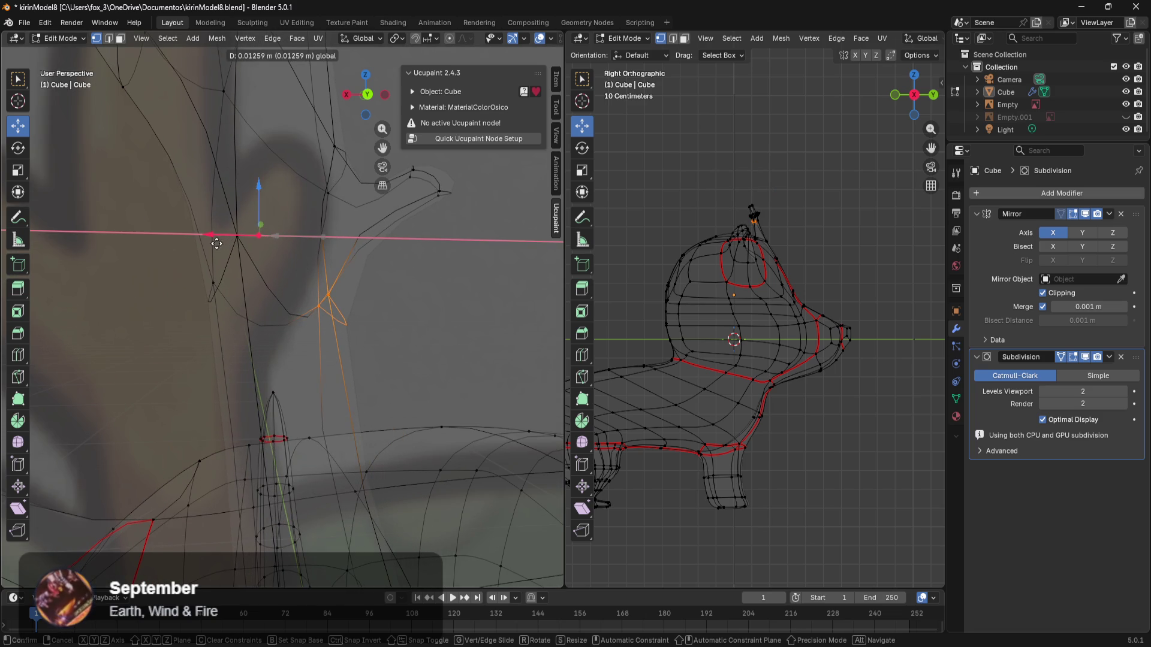
click(217, 240)
mouse_move(217, 240)
middle_down()
mouse_move(392, 343)
mouse_move(426, 267)
middle_up()
drag(426, 266, 353, 341)
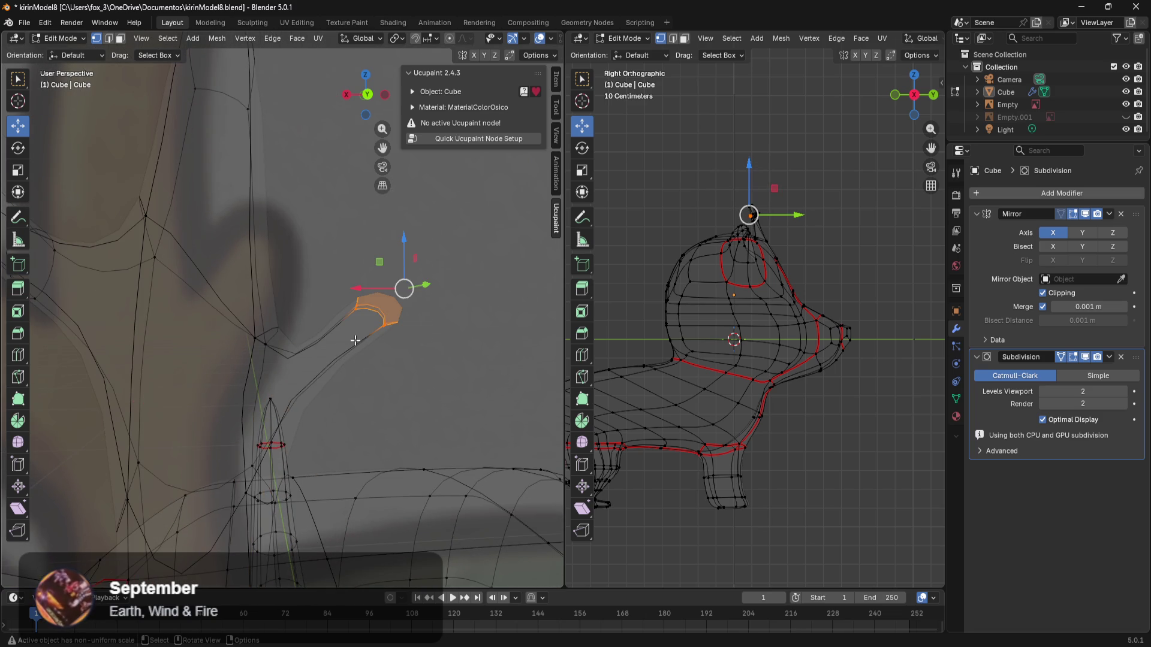
drag(370, 288, 353, 288)
drag(383, 235, 402, 317)
Step: Shrink the prong tip face and nudge two prong vertices left and down
key(s)
click(461, 265)
click(341, 316)
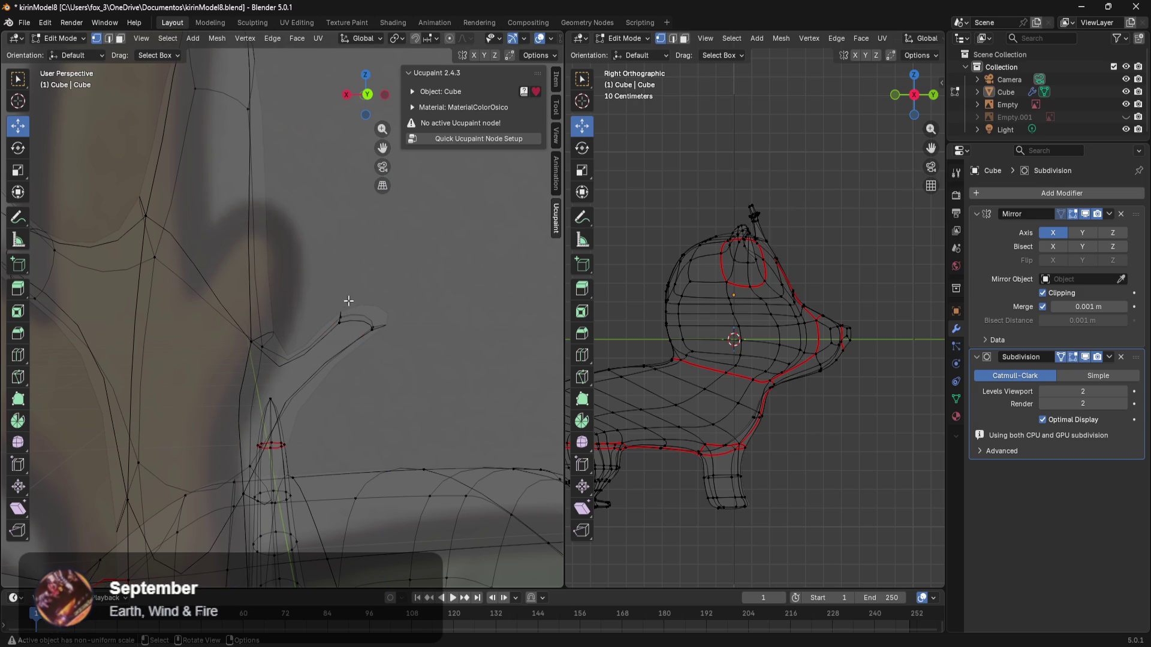
drag(300, 283, 256, 273)
drag(388, 313, 356, 335)
drag(436, 278, 423, 331)
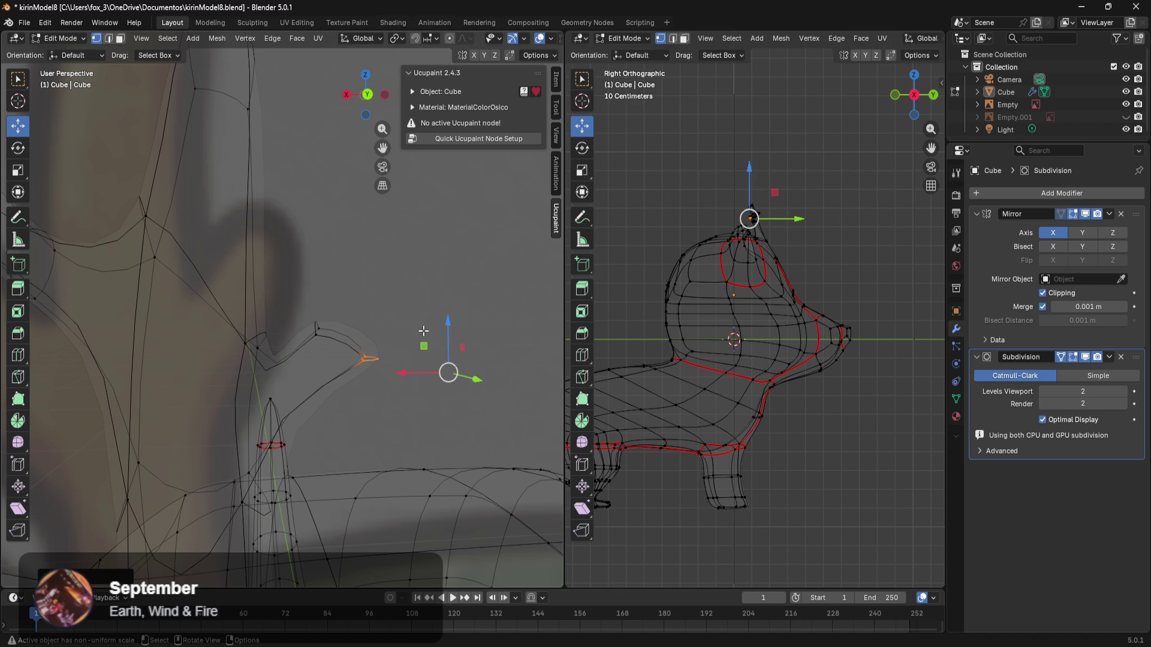
mouse_move(378, 274)
middle_down()
mouse_move(452, 334)
mouse_move(377, 313)
mouse_move(267, 367)
mouse_move(254, 394)
mouse_move(144, 362)
mouse_move(134, 269)
mouse_move(158, 268)
middle_up()
drag(190, 291, 83, 349)
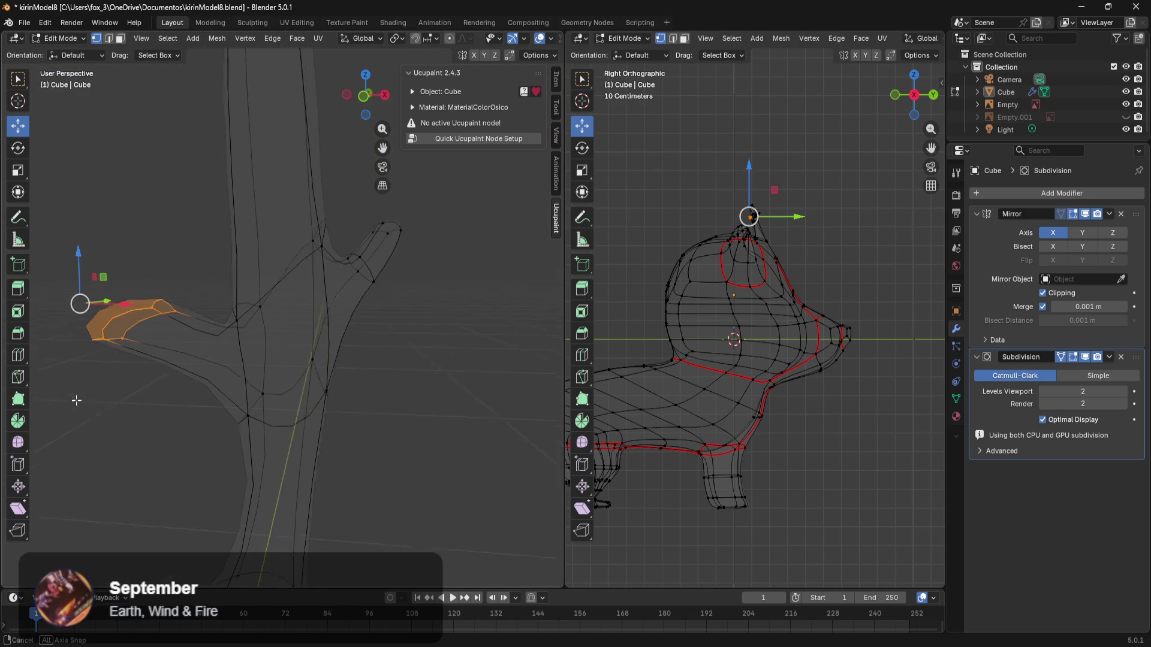
Step: Frame the selected antler tip and move its vertices along the Y axis
key(KP_Decimal)
middle_drag(287, 419, 346, 403)
scroll(346, 403, down, 3)
key(g)
key(y)
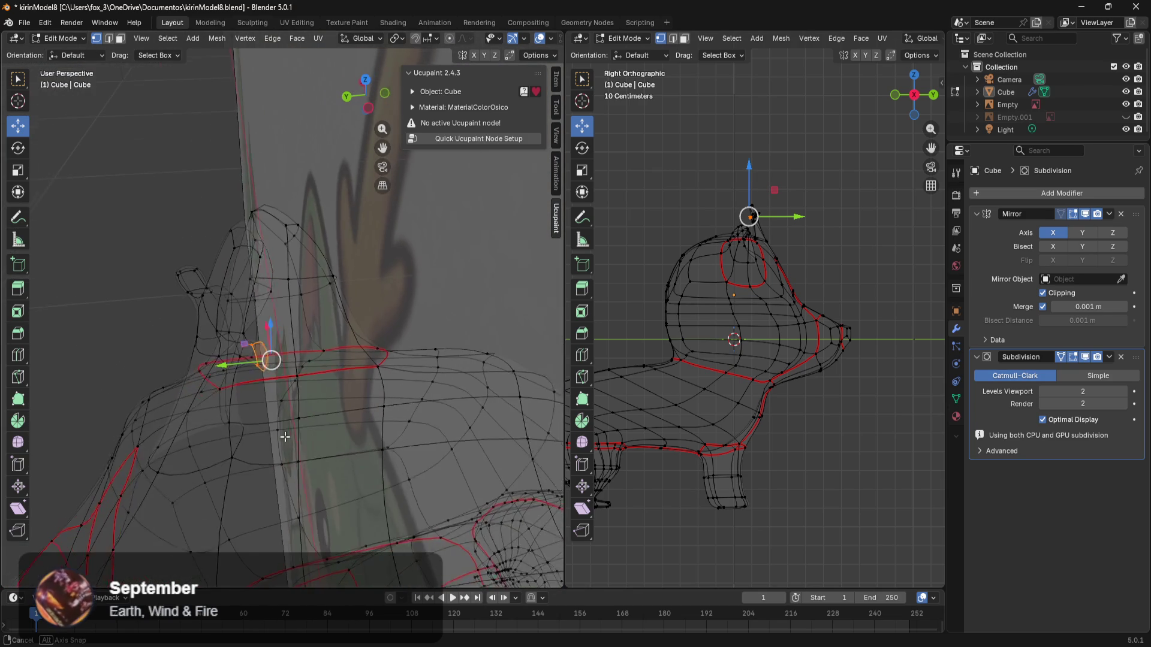
click(161, 361)
mouse_move(162, 360)
middle_down()
mouse_move(225, 344)
mouse_move(72, 308)
mouse_move(62, 318)
mouse_move(233, 318)
mouse_move(175, 334)
mouse_move(89, 327)
mouse_move(182, 337)
mouse_move(272, 319)
mouse_move(225, 348)
middle_up()
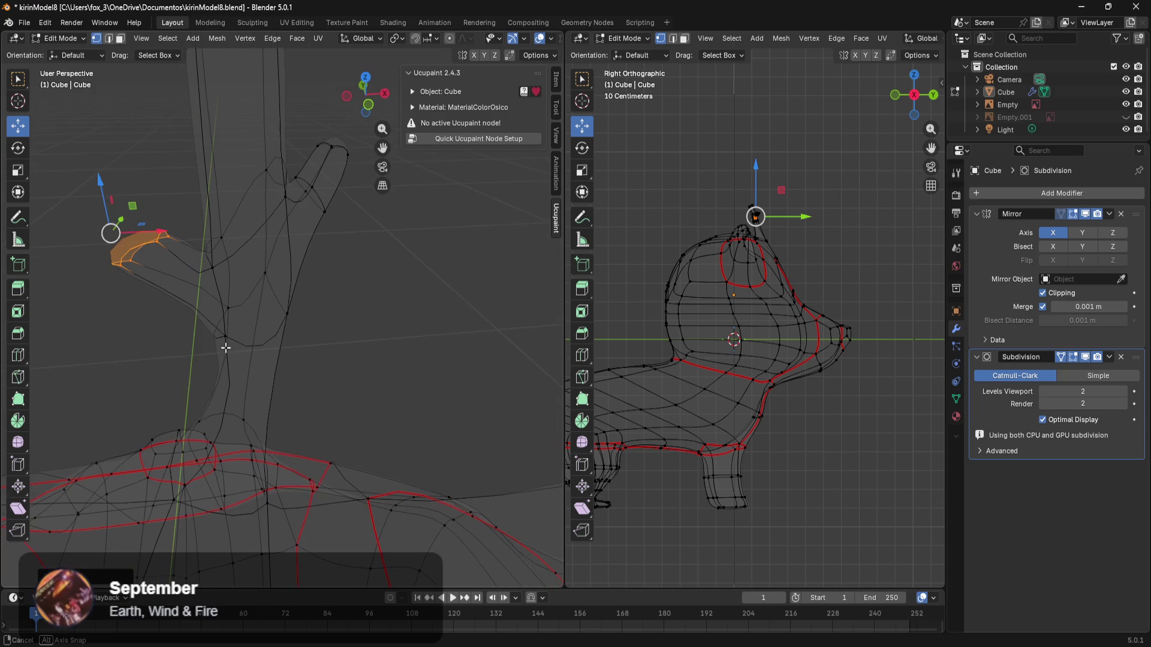
Step: Nudge a vertex near the tall spike right, then adjust its height and X position
click(280, 240)
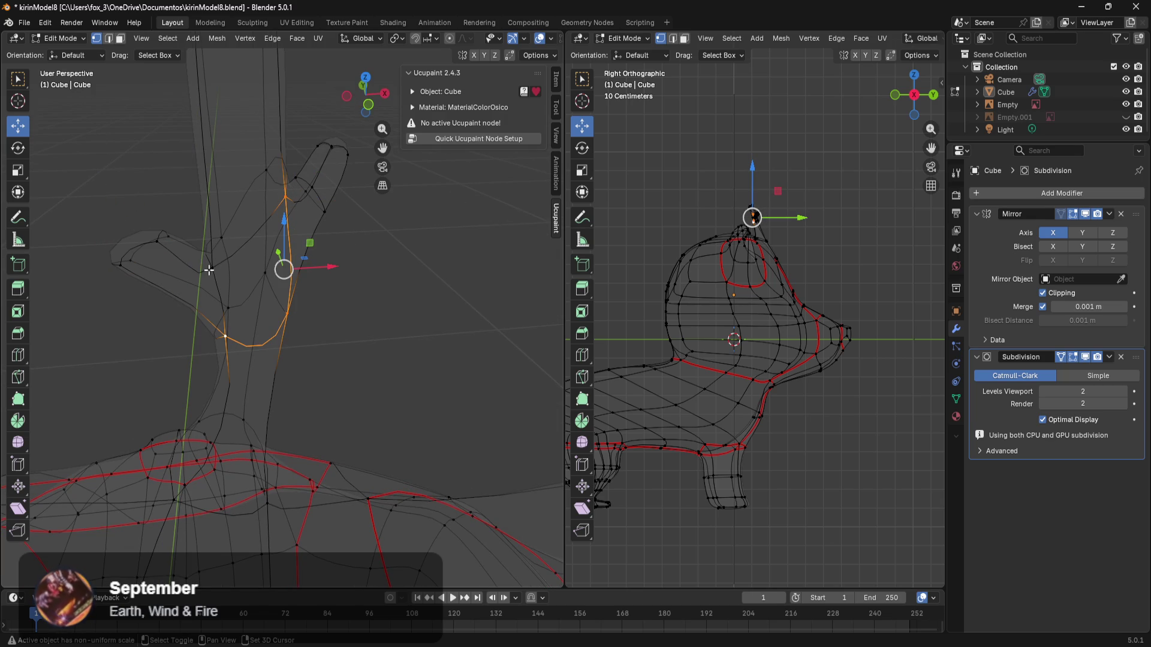
middle_drag(208, 274, 303, 337)
mouse_move(106, 336)
middle_down()
mouse_move(201, 319)
mouse_move(249, 286)
middle_up()
mouse_move(176, 275)
middle_down()
mouse_move(348, 275)
mouse_move(360, 334)
mouse_move(277, 356)
middle_up()
mouse_move(137, 337)
middle_down()
mouse_move(236, 295)
mouse_move(424, 408)
mouse_move(442, 386)
mouse_move(449, 264)
mouse_move(407, 208)
mouse_move(470, 287)
mouse_move(275, 207)
middle_up()
mouse_move(270, 205)
mouse_down()
mouse_move(240, 259)
mouse_move(267, 254)
mouse_move(300, 281)
mouse_up()
key(g)
click(238, 219)
drag(389, 255, 388, 271)
drag(340, 303, 292, 320)
Step: Reposition another vertex near the branch junction along Y and freely
scroll(291, 319, up, 3)
mouse_move(291, 319)
middle_down()
mouse_move(116, 306)
mouse_move(211, 319)
mouse_move(299, 359)
middle_up()
scroll(335, 377, up, 4)
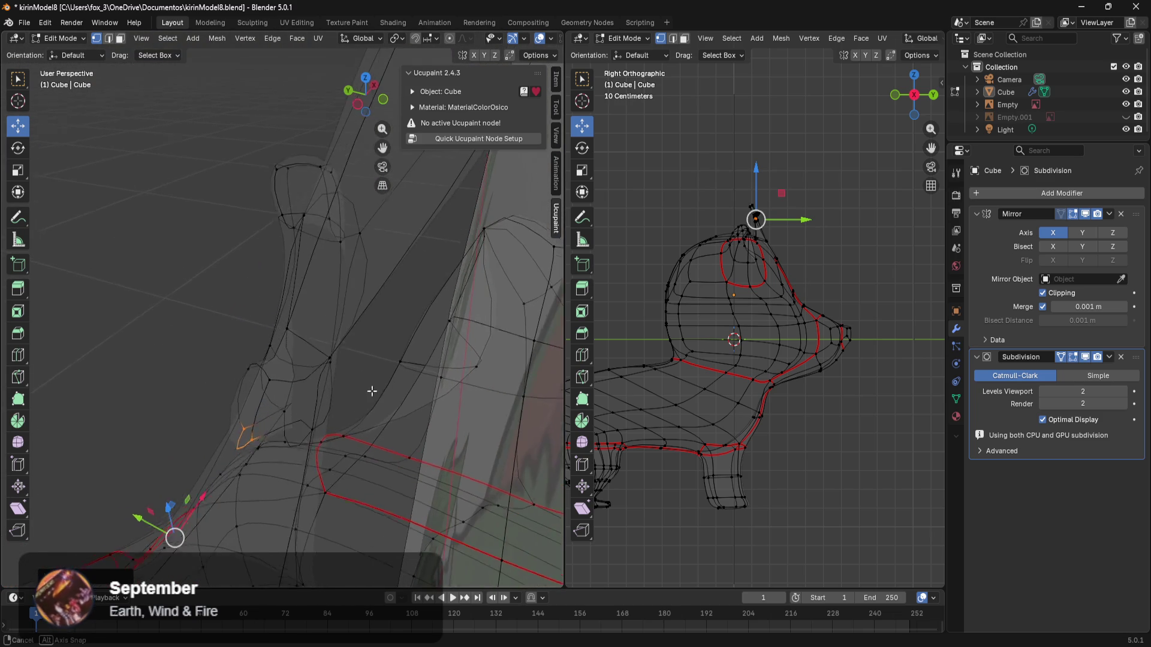
middle_drag(373, 393, 346, 360)
click(337, 389)
drag(267, 464, 291, 482)
mouse_move(325, 462)
shift+middle_down()
mouse_move(305, 411)
mouse_move(273, 381)
shift+middle_up()
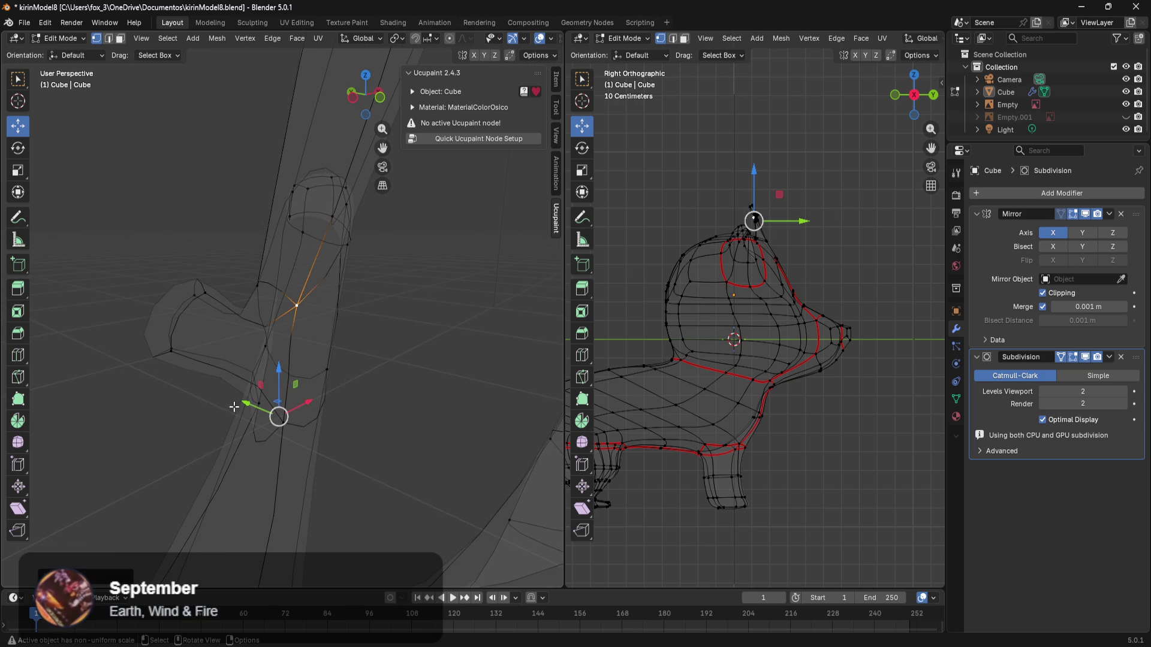
key(g)
click(249, 422)
Step: Nudge that junction vertex twice more along Y, then select and frame the antler tip
key(g)
key(y)
click(261, 437)
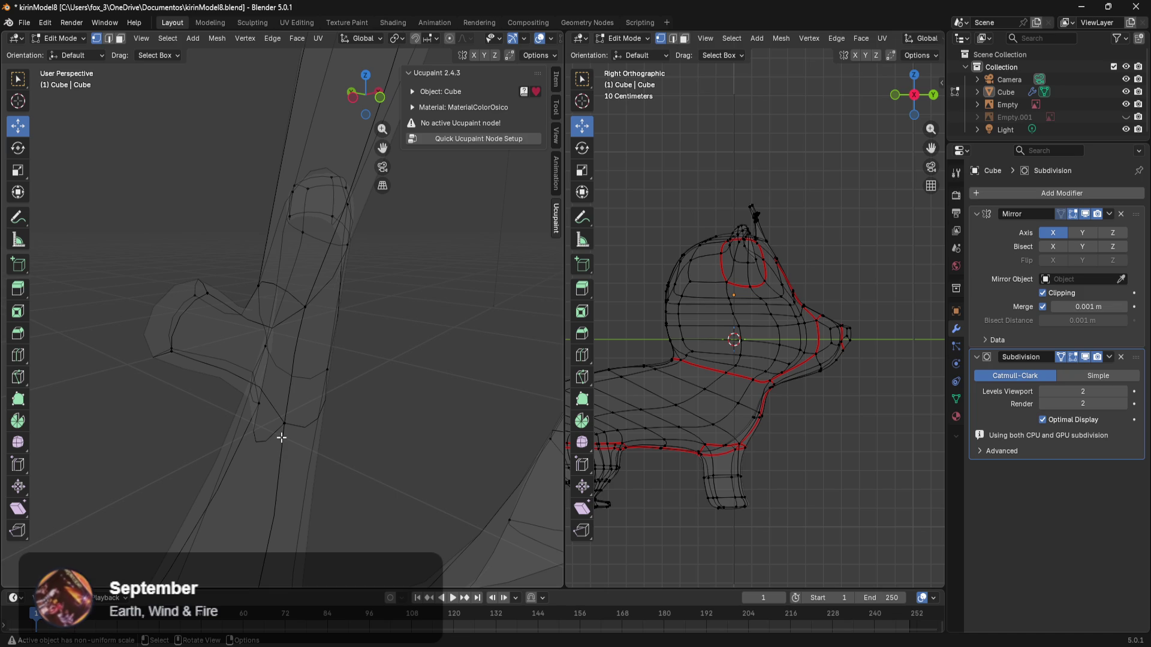
key(g)
key(y)
click(287, 354)
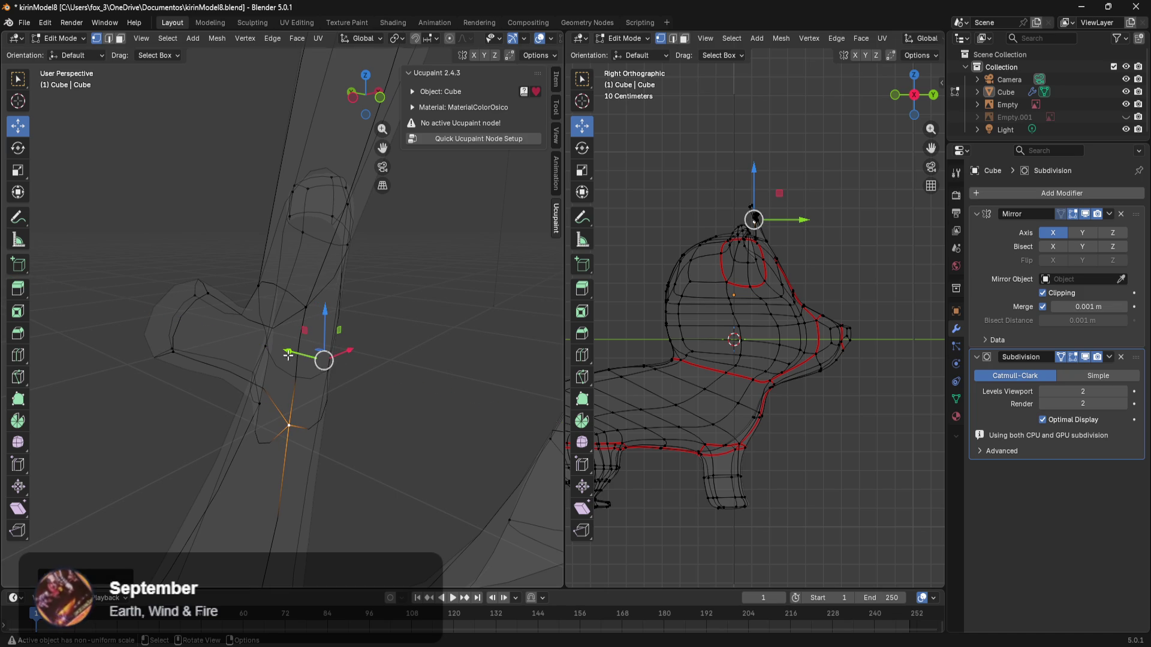
mouse_move(393, 398)
middle_down()
mouse_move(264, 342)
mouse_move(274, 351)
mouse_move(222, 393)
mouse_move(278, 401)
mouse_move(256, 370)
middle_up()
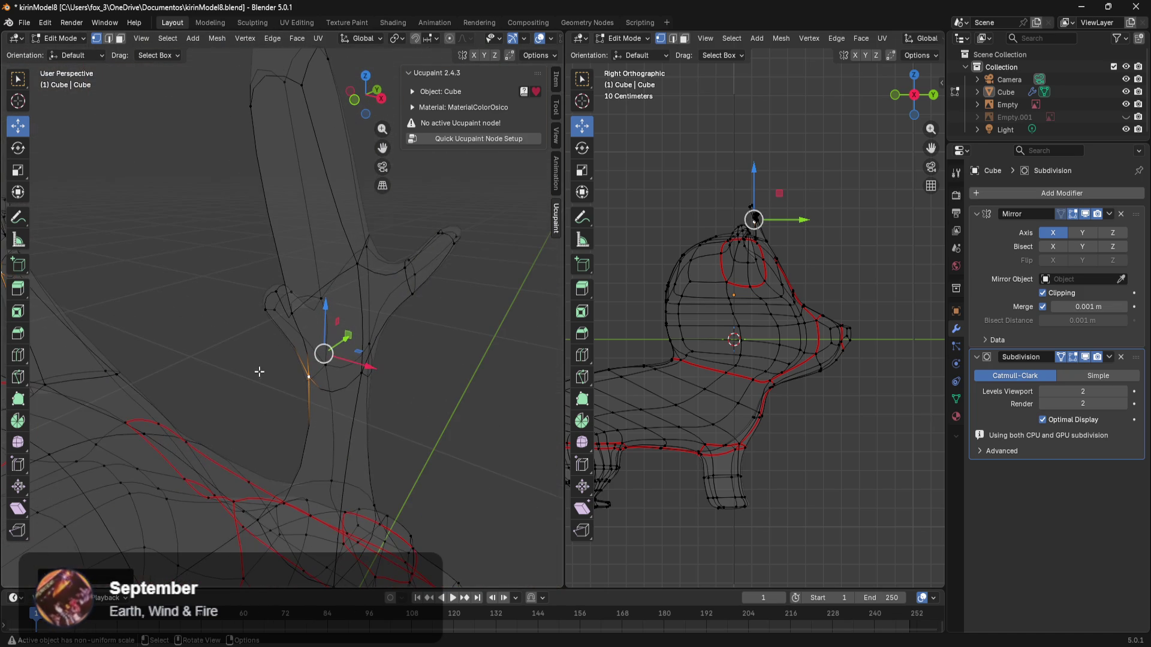
drag(510, 201, 384, 367)
key(KP_Decimal)
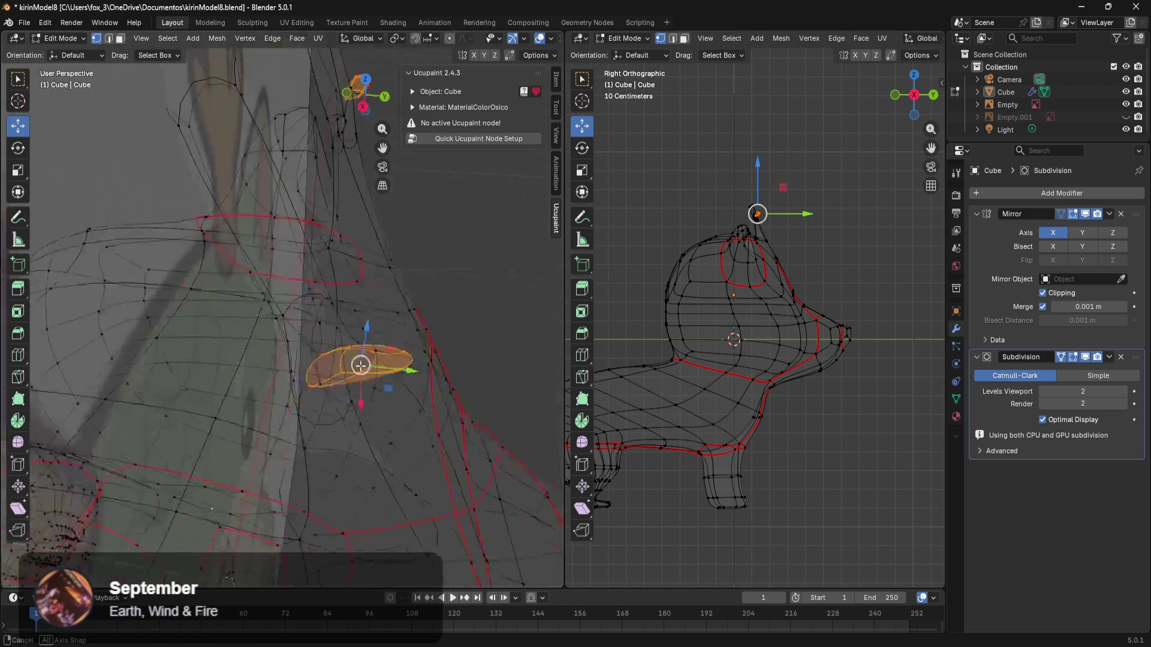
Step: Slide the selected antler branch faces along the Y axis
mouse_move(264, 403)
middle_down()
mouse_move(246, 387)
mouse_move(389, 362)
mouse_move(349, 408)
mouse_move(316, 390)
mouse_move(281, 390)
mouse_move(442, 368)
mouse_move(547, 396)
mouse_move(524, 342)
mouse_move(452, 347)
mouse_move(452, 356)
mouse_move(478, 387)
mouse_move(432, 224)
middle_up()
drag(420, 218, 360, 260)
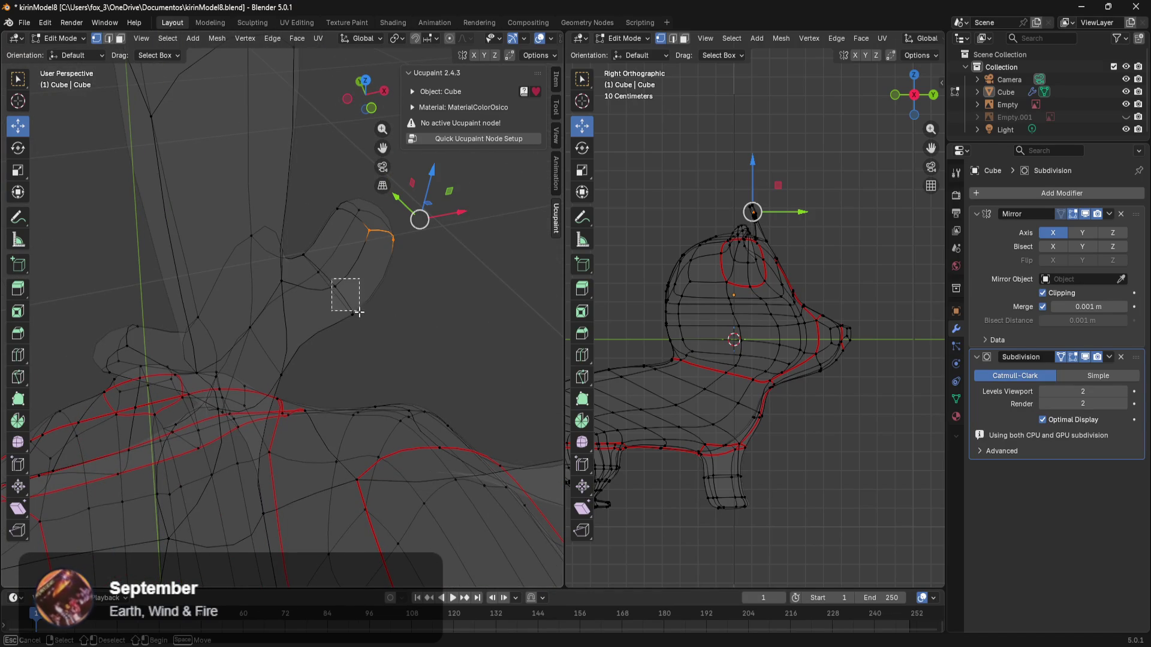
drag(358, 309, 365, 331)
middle_drag(365, 331, 245, 352)
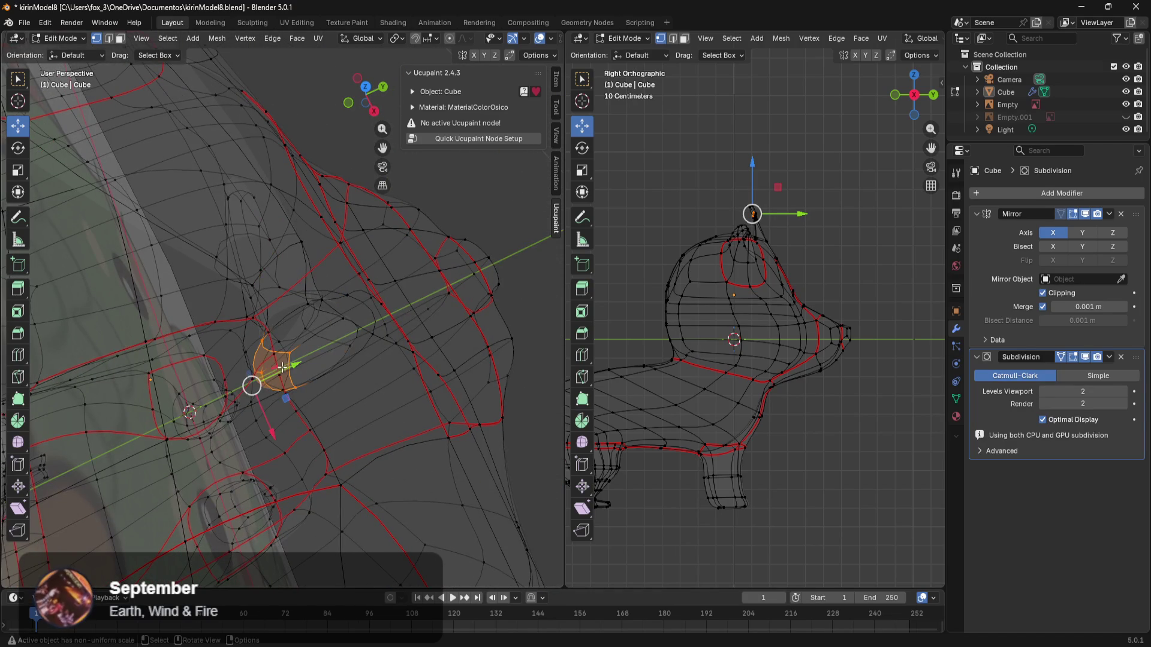
key(g)
key(shift+x)
right_click(324, 355)
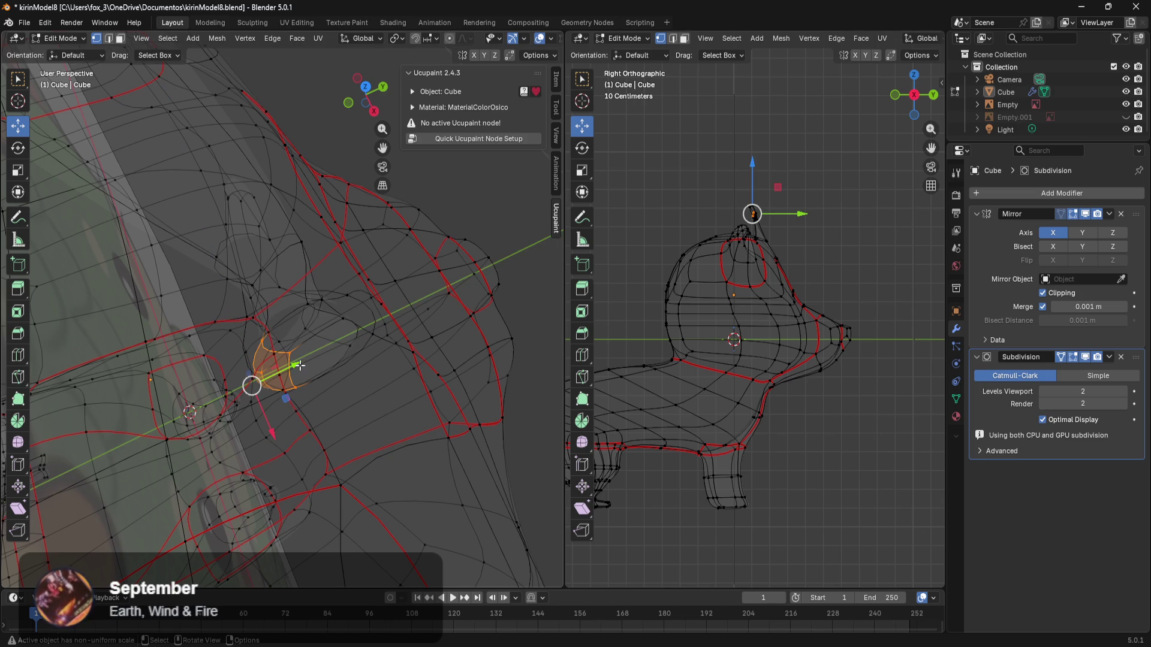
drag(299, 365, 324, 356)
click(356, 346)
Step: Inspect the side branch from several angles, selecting the branch piece and a single vertex
mouse_move(401, 360)
middle_down()
mouse_move(185, 380)
mouse_move(239, 393)
mouse_move(357, 349)
mouse_move(293, 345)
mouse_move(311, 353)
mouse_move(501, 336)
mouse_move(497, 317)
middle_up()
drag(461, 181, 333, 262)
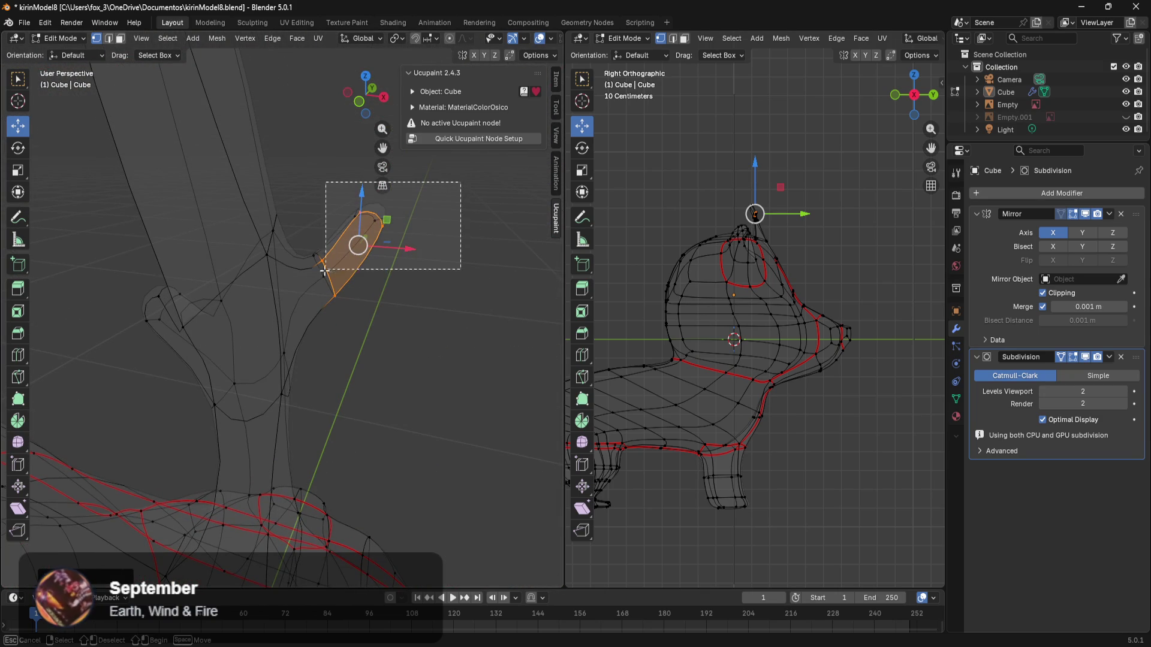
drag(296, 323, 305, 325)
middle_drag(384, 282, 228, 338)
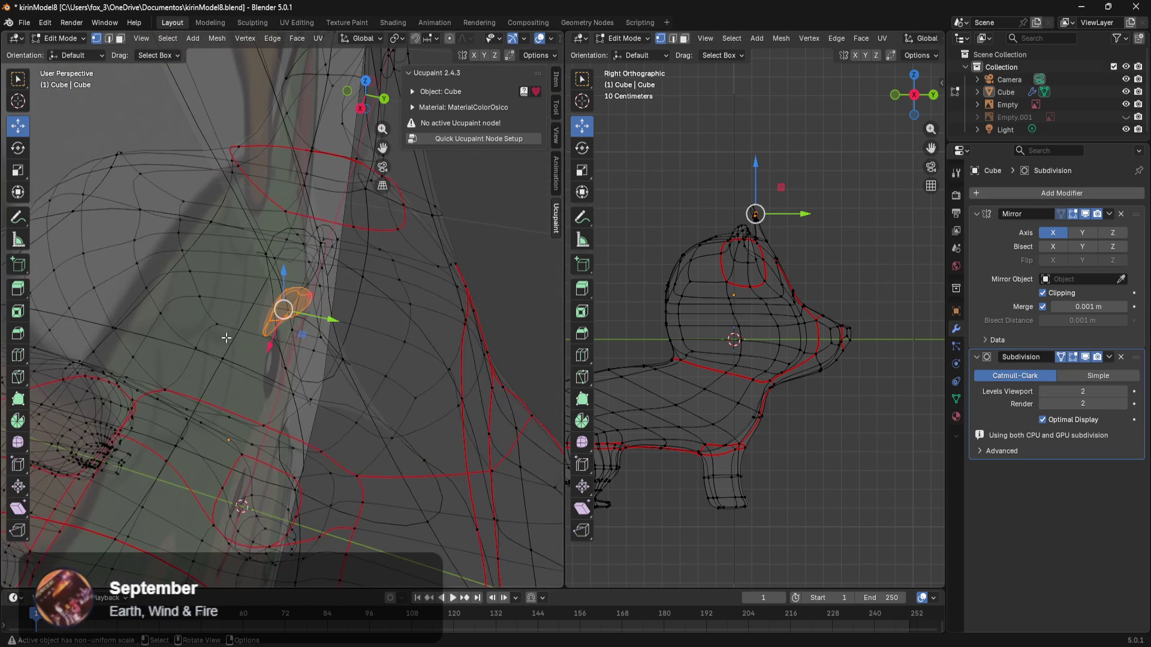
mouse_move(321, 320)
middle_down()
mouse_move(321, 302)
mouse_move(329, 317)
middle_up()
scroll(388, 336, up, 6)
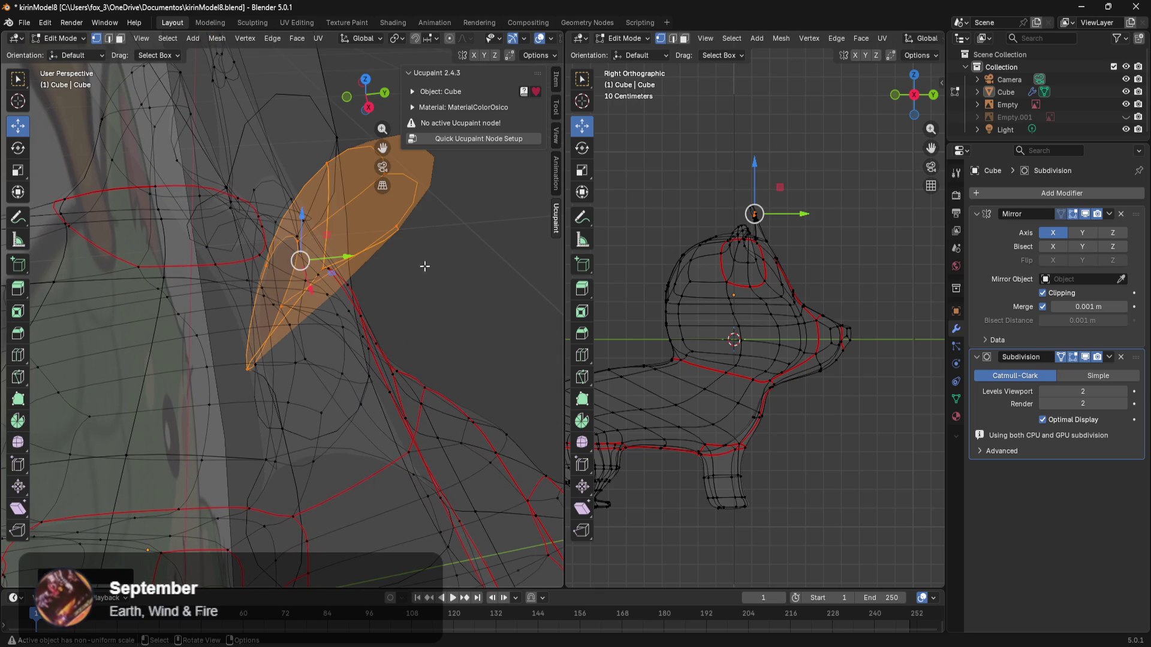
click(398, 233)
scroll(445, 316, down, 4)
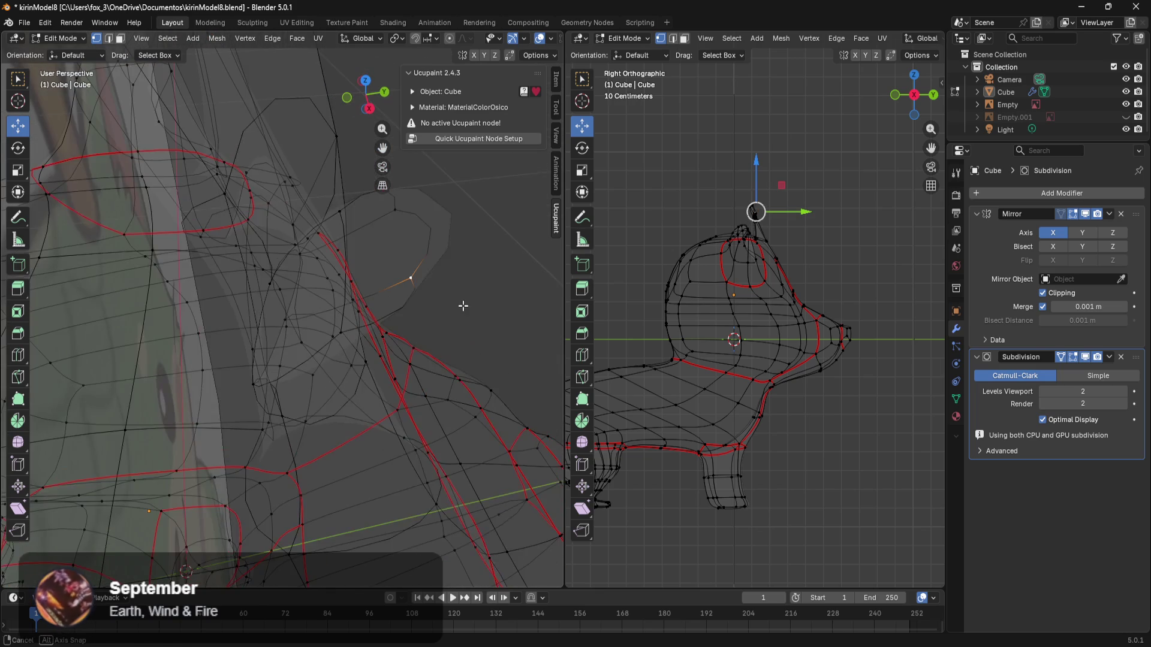
mouse_move(456, 311)
middle_down()
mouse_move(442, 321)
mouse_move(470, 344)
mouse_move(545, 294)
middle_up()
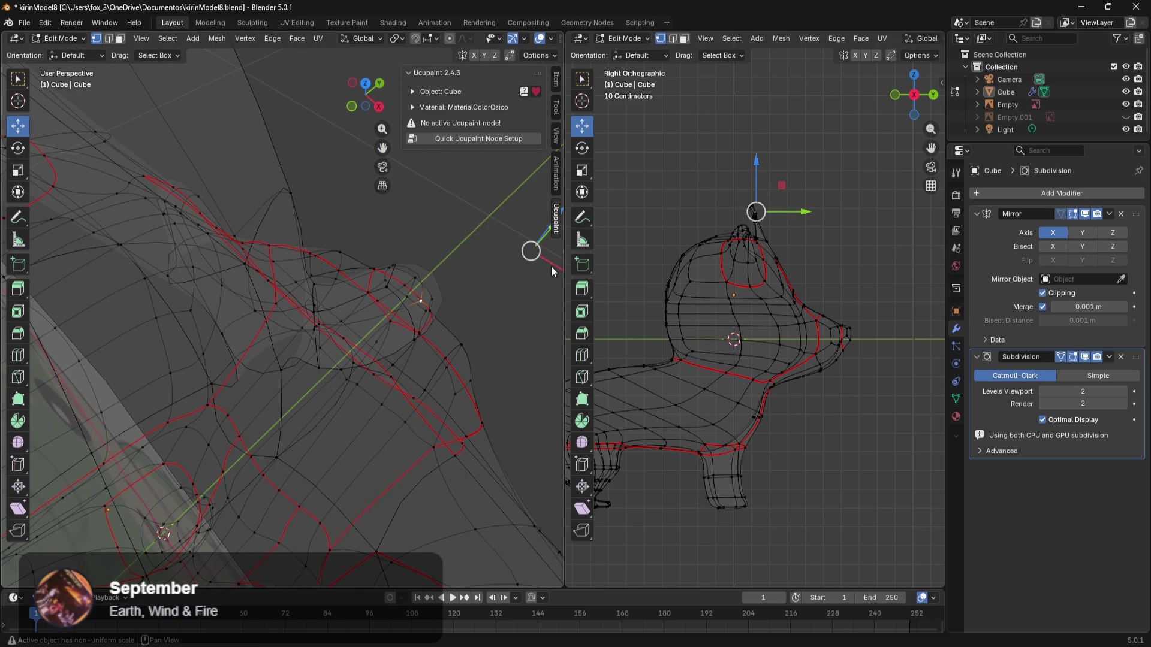
shift+middle_drag(542, 335, 456, 327)
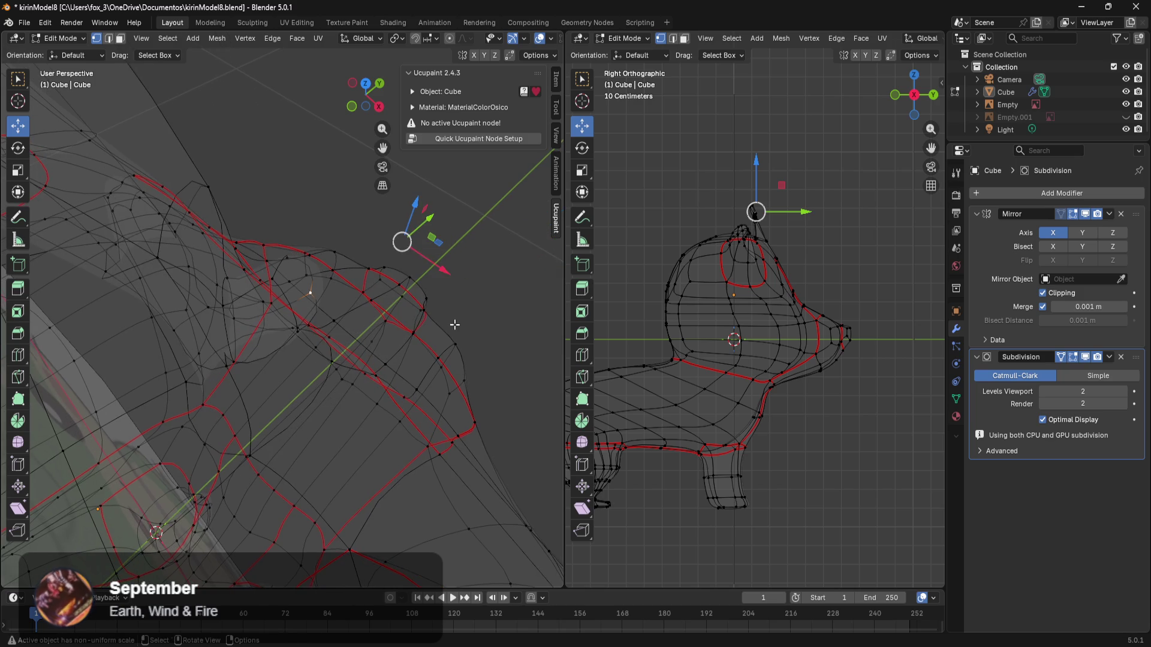
shift+middle_drag(447, 277, 450, 287)
mouse_move(506, 321)
middle_down()
mouse_move(432, 290)
mouse_move(359, 302)
mouse_move(412, 326)
mouse_move(548, 308)
mouse_move(481, 229)
middle_up()
Step: Move a face near the branch edge along Y and check it in right orthographic view
drag(322, 161, 462, 272)
key(KP_Decimal)
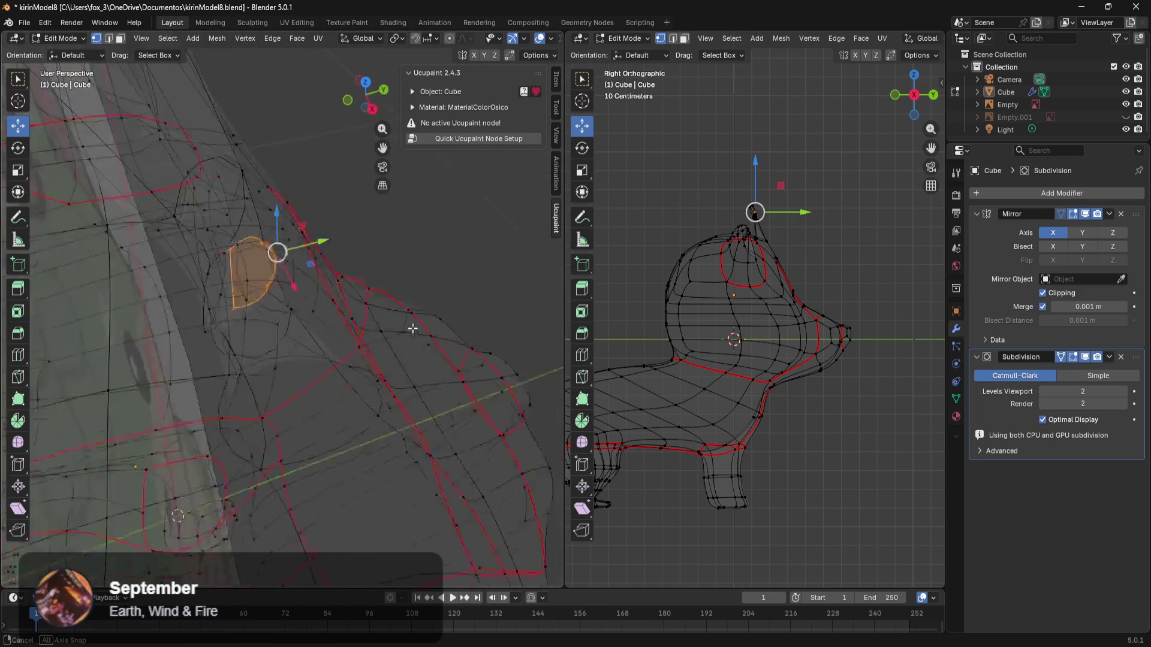
drag(232, 267, 233, 261)
middle_drag(234, 257, 240, 244)
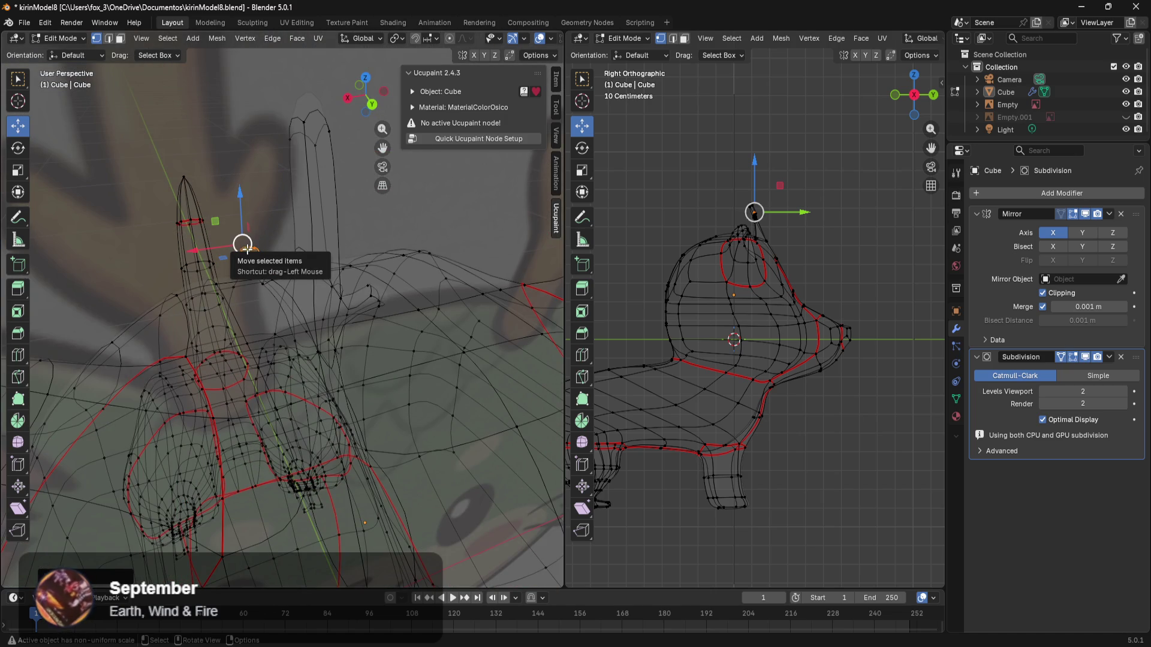
key(KP_3)
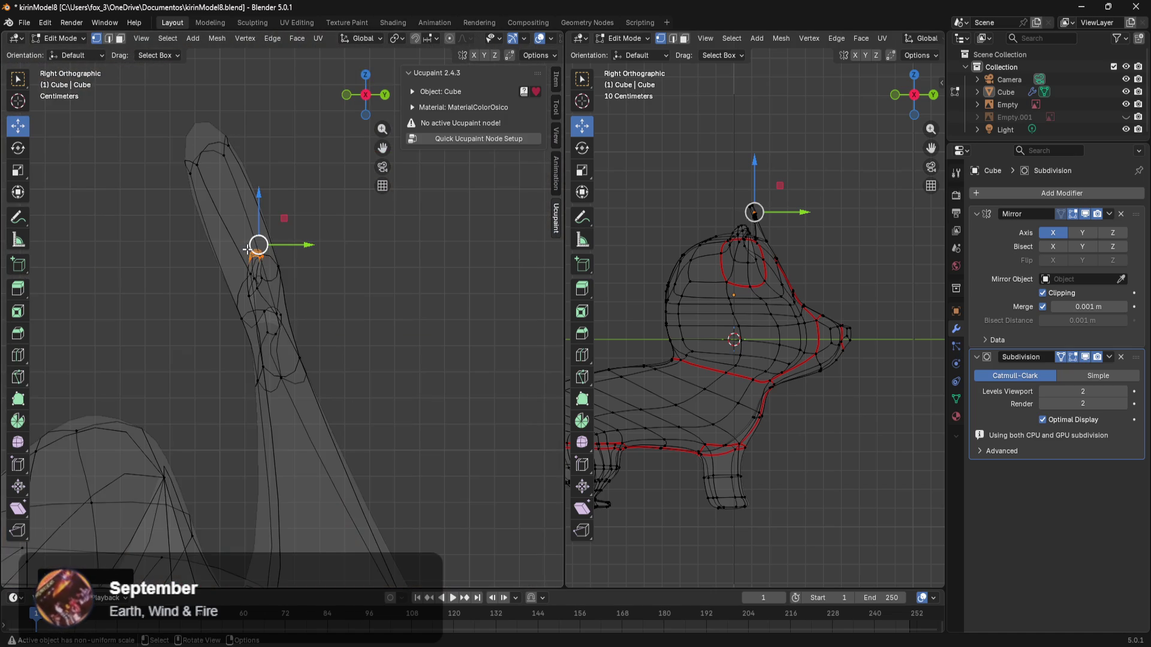
Step: Scale the antler-tip vertices to about 0.73 along global Y
scroll(284, 218, up, 2)
shift+middle_drag(276, 118, 335, 247)
drag(288, 150, 191, 260)
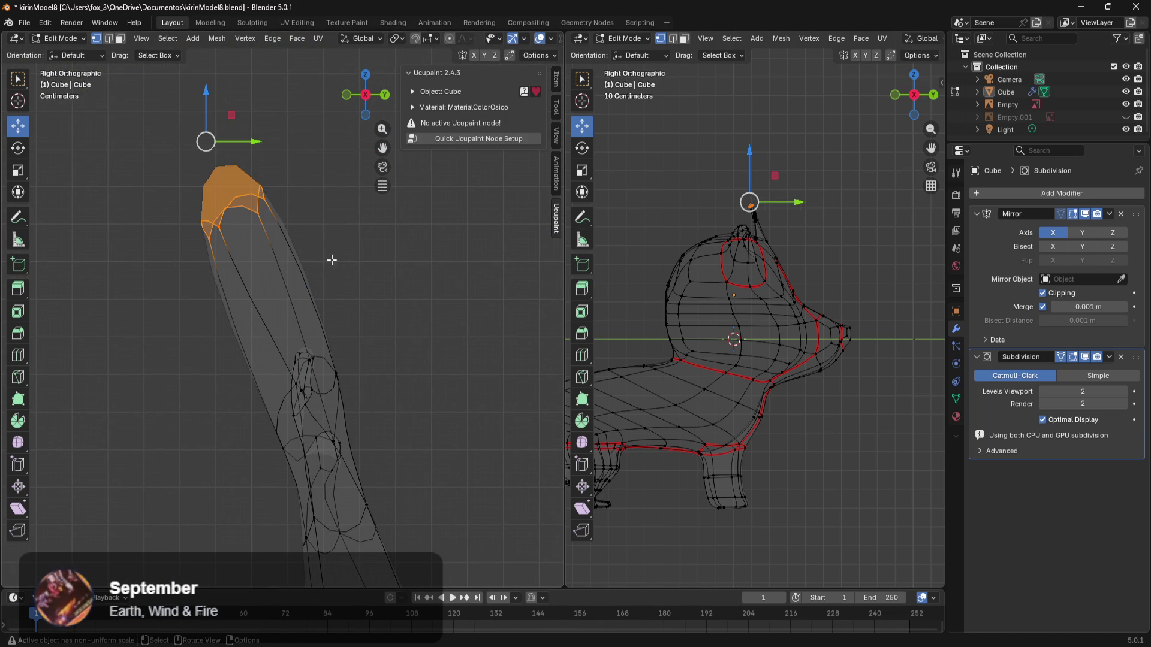
key(s)
key(y)
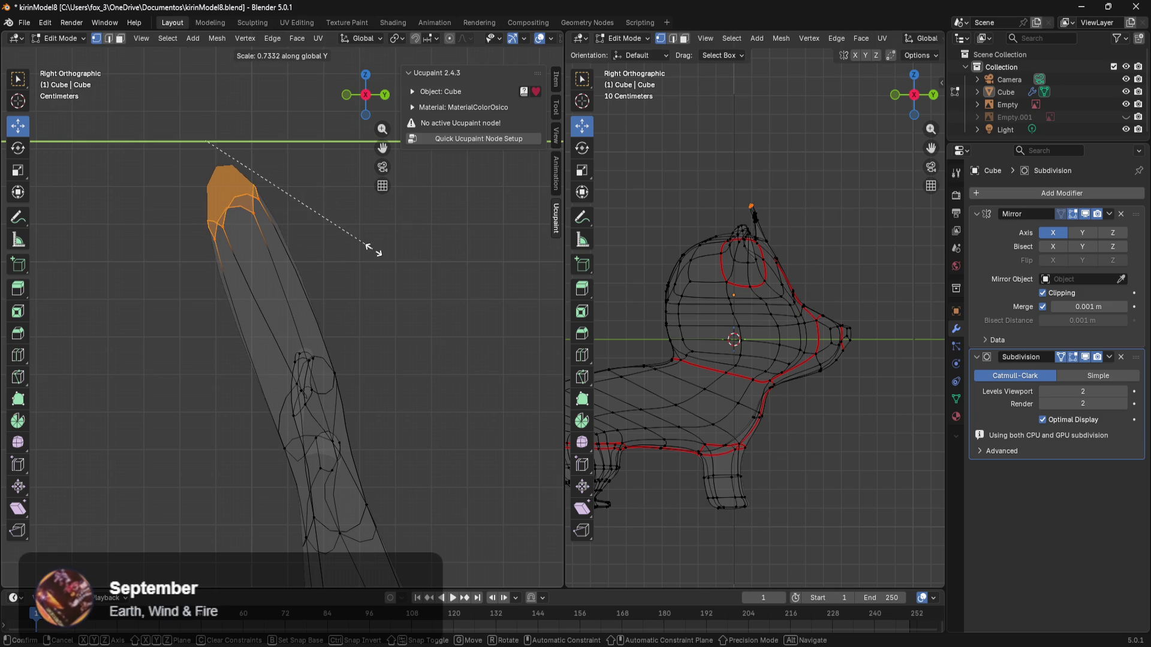
click(301, 245)
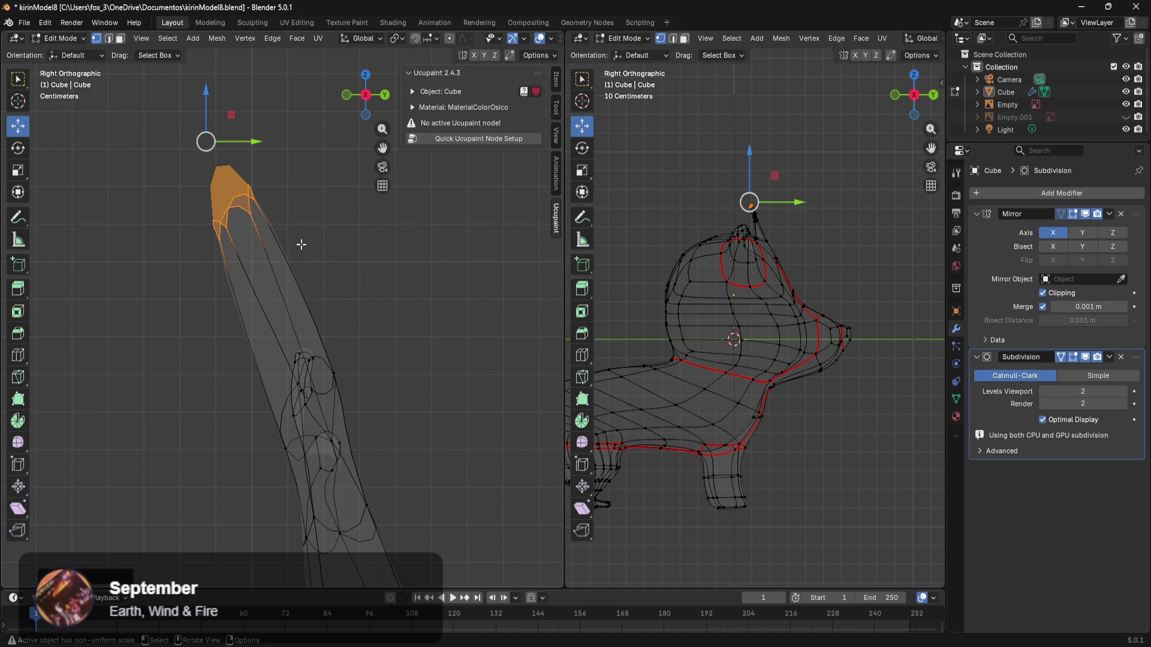
Step: In the right side view, shift the tip vertices along Y and lower them along Z
mouse_move(418, 387)
shift+middle_down()
mouse_move(444, 314)
mouse_move(473, 318)
mouse_move(429, 286)
shift+middle_up()
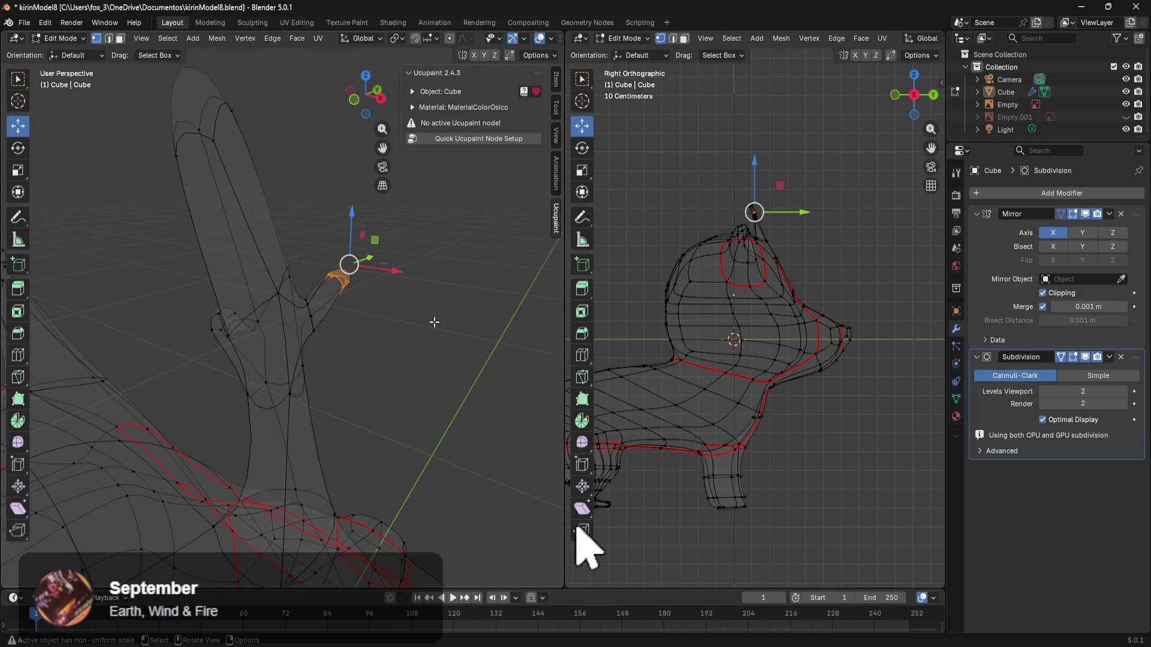
key(KP_3)
drag(370, 263, 350, 265)
drag(319, 222, 319, 232)
Step: Select the side branch's tip vertices and move them along Y from the right view
mouse_move(421, 326)
middle_down()
mouse_move(431, 365)
mouse_move(514, 367)
mouse_move(5, 359)
mouse_move(539, 360)
mouse_move(152, 347)
middle_up()
drag(137, 333, 87, 391)
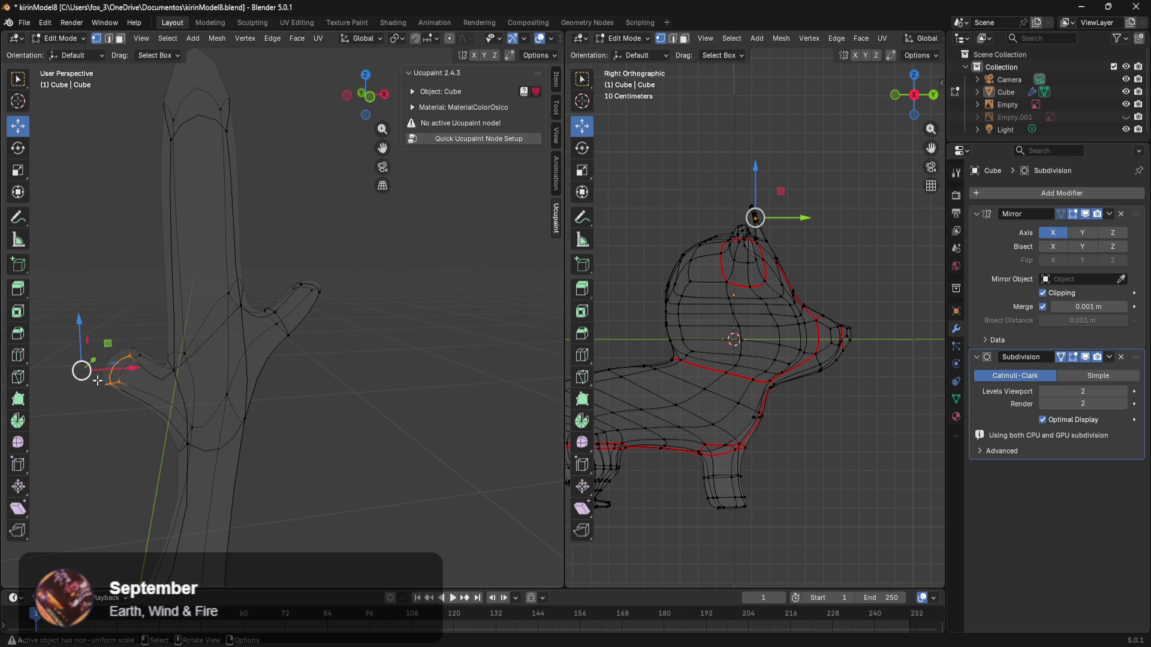
drag(145, 338, 85, 411)
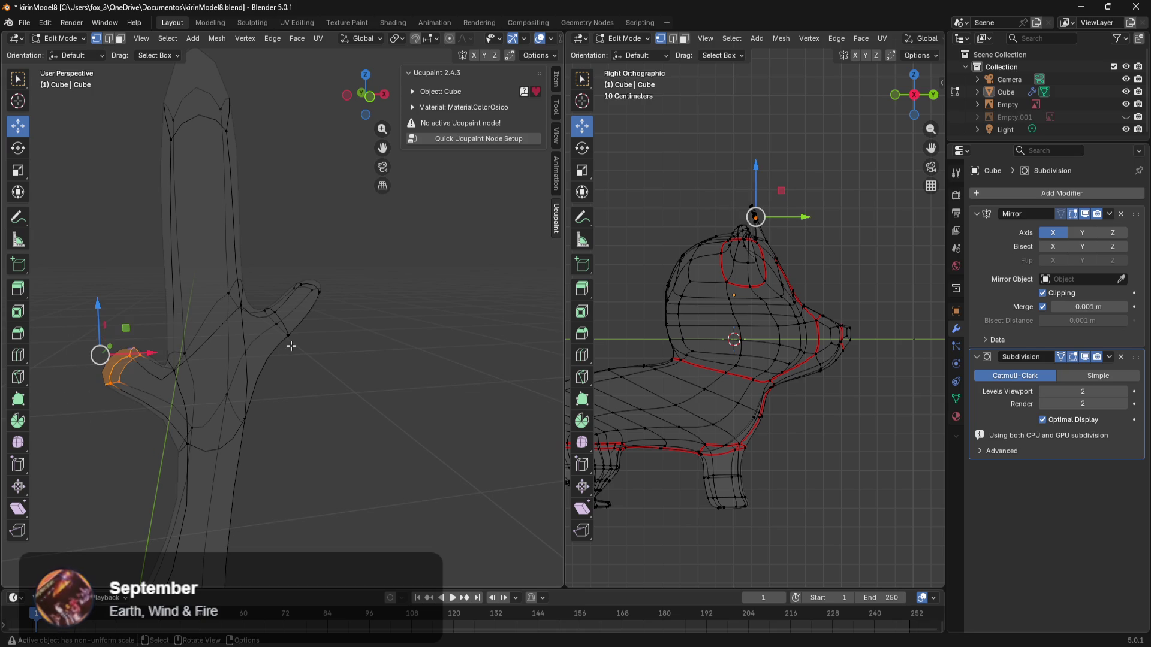
key(KP_3)
drag(399, 370, 373, 367)
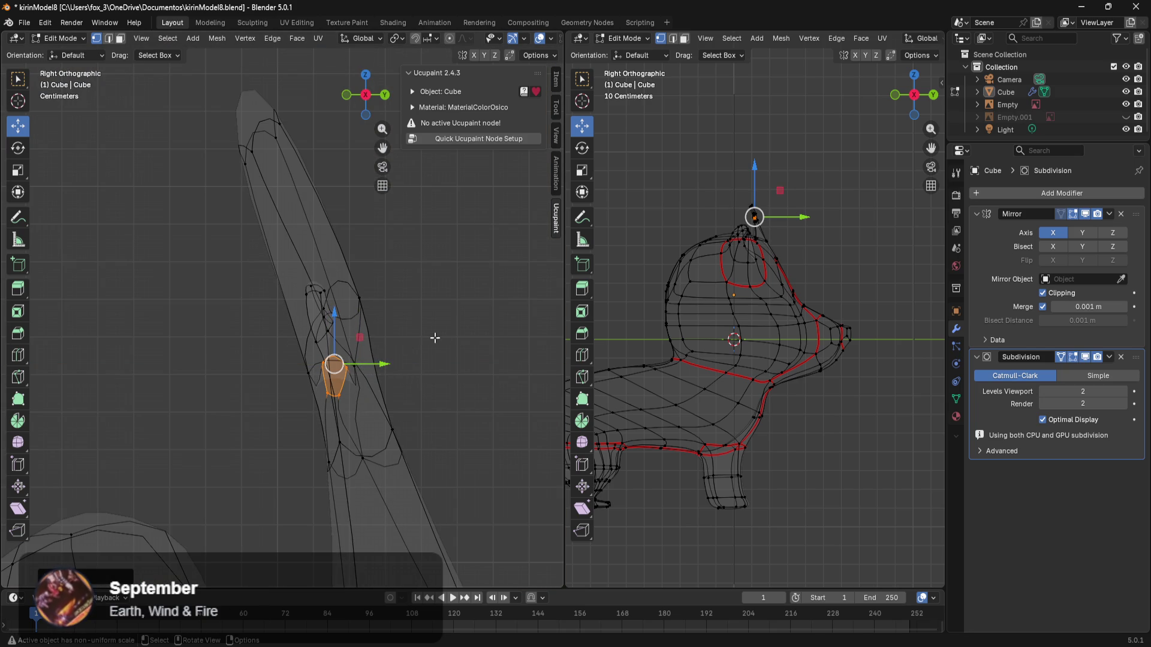
key(s)
key(Escape)
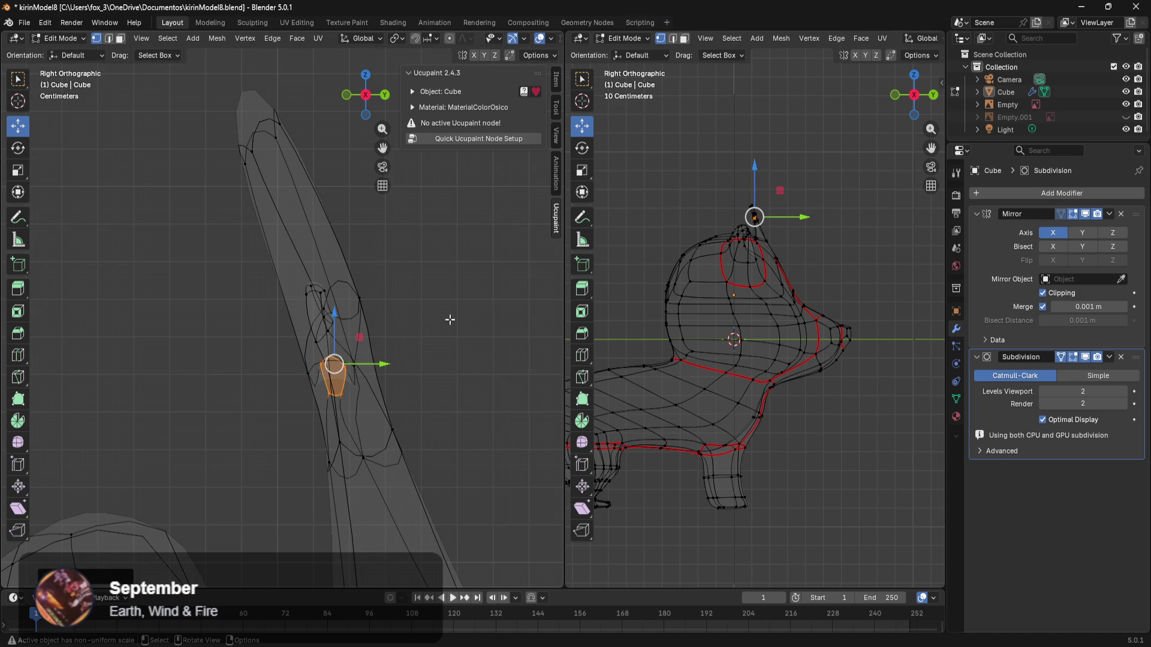
mouse_move(452, 319)
middle_down()
mouse_move(419, 362)
mouse_move(514, 370)
mouse_move(206, 380)
mouse_move(318, 369)
mouse_move(356, 384)
middle_up()
scroll(356, 384, up, 5)
middle_drag(348, 246, 351, 288)
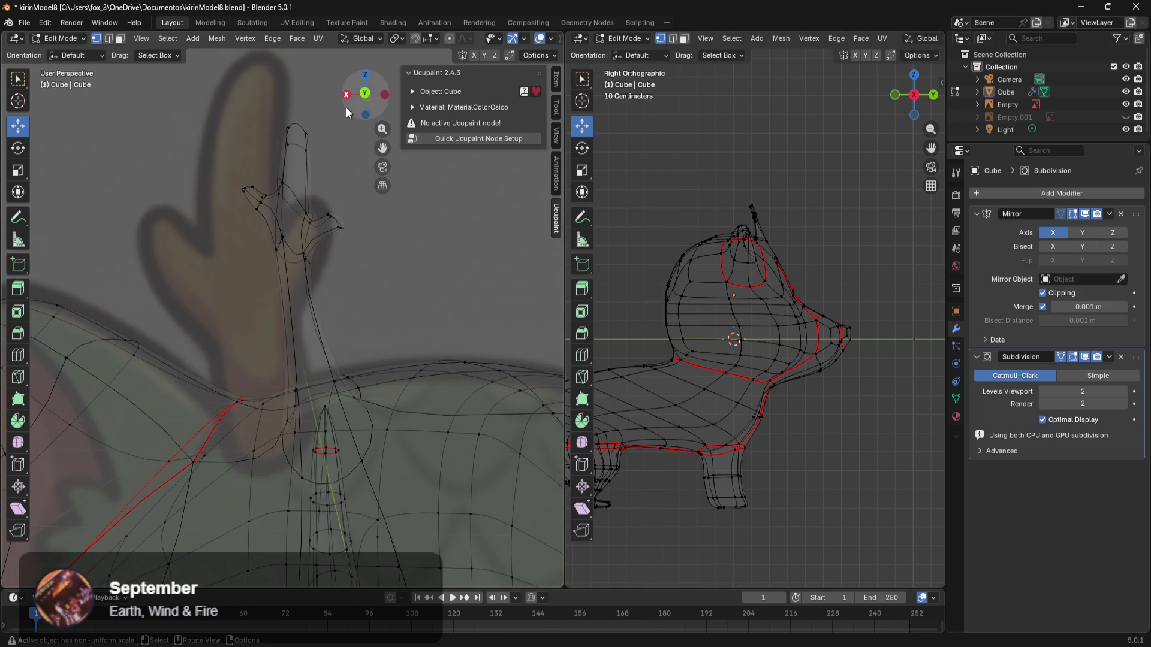
Step: Move groups of the antler's right-side vertices left along X
scroll(366, 161, down, 4)
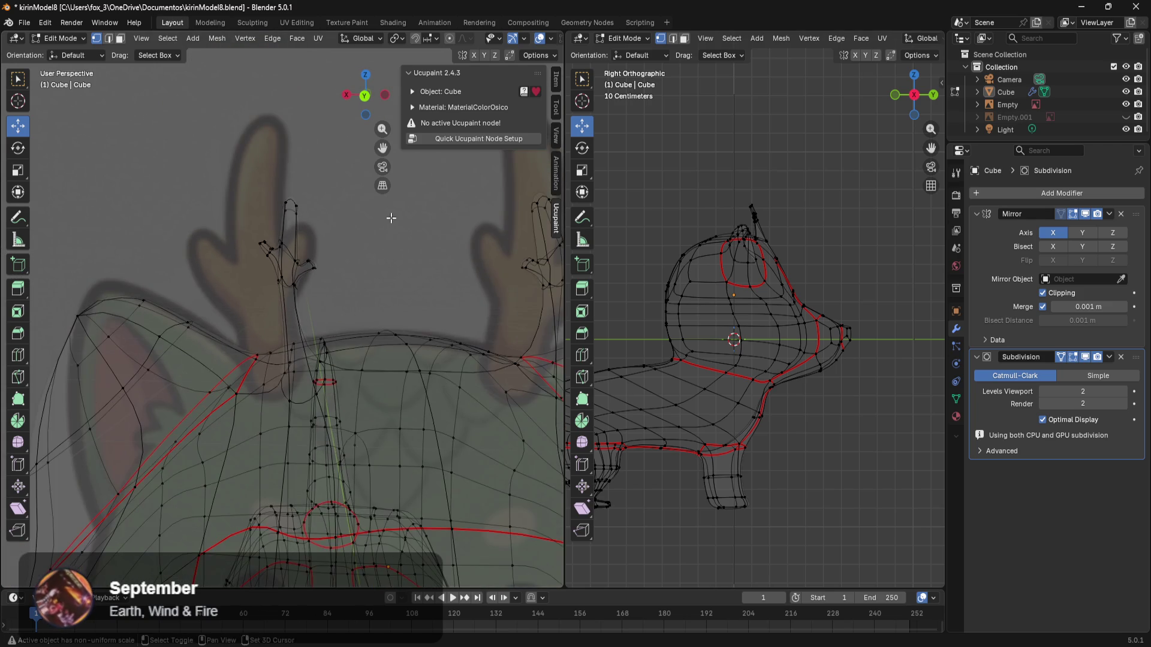
scroll(378, 231, down, 1)
drag(347, 206, 291, 268)
drag(272, 327, 273, 327)
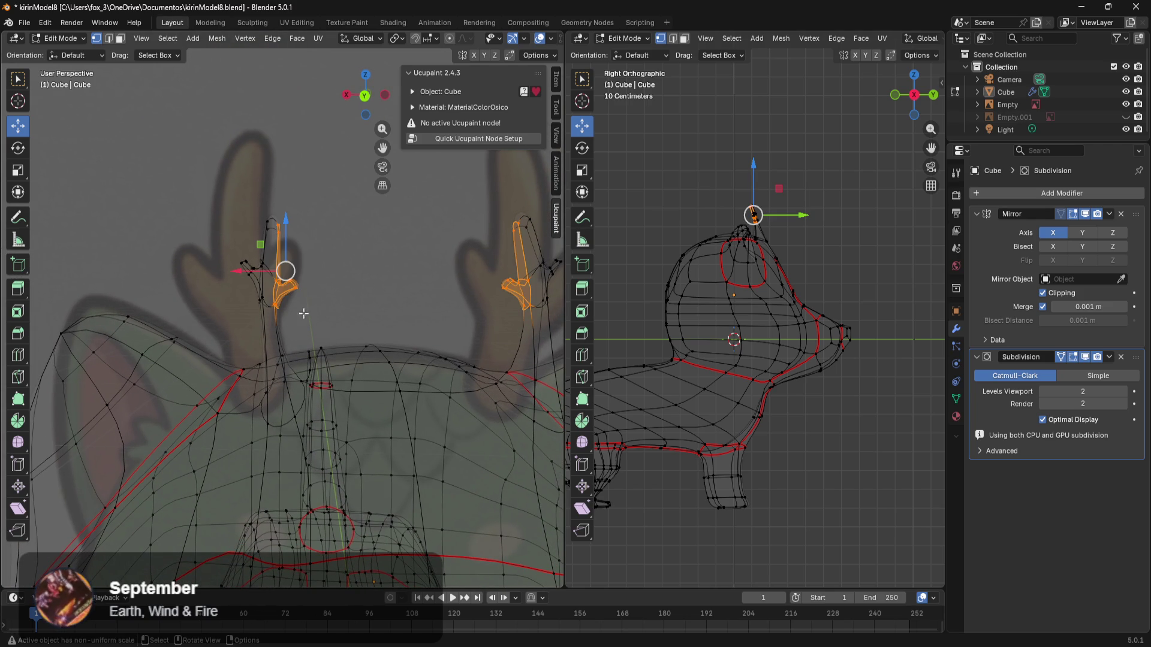
drag(268, 273, 243, 272)
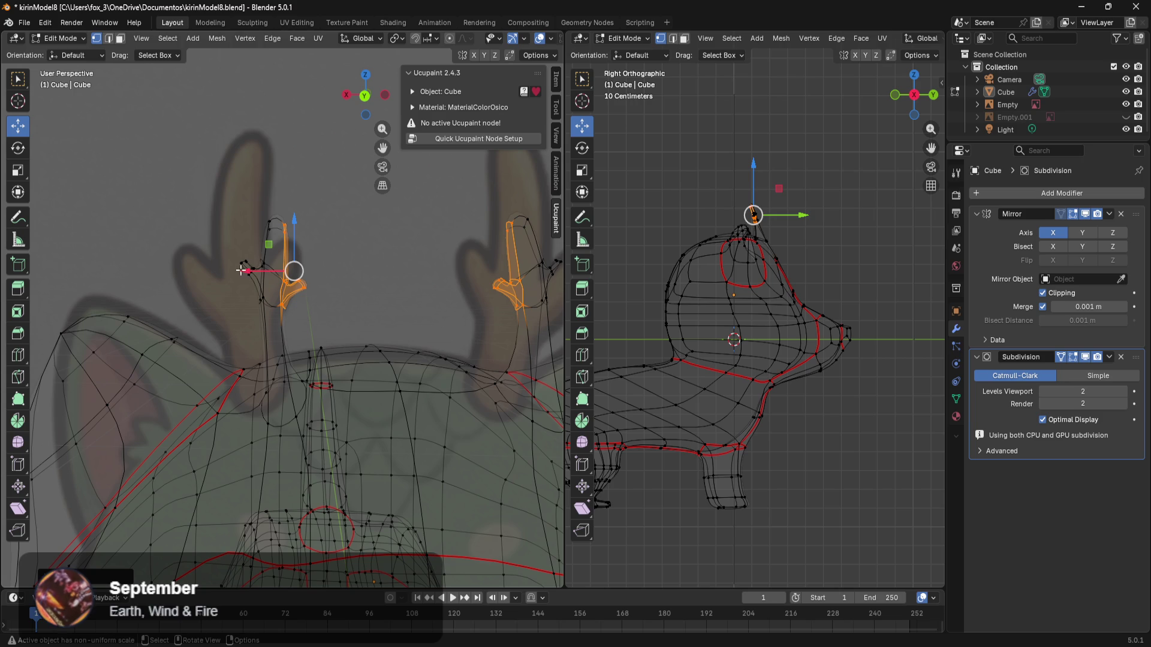
drag(195, 223, 268, 314)
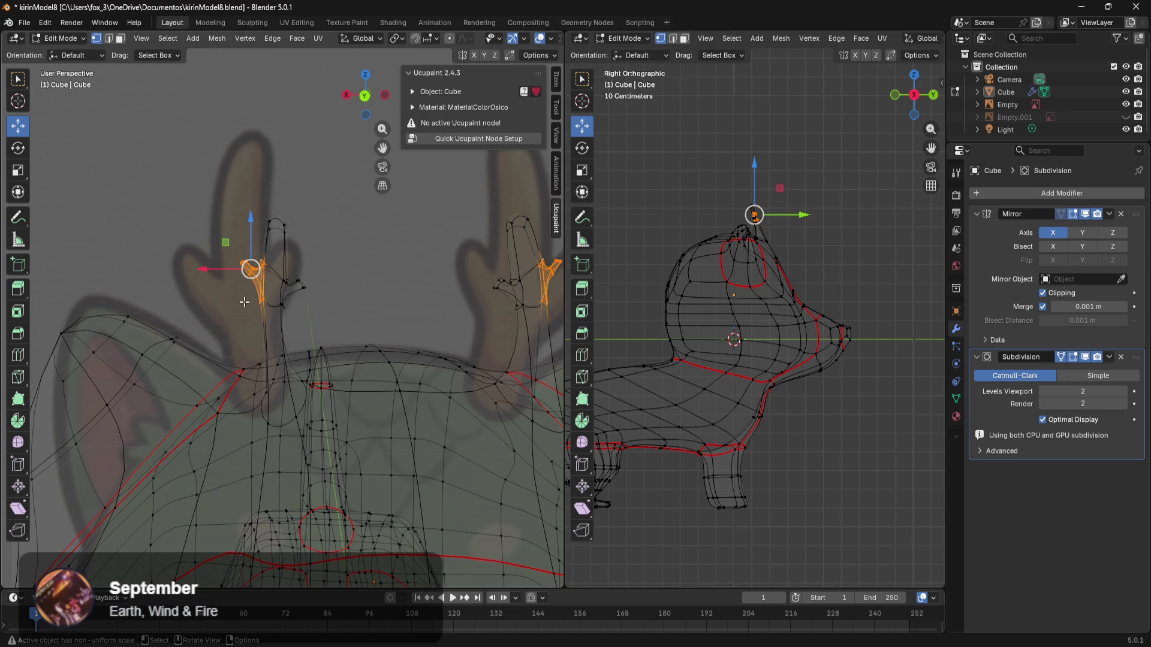
drag(224, 273, 206, 269)
drag(279, 302, 242, 294)
click(375, 294)
Step: Pull the antler-tip vertex down, then rotate the tip vertices and shift them sideways
scroll(350, 288, up, 3)
drag(351, 260, 321, 285)
drag(372, 229, 370, 281)
middle_drag(370, 282, 367, 321)
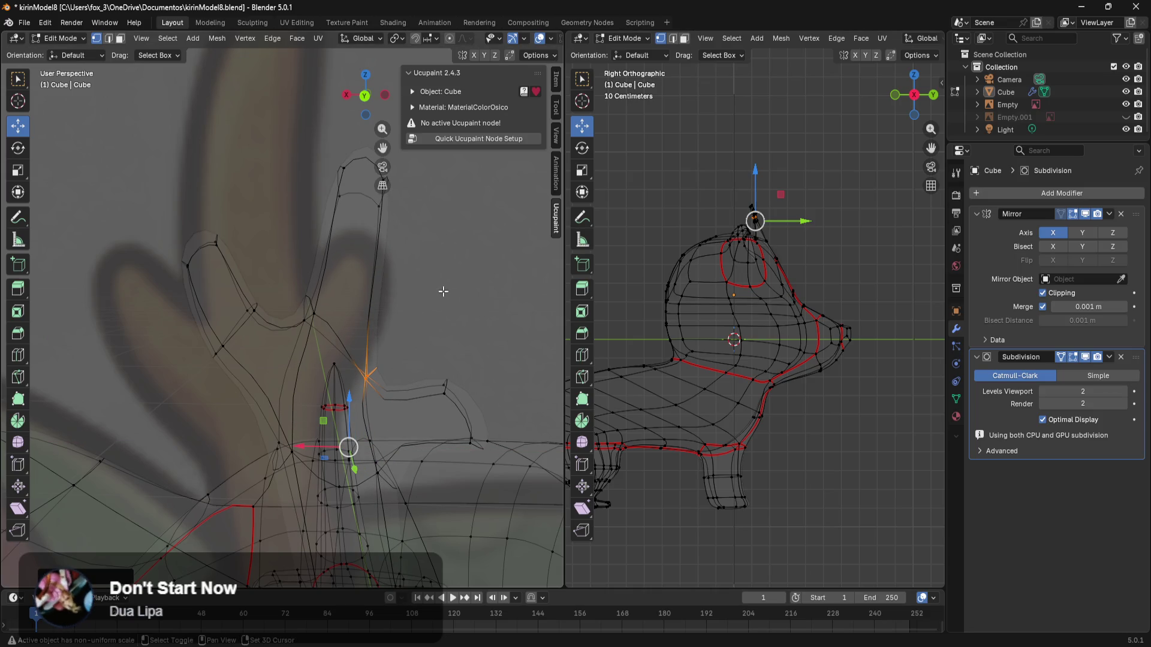
shift+middle_drag(443, 292, 390, 349)
mouse_move(380, 311)
mouse_down()
mouse_move(241, 246)
mouse_move(241, 224)
mouse_up()
key(r)
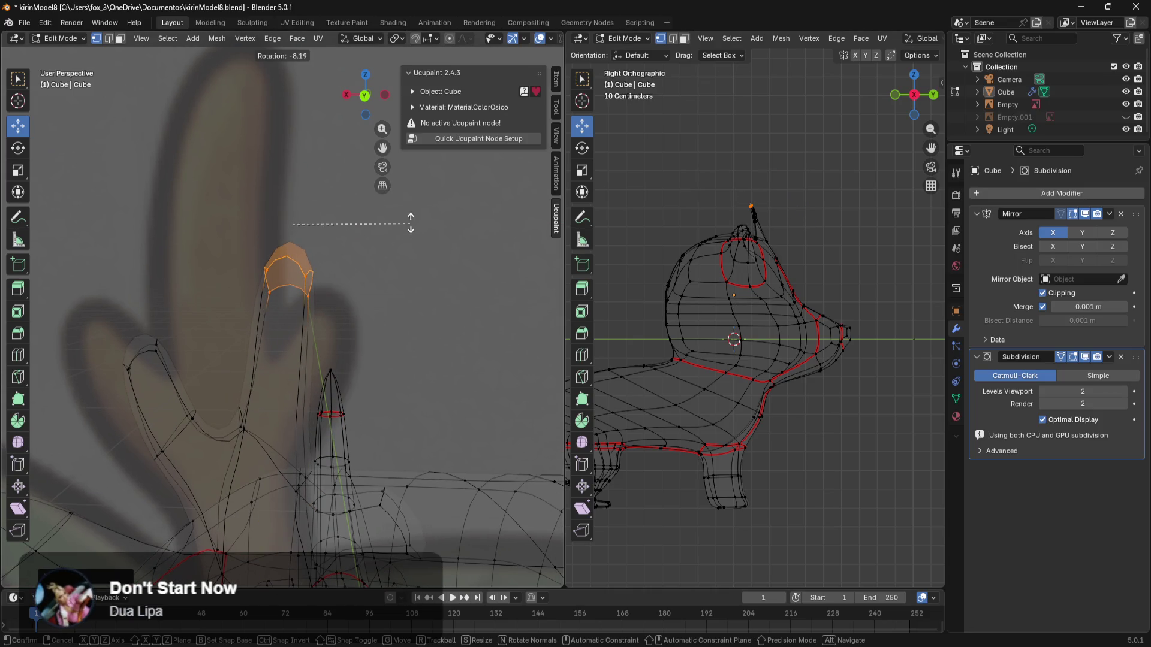
click(425, 255)
shift+middle_drag(422, 308, 438, 271)
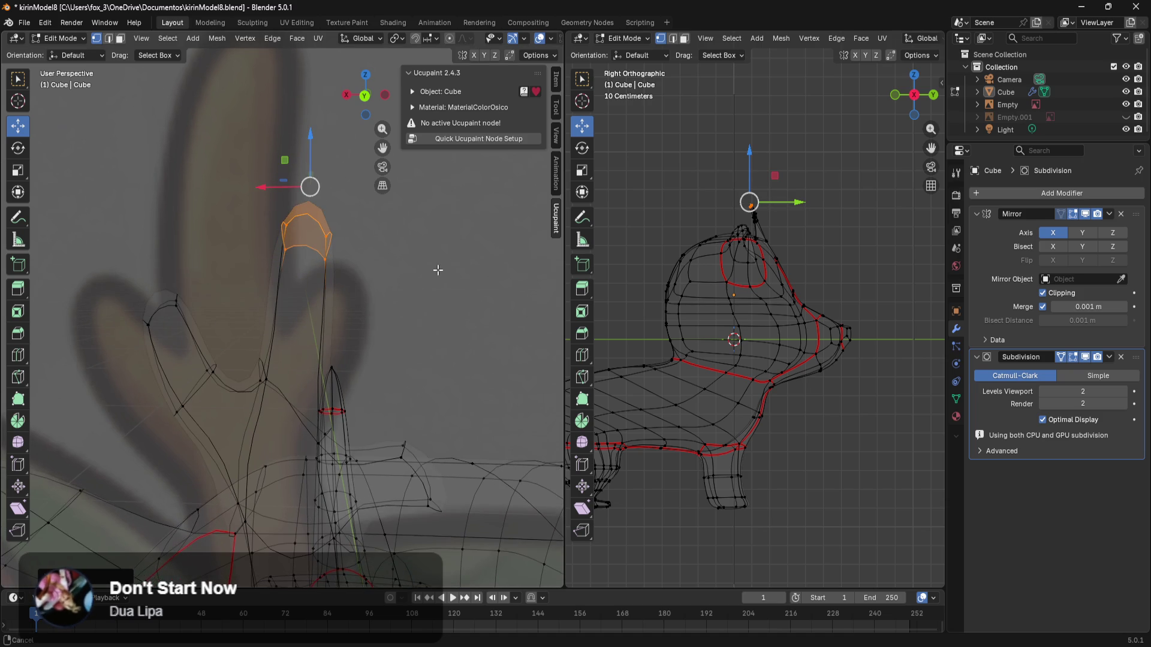
drag(268, 187, 259, 188)
click(353, 234)
Step: Raise the side branch vertices upward to match the reference antler
click(312, 267)
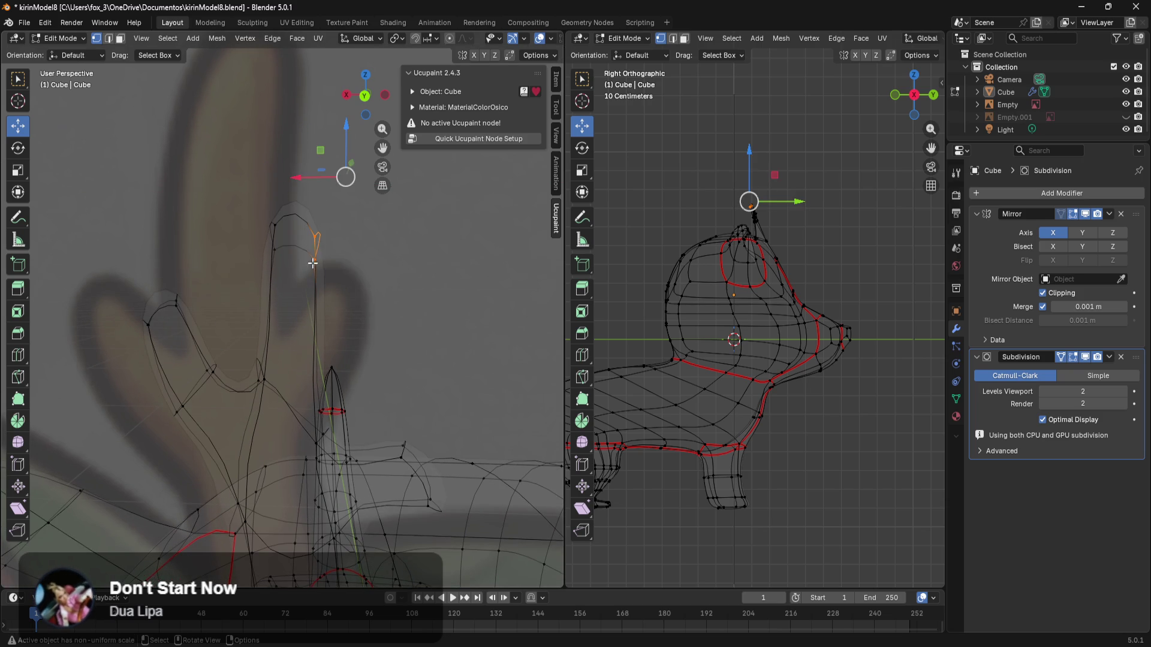
drag(339, 160, 345, 122)
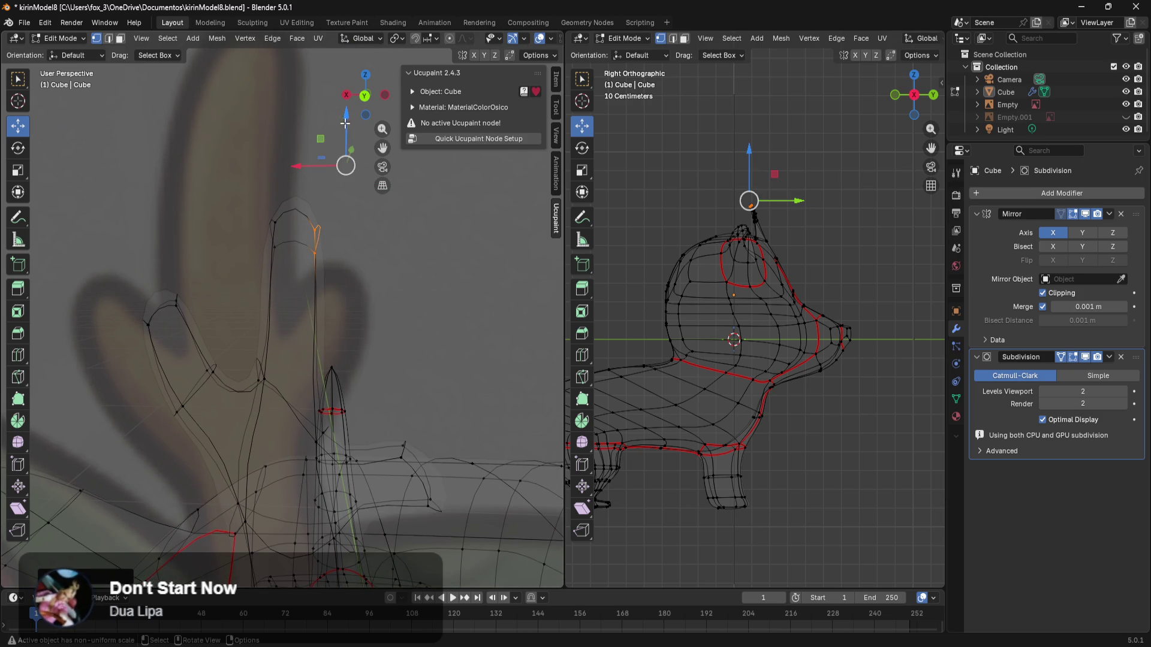
mouse_move(408, 314)
middle_down()
mouse_move(413, 334)
mouse_move(393, 271)
middle_up()
scroll(412, 299, up, 2)
drag(411, 336, 307, 422)
middle_drag(360, 379, 445, 343)
drag(429, 244, 376, 403)
drag(414, 286, 413, 264)
mouse_move(413, 264)
middle_down()
mouse_move(388, 339)
mouse_move(349, 327)
mouse_move(390, 310)
middle_up()
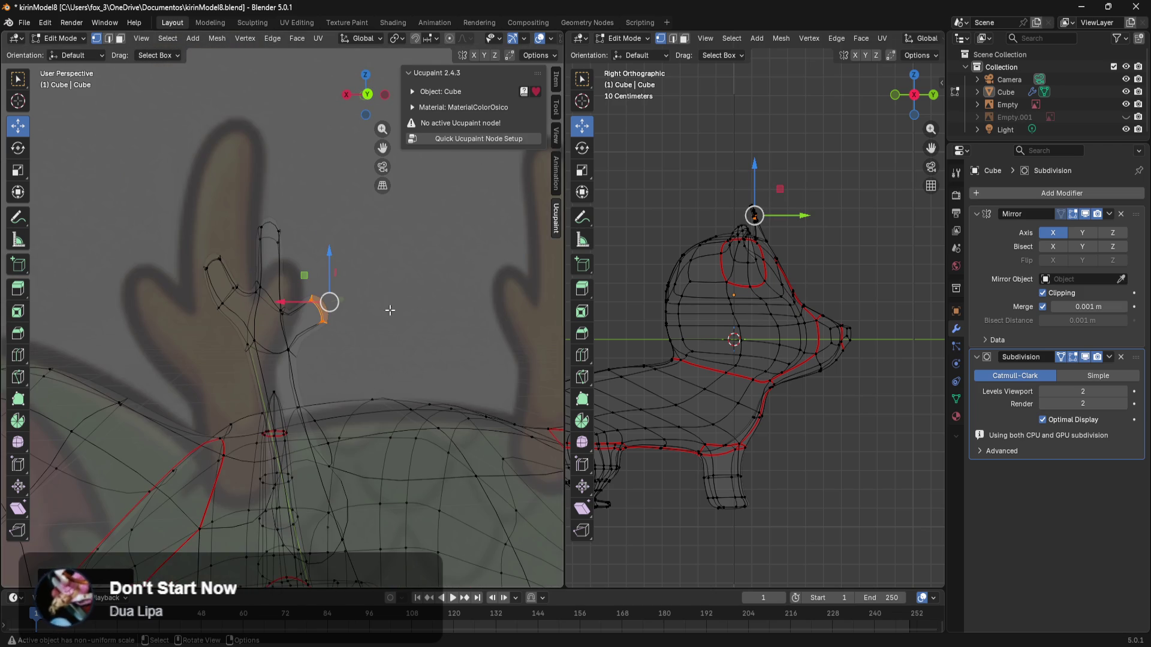
key(KP_1)
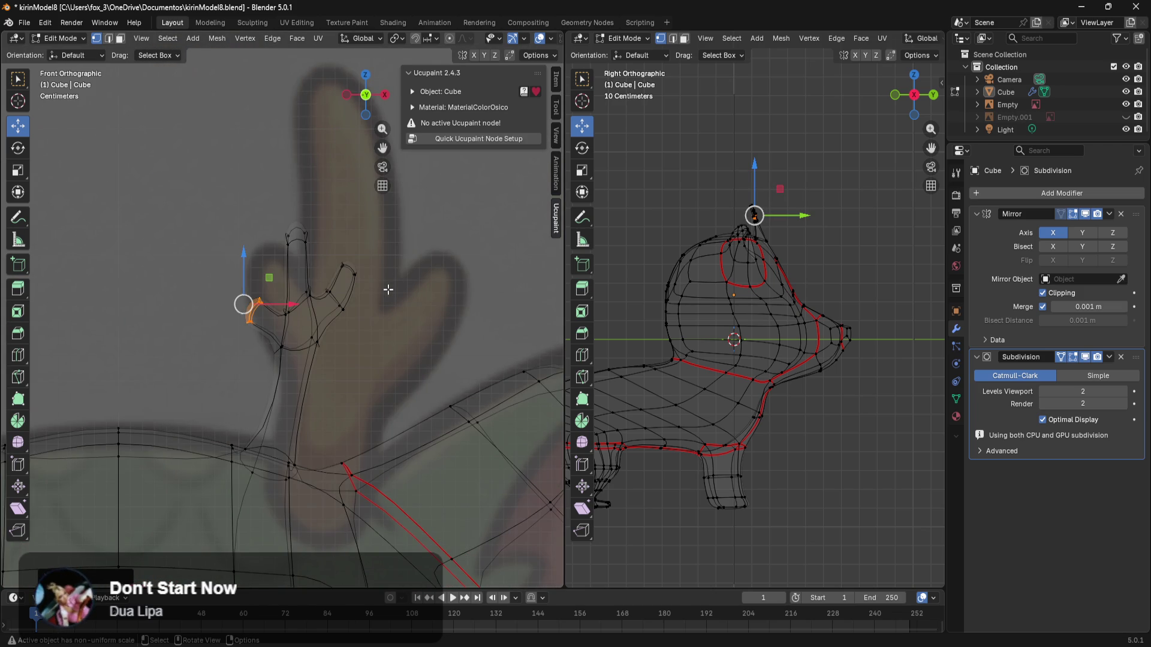
Step: In back orthographic view, raise and rotate the antler tip vertices
key(ctrl+KP_1)
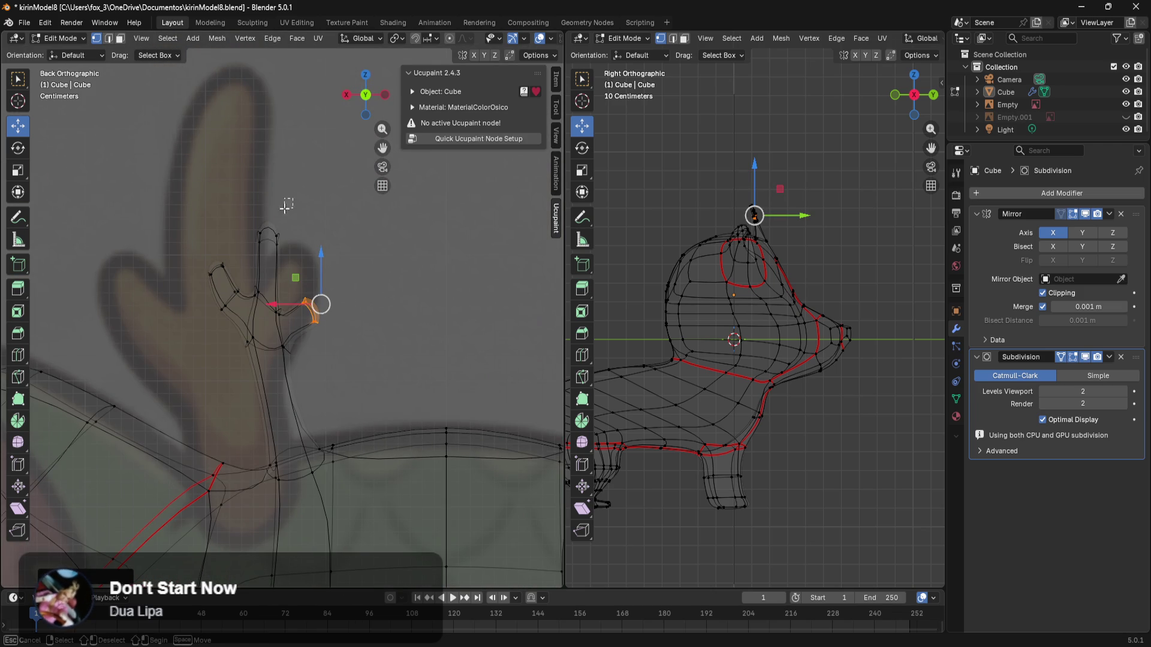
drag(288, 204, 247, 262)
drag(270, 185, 286, 141)
key(r)
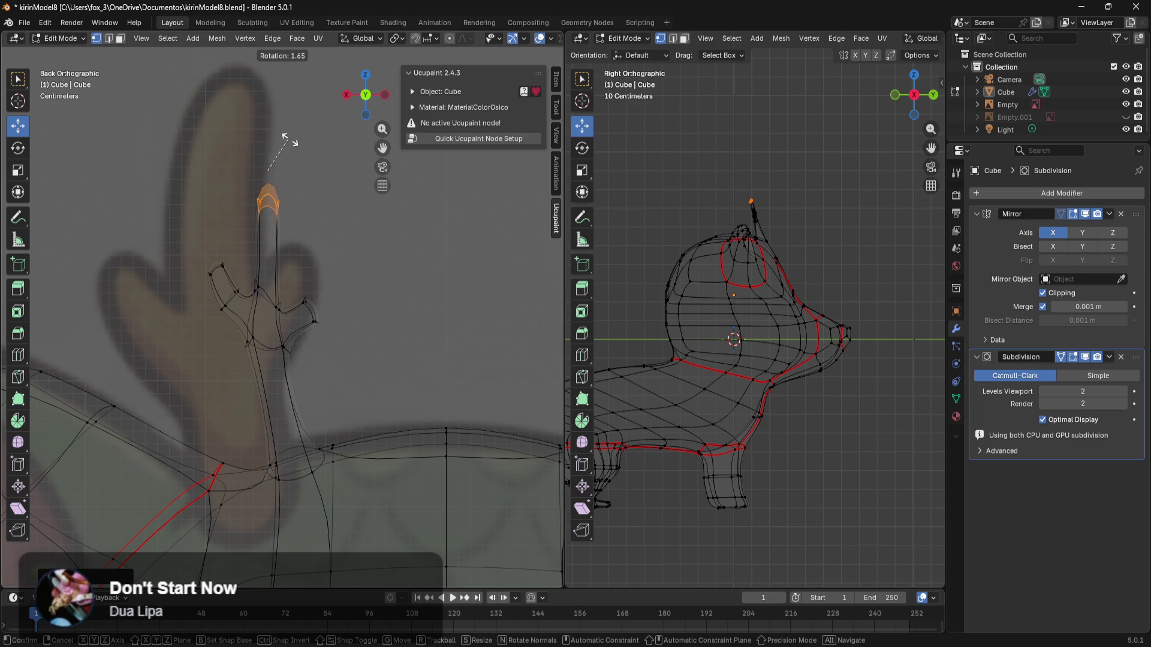
click(301, 145)
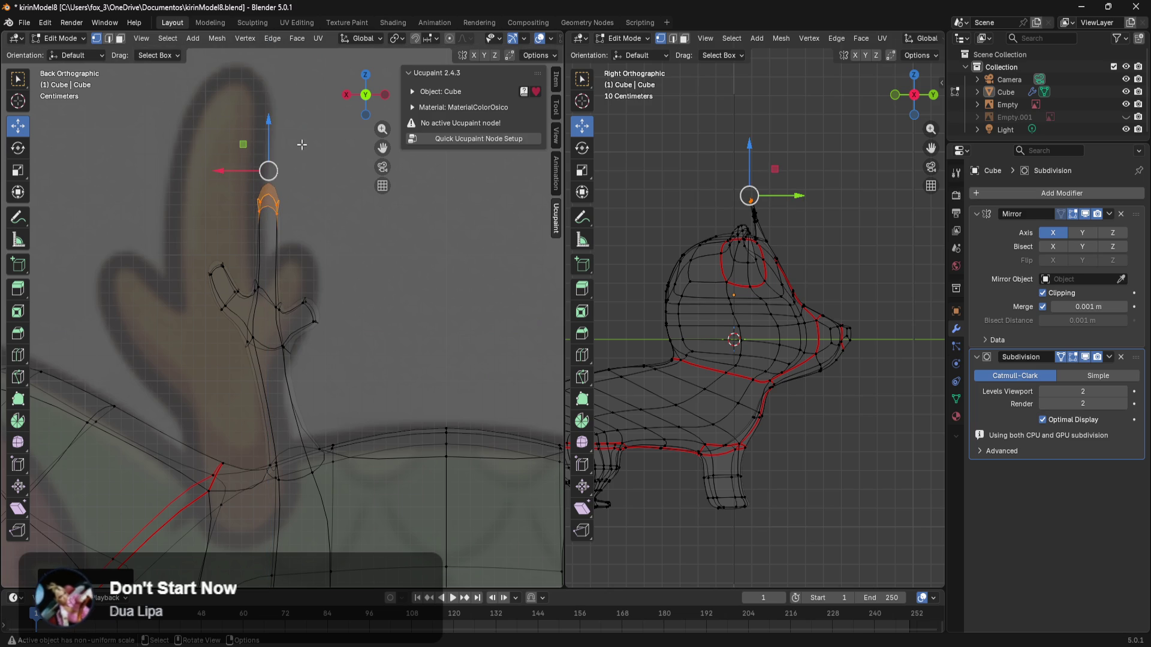
click(306, 271)
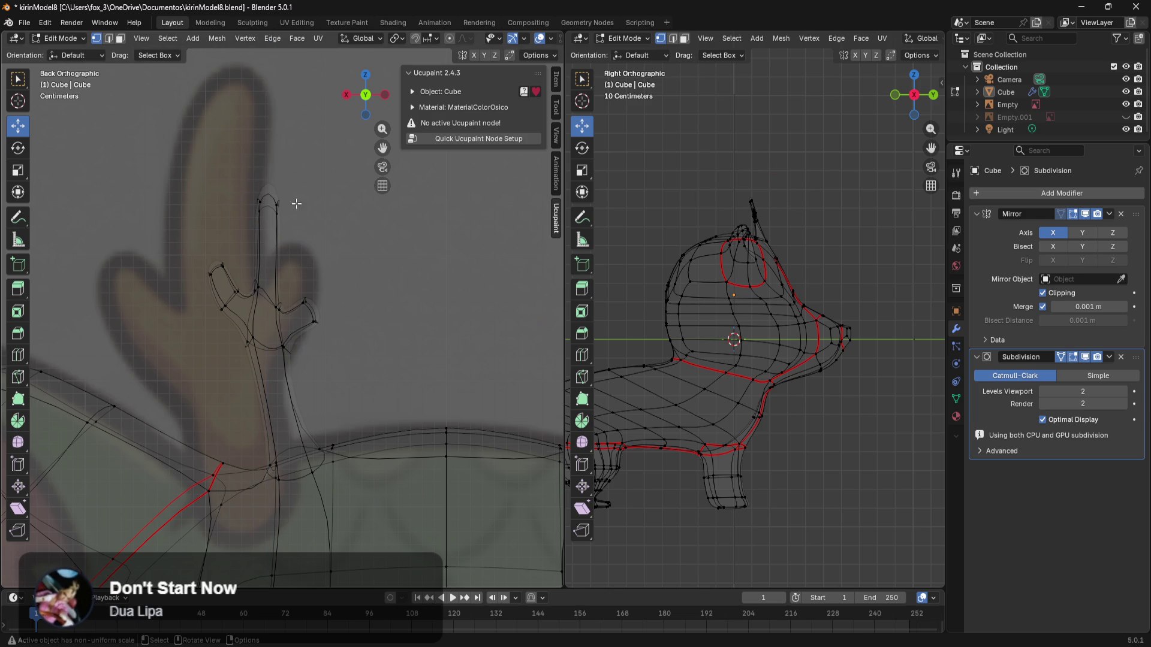
Step: Nudge the tip vertex right and move the side branch vertices right
drag(287, 203, 269, 233)
drag(281, 172, 291, 175)
shift+middle_drag(380, 327, 399, 275)
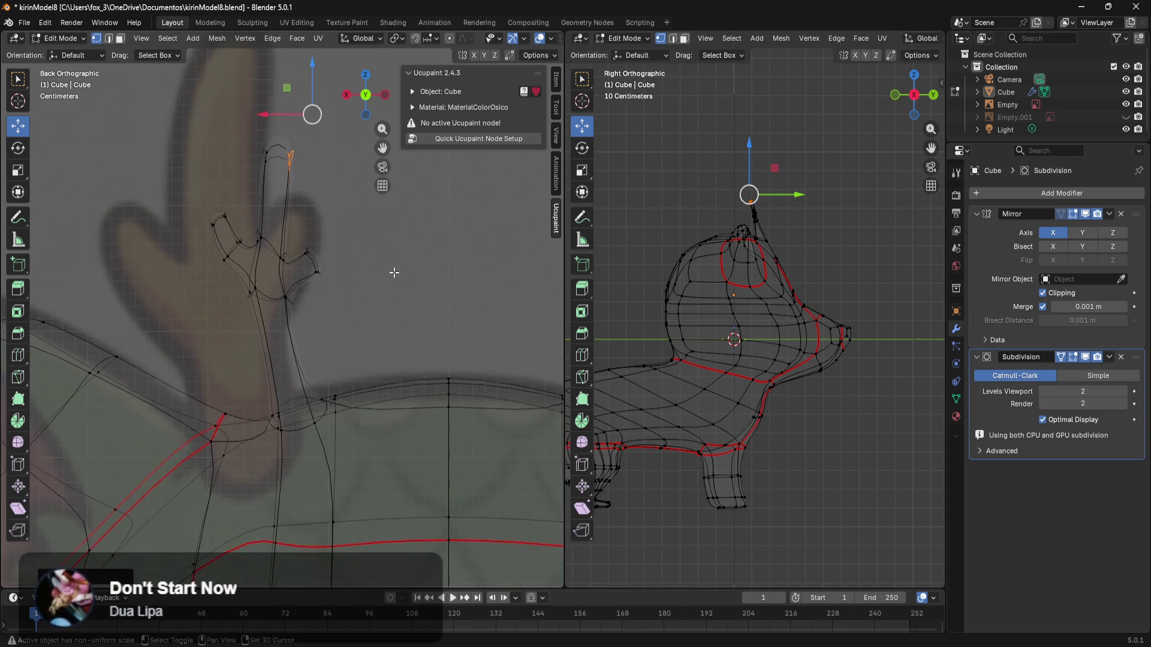
scroll(398, 275, up, 2)
drag(398, 214, 268, 322)
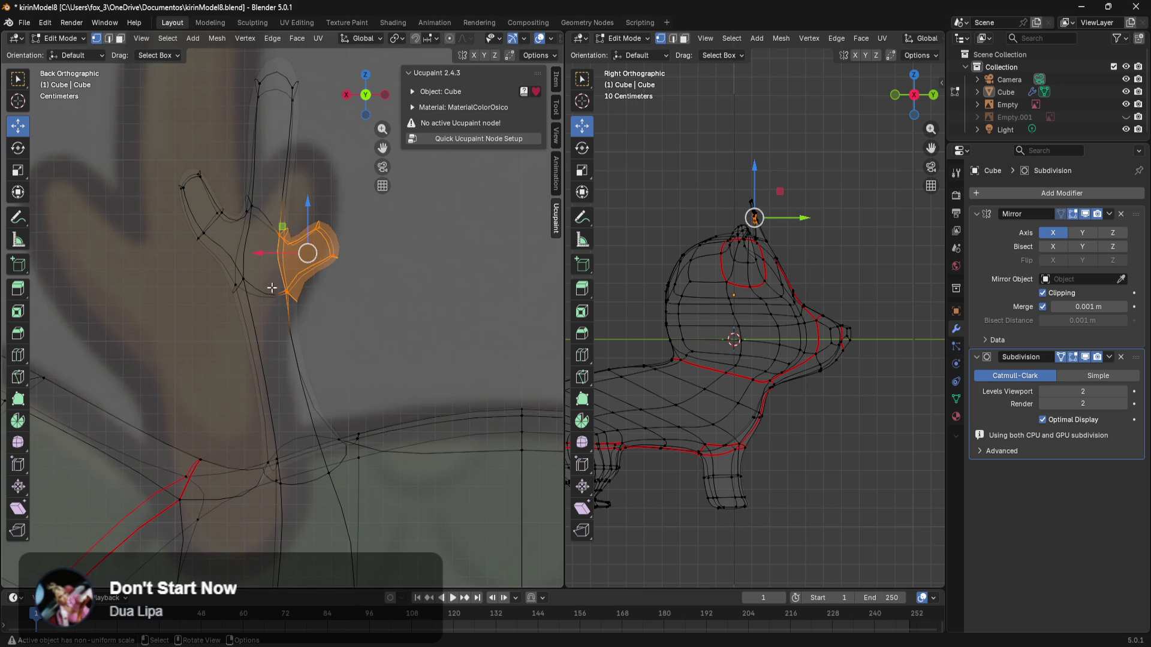
drag(265, 255, 285, 252)
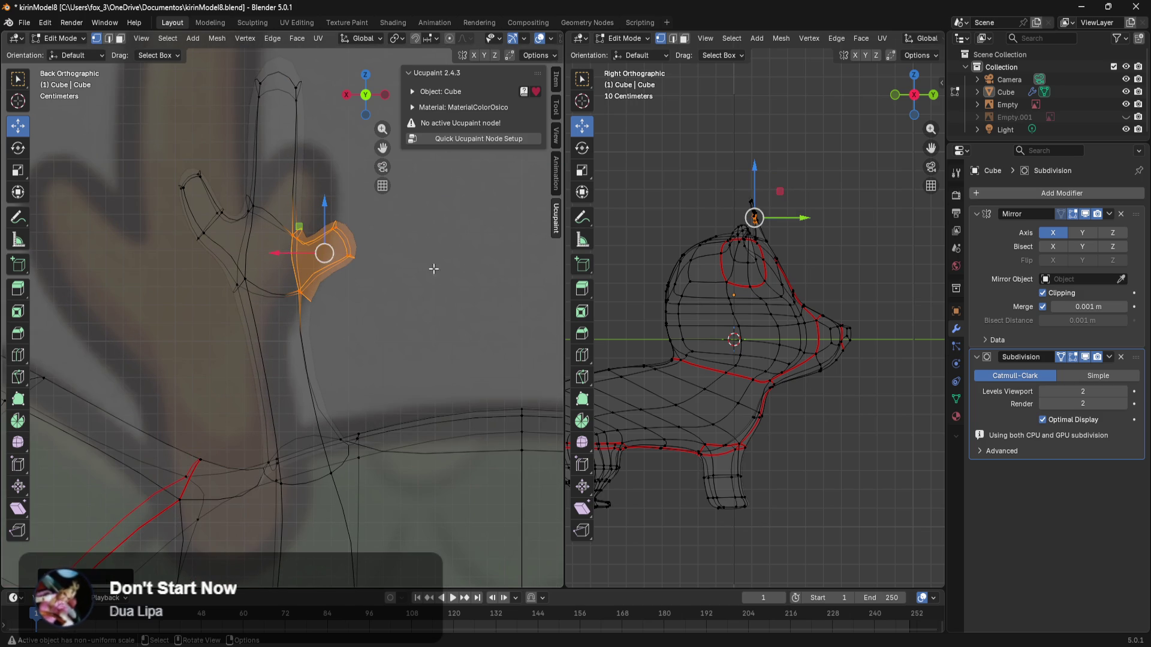
click(439, 259)
scroll(434, 260, down, 2)
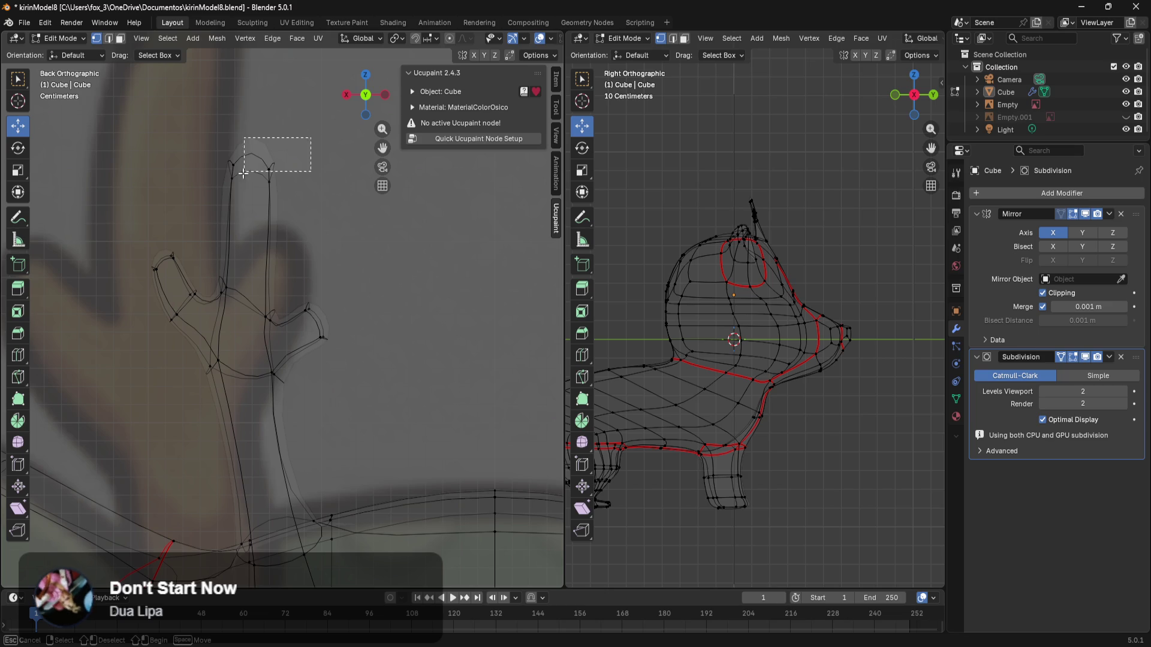
Step: Readjust the tip vertex height, undoing the raise, and move the antler tip faces right
mouse_move(218, 199)
mouse_down()
mouse_move(263, 170)
mouse_move(211, 191)
mouse_up()
mouse_move(209, 96)
mouse_down()
mouse_move(210, 81)
mouse_move(270, 131)
mouse_move(277, 175)
mouse_move(312, 178)
mouse_move(239, 262)
mouse_up()
scroll(333, 181, up, 1)
key(ctrl+z)
click(362, 250)
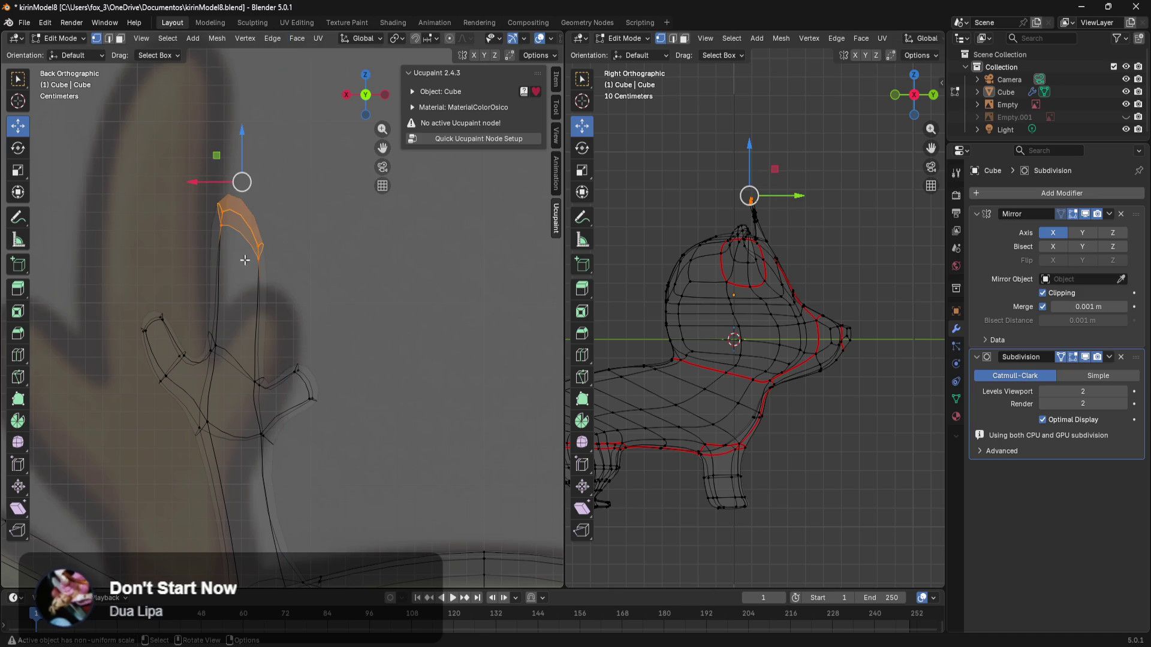
mouse_move(210, 178)
mouse_down()
mouse_move(225, 177)
mouse_move(207, 165)
mouse_up()
click(334, 267)
Step: Switch the viewport to Solid shading
scroll(398, 250, down, 4)
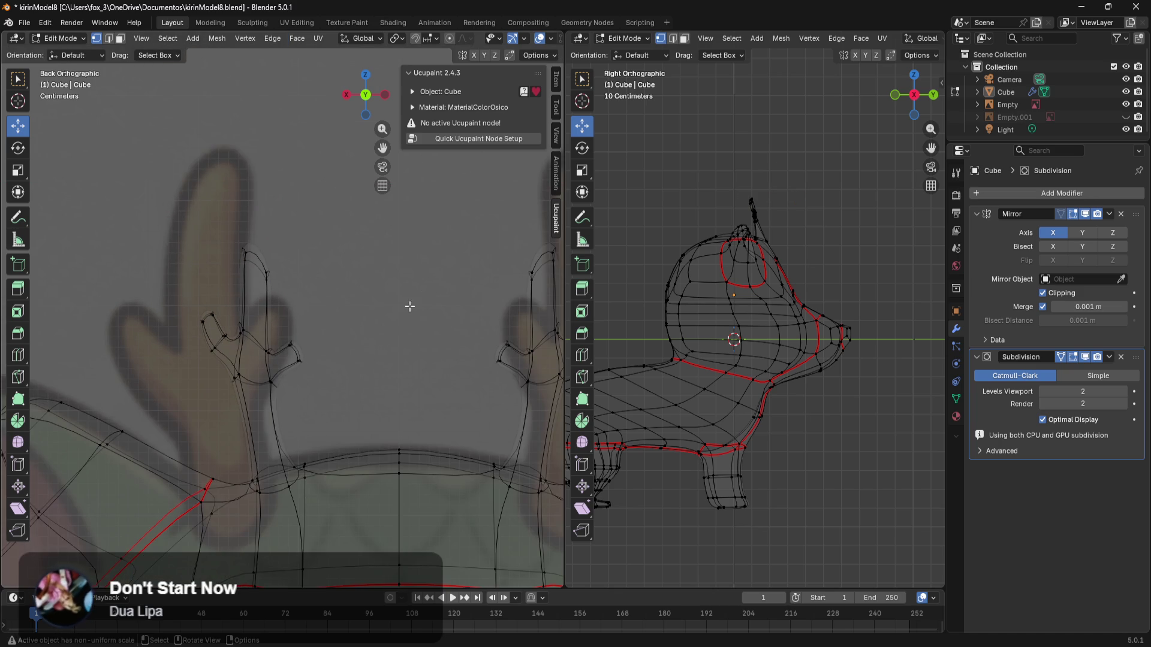
scroll(342, 253, down, 2)
key(z)
click(521, 307)
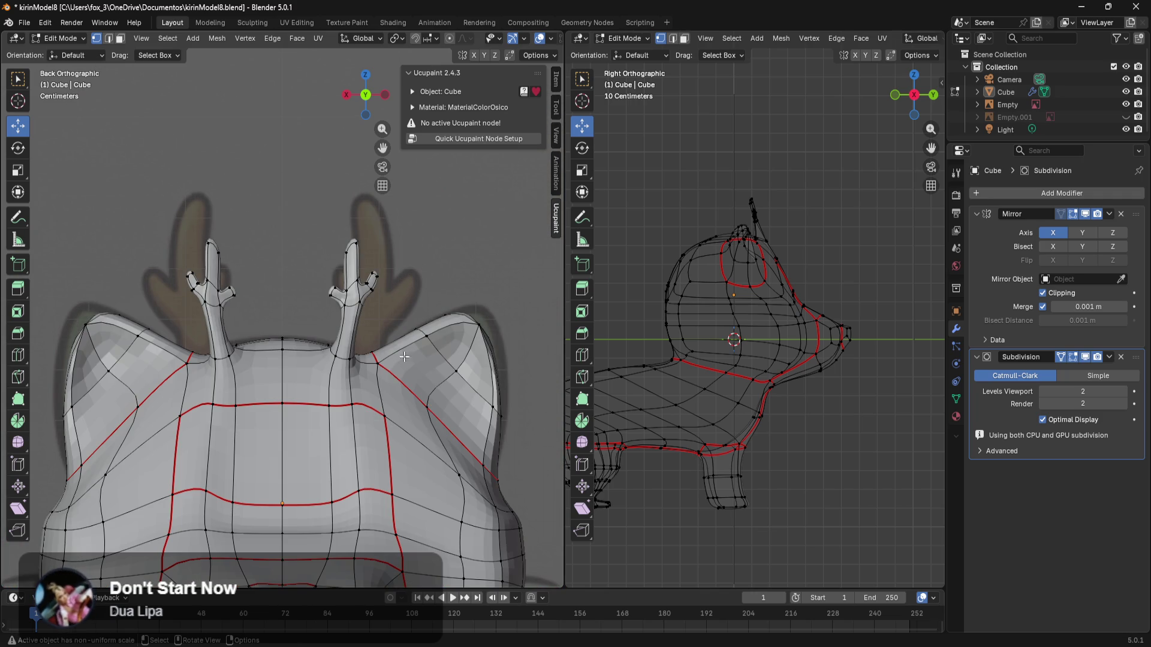
Step: Select two antler-base vertices and slide them along X
scroll(407, 352, up, 5)
mouse_move(333, 318)
middle_down()
mouse_move(270, 398)
mouse_move(306, 384)
middle_up()
click(246, 411)
shift+click(234, 412)
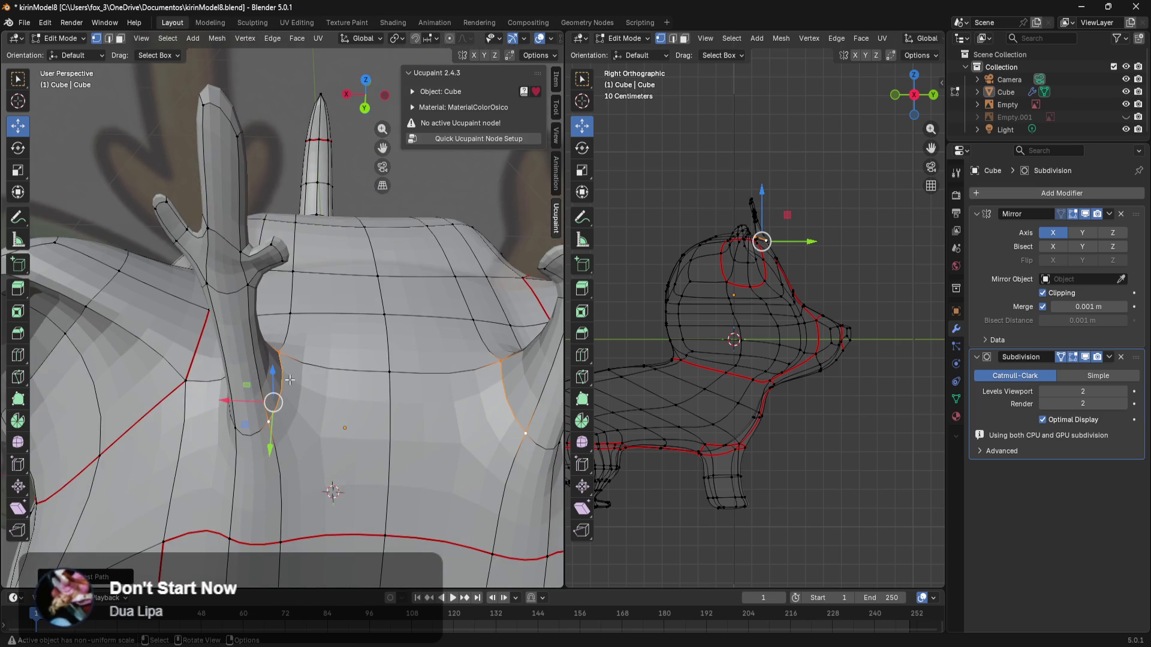
drag(238, 401, 295, 403)
Step: Select further vertices around the antler base and move them along Y
mouse_move(295, 403)
middle_down()
mouse_move(362, 291)
mouse_move(404, 308)
mouse_move(342, 314)
middle_up()
shift+click(169, 246)
shift+click(167, 247)
middle_drag(168, 247, 291, 330)
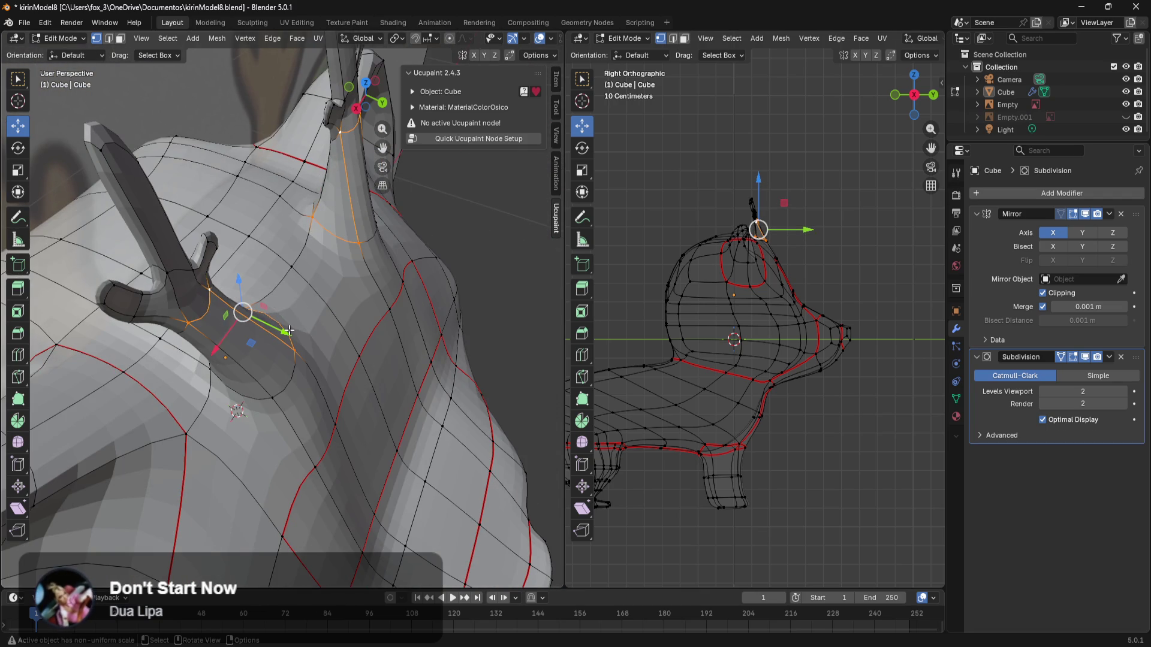
click(289, 331)
click(191, 318)
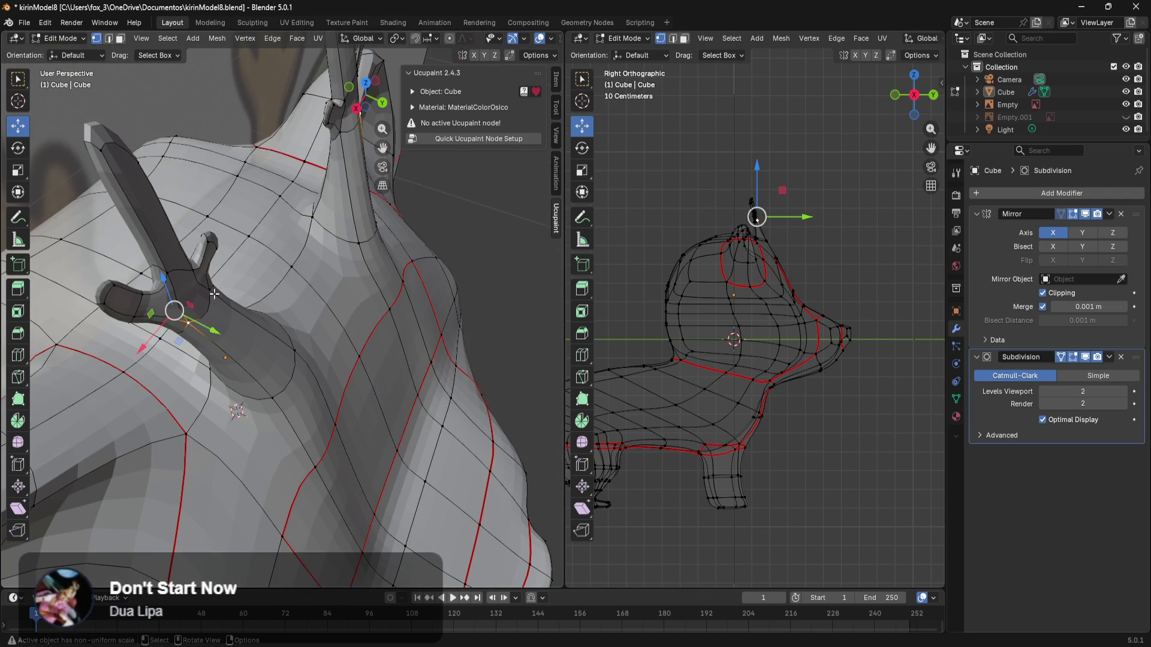
drag(225, 321, 247, 330)
Step: Nudge a vertex at the side-branch junction about 0.018 m along Y
middle_drag(247, 330, 149, 174)
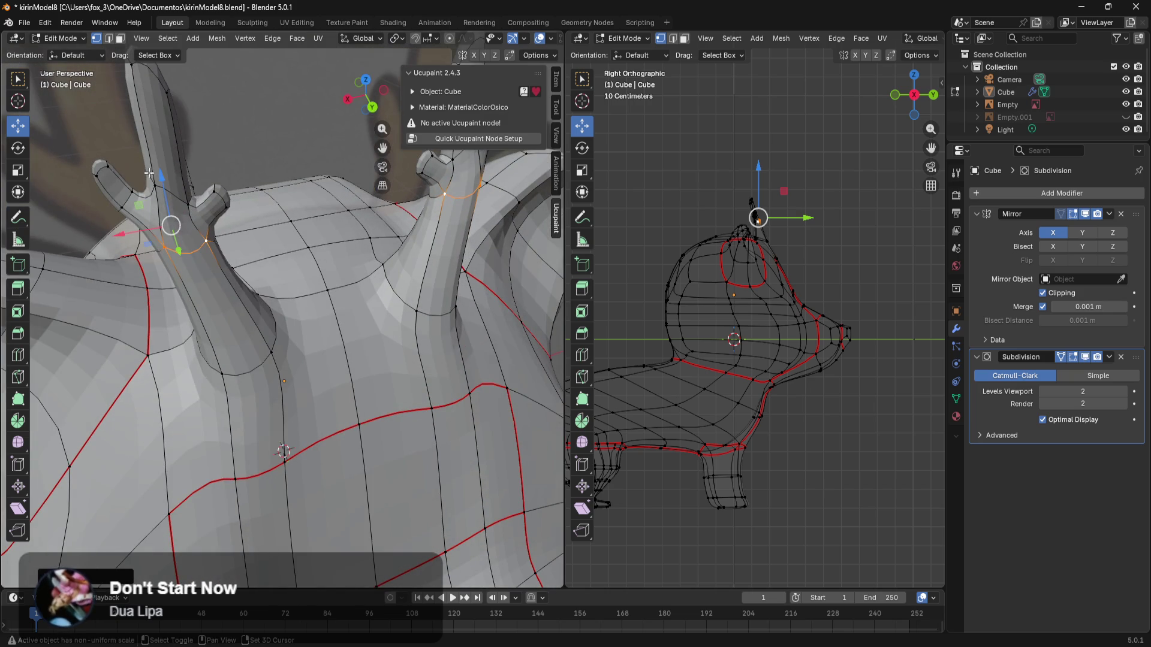
click(153, 182)
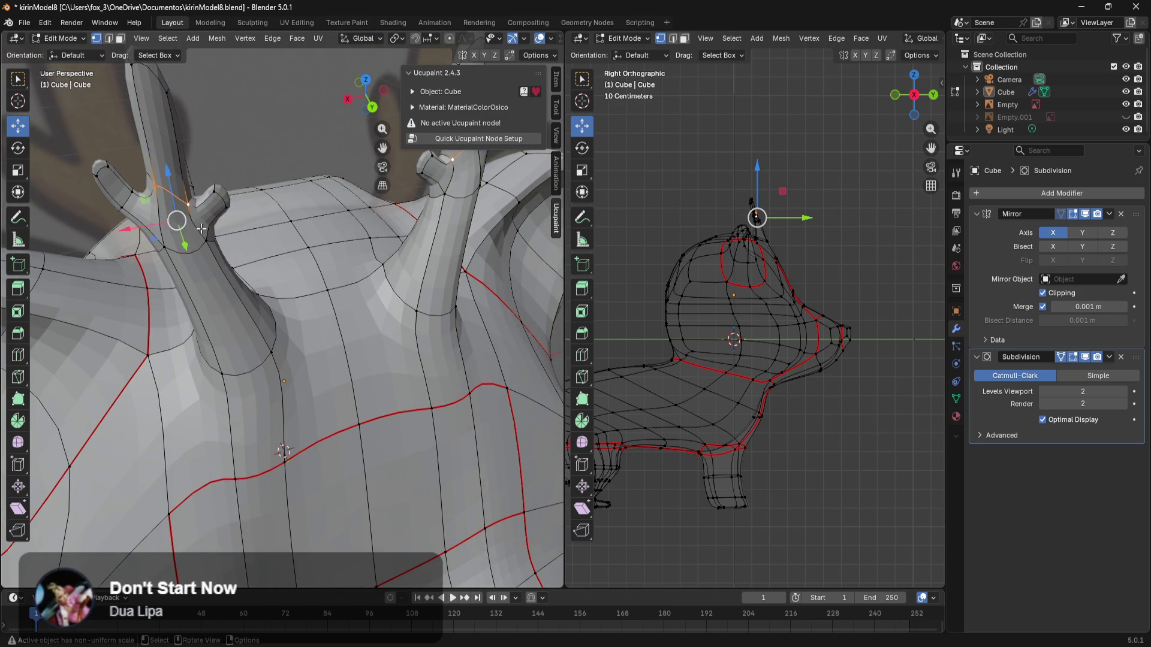
middle_drag(195, 225, 264, 271)
drag(239, 315, 245, 322)
mouse_move(245, 322)
middle_down()
mouse_move(539, 240)
mouse_move(480, 250)
mouse_move(270, 345)
mouse_move(198, 303)
mouse_move(171, 268)
middle_up()
click(223, 337)
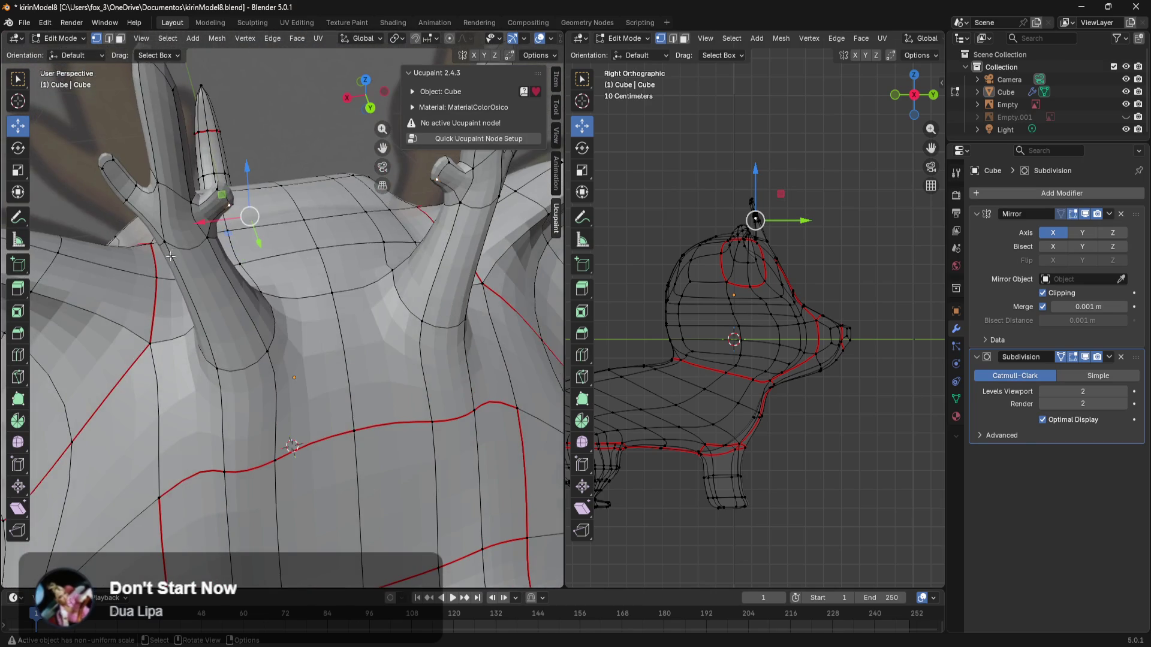
scroll(221, 188, up, 5)
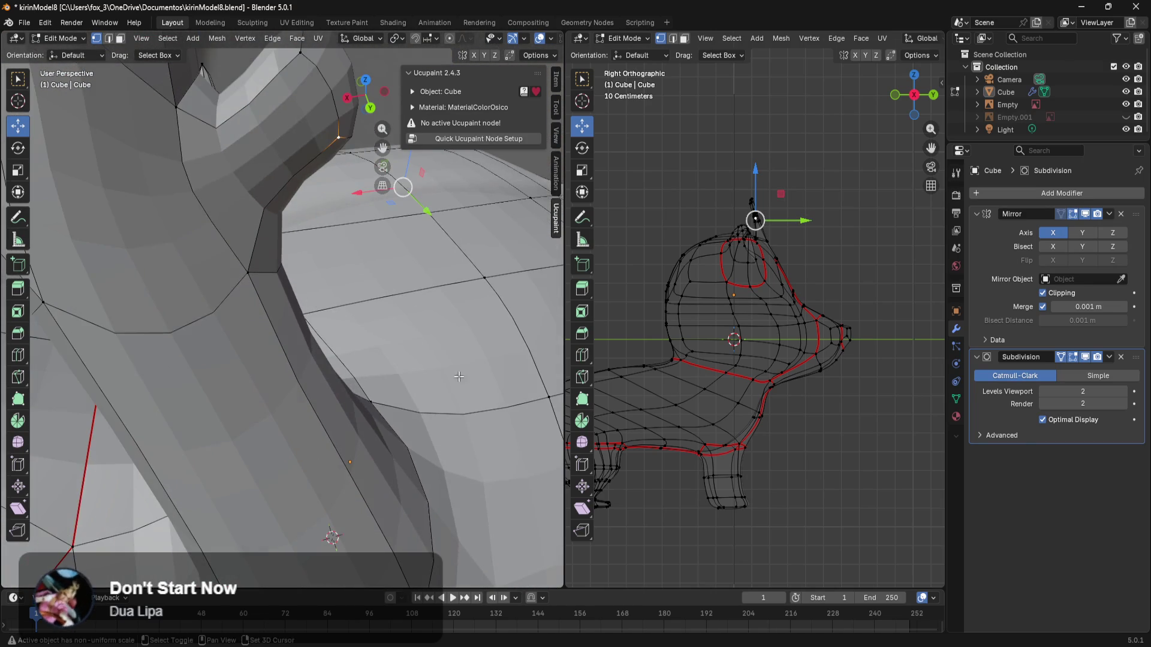
scroll(339, 195, down, 2)
mouse_move(299, 126)
middle_down()
mouse_move(342, 239)
mouse_move(360, 244)
mouse_move(302, 204)
mouse_move(309, 177)
middle_up()
click(332, 122)
mouse_move(331, 122)
middle_down()
mouse_move(396, 244)
mouse_move(250, 354)
mouse_move(221, 359)
mouse_move(262, 292)
middle_up()
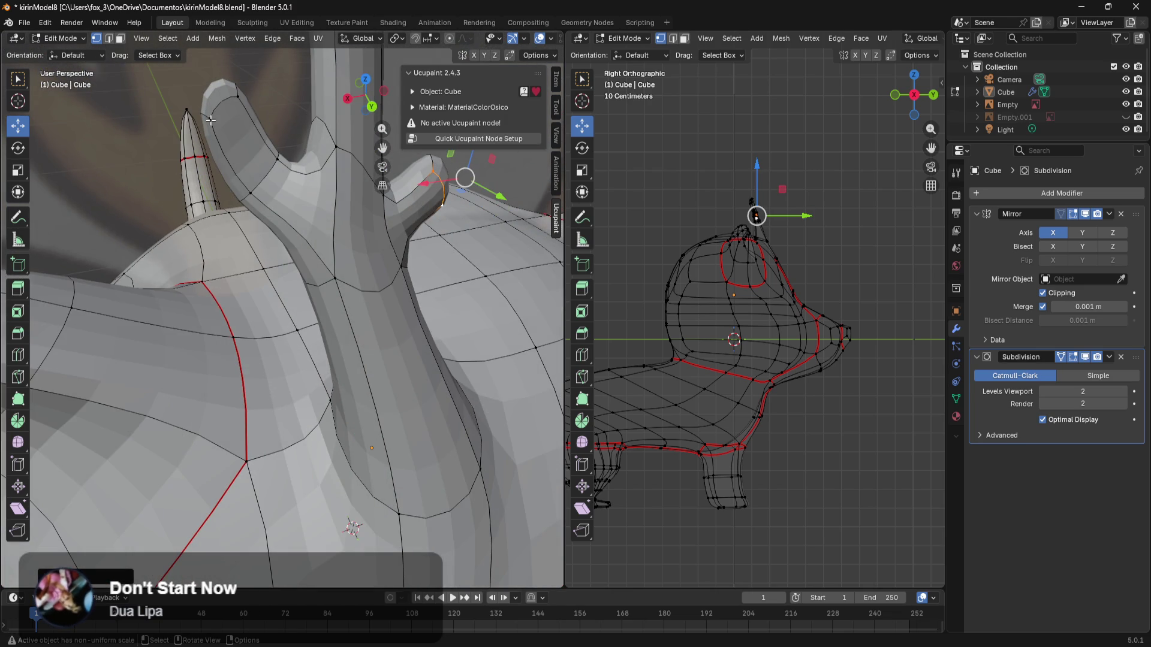
click(233, 100)
key(ctrl+KP_Add)
key(KP_Decimal)
key(e)
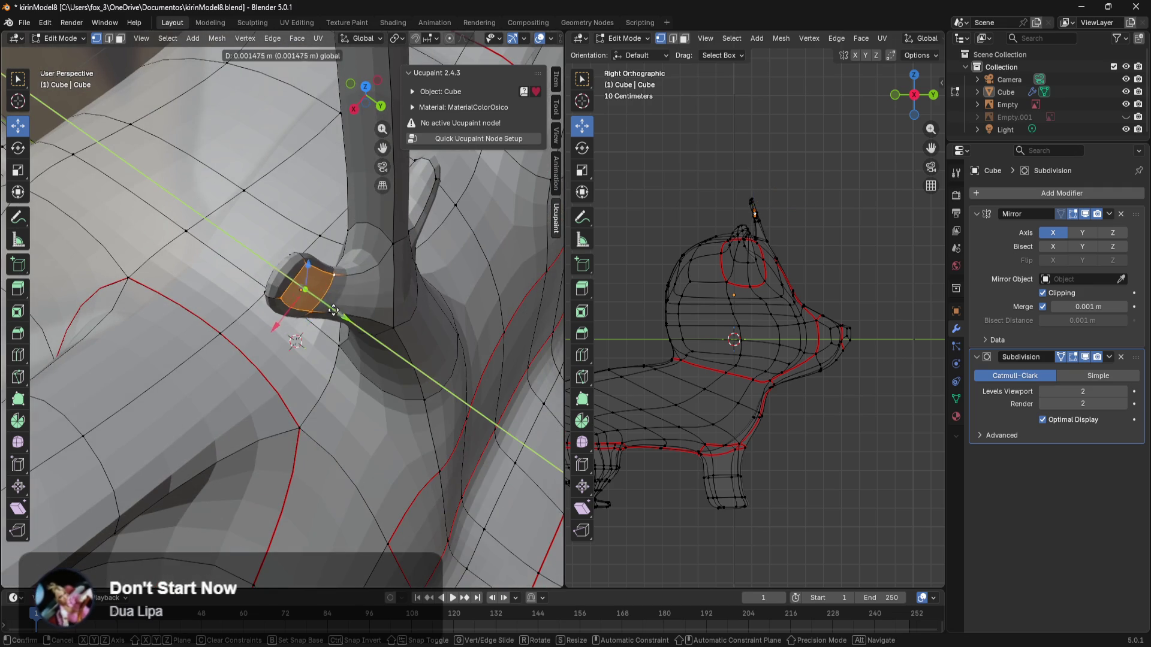
click(399, 354)
middle_drag(399, 354, 393, 289)
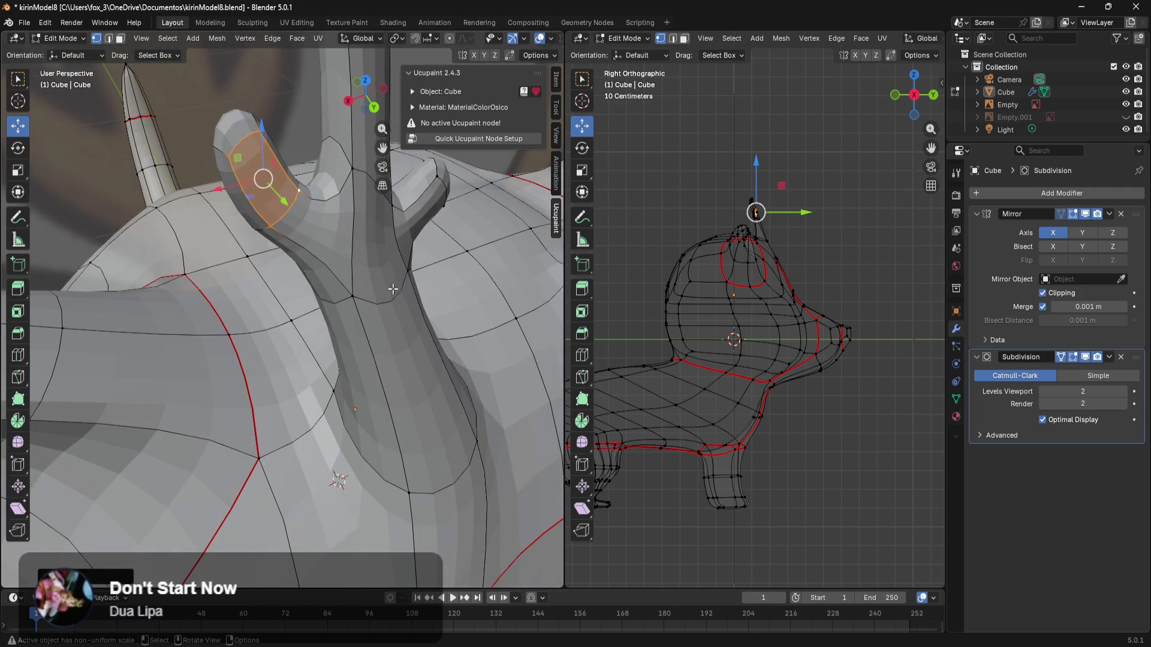
click(352, 183)
shift+click(296, 201)
shift+click(269, 230)
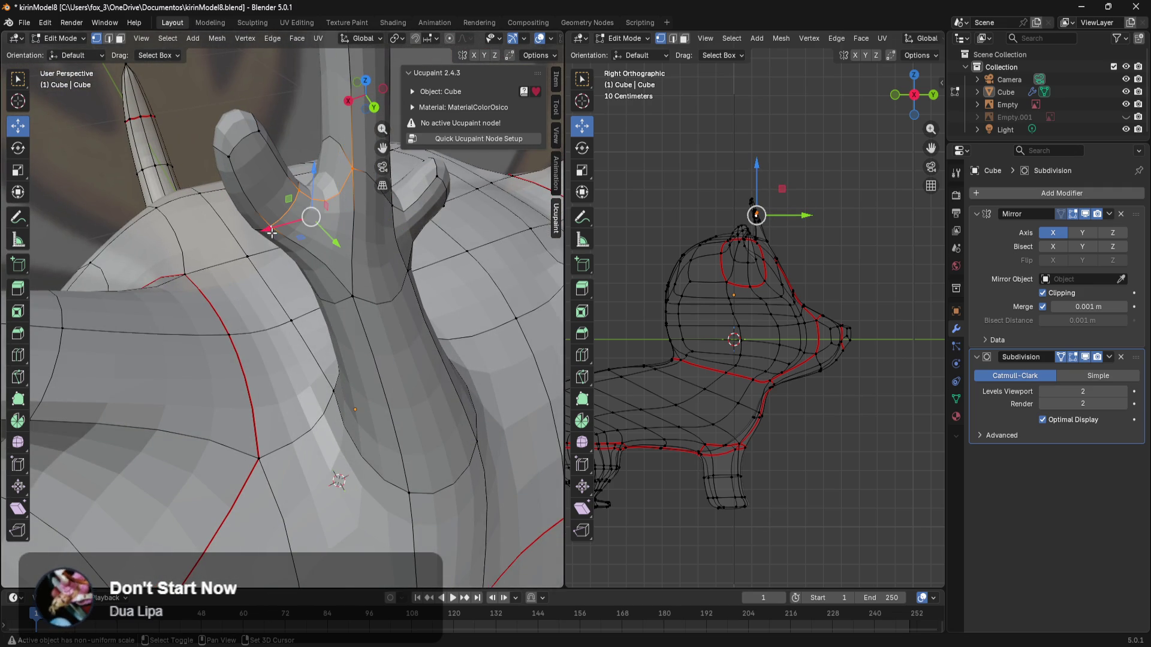
shift+click(352, 293)
mouse_move(352, 293)
middle_down()
mouse_move(431, 344)
mouse_move(491, 348)
mouse_move(506, 372)
mouse_move(417, 288)
mouse_move(373, 390)
mouse_move(399, 385)
mouse_move(387, 359)
middle_up()
click(313, 208)
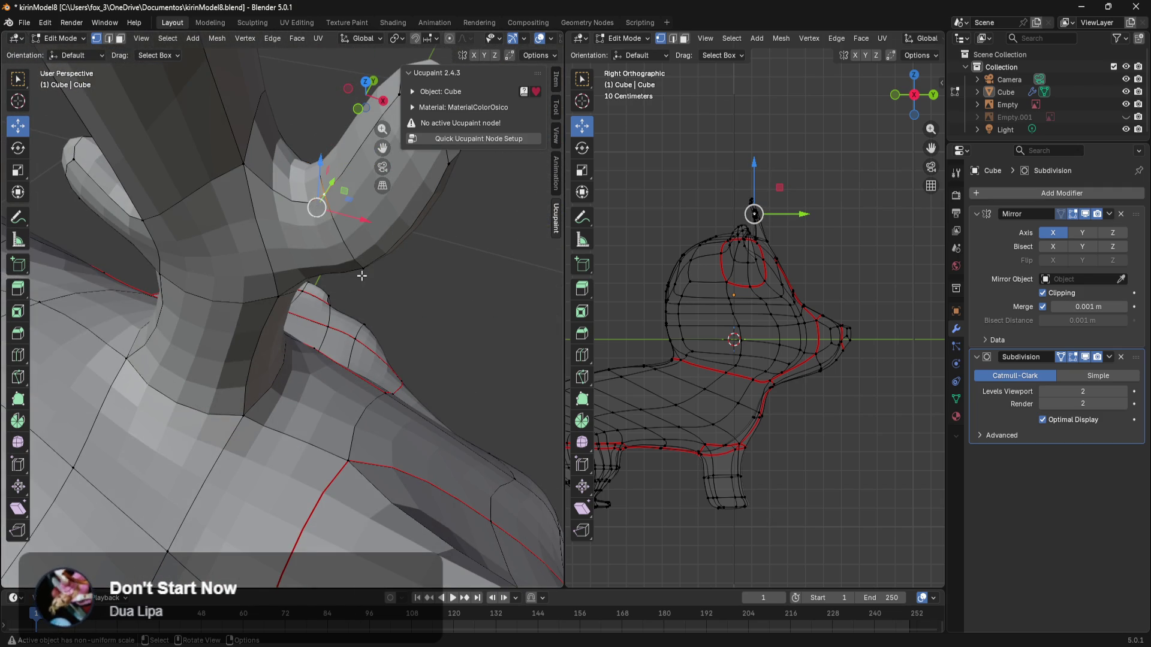
middle_drag(355, 267, 363, 283)
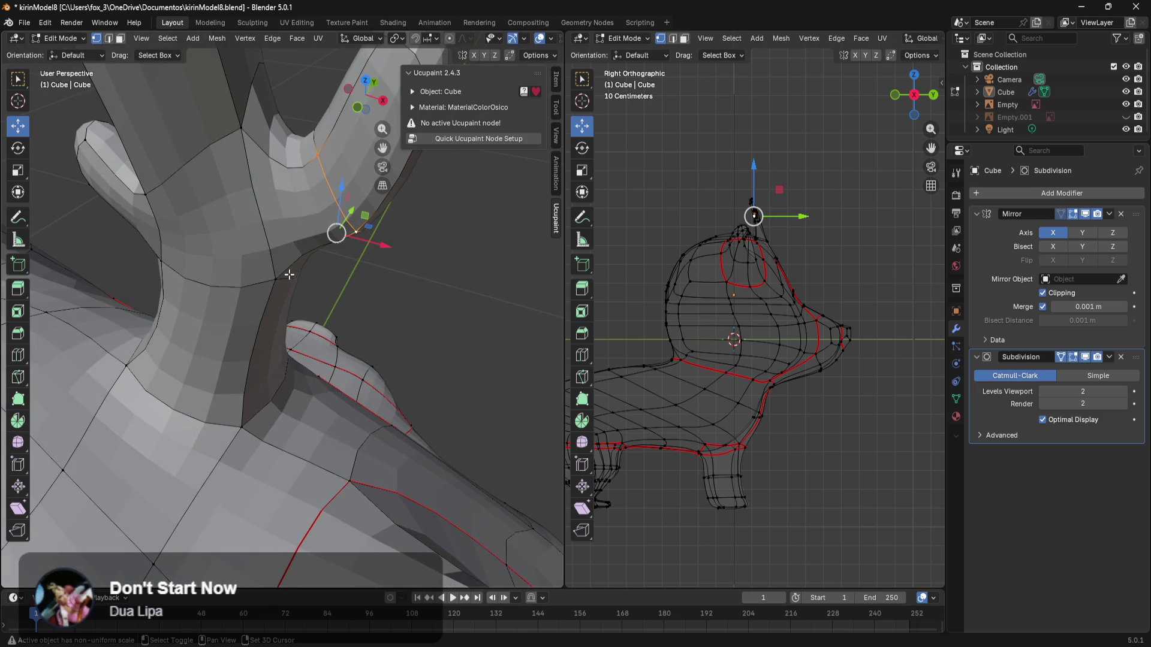
shift+click(236, 140)
mouse_move(235, 139)
middle_down()
mouse_move(251, 255)
mouse_move(294, 235)
mouse_move(325, 254)
mouse_move(309, 231)
mouse_move(306, 342)
mouse_move(286, 313)
mouse_move(284, 266)
mouse_move(312, 273)
mouse_move(342, 252)
mouse_move(353, 279)
middle_up()
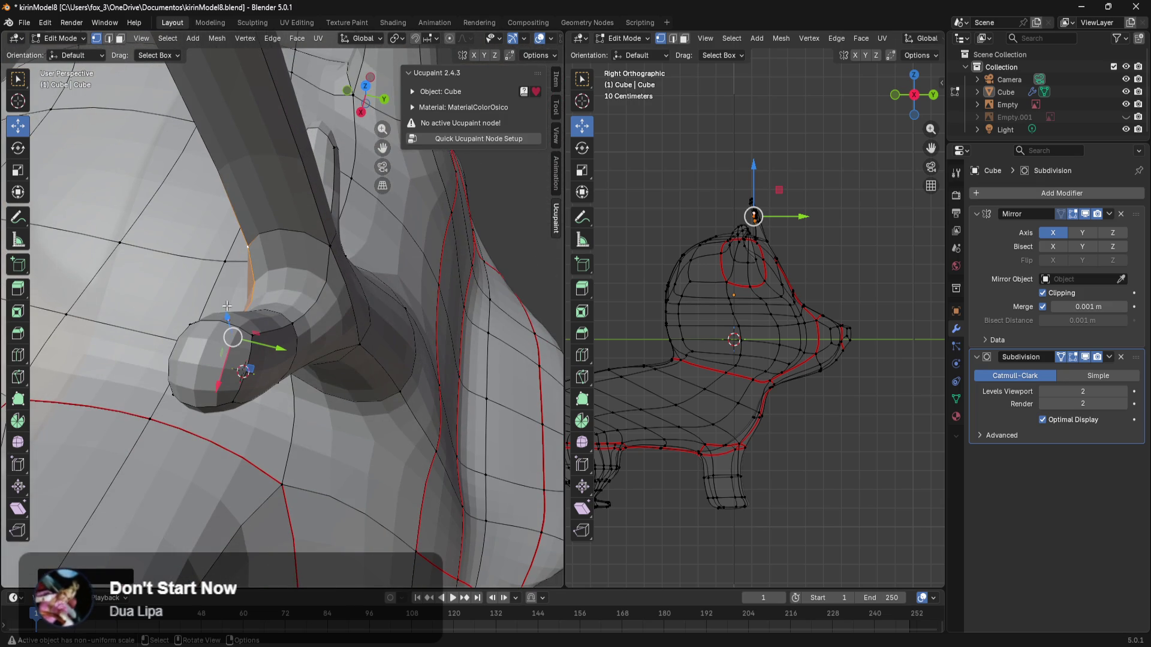
middle_drag(188, 320, 366, 307)
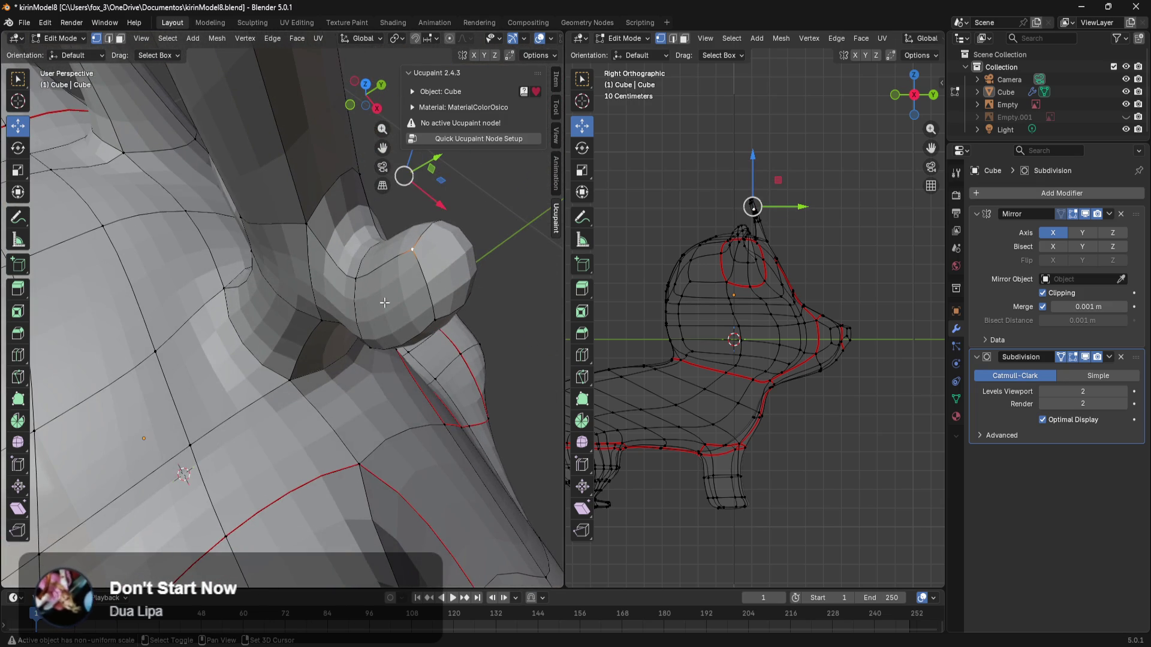
middle_drag(437, 317, 310, 299)
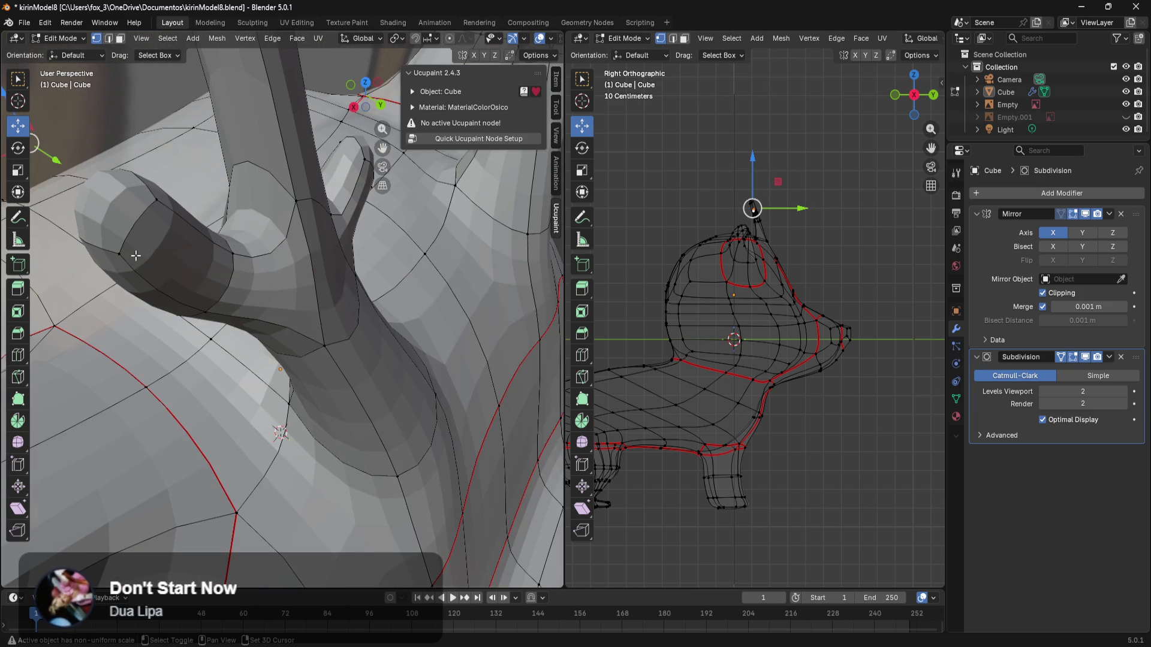
key(l)
Step: Move the side branch's bulb along Y
mouse_move(153, 216)
middle_down()
mouse_move(219, 255)
mouse_move(270, 311)
middle_up()
drag(339, 341, 325, 339)
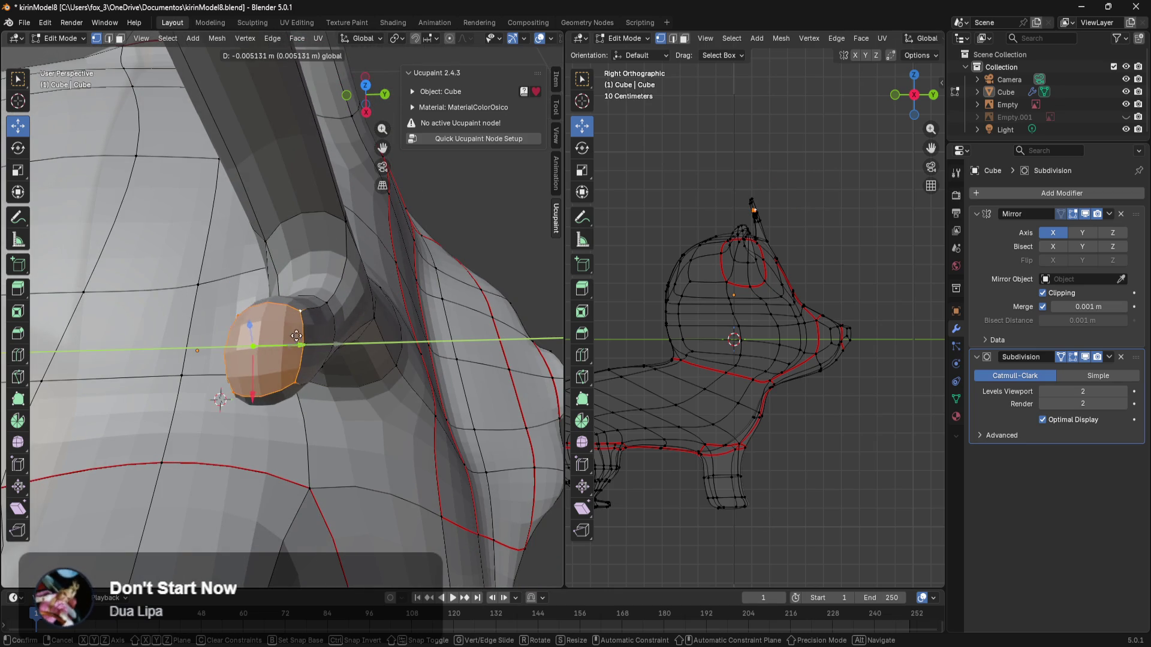
mouse_move(247, 331)
mouse_down()
mouse_move(291, 353)
mouse_move(271, 346)
mouse_up()
Step: Select the ring of faces at the branch base and raise it along Z
mouse_move(535, 224)
middle_down()
mouse_move(516, 258)
mouse_move(368, 234)
mouse_move(336, 372)
mouse_move(266, 319)
middle_up()
scroll(368, 233, up, 3)
scroll(385, 237, down, 1)
click(255, 222)
mouse_move(255, 222)
middle_down()
mouse_move(247, 201)
mouse_move(263, 203)
mouse_move(265, 245)
middle_up()
click(246, 199)
alt+click(263, 203)
mouse_move(224, 283)
middle_down()
mouse_move(359, 251)
mouse_move(376, 212)
middle_up()
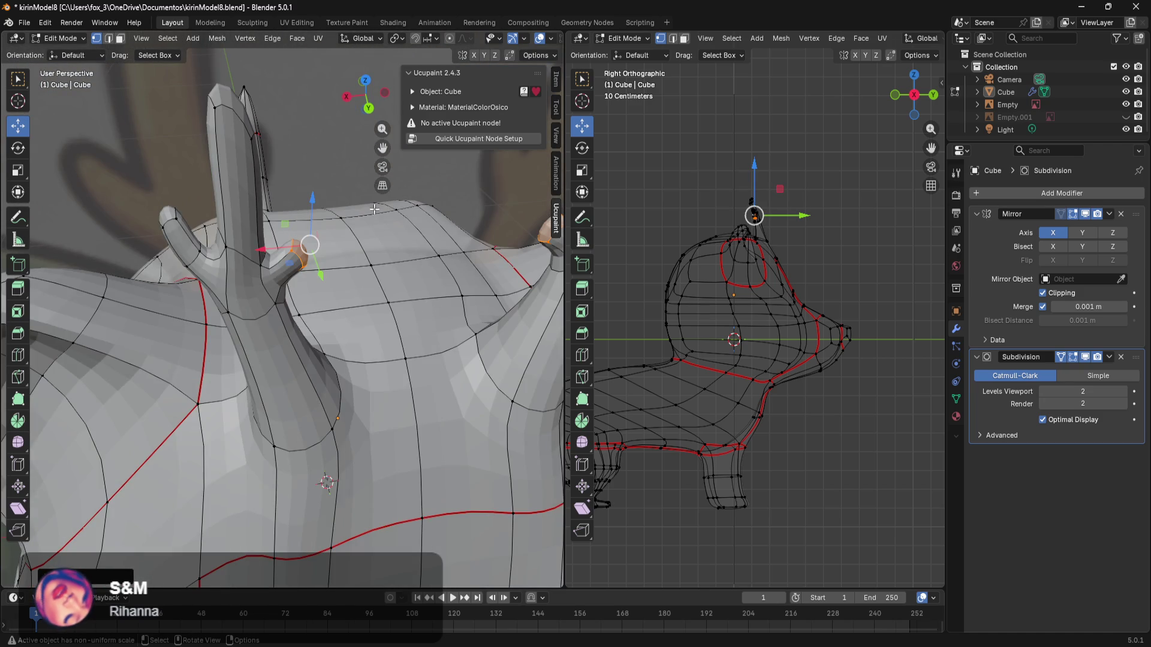
drag(324, 204, 305, 197)
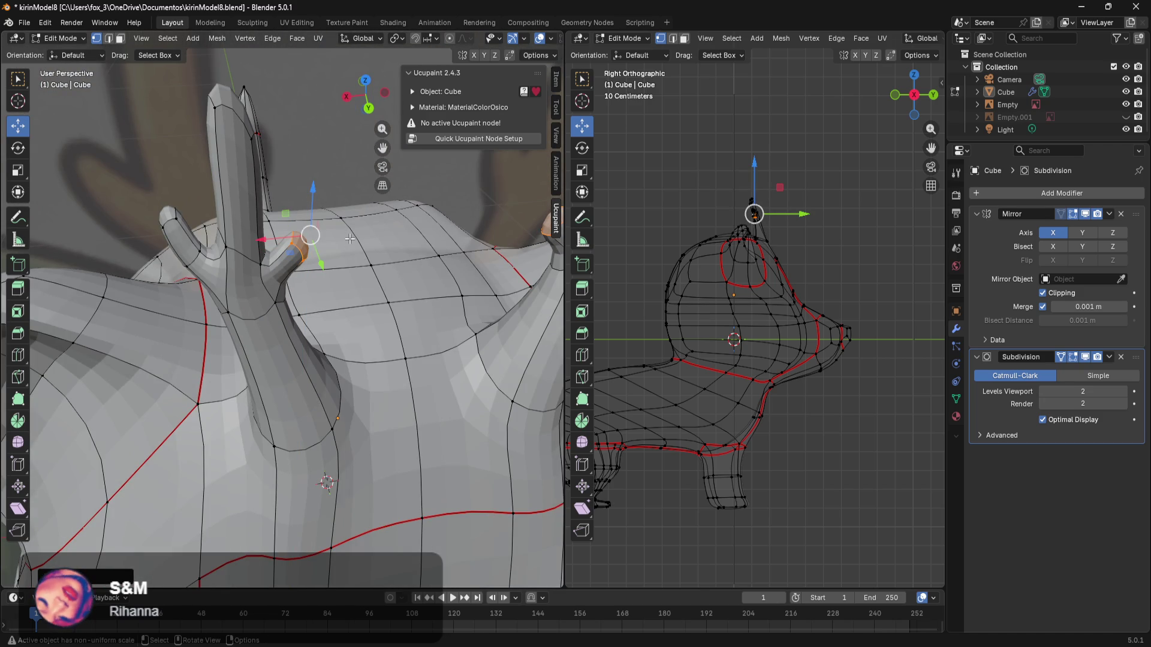
Step: Tilt the branch-base faces with the Rotate tool and shift them about 0.0097 m along X
key(r)
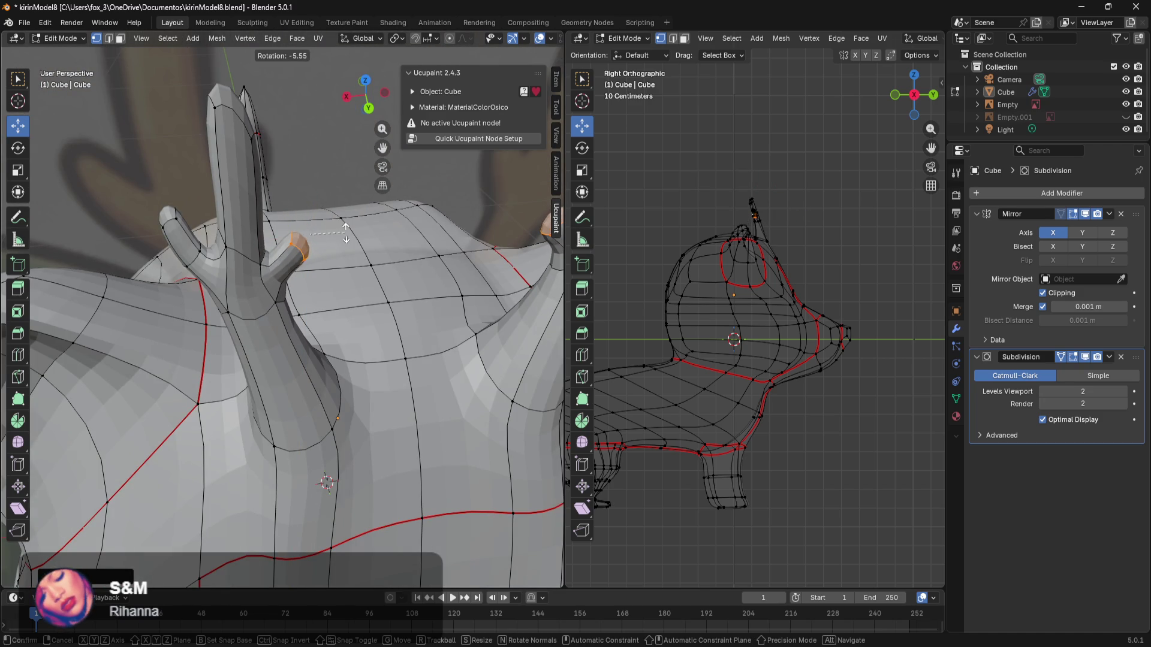
click(311, 255)
middle_drag(324, 252, 303, 267)
scroll(303, 268, up, 3)
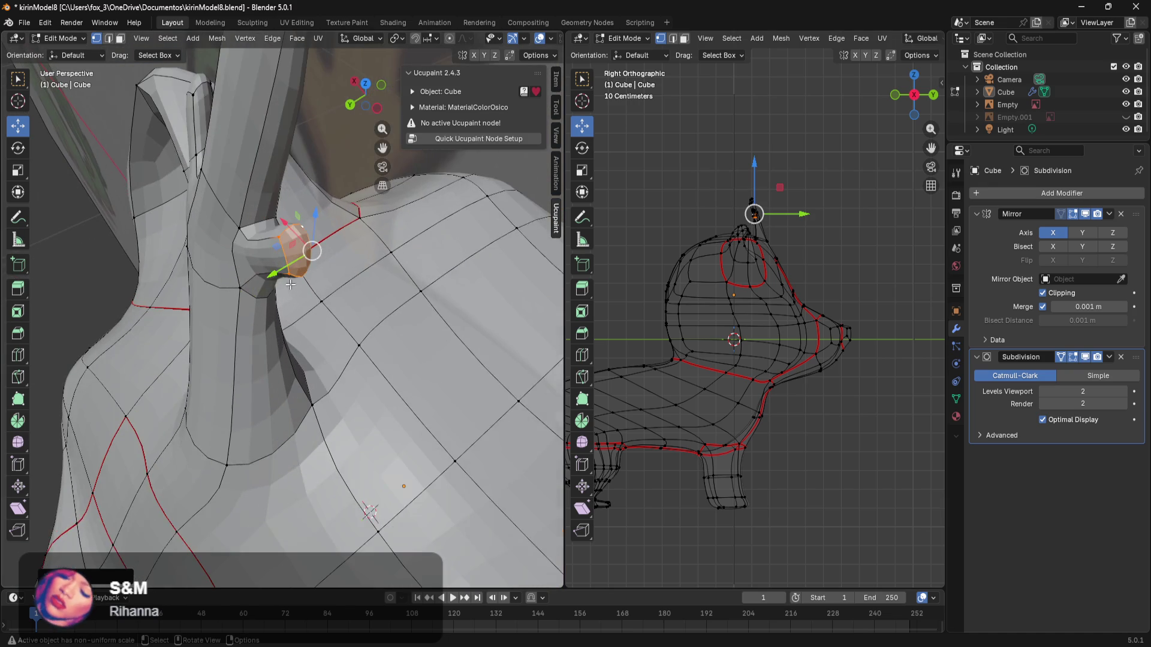
click(17, 151)
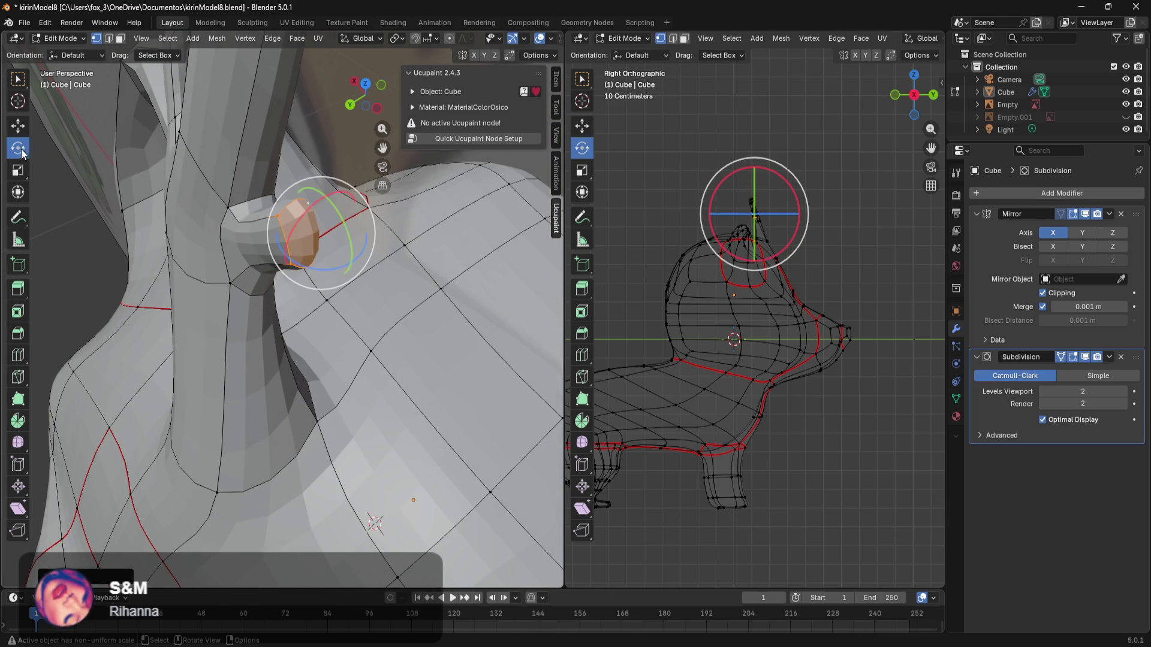
drag(349, 229, 351, 220)
mouse_move(351, 220)
middle_down()
mouse_move(340, 250)
mouse_move(328, 243)
middle_up()
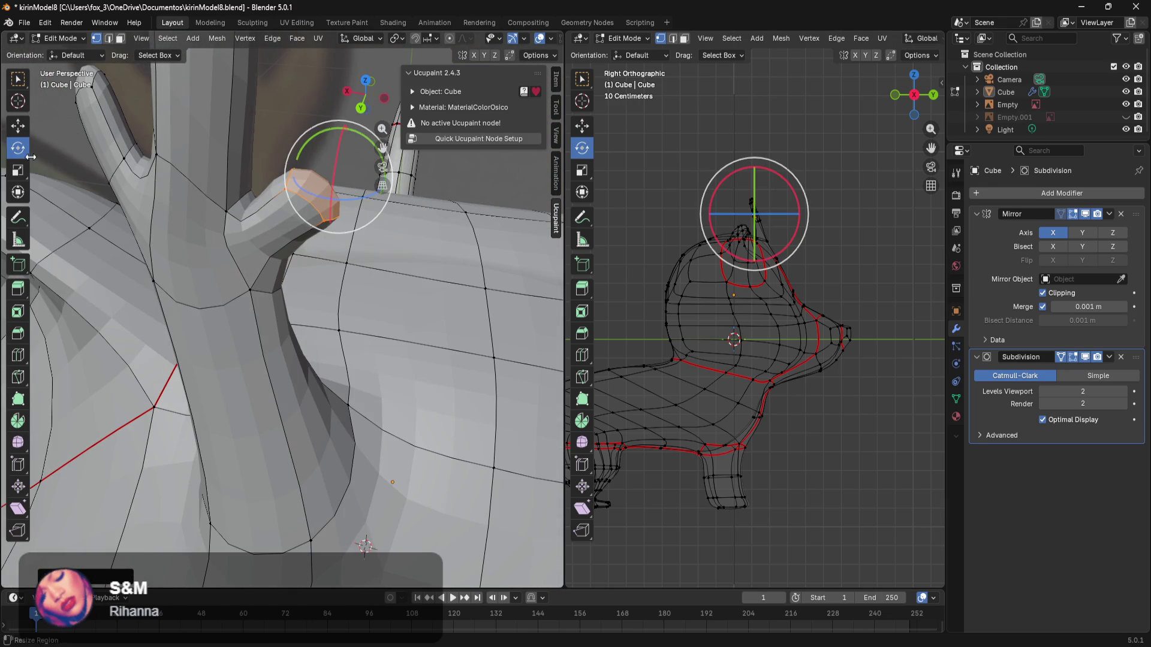
click(23, 131)
drag(304, 175, 328, 190)
Step: Switch to Wireframe shading and circle-select all the antler geometry
mouse_move(379, 307)
middle_down()
mouse_move(324, 225)
mouse_move(313, 276)
middle_up()
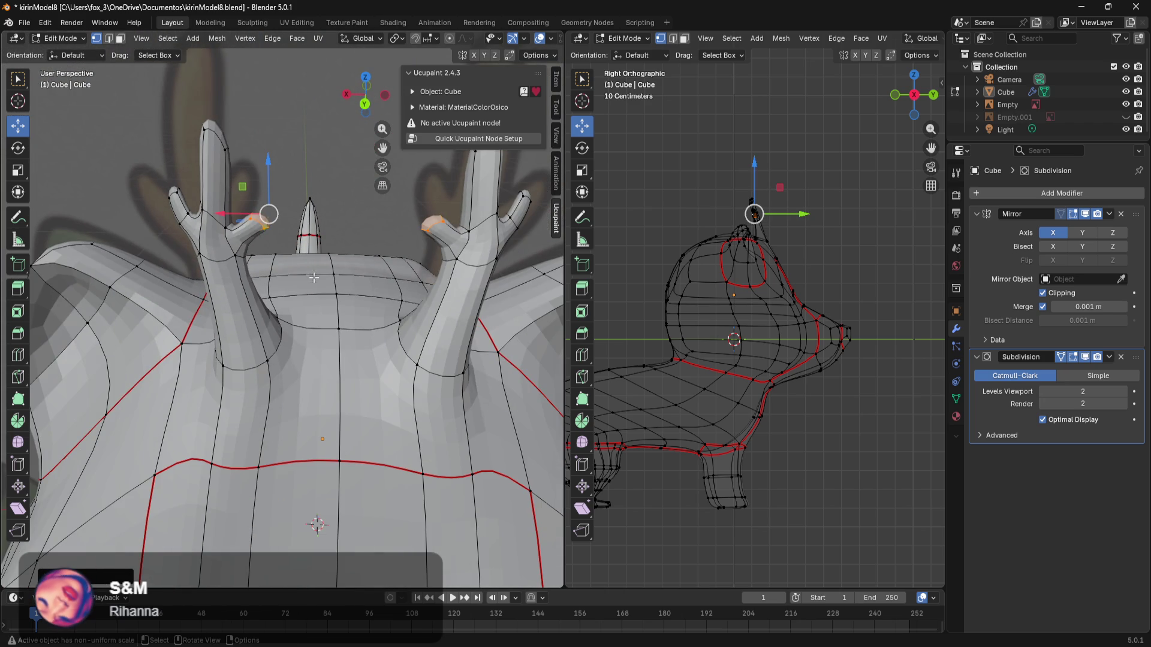
alt+click(282, 348)
mouse_move(281, 348)
middle_down()
mouse_move(314, 292)
mouse_move(295, 290)
middle_up()
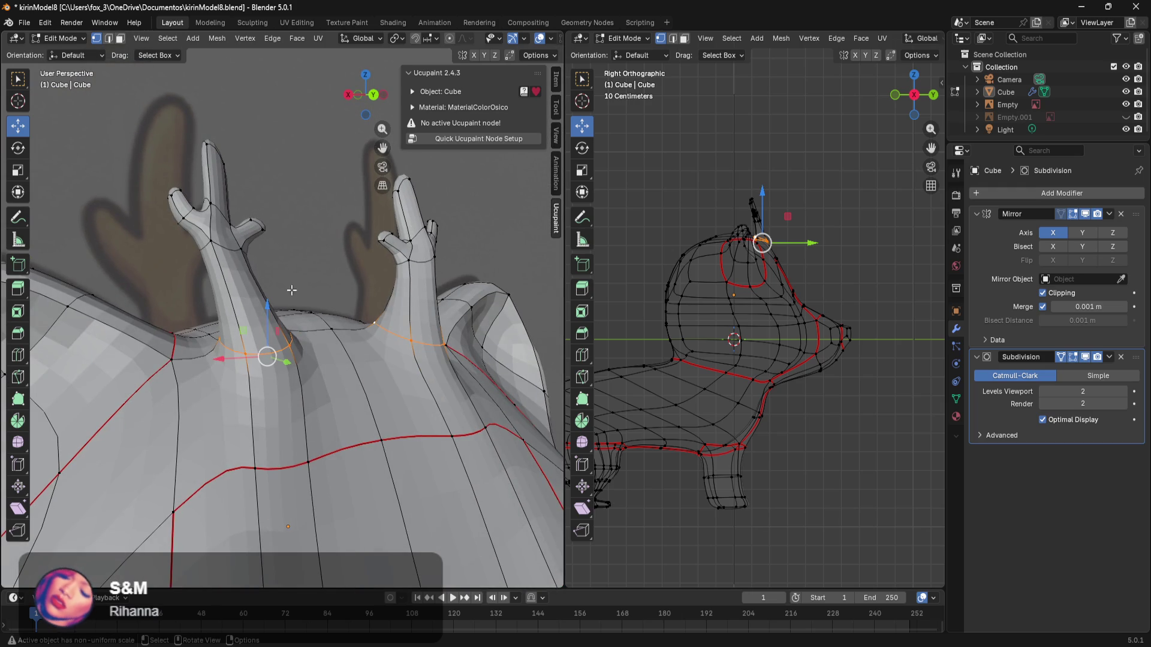
key(z)
click(106, 233)
key(c)
mouse_move(252, 207)
mouse_down()
mouse_move(157, 207)
mouse_move(241, 227)
mouse_move(234, 242)
mouse_move(220, 183)
mouse_up()
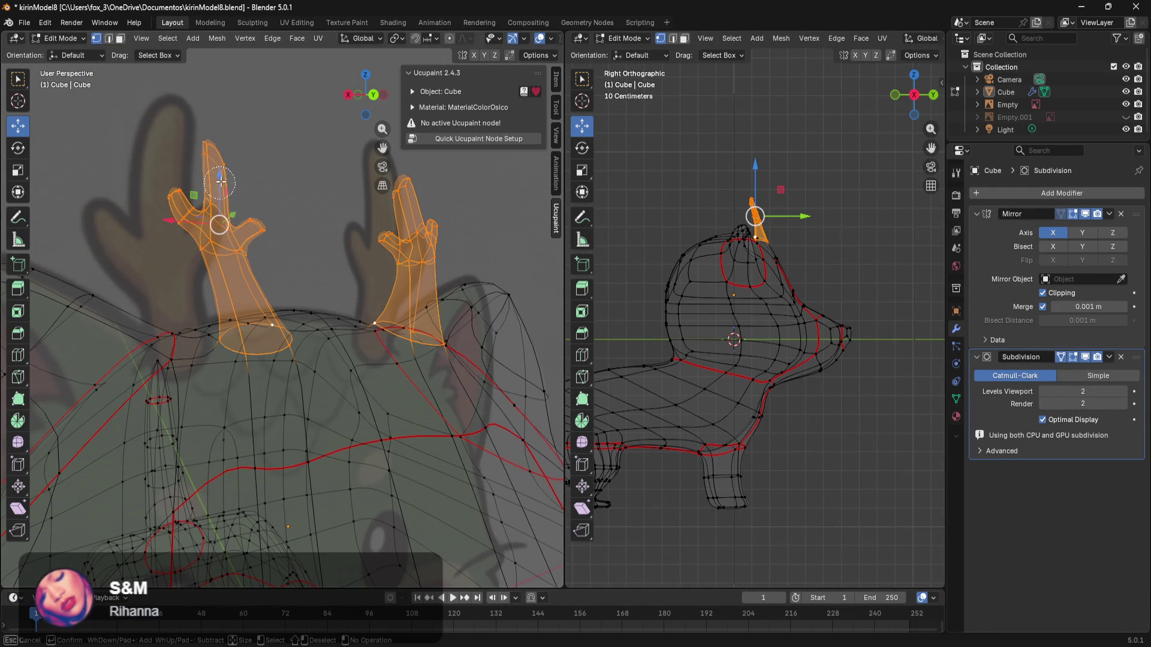
Step: Add a fourth material slot with a new material named MaterialAstas for the antlers
right_click(228, 176)
mouse_move(229, 176)
middle_down()
mouse_move(256, 258)
mouse_move(503, 264)
middle_up()
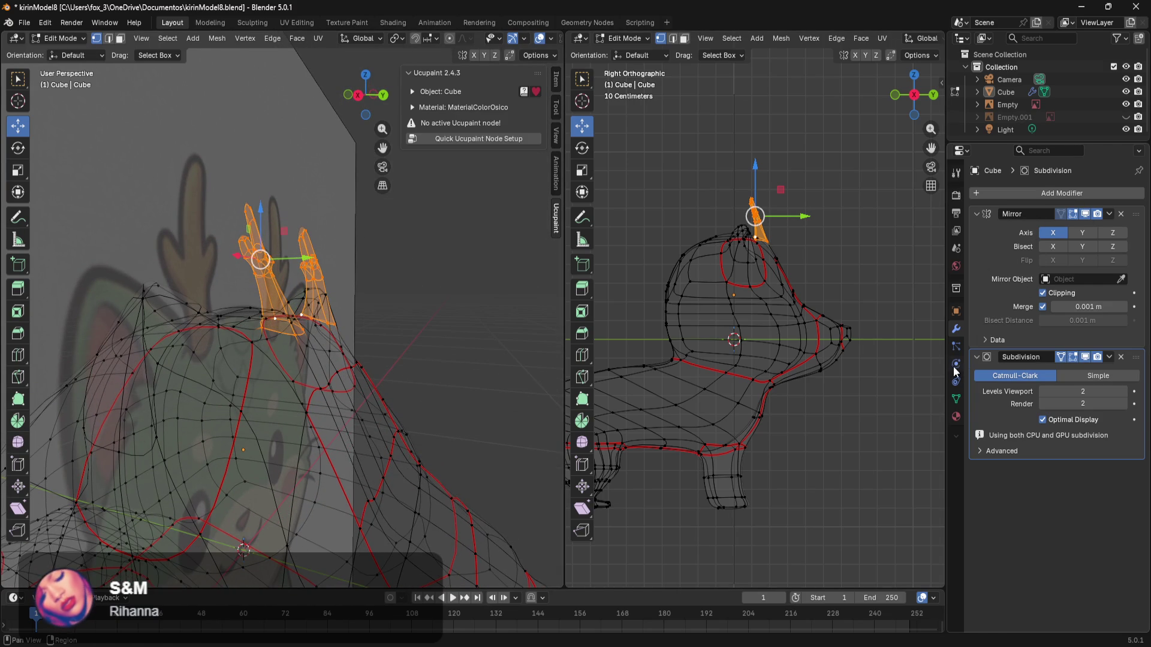
click(957, 417)
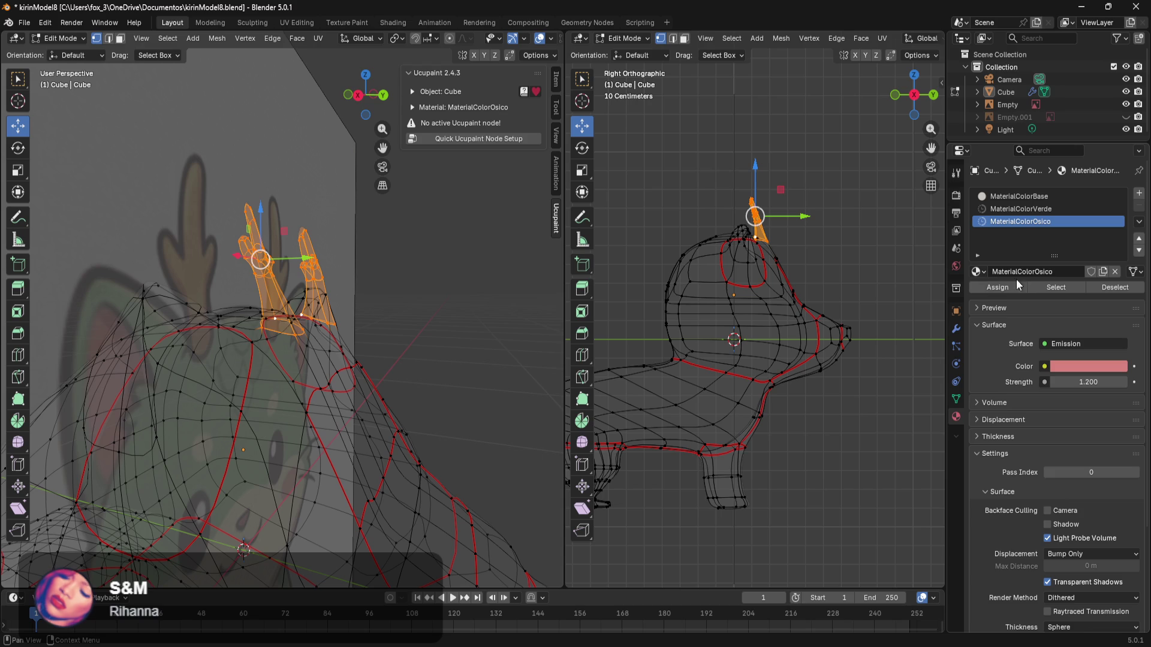
click(1140, 194)
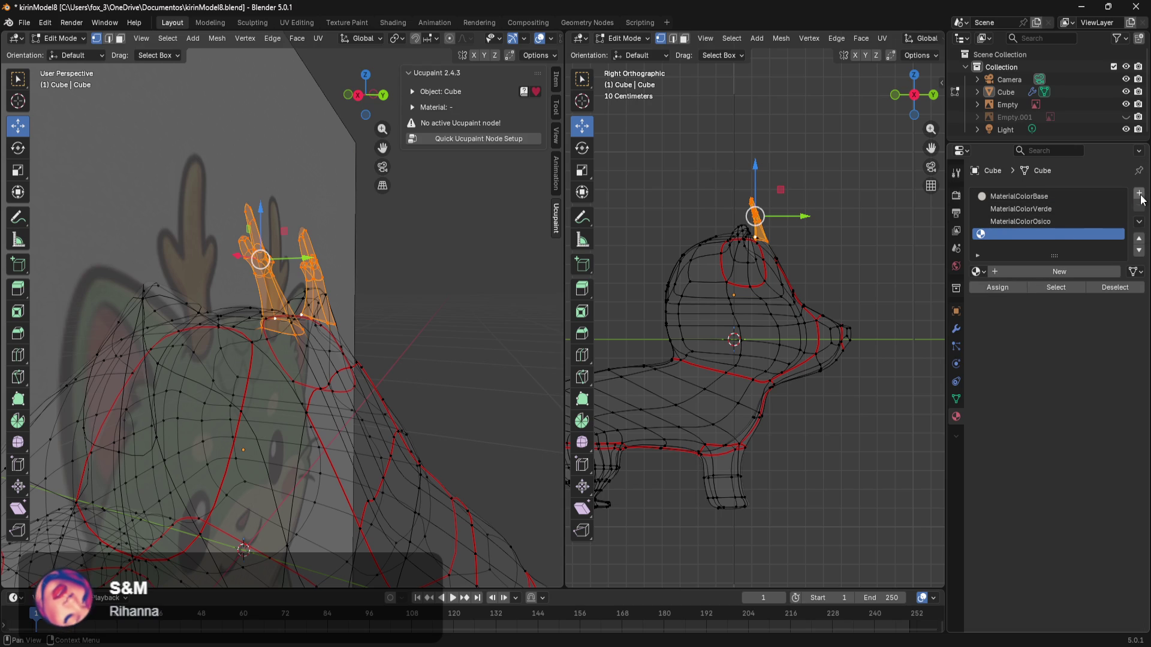
click(1057, 279)
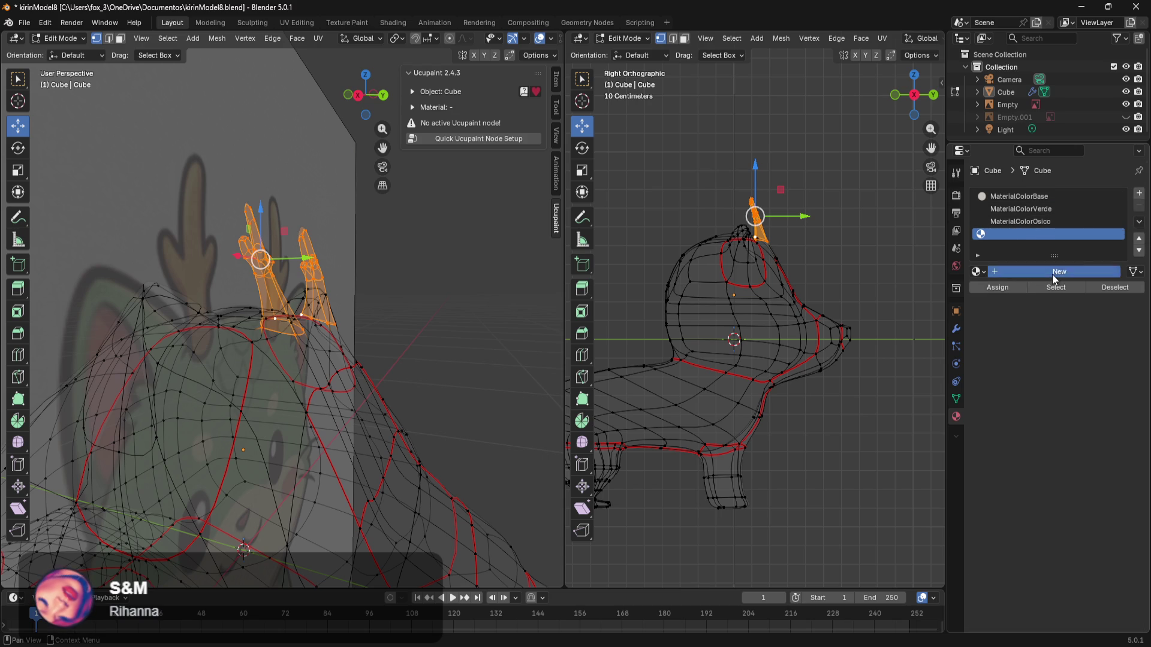
click(1049, 274)
text(MaterialAstas)
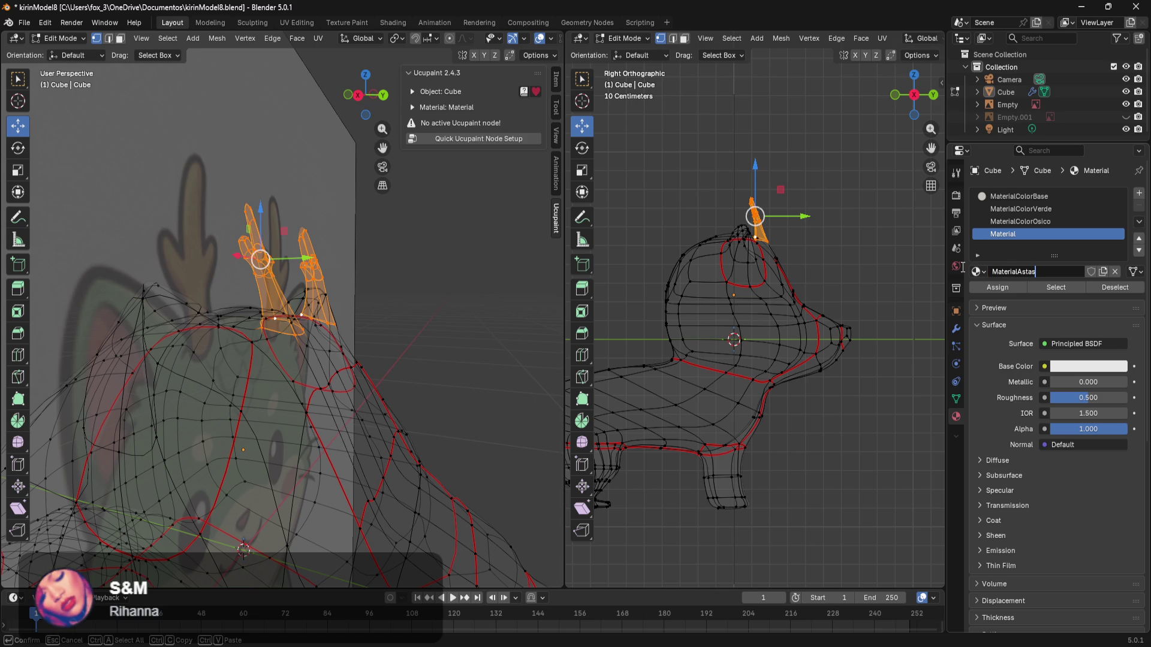
key(Return)
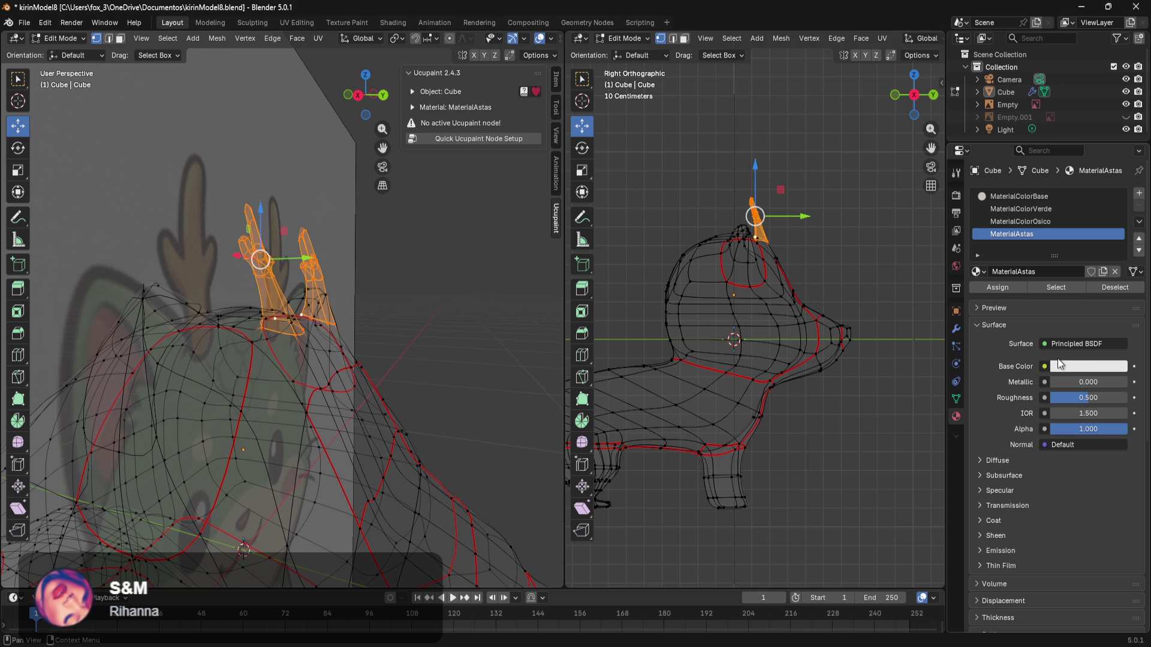
key(space)
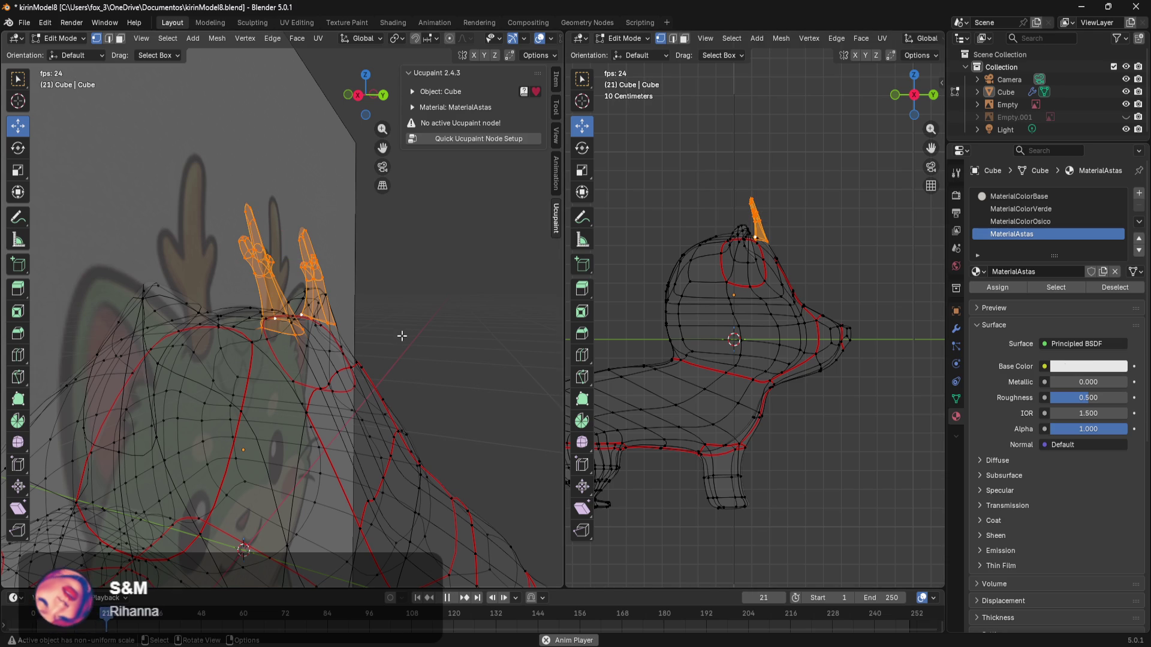
key(space)
Step: Add an extra edge loop across the antler and slide it into position
mouse_move(386, 350)
ctrl+middle_down()
mouse_move(439, 314)
mouse_move(412, 320)
mouse_move(342, 279)
ctrl+middle_up()
key(ctrl+r)
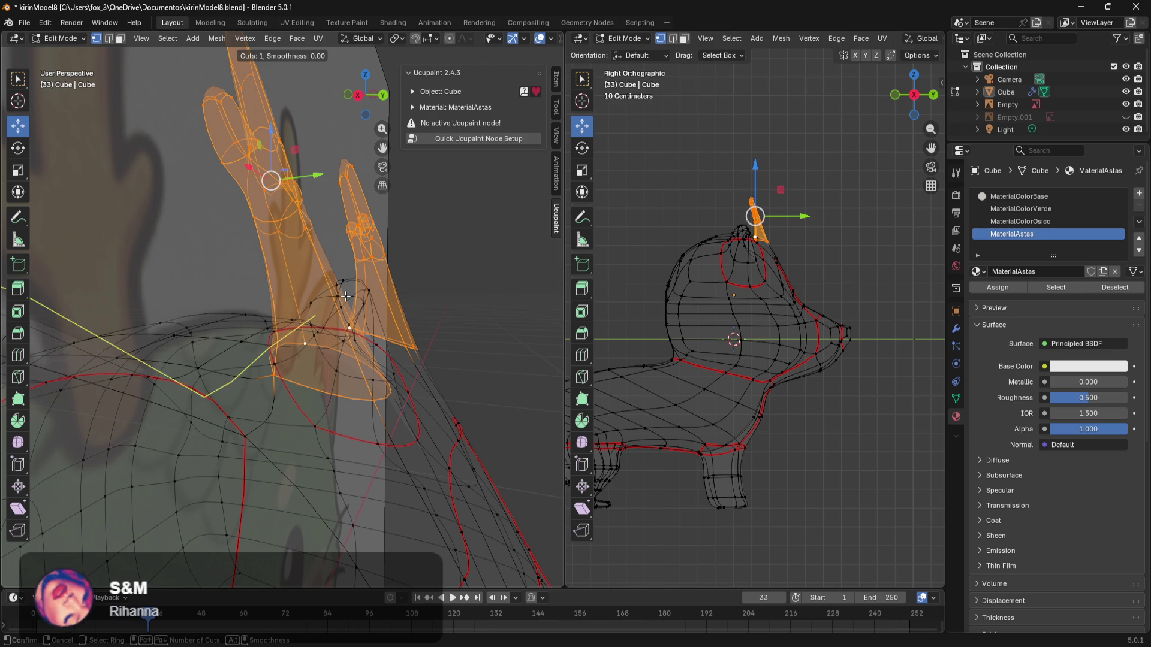
click(336, 290)
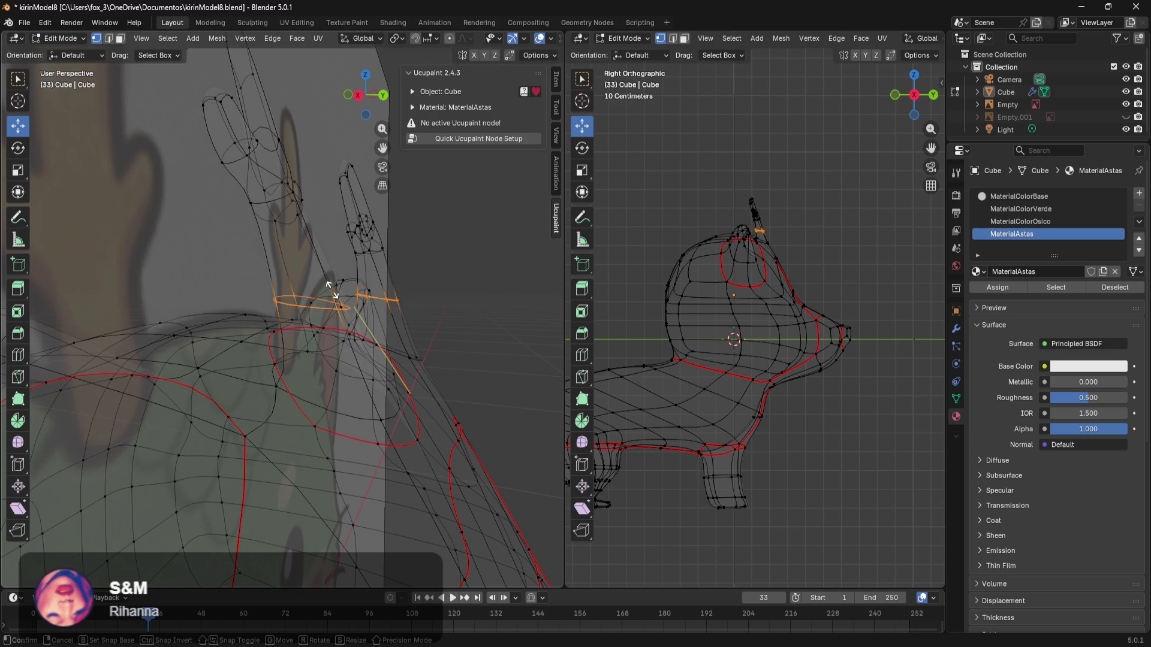
click(324, 259)
middle_drag(442, 260, 389, 327)
mouse_move(389, 327)
mouse_down()
mouse_move(369, 279)
mouse_move(410, 298)
mouse_up()
Step: Box-select the upper antler faces and shift them about 0.027 m along X
mouse_move(513, 307)
middle_down()
mouse_move(506, 318)
mouse_move(412, 321)
mouse_move(366, 260)
middle_up()
drag(298, 90, 87, 297)
drag(337, 227, 262, 286)
mouse_move(154, 230)
mouse_down()
mouse_move(216, 228)
mouse_move(194, 230)
mouse_move(204, 229)
mouse_up()
mouse_move(205, 229)
middle_down()
mouse_move(360, 274)
mouse_move(384, 269)
middle_up()
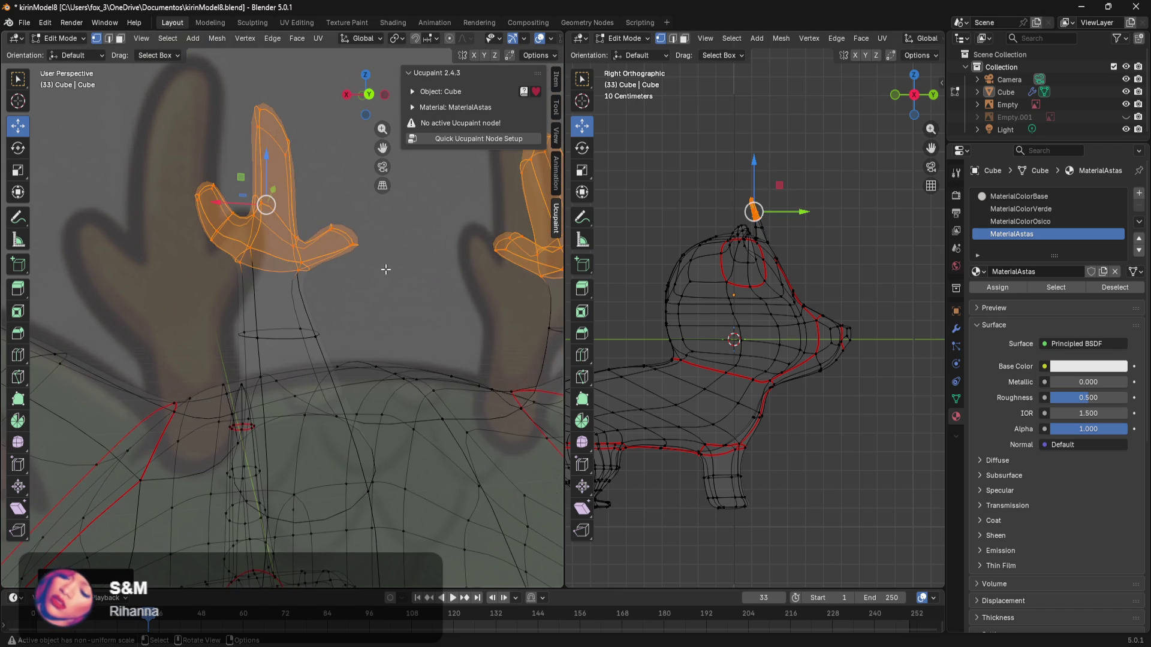
Step: From the front view, tilt both antlers and nudge them sideways along X
key(KP_1)
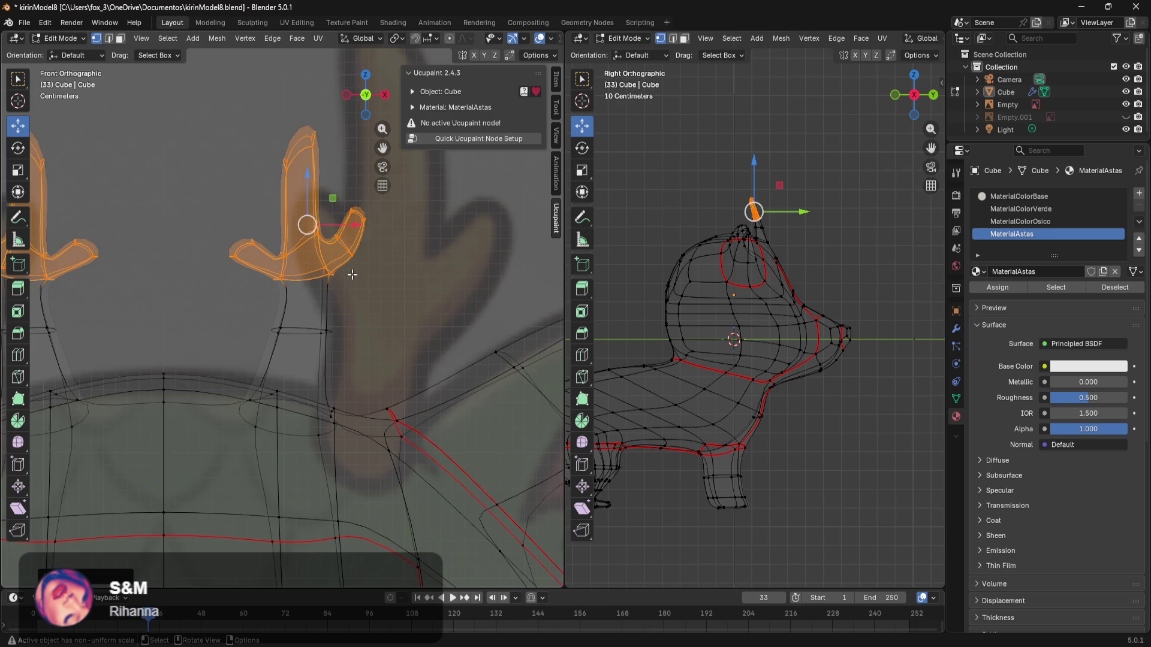
scroll(350, 287, down, 2)
shift+middle_drag(347, 303, 452, 340)
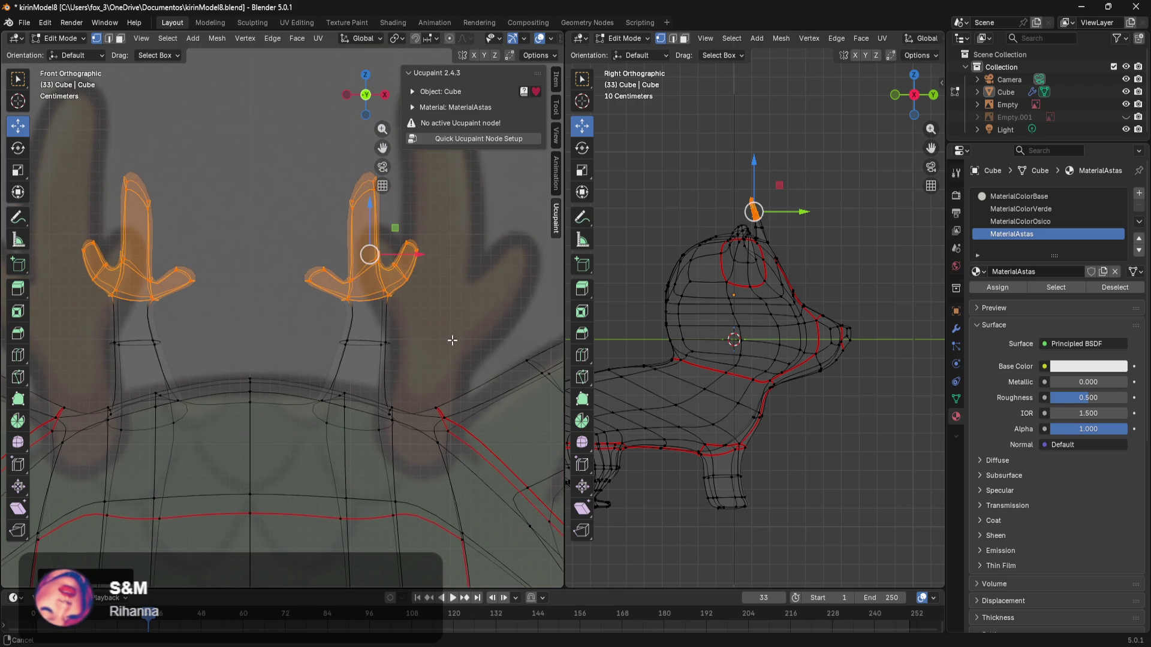
key(r)
click(463, 233)
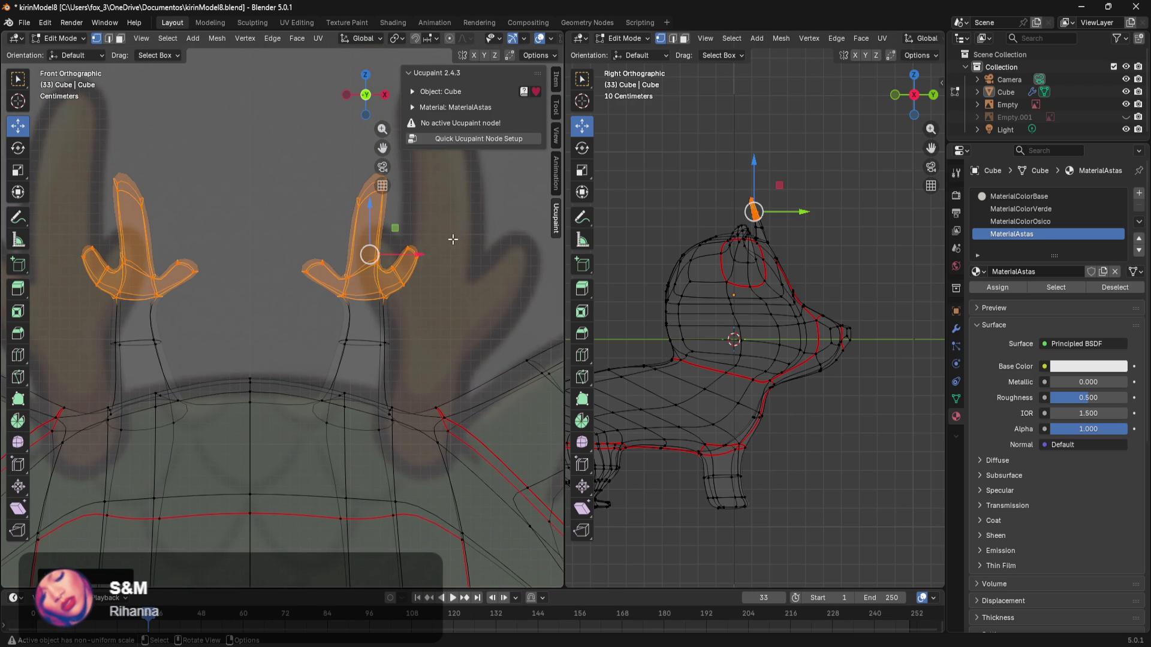
drag(424, 255, 440, 261)
mouse_move(440, 261)
middle_down()
mouse_move(465, 331)
mouse_move(492, 360)
middle_up()
mouse_move(8, 332)
middle_down()
mouse_move(186, 326)
mouse_move(36, 313)
mouse_move(527, 334)
mouse_move(484, 340)
middle_up()
Step: Select the antler-tip vertices, shift them along Y and rotate them
mouse_move(359, 243)
mouse_down()
mouse_move(290, 304)
mouse_move(300, 294)
mouse_up()
middle_drag(300, 294, 441, 224)
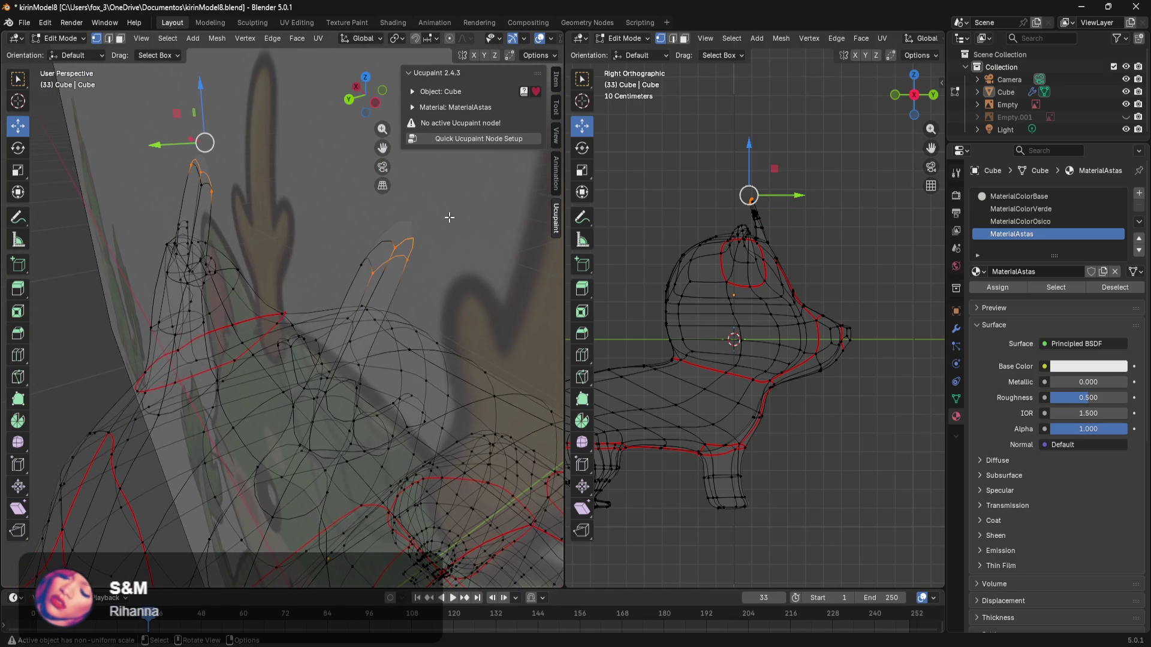
drag(366, 276, 367, 276)
middle_drag(367, 276, 358, 261)
drag(191, 161, 204, 162)
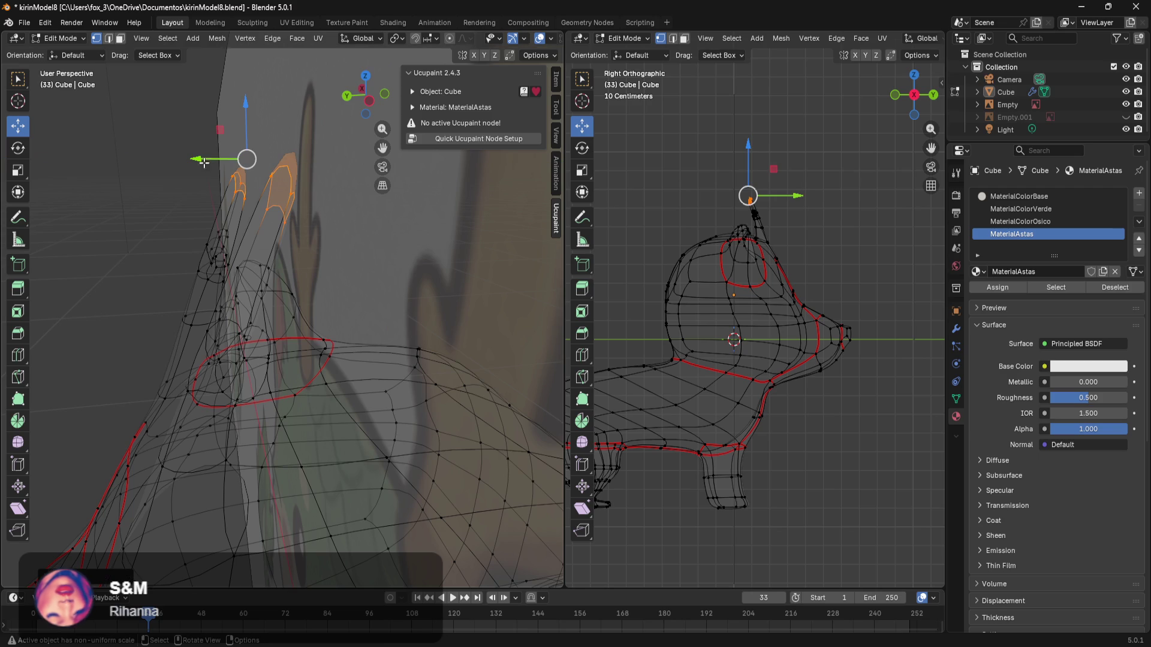
key(r)
click(357, 164)
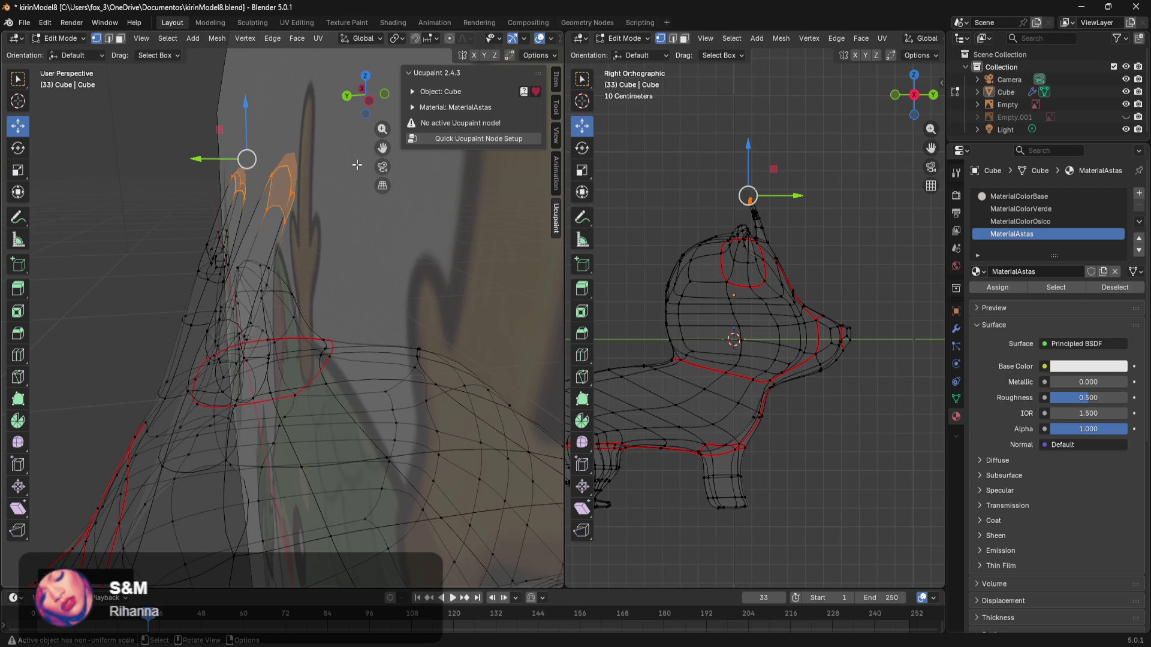
shift+middle_drag(345, 246, 340, 334)
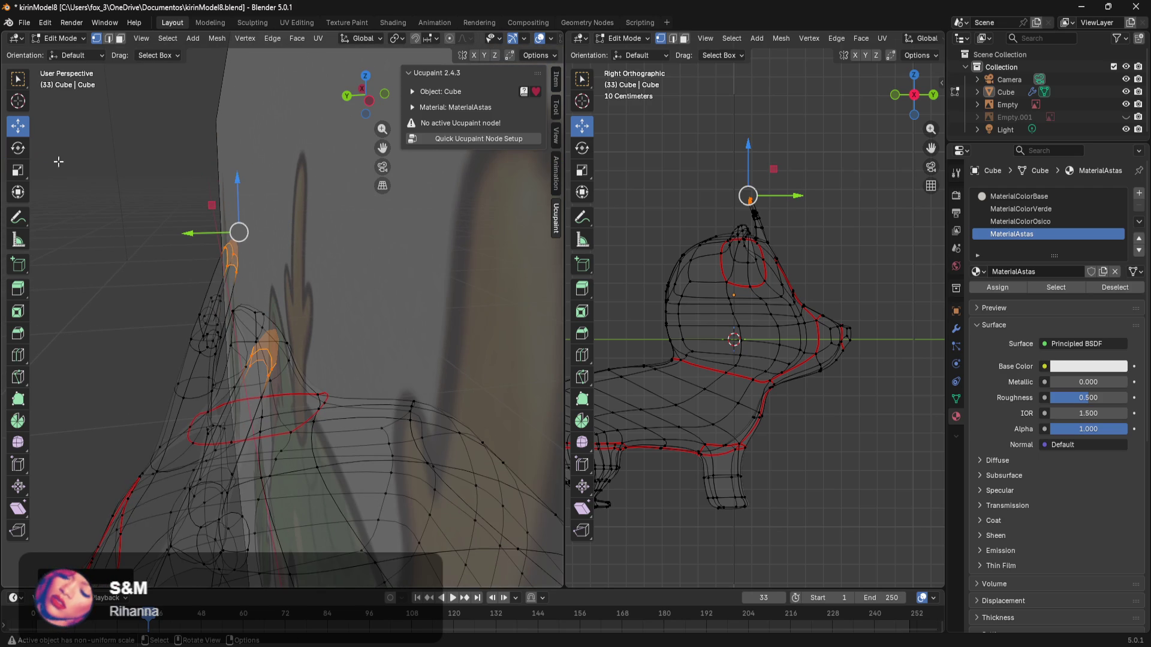
Step: Trackball-rotate the antler branch vertices to a new angle with the Rotate tool
click(18, 149)
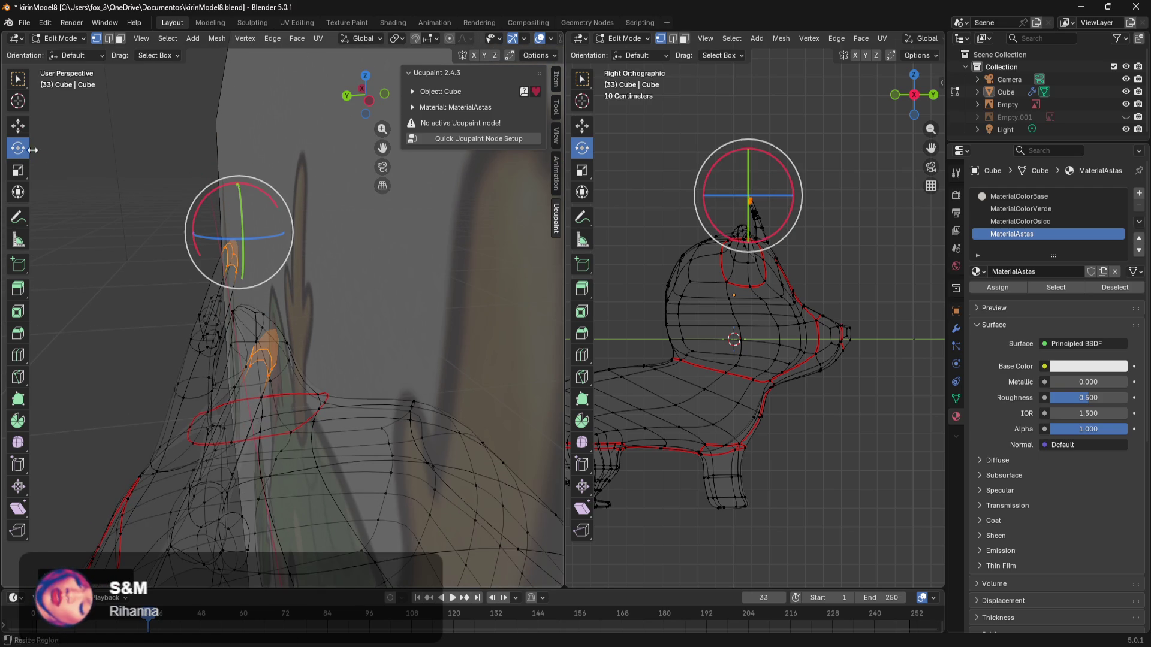
mouse_move(206, 201)
mouse_down()
mouse_move(226, 185)
mouse_move(203, 205)
mouse_move(241, 202)
mouse_move(245, 264)
mouse_up()
right_click(203, 205)
mouse_move(246, 264)
middle_down()
mouse_move(275, 296)
mouse_move(363, 305)
mouse_move(281, 288)
middle_up()
mouse_move(177, 269)
mouse_down()
mouse_move(178, 228)
mouse_move(176, 258)
mouse_up()
mouse_move(175, 257)
middle_down()
mouse_move(300, 275)
mouse_move(291, 316)
mouse_move(378, 257)
mouse_move(419, 245)
mouse_move(467, 257)
middle_up()
Step: Deselect all, switch to Solid shading and bring up the Photoshop reference drawing
key(alt+a)
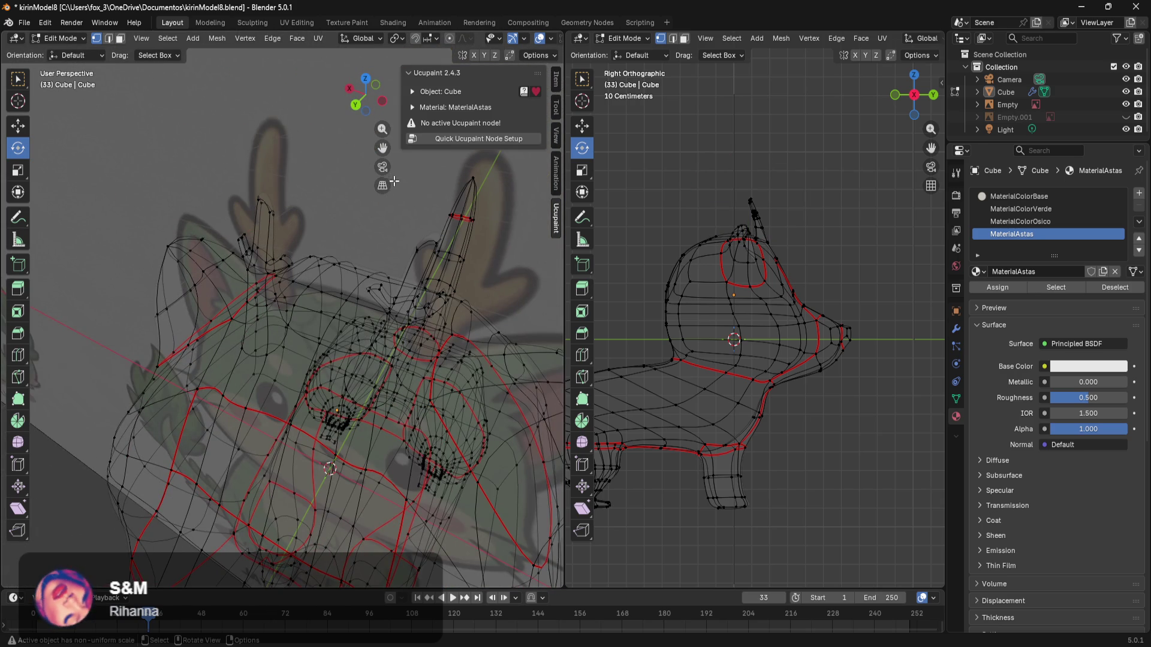
key(z)
click(446, 237)
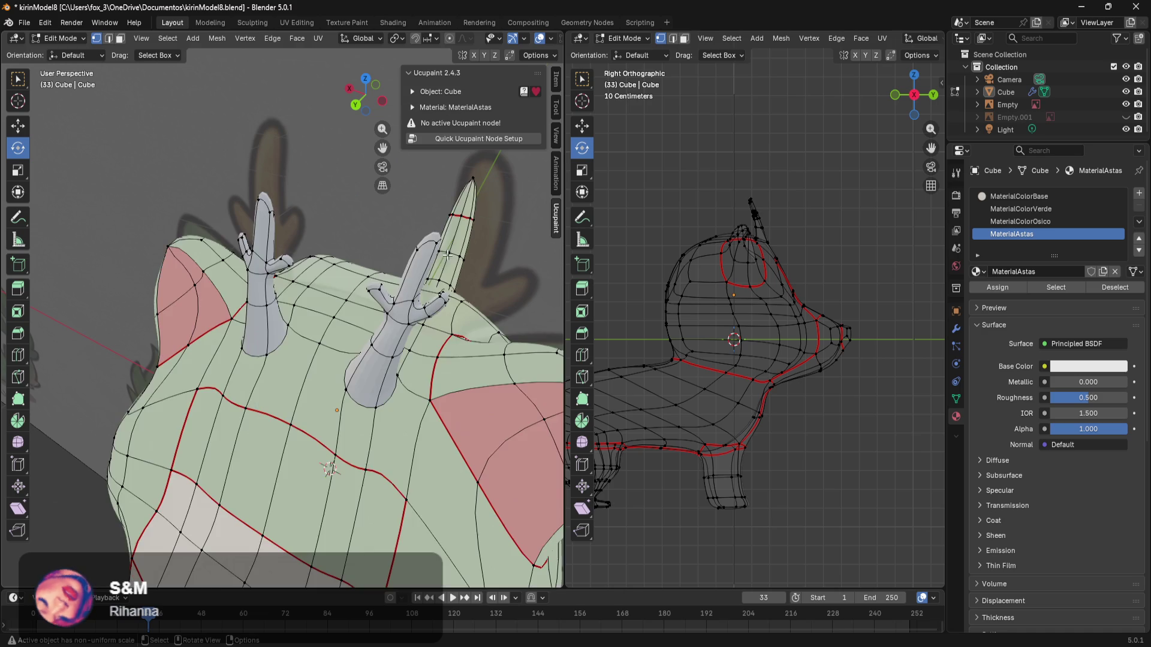
mouse_move(393, 344)
middle_down()
mouse_move(329, 304)
mouse_move(442, 320)
middle_up()
click(426, 629)
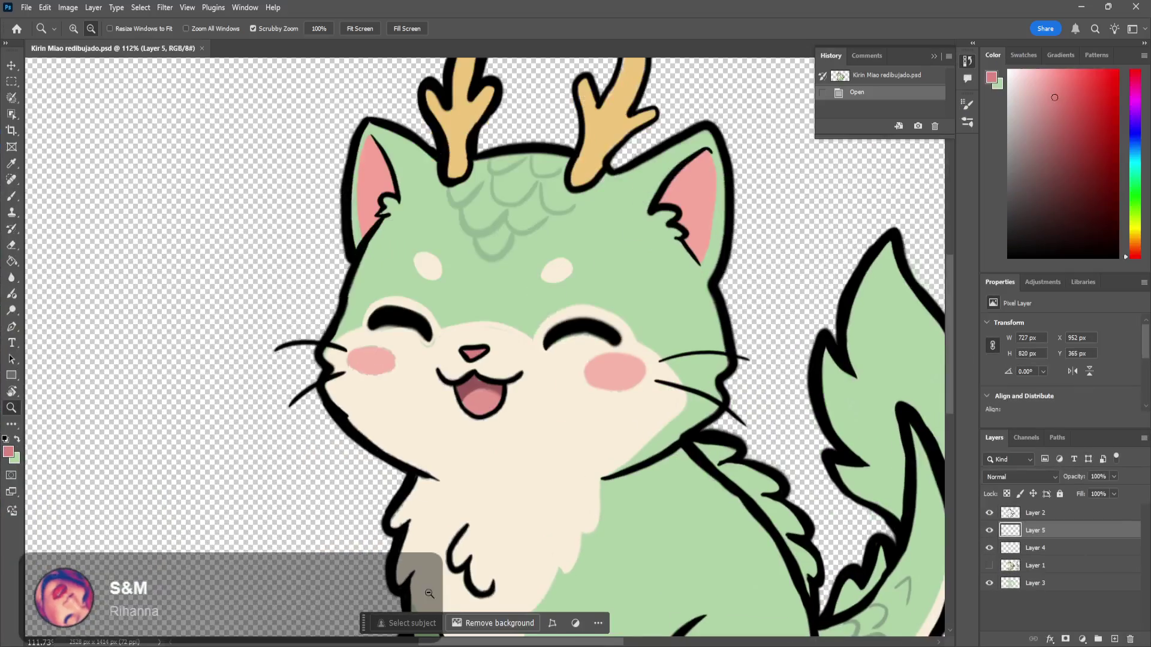
Step: Sample the antler tan from the drawing, read its hex efc57b, and return to Blender
scroll(410, 107, up, 2)
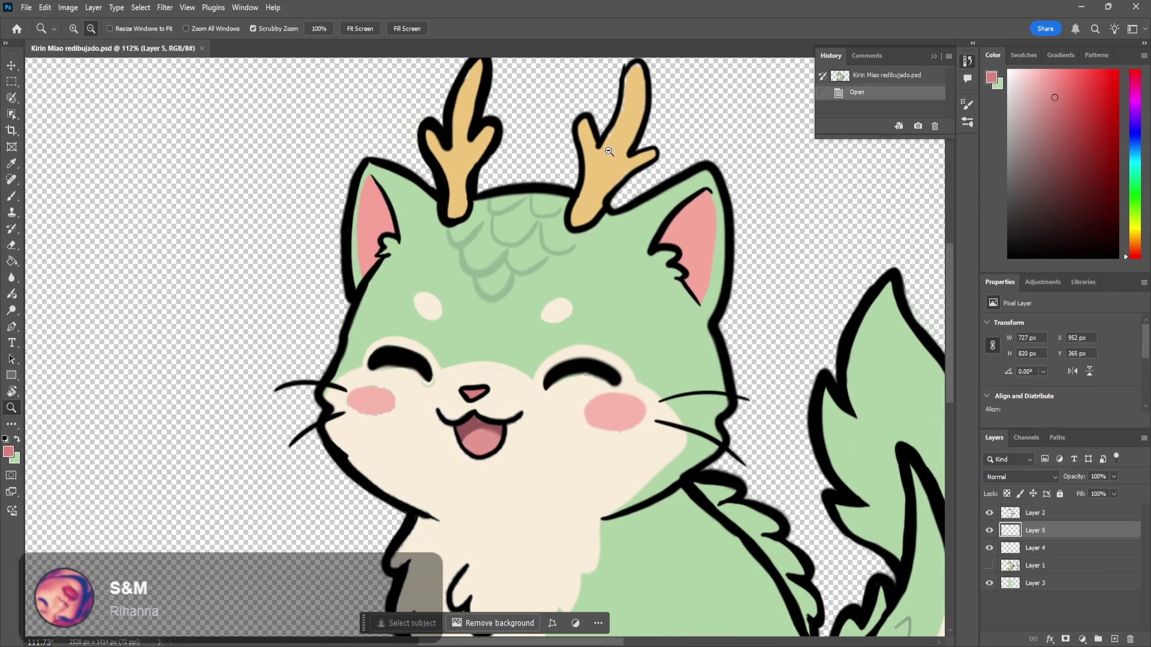
key(b)
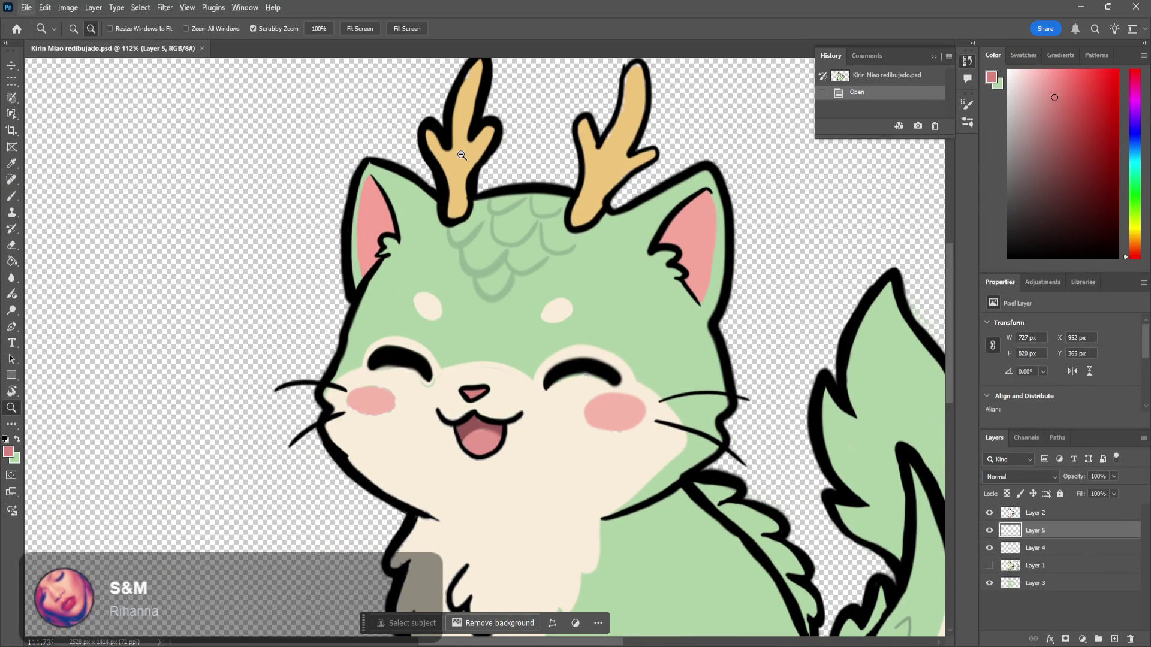
alt+click(464, 152)
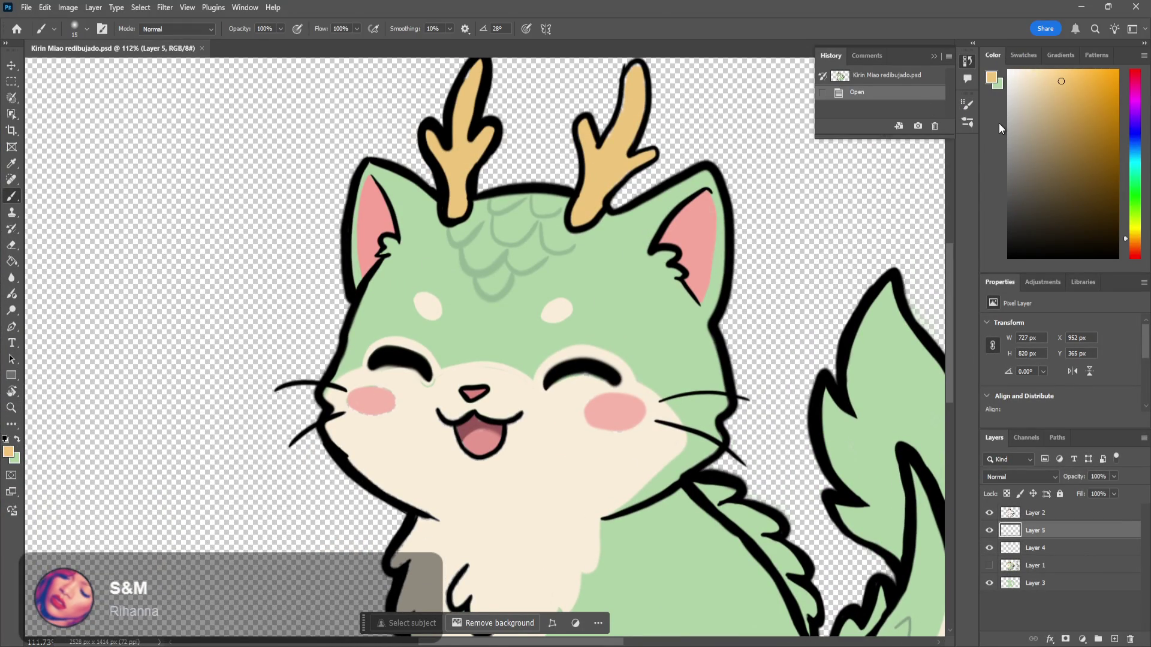
click(991, 77)
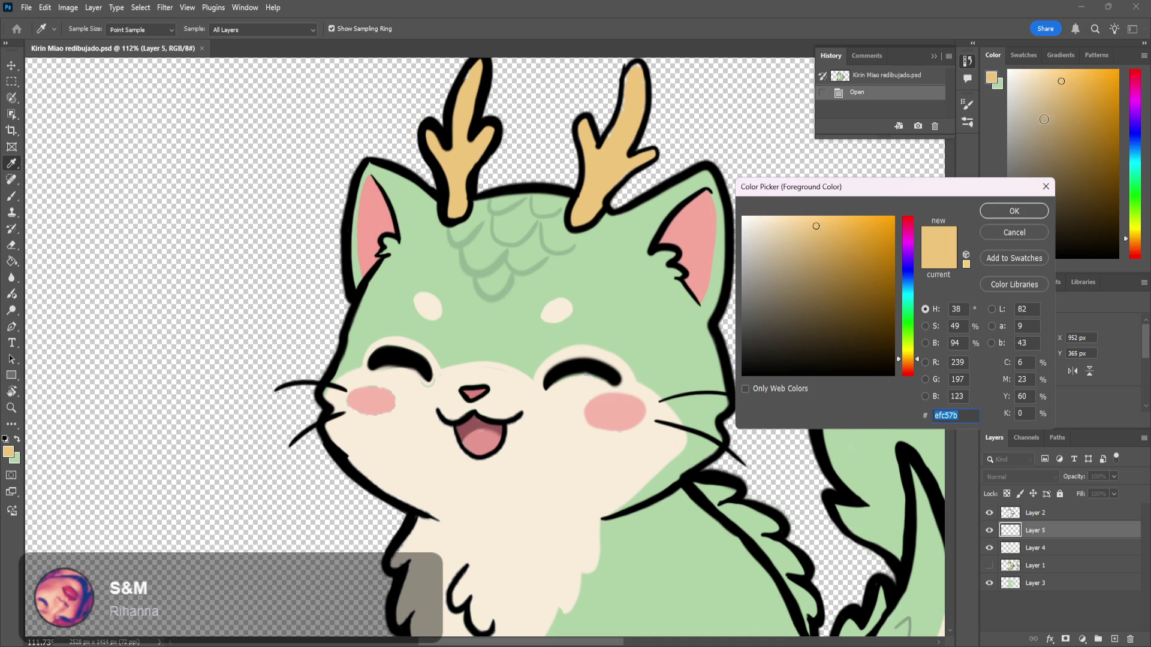
click(1012, 234)
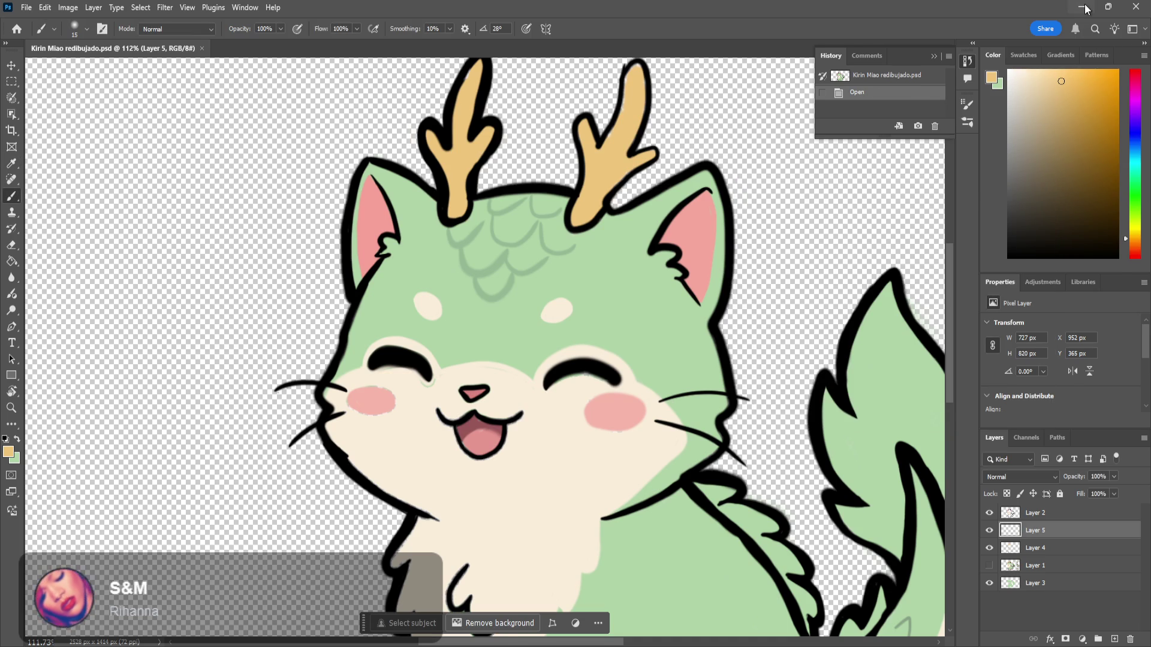
click(1084, 3)
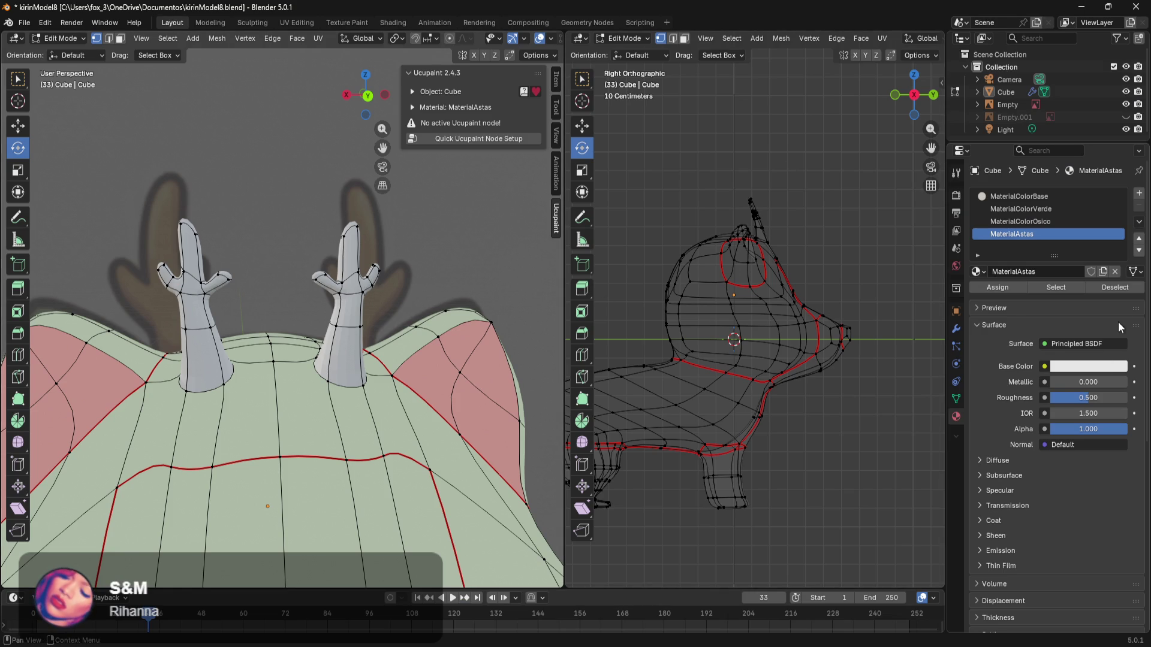
Step: Make MaterialAstas an Emission shader with hex colour efc57b, then return to Object Mode
click(1082, 347)
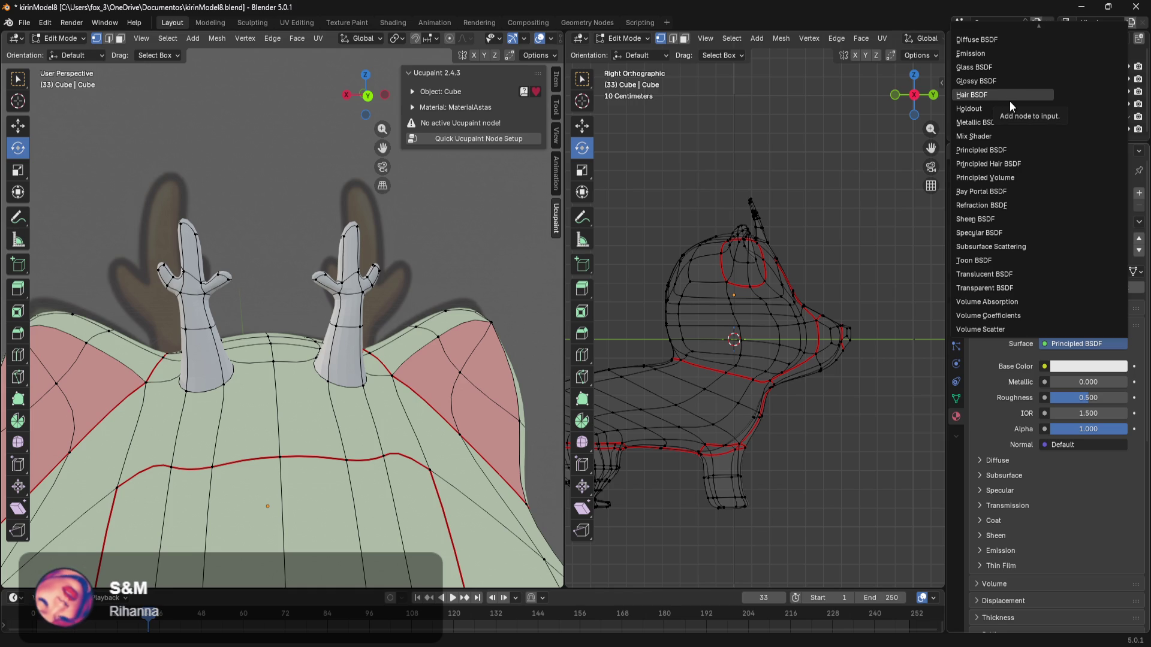
click(1002, 54)
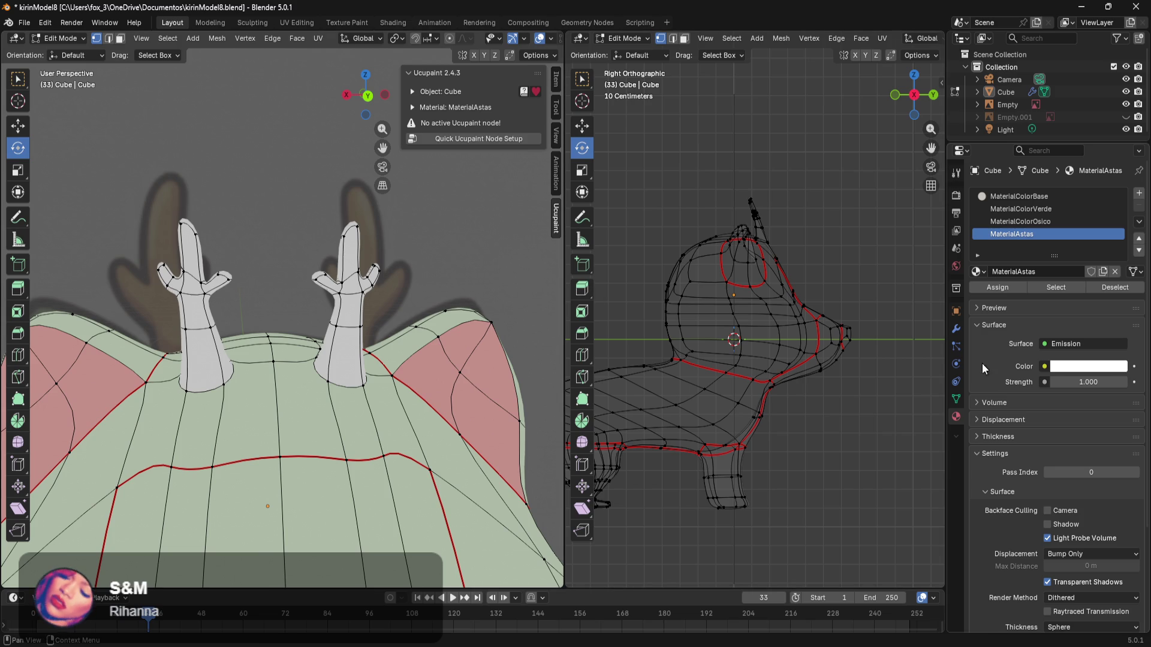
click(1066, 370)
click(1077, 348)
text(#efc57b)
key(Return)
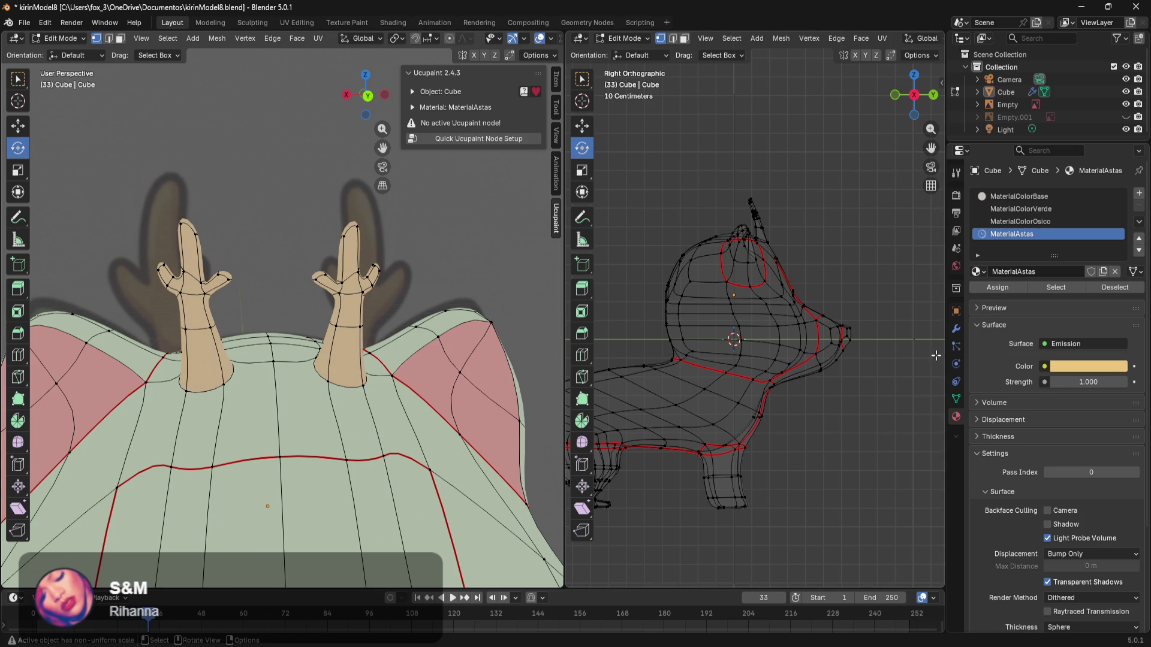
key(Tab)
mouse_move(491, 288)
middle_down()
mouse_move(421, 261)
mouse_move(293, 305)
mouse_move(466, 348)
mouse_move(336, 409)
mouse_move(383, 358)
mouse_move(412, 379)
mouse_move(494, 398)
middle_up()
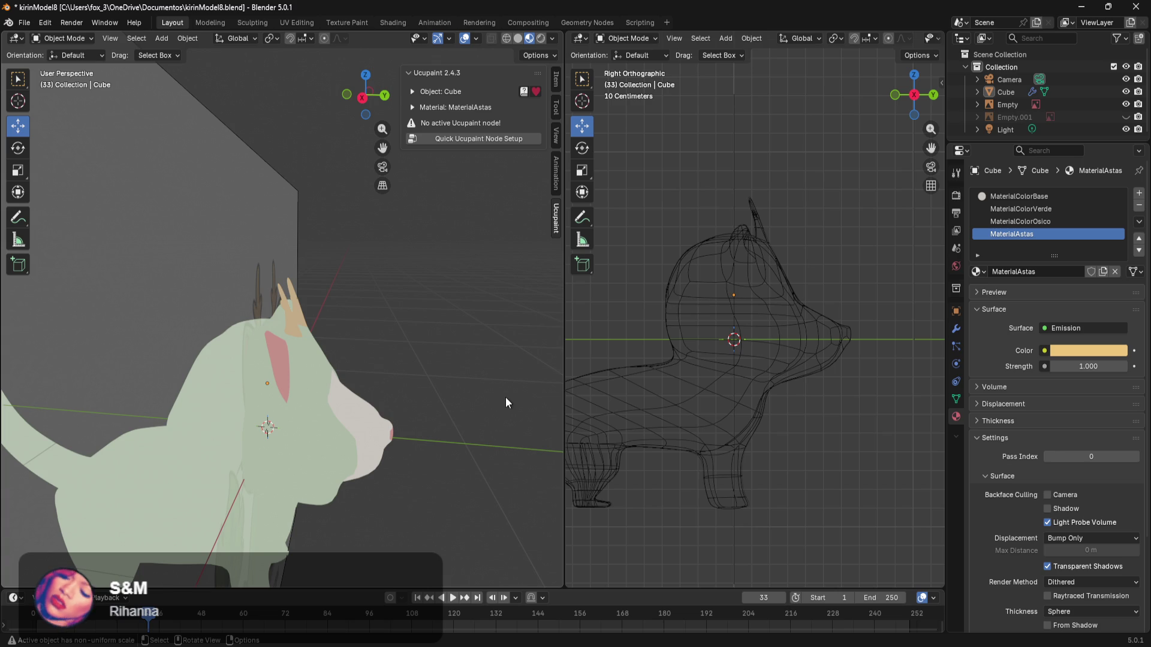
mouse_move(514, 384)
middle_down()
mouse_move(226, 370)
mouse_move(279, 351)
mouse_move(382, 355)
mouse_move(413, 284)
mouse_move(380, 289)
mouse_move(398, 379)
mouse_move(334, 309)
middle_up()
Step: Put the Cube in Edit Mode with wireframe shading and the Move tool active
click(291, 340)
key(Tab)
click(309, 329)
key(z)
click(86, 252)
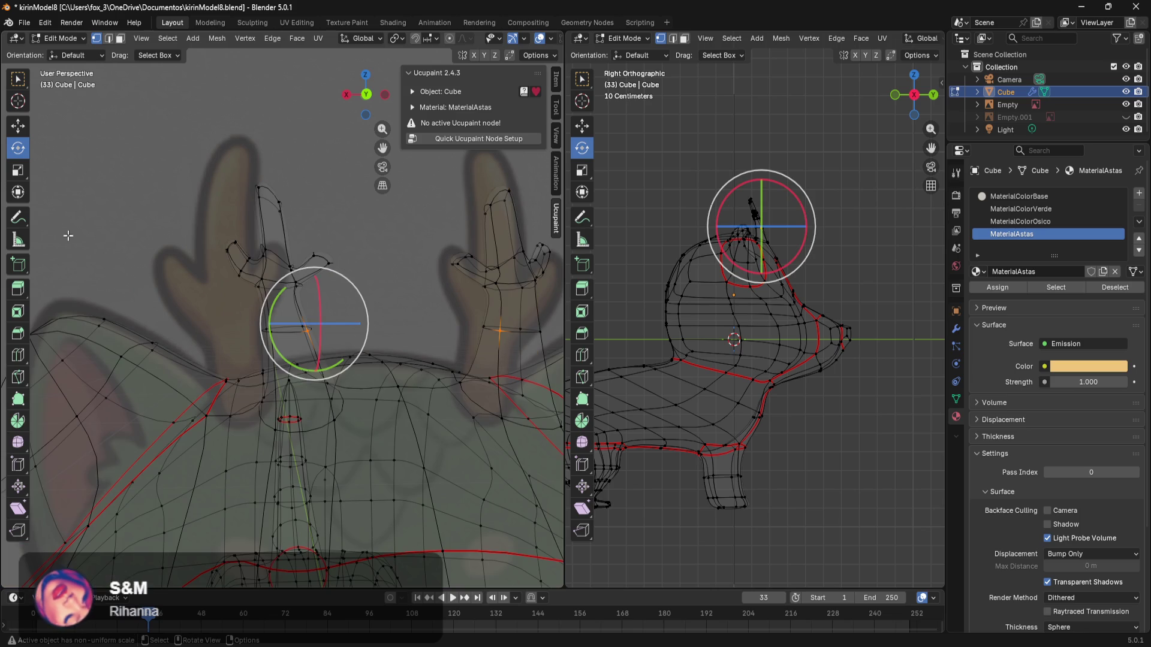
click(18, 126)
click(405, 300)
Step: Shift the antler tip and top vertices along X and raise the tips
mouse_move(358, 306)
mouse_down()
mouse_move(276, 347)
mouse_move(277, 322)
mouse_up()
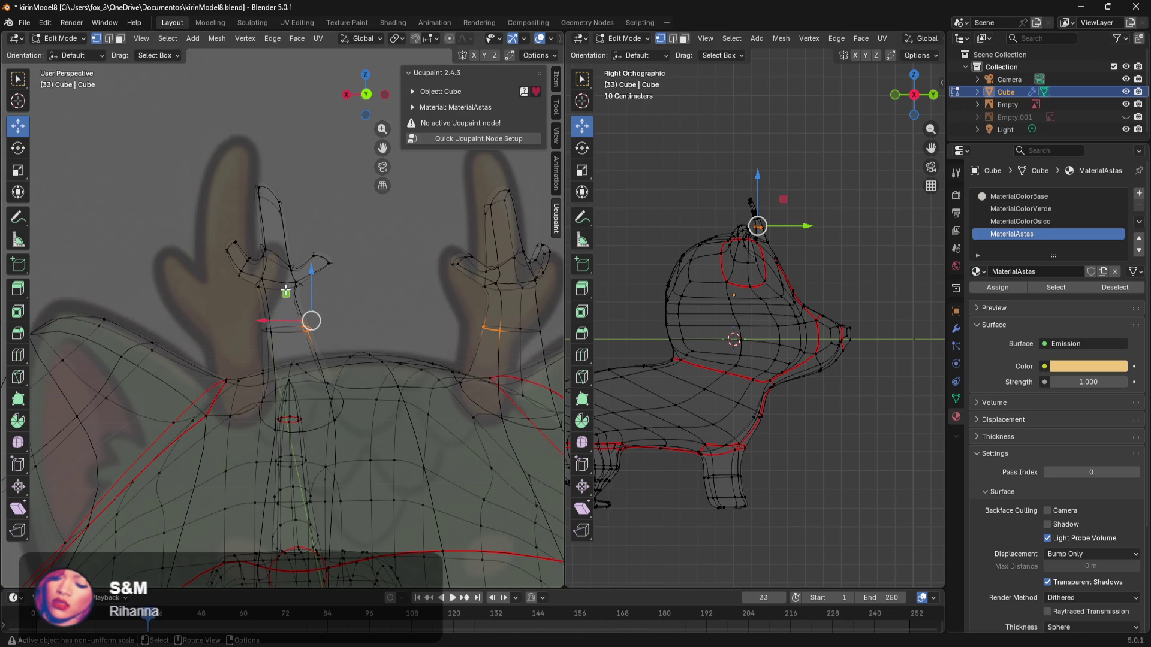
mouse_move(381, 240)
mouse_down()
mouse_move(287, 302)
mouse_move(277, 273)
mouse_up()
click(398, 280)
drag(274, 231, 213, 303)
drag(207, 262, 200, 262)
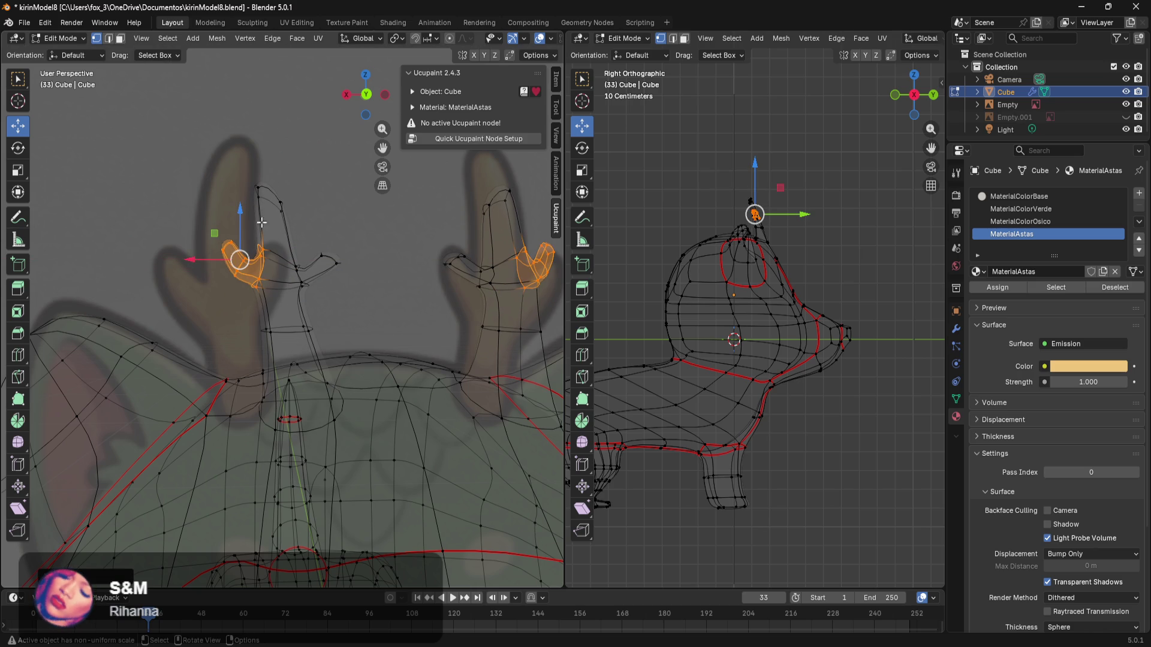
drag(320, 175, 273, 235)
drag(250, 196, 264, 201)
click(395, 249)
mouse_move(328, 240)
mouse_down()
mouse_move(310, 263)
mouse_move(307, 210)
mouse_up()
click(390, 220)
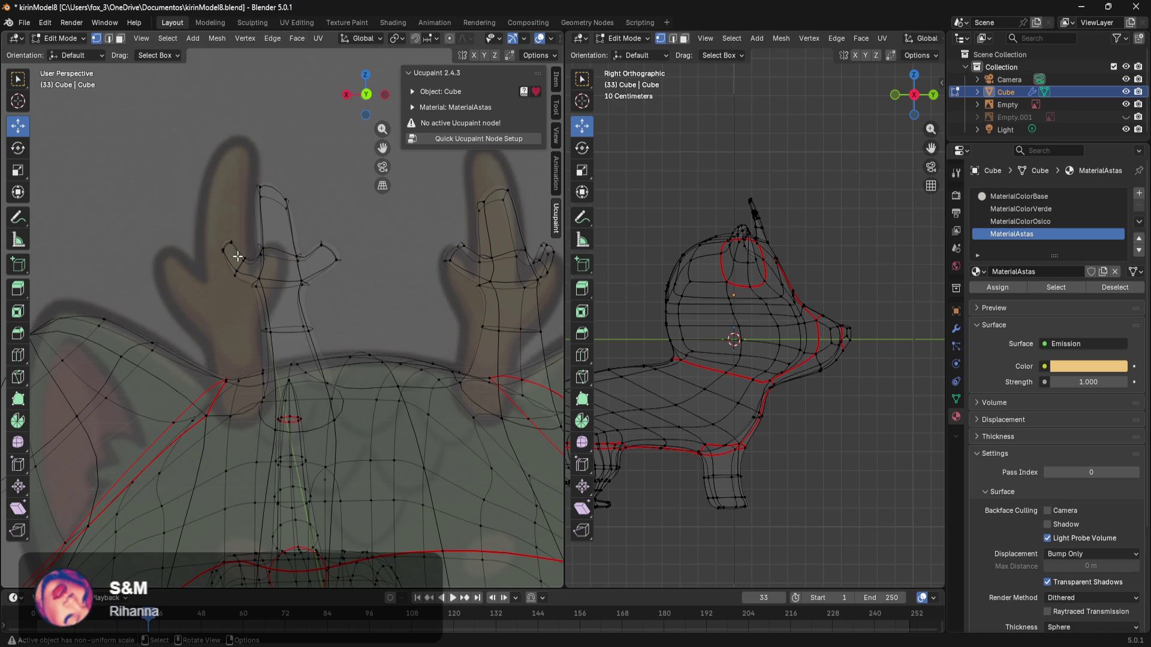
Step: Raise the antler-base, branch-tip and lower branch vertices
scroll(235, 254, up, 2)
scroll(236, 254, up, 4)
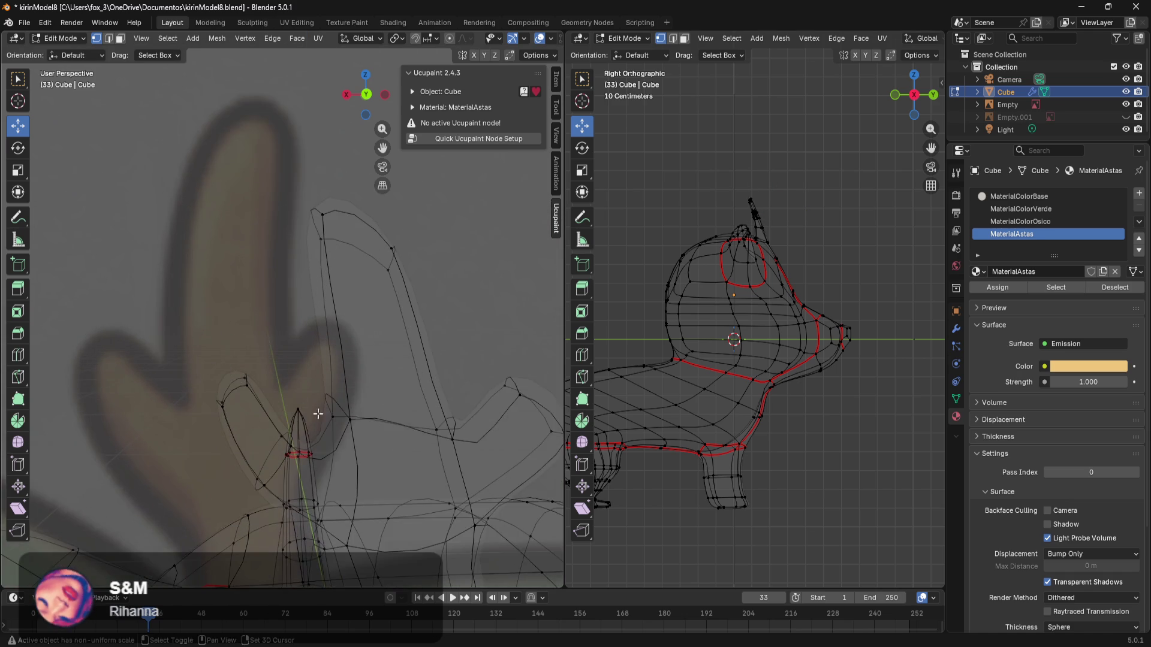
shift+middle_drag(303, 396, 322, 344)
drag(346, 309, 267, 382)
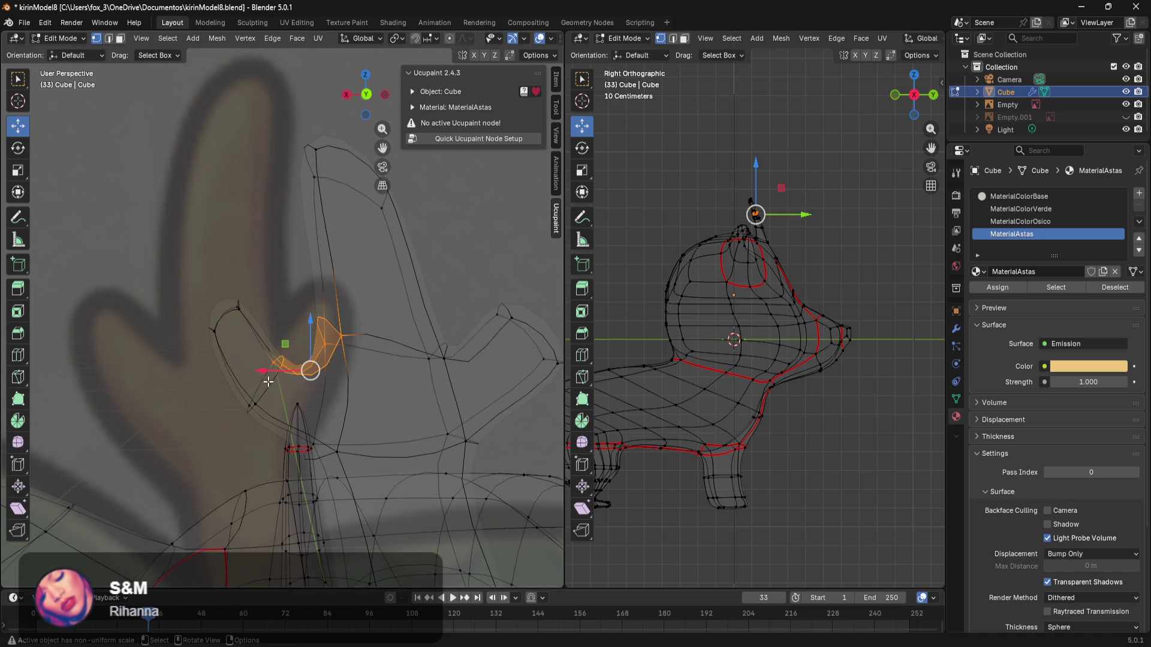
mouse_move(309, 317)
mouse_down()
mouse_move(310, 281)
mouse_move(180, 348)
mouse_up()
mouse_move(204, 294)
mouse_down()
mouse_move(161, 256)
mouse_move(153, 277)
mouse_up()
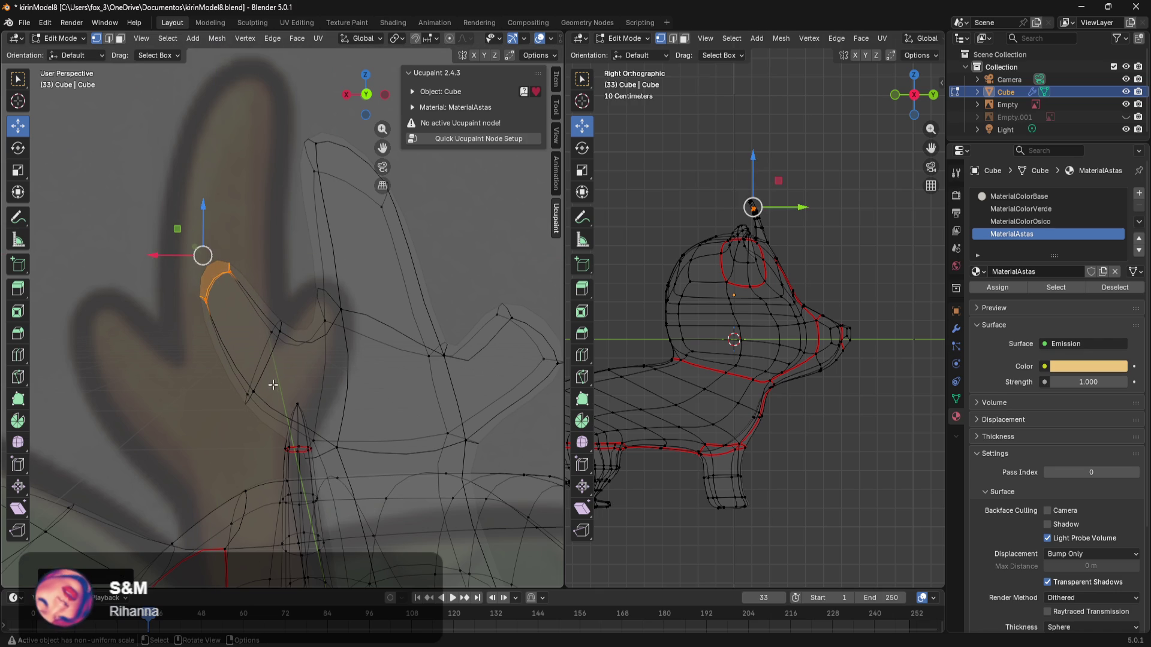
mouse_move(391, 424)
shift+middle_down()
mouse_move(441, 393)
mouse_move(398, 360)
shift+middle_up()
mouse_move(312, 302)
mouse_down()
mouse_move(282, 319)
mouse_move(384, 402)
mouse_up()
drag(300, 341, 291, 358)
Step: Raise and shift the branch-tip faces left, then lower the branch-tip vertex
shift+middle_drag(264, 180, 255, 335)
drag(275, 333, 180, 424)
drag(217, 288, 216, 262)
drag(168, 307, 138, 331)
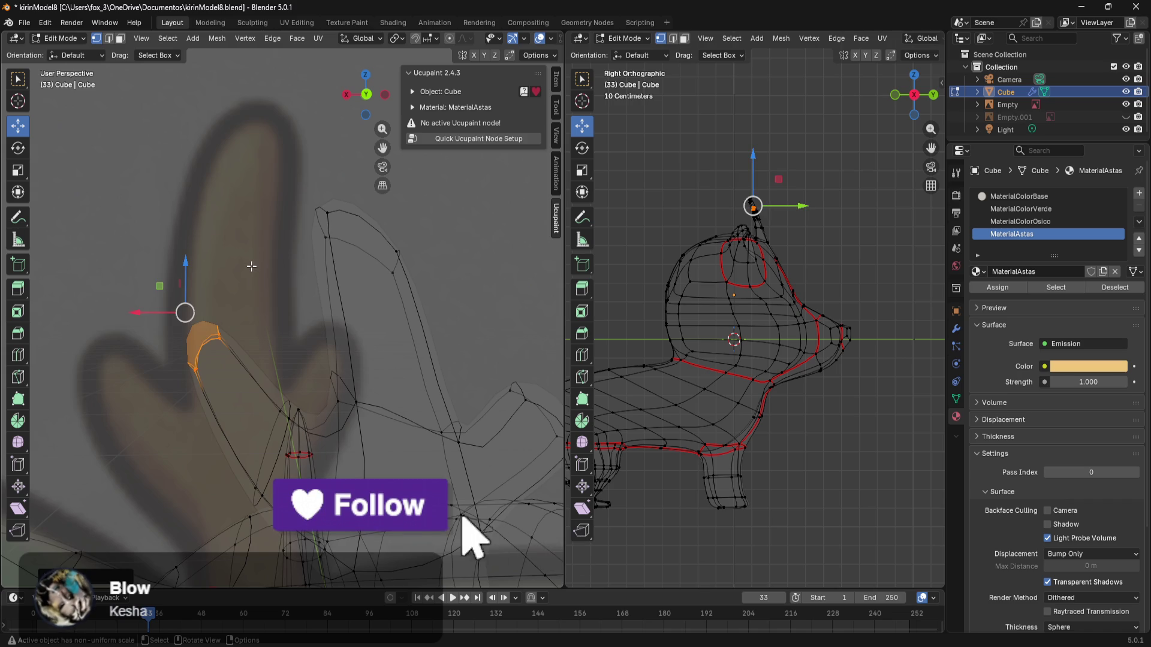
scroll(251, 266, down, 5)
drag(259, 203, 241, 239)
drag(250, 154, 251, 171)
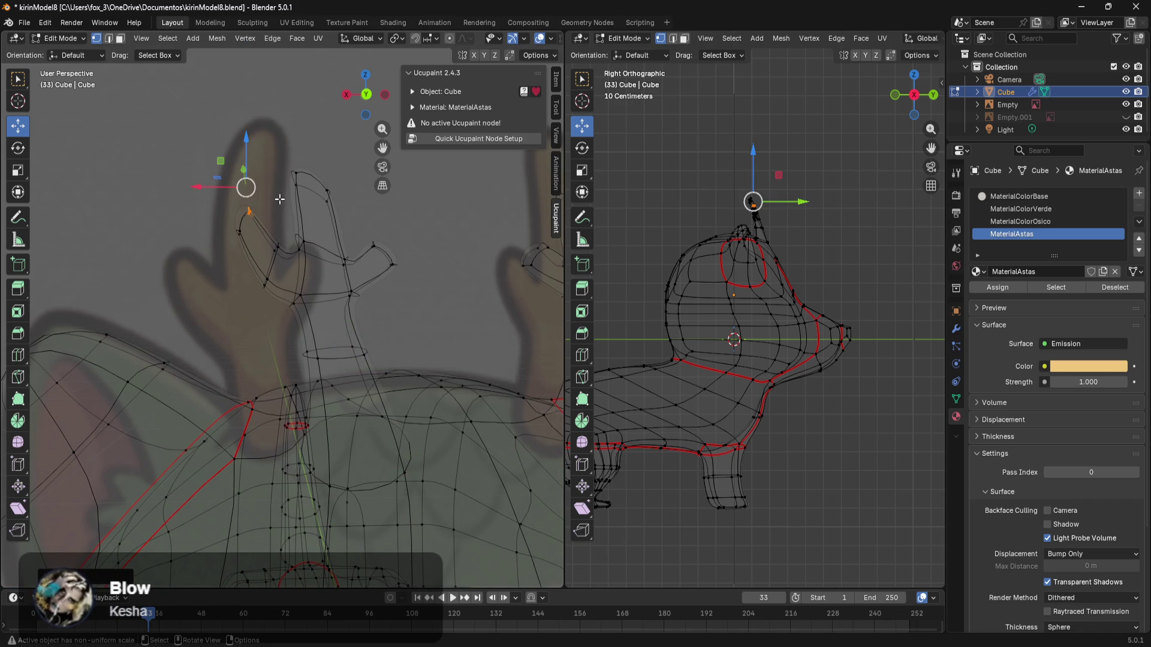
click(432, 256)
Step: Return to Solid shading and Object Mode and check the reference image empty's settings
key(z)
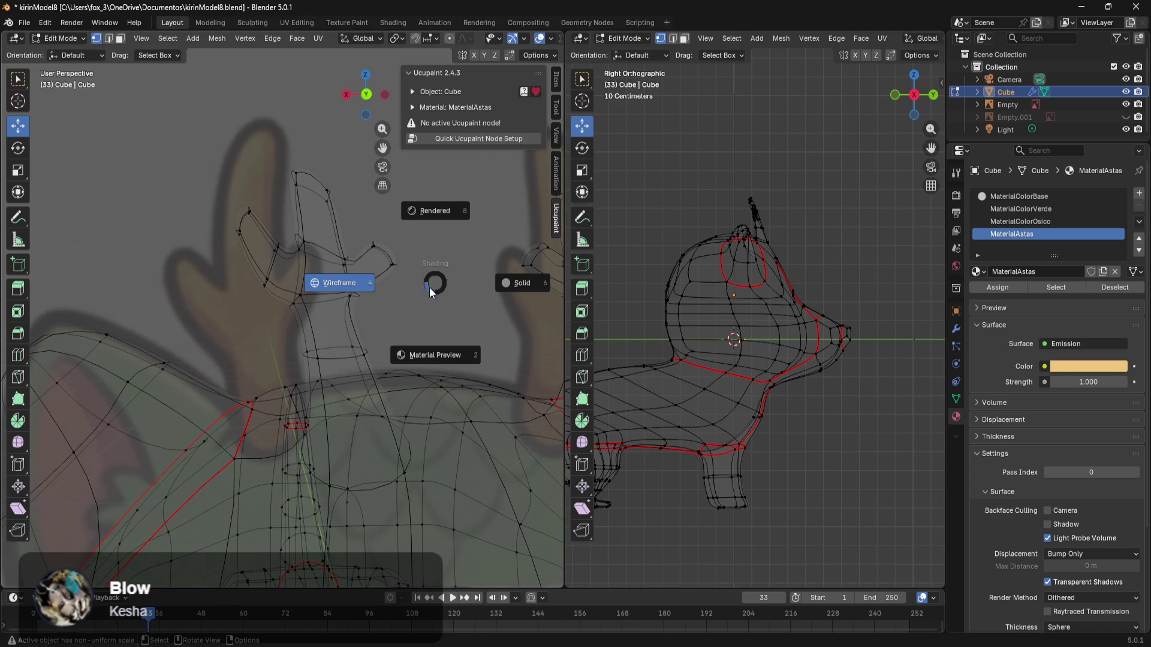
click(423, 357)
scroll(416, 374, down, 3)
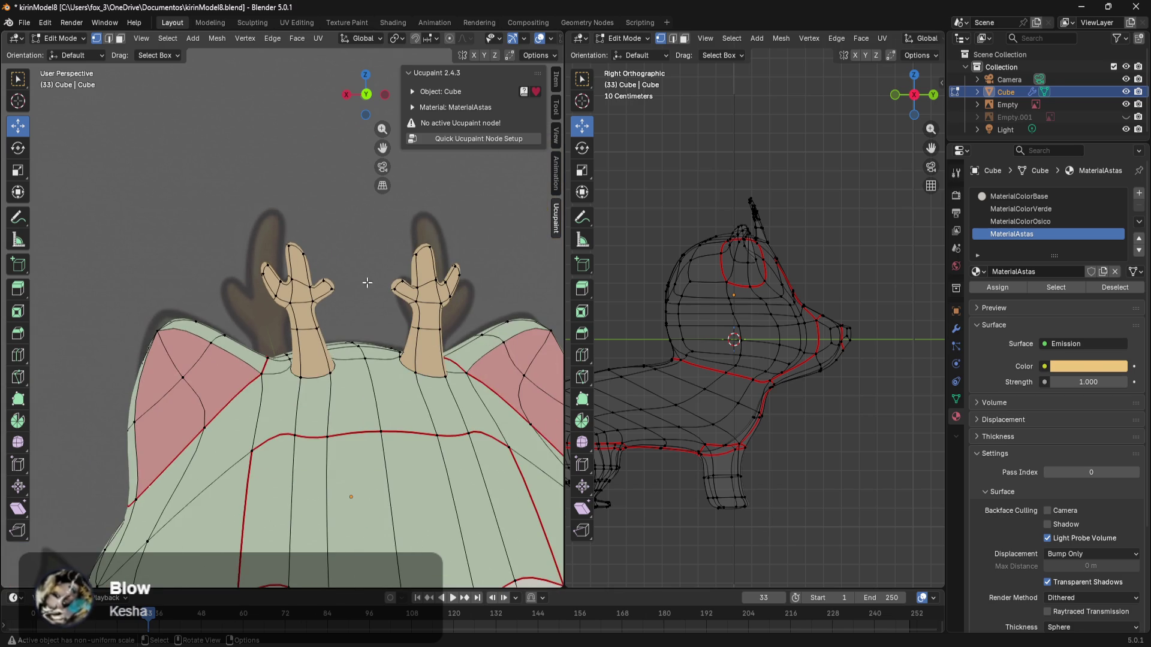
key(Tab)
scroll(456, 228, down, 3)
click(462, 244)
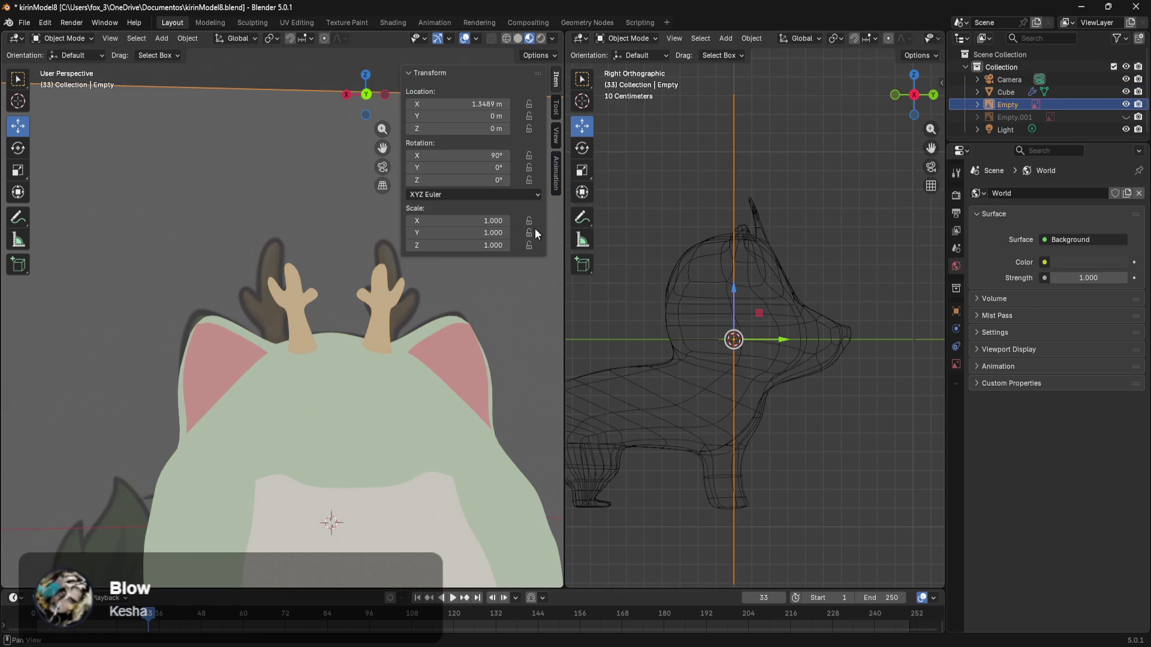
key(n)
mouse_move(510, 250)
middle_down()
mouse_move(366, 254)
mouse_move(505, 268)
mouse_move(14, 279)
mouse_move(97, 252)
mouse_move(205, 249)
mouse_move(92, 293)
mouse_move(212, 314)
middle_up()
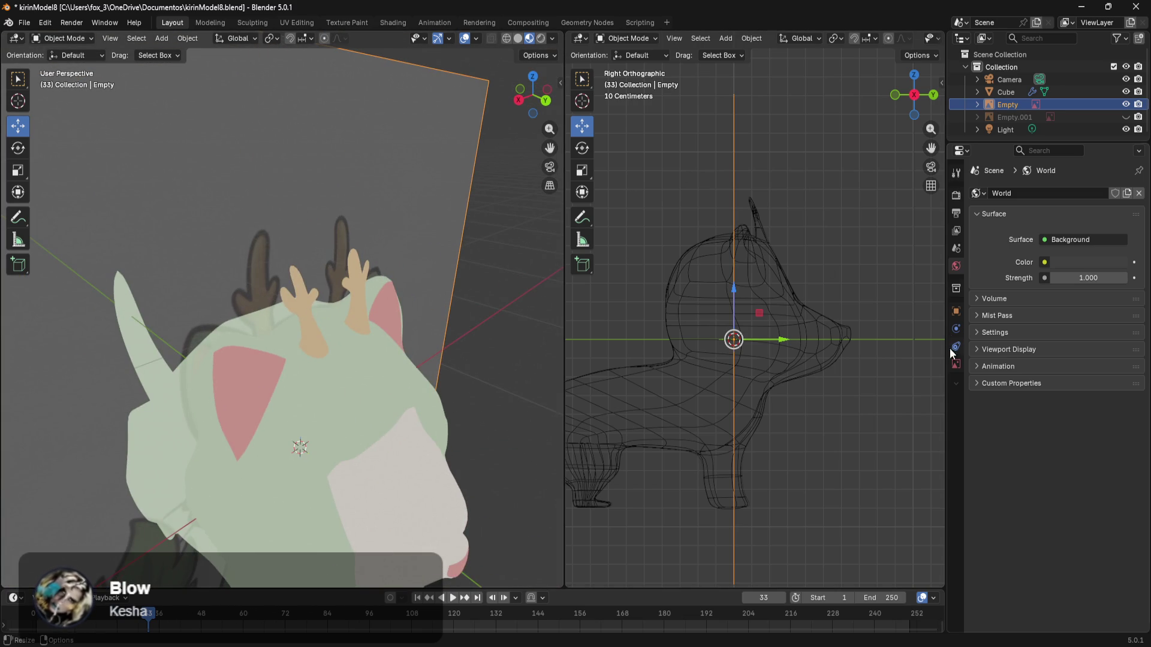
click(957, 362)
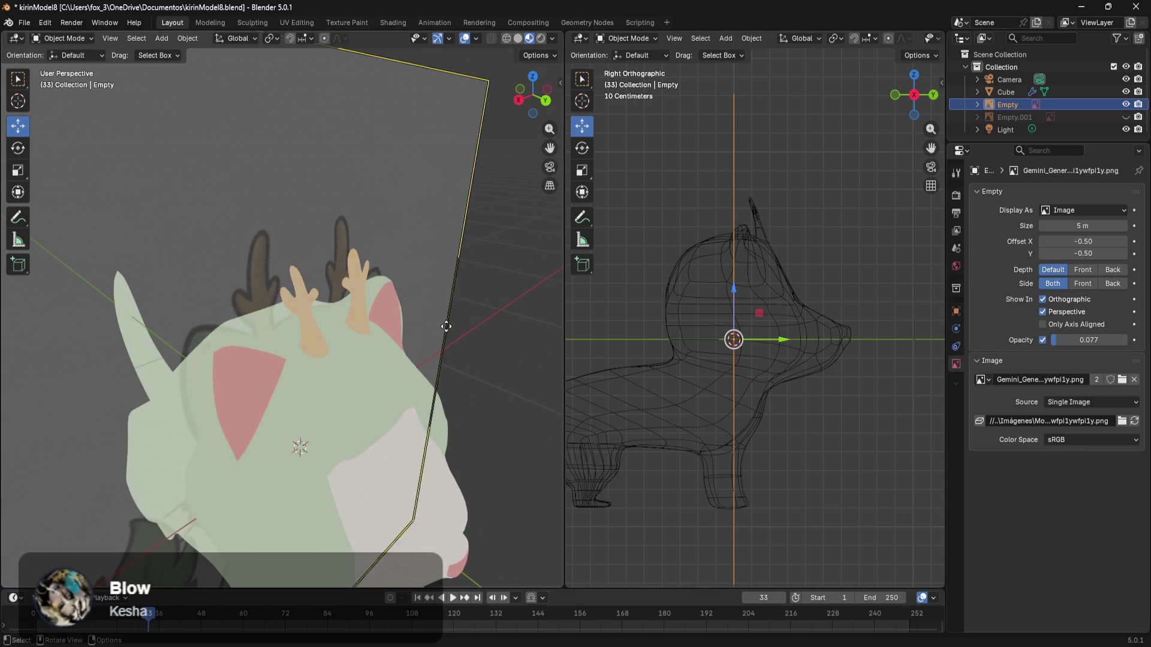
shift+click(369, 368)
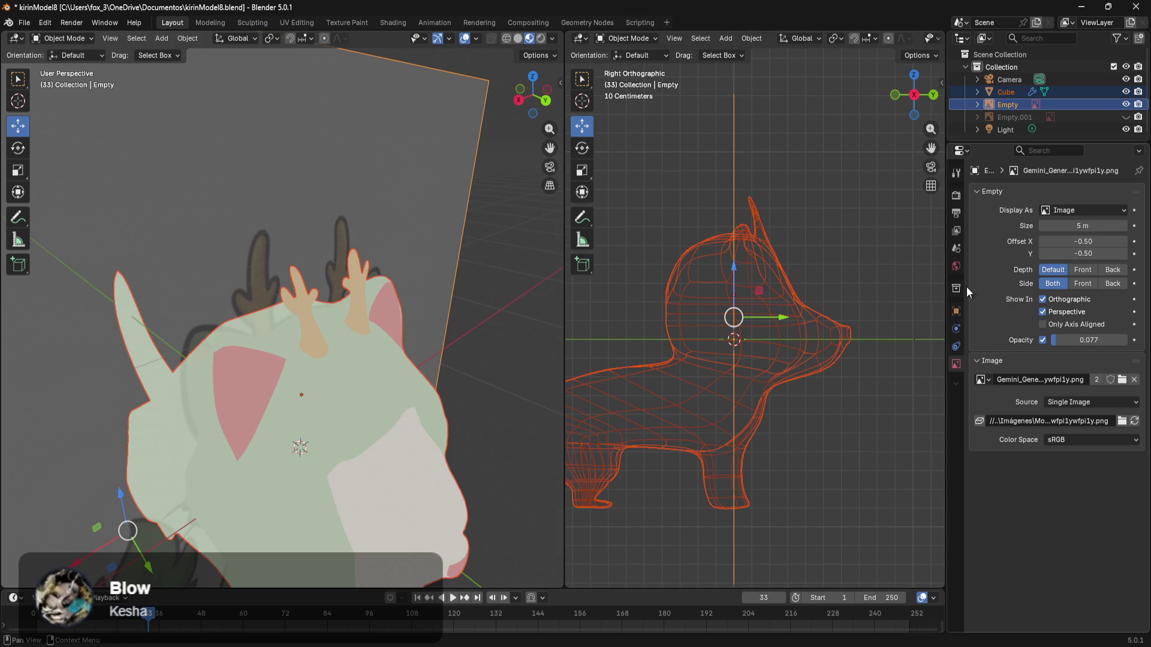
click(959, 265)
click(962, 364)
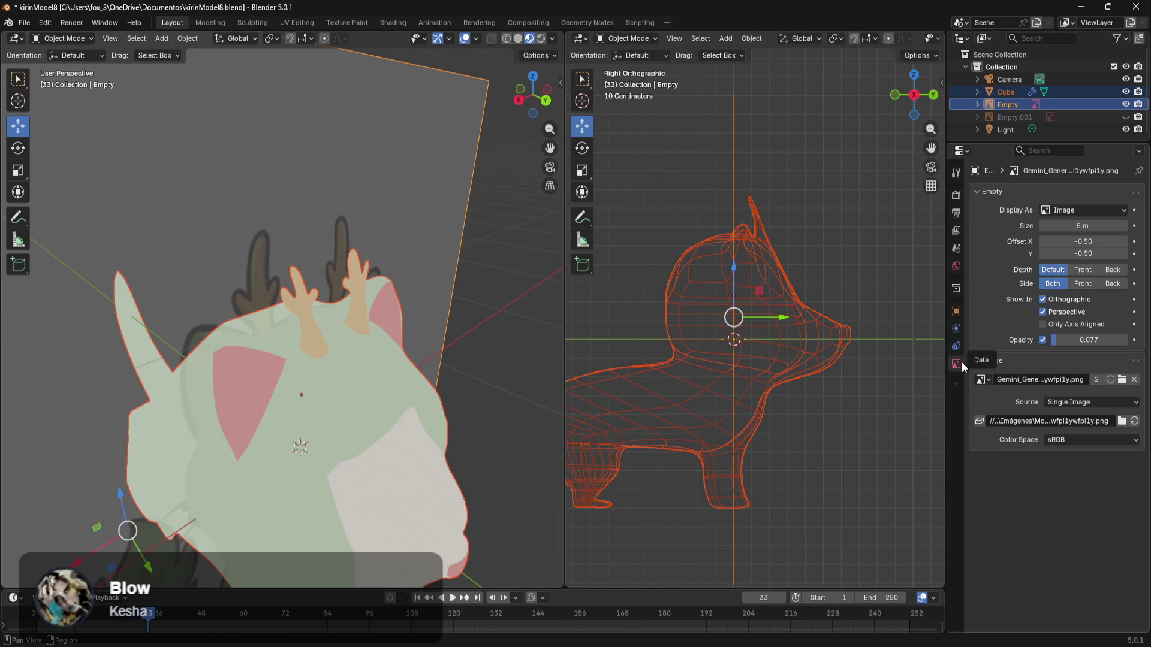
Step: Set the Cube's MaterialAstas emission strength to 1.2
click(1006, 93)
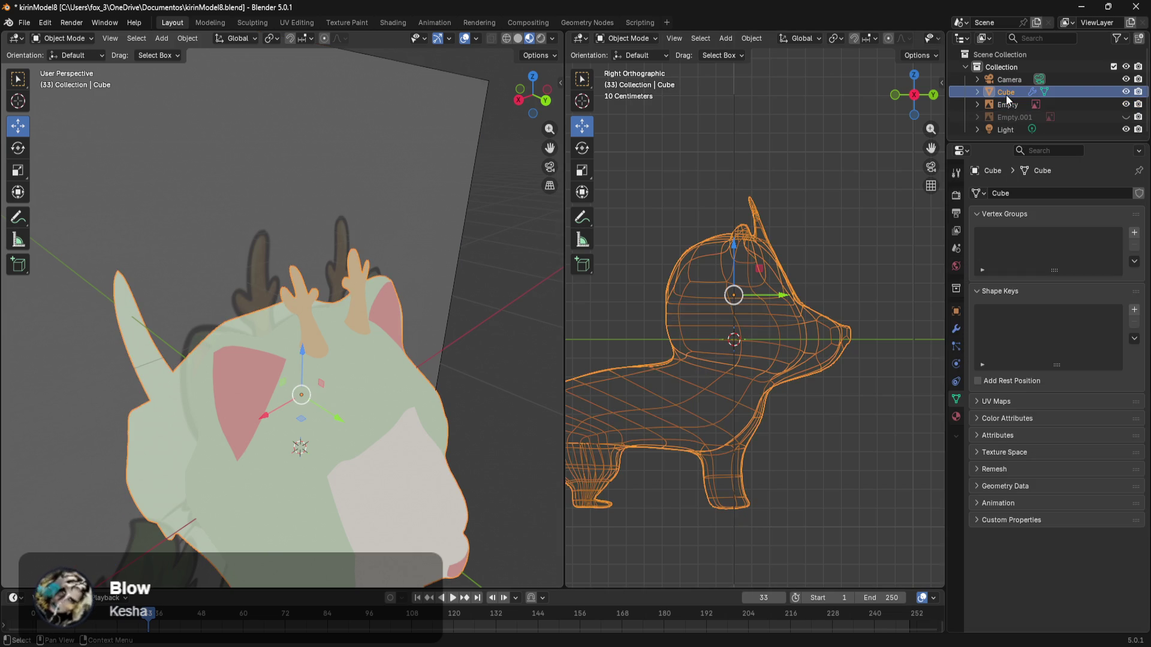
click(956, 416)
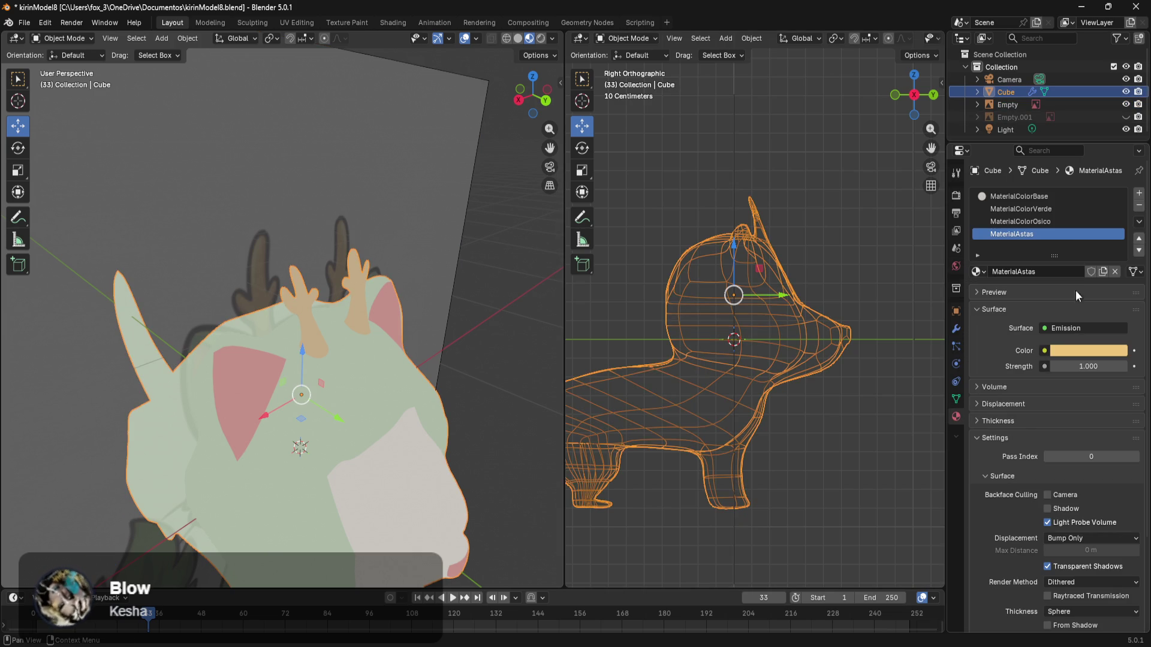
click(1081, 367)
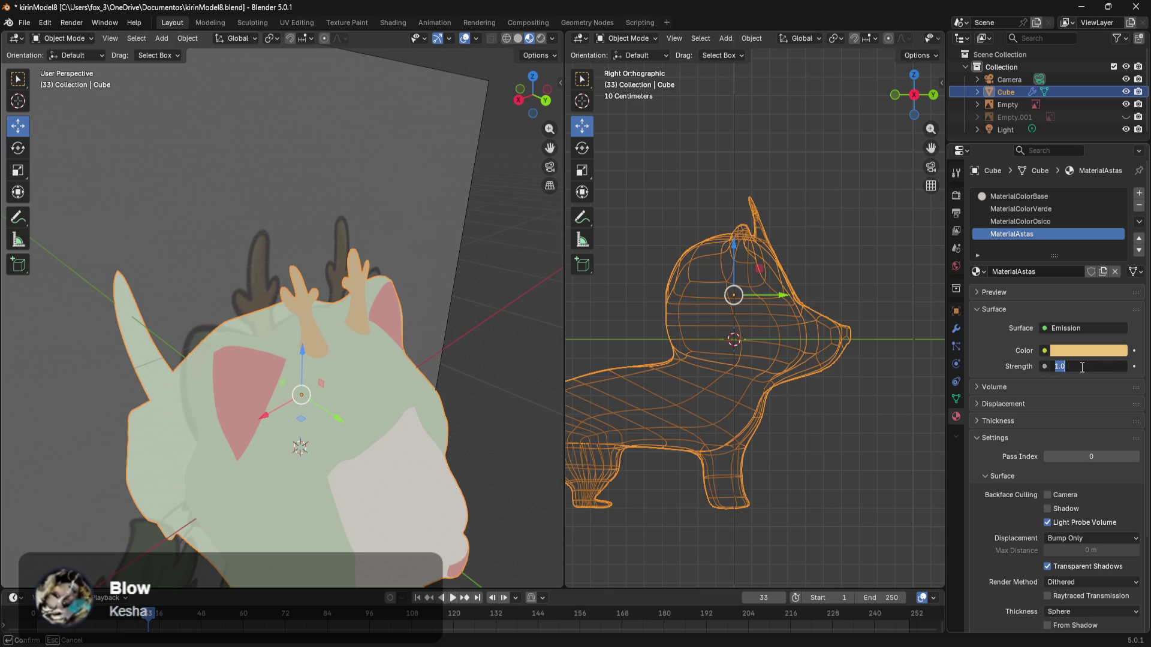
text(1.2)
key(Return)
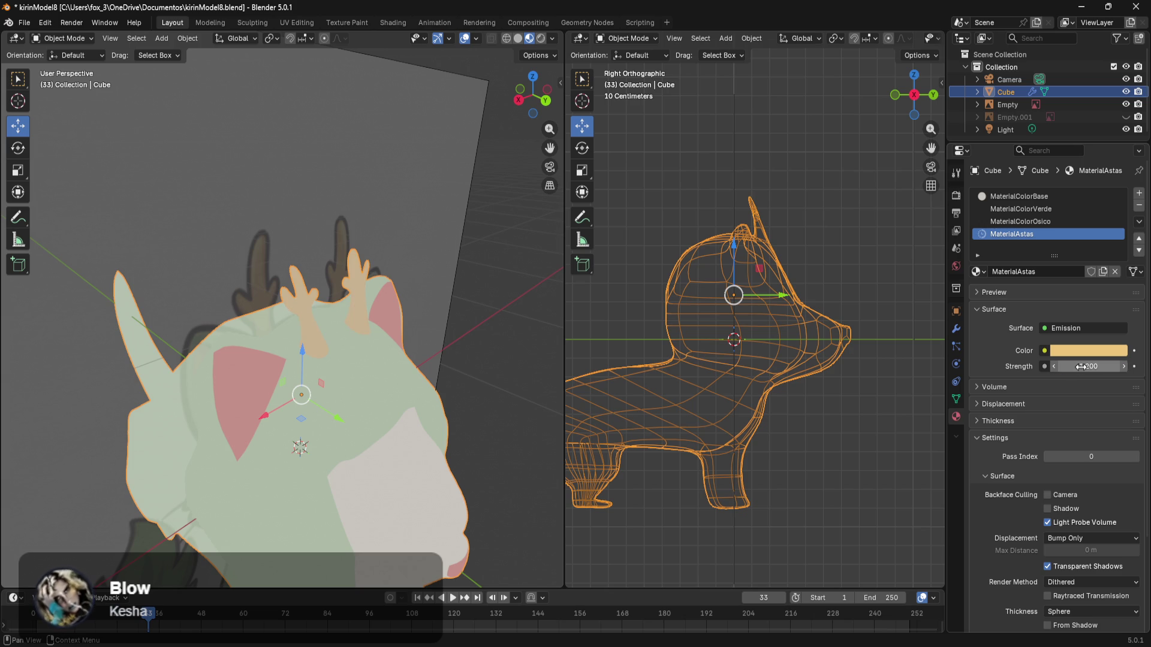
key(Tab)
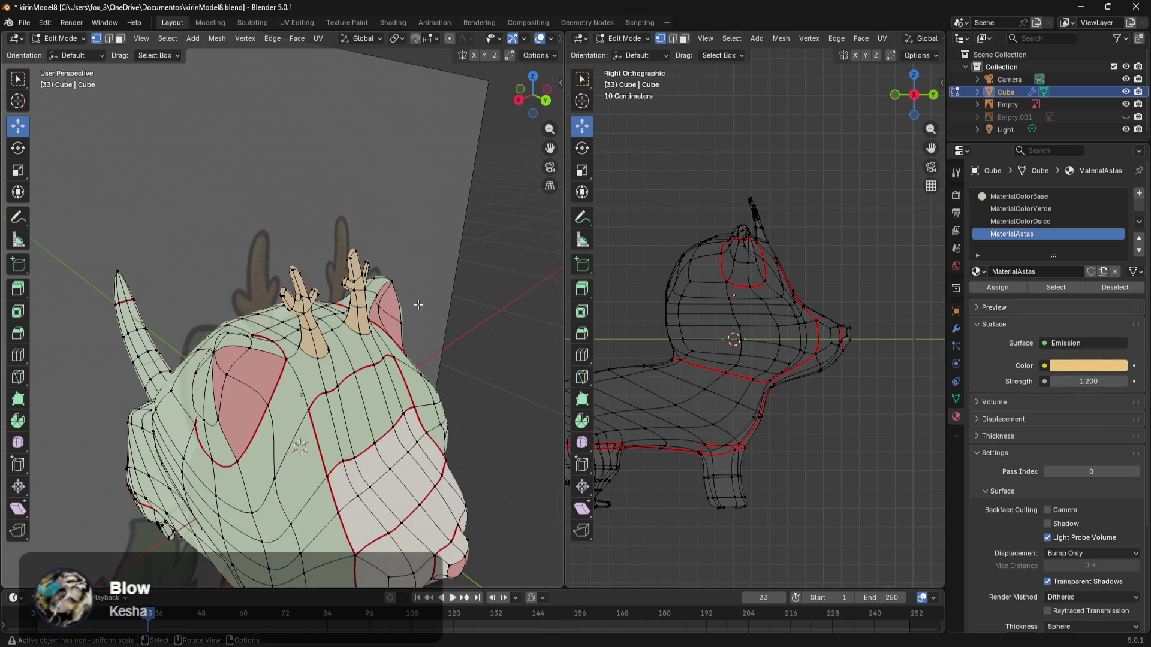
key(Tab)
mouse_move(492, 365)
middle_down()
mouse_move(390, 325)
mouse_move(279, 354)
mouse_move(334, 401)
mouse_move(316, 390)
middle_up()
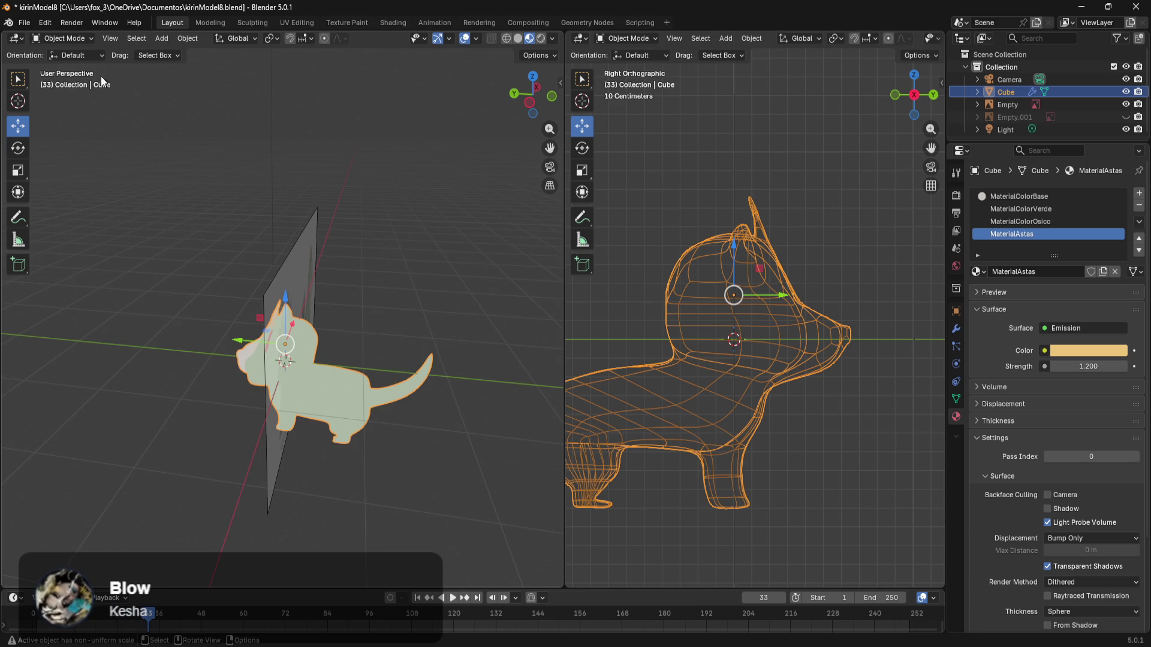
click(23, 23)
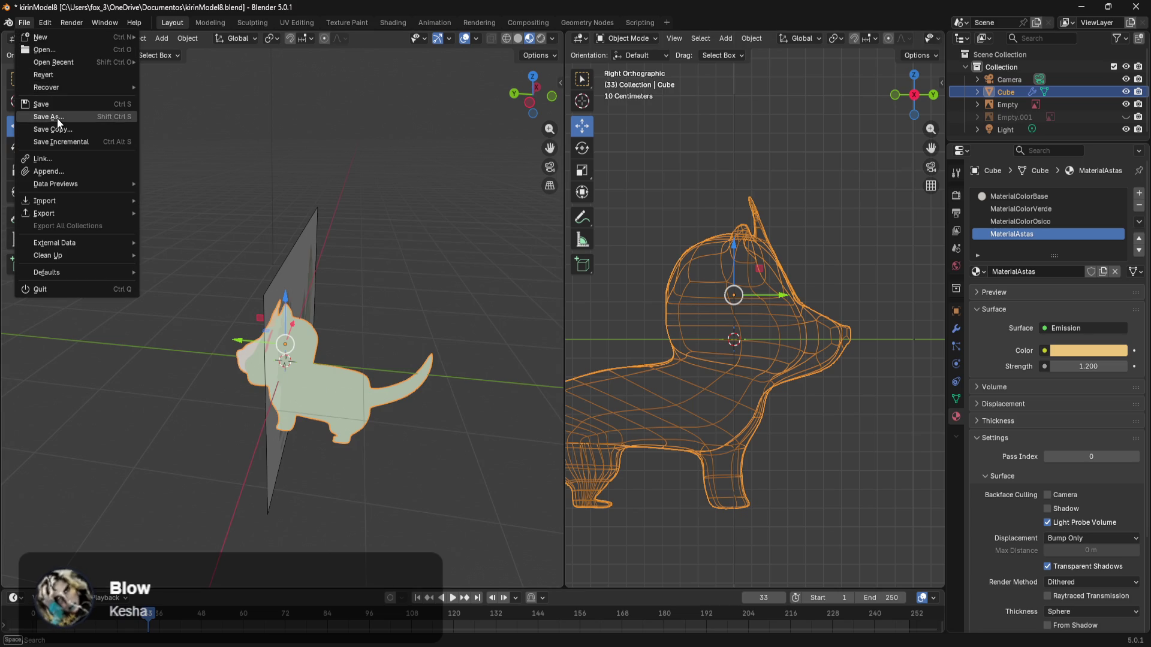
Step: Save the file as kirinModel9.blend
click(56, 118)
click(519, 445)
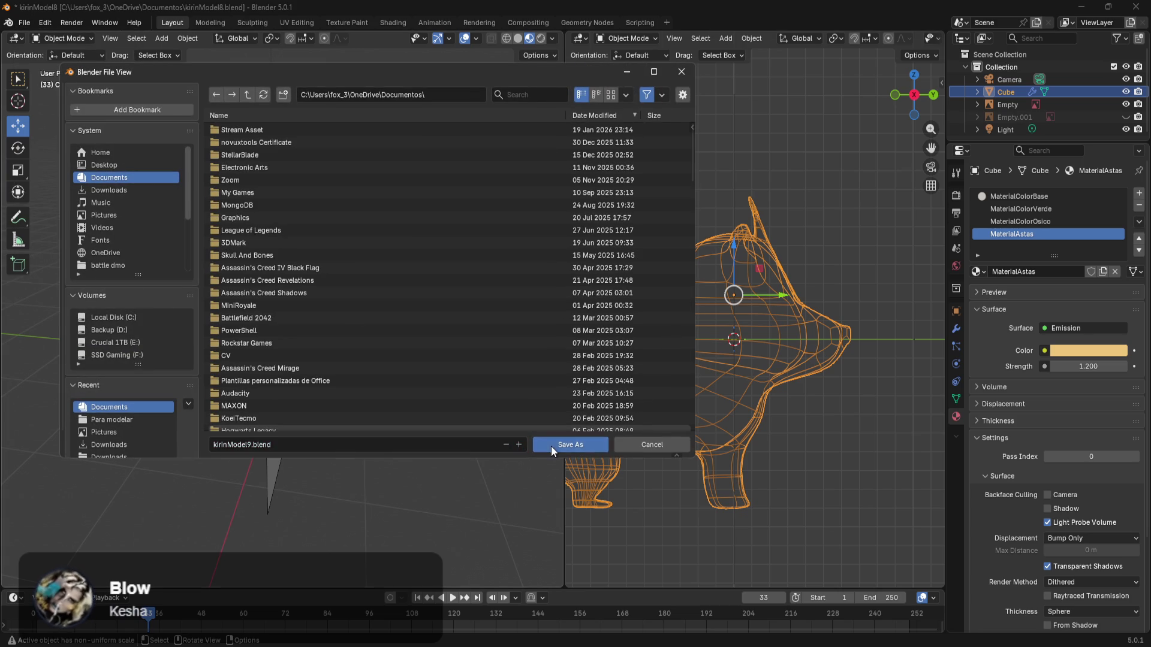
click(552, 446)
Step: Orbit around the kirin to review its tan glowing antlers against the reference drawings
mouse_move(372, 462)
middle_down()
mouse_move(390, 419)
mouse_move(470, 445)
mouse_move(442, 432)
middle_up()
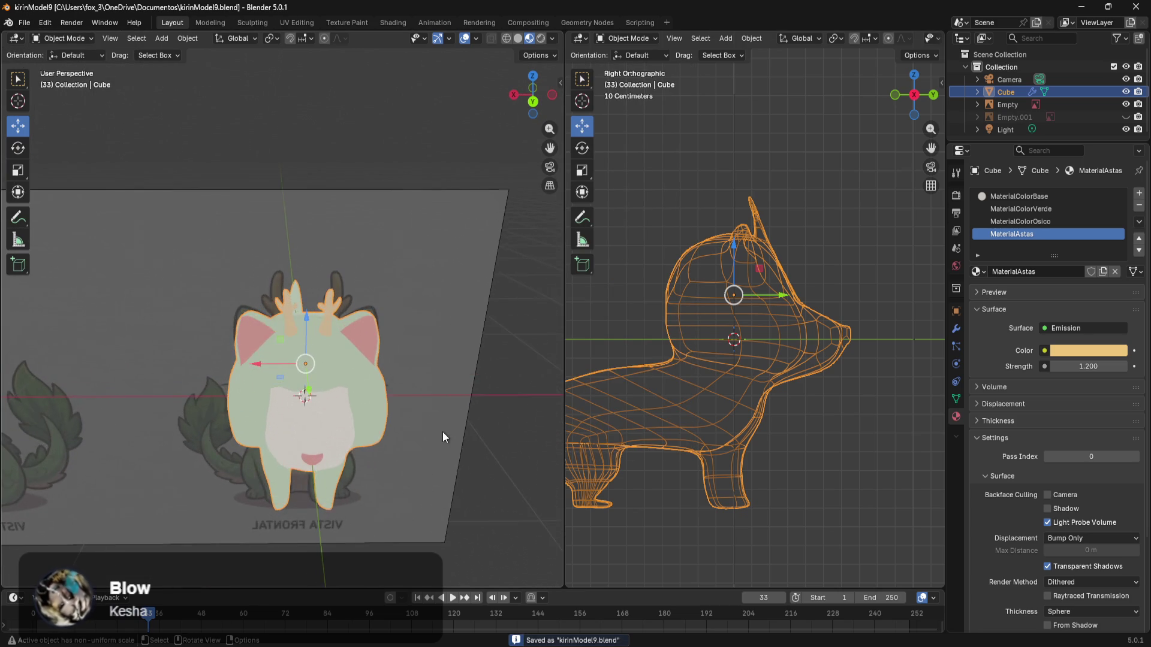
scroll(442, 431, up, 3)
mouse_move(412, 290)
middle_down()
mouse_move(374, 353)
mouse_move(296, 336)
mouse_move(418, 355)
mouse_move(393, 358)
middle_up()
scroll(296, 264, up, 3)
mouse_move(296, 264)
middle_down()
mouse_move(303, 311)
mouse_move(347, 349)
mouse_move(275, 362)
mouse_move(383, 314)
mouse_move(409, 344)
mouse_move(130, 403)
mouse_move(160, 355)
middle_up()
scroll(409, 344, down, 5)
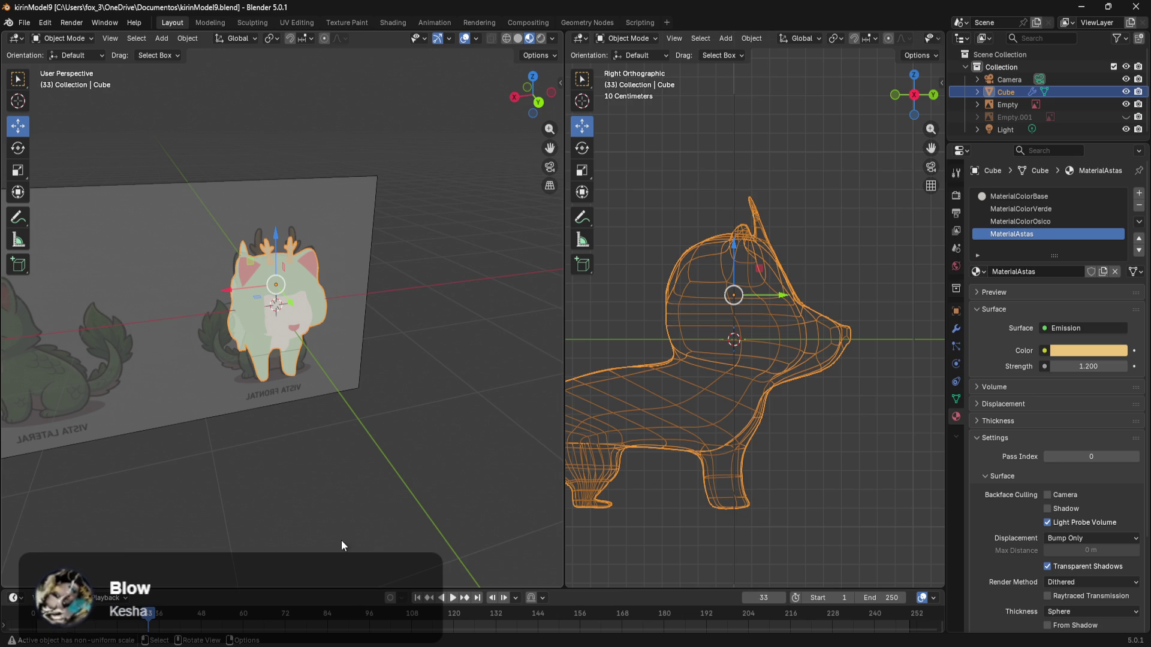
mouse_move(415, 645)
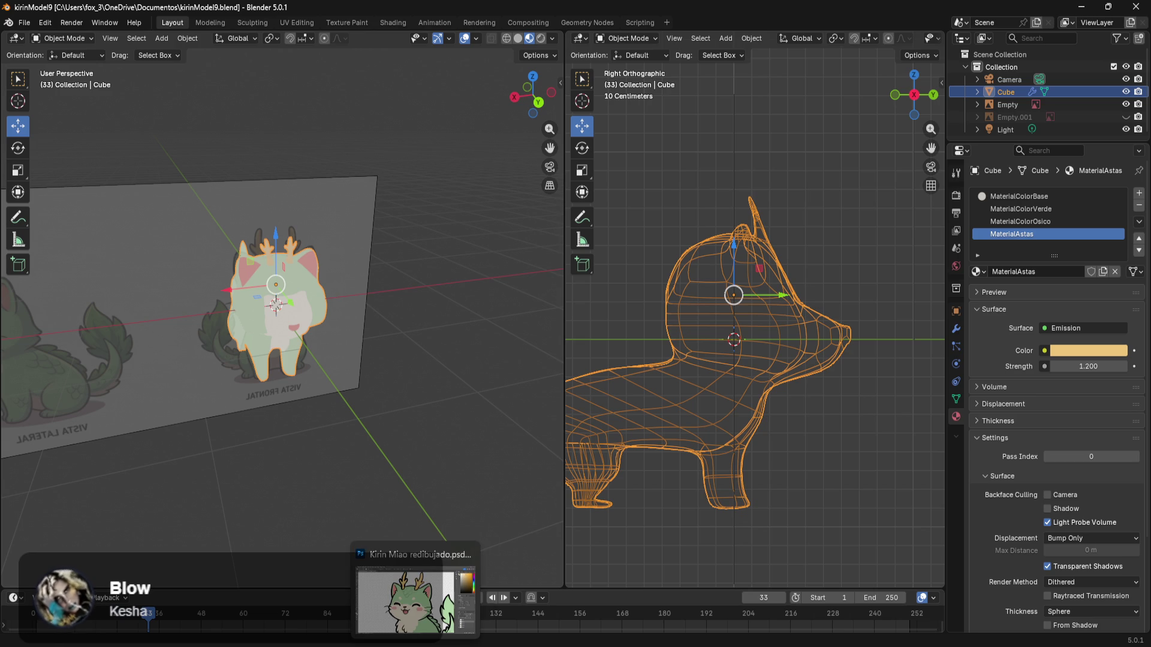
click(415, 599)
scroll(714, 484, down, 2)
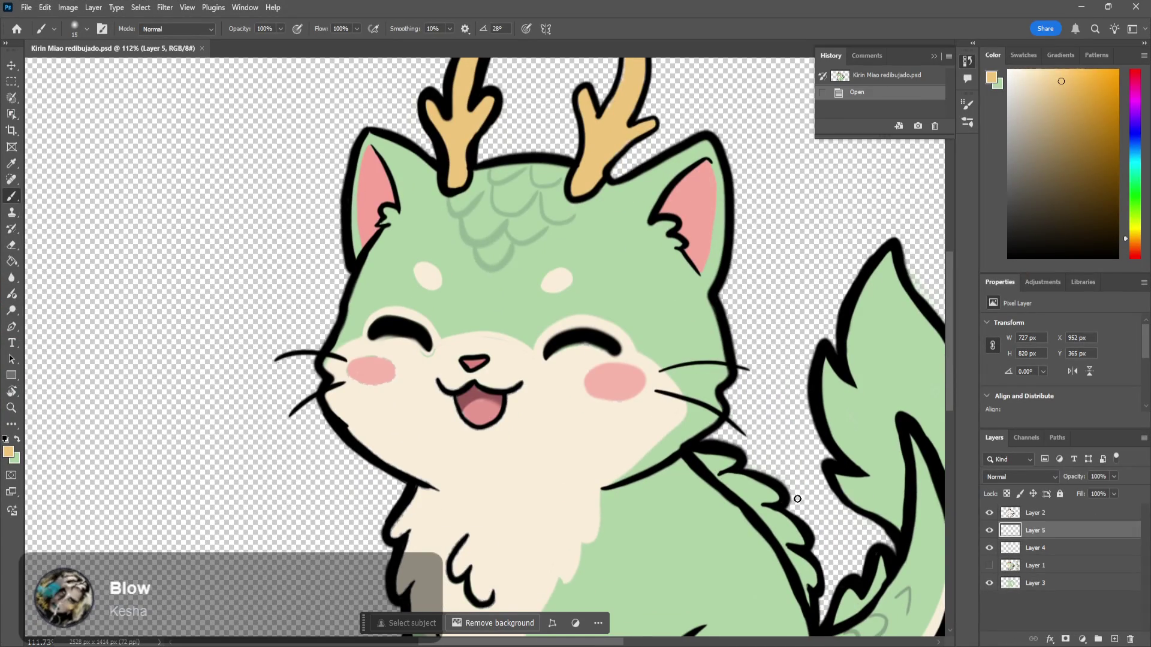
scroll(663, 556, right, 10)
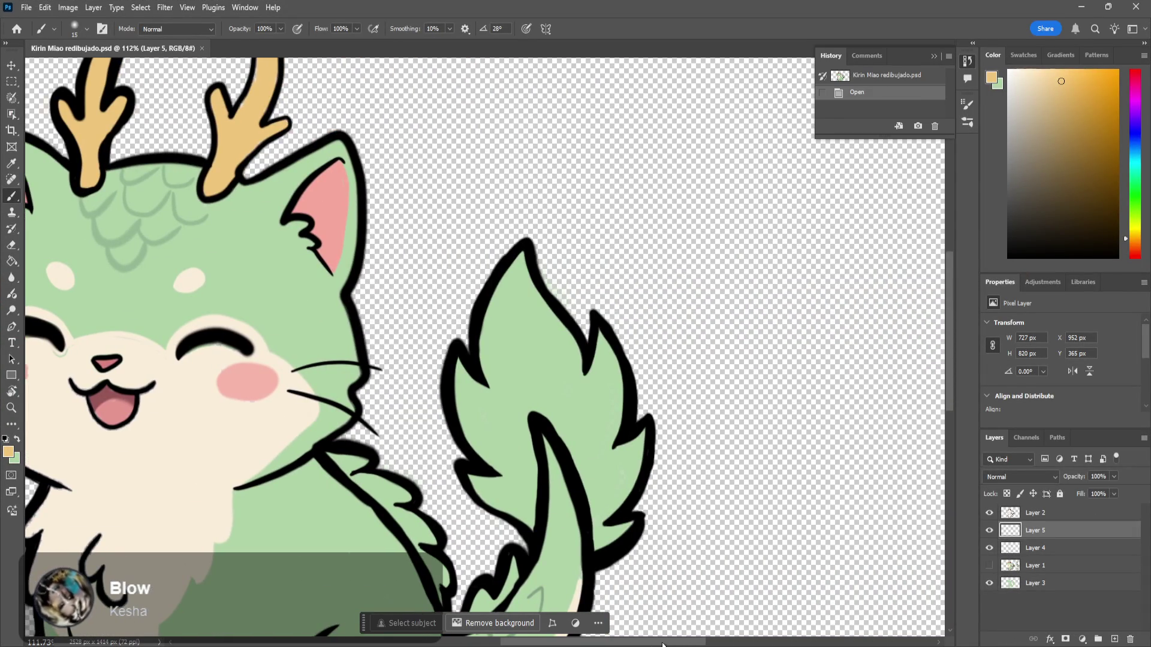
scroll(663, 557, up, 3)
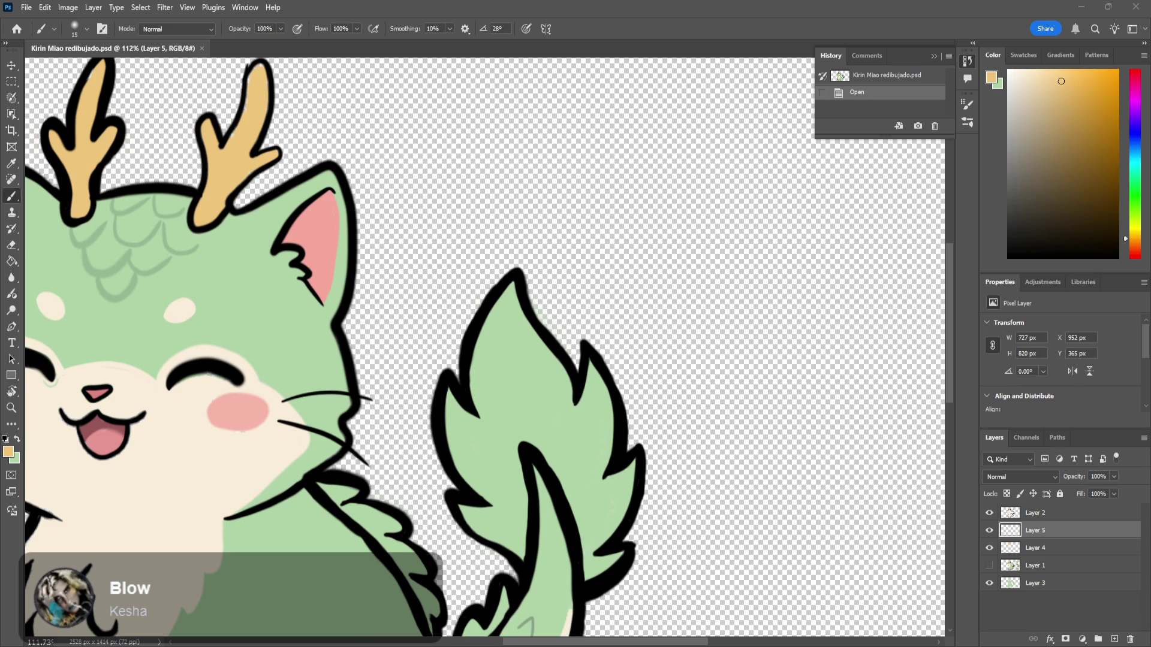
click(340, 619)
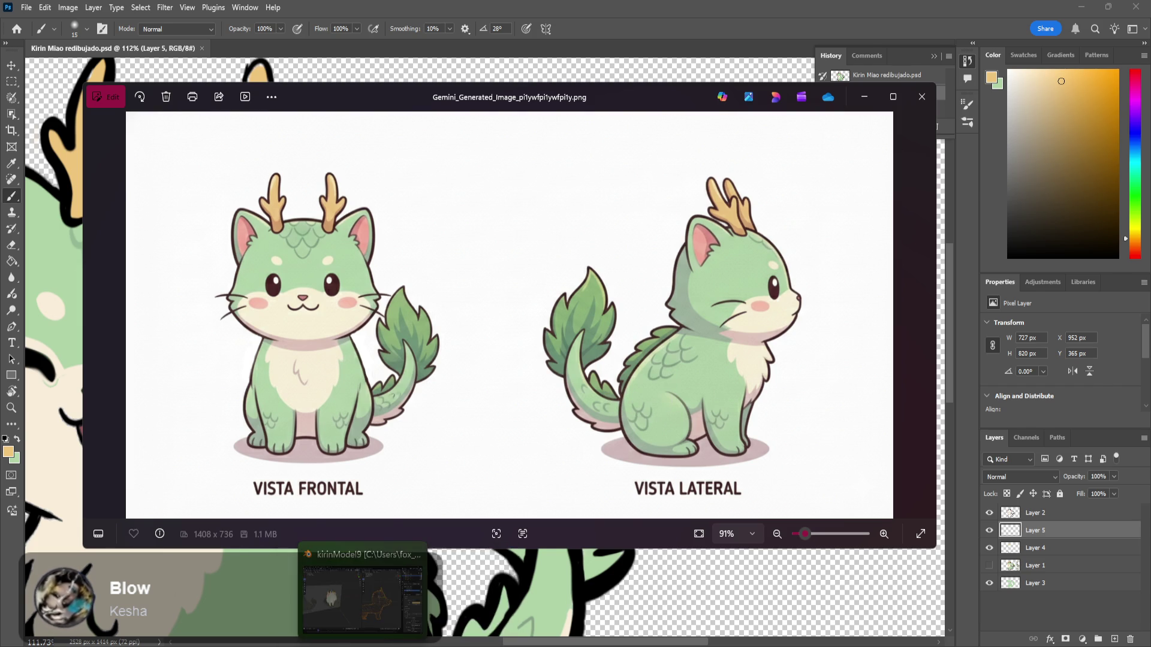
click(384, 557)
middle_drag(401, 504, 371, 405)
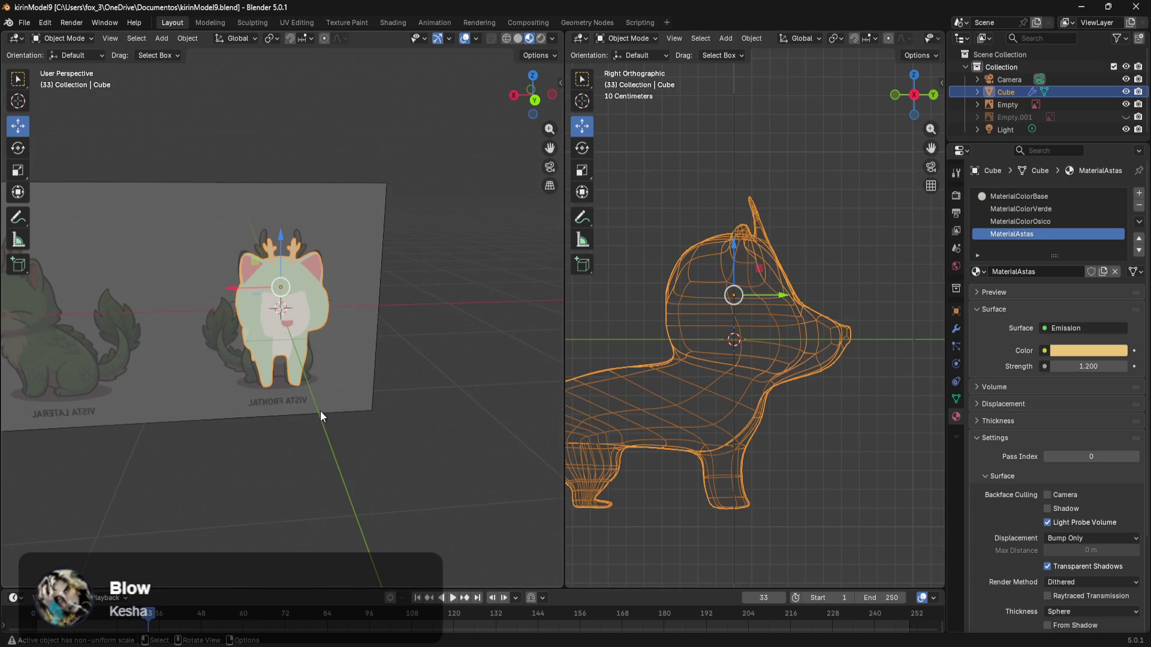
shift+middle_drag(280, 428, 365, 466)
scroll(394, 469, down, 2)
scroll(421, 483, up, 5)
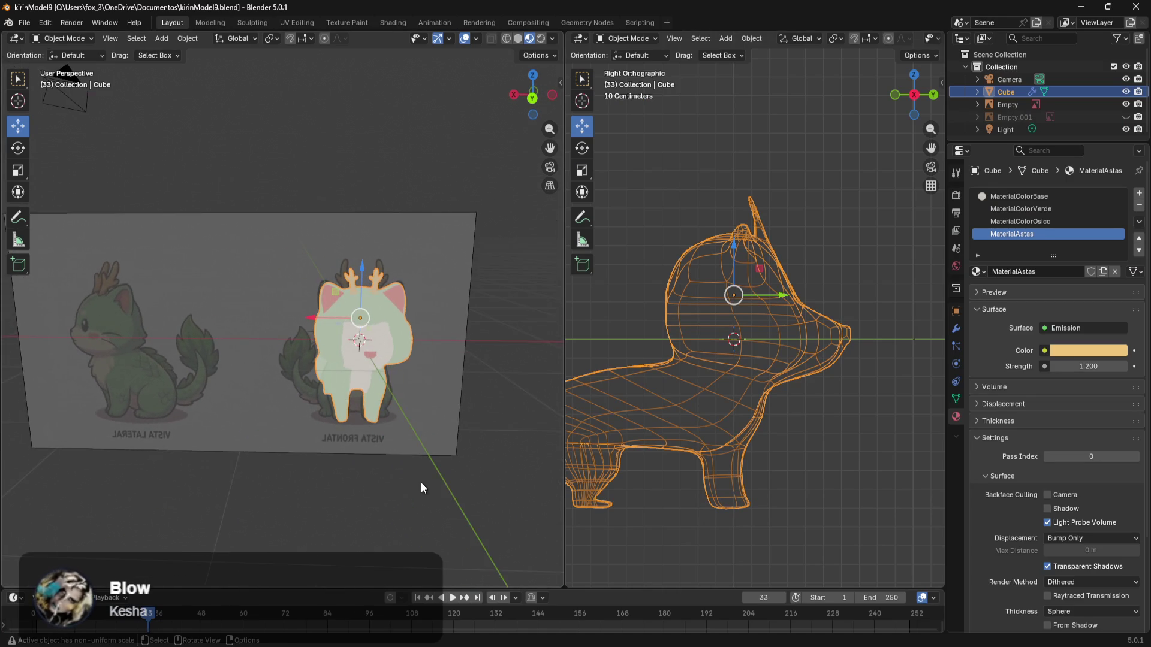
scroll(440, 463, up, 3)
mouse_move(215, 442)
middle_down()
mouse_move(218, 414)
mouse_move(289, 433)
mouse_move(222, 458)
mouse_move(495, 436)
mouse_move(346, 488)
mouse_move(214, 473)
mouse_move(202, 441)
mouse_move(354, 437)
mouse_move(304, 521)
mouse_move(311, 481)
mouse_move(338, 510)
mouse_move(217, 499)
mouse_move(281, 522)
mouse_move(354, 504)
middle_up()
scroll(304, 521, down, 3)
scroll(360, 492, up, 5)
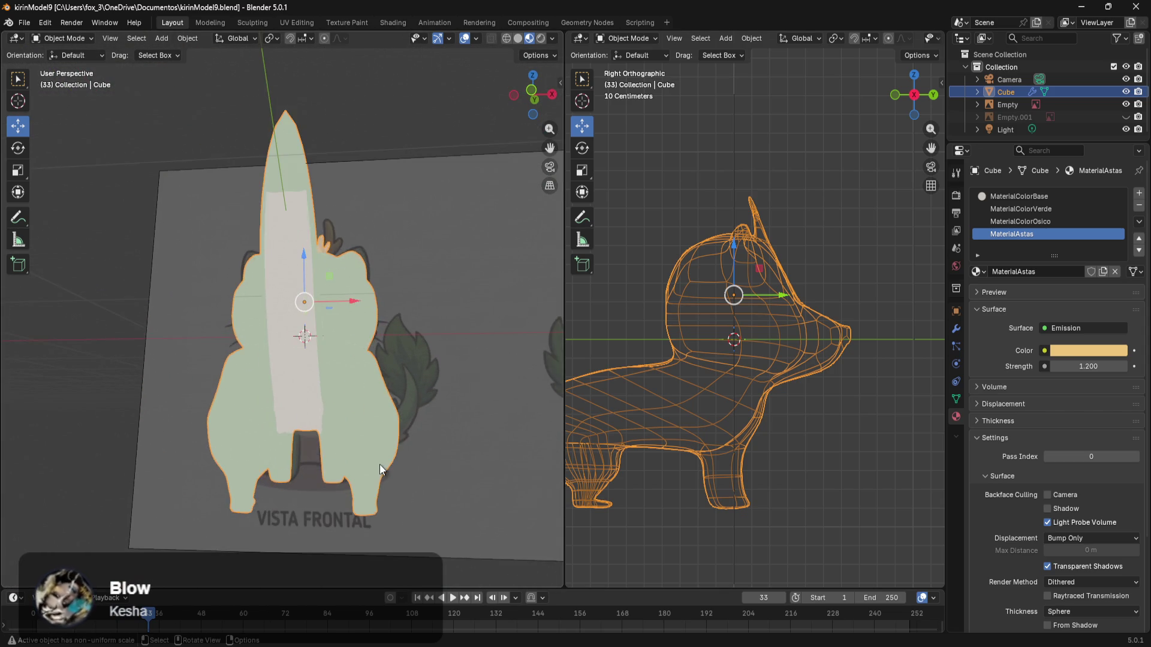
scroll(426, 471, down, 5)
mouse_move(426, 471)
middle_down()
mouse_move(224, 496)
mouse_move(247, 477)
mouse_move(235, 454)
mouse_move(268, 393)
middle_up()
scroll(271, 392, up, 5)
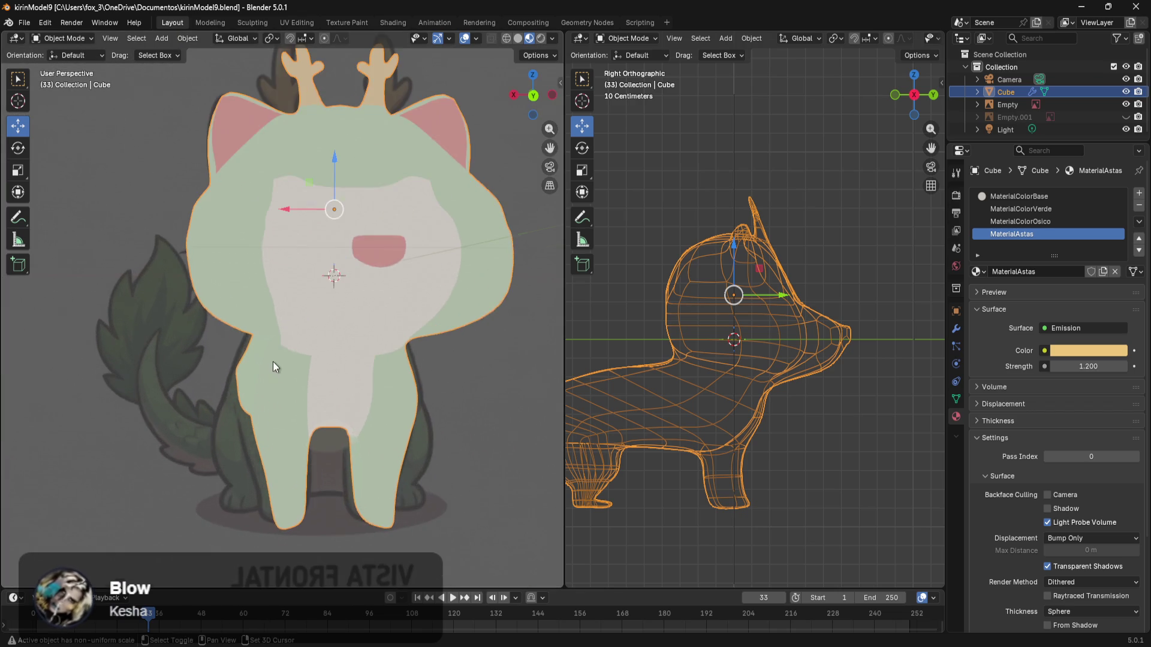
mouse_move(208, 441)
middle_down()
mouse_move(307, 472)
mouse_move(329, 492)
mouse_move(394, 444)
mouse_move(531, 447)
mouse_move(474, 446)
mouse_move(349, 401)
mouse_move(236, 405)
mouse_move(235, 418)
middle_up()
scroll(333, 488, down, 3)
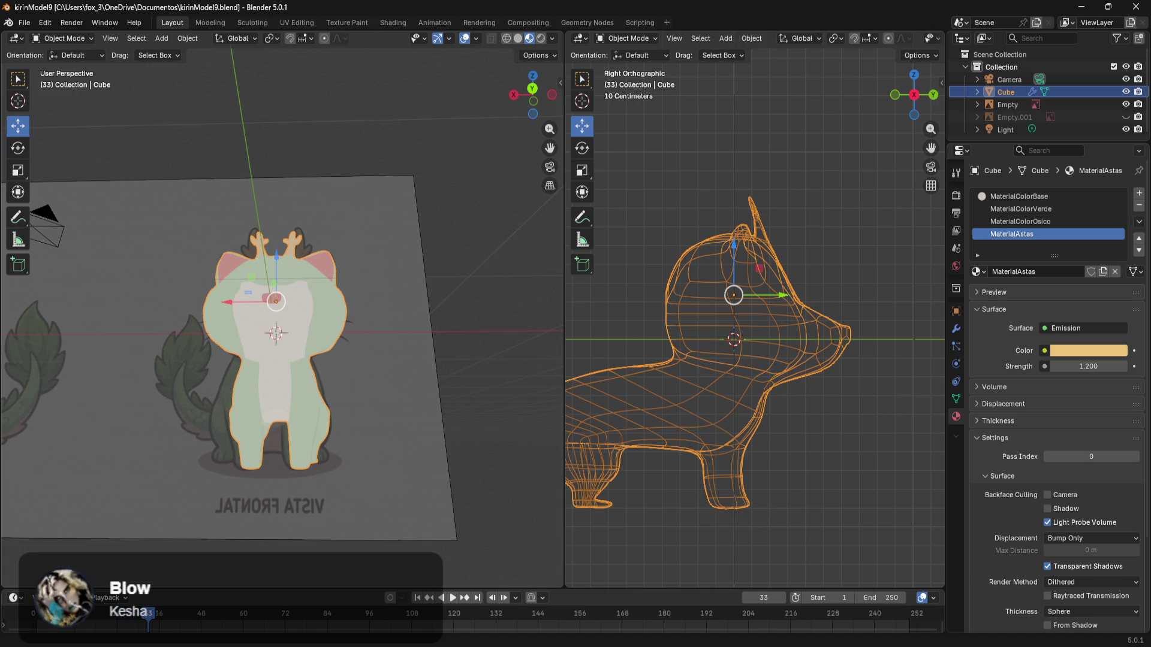
mouse_move(402, 329)
middle_down()
mouse_move(404, 360)
mouse_move(523, 402)
middle_up()
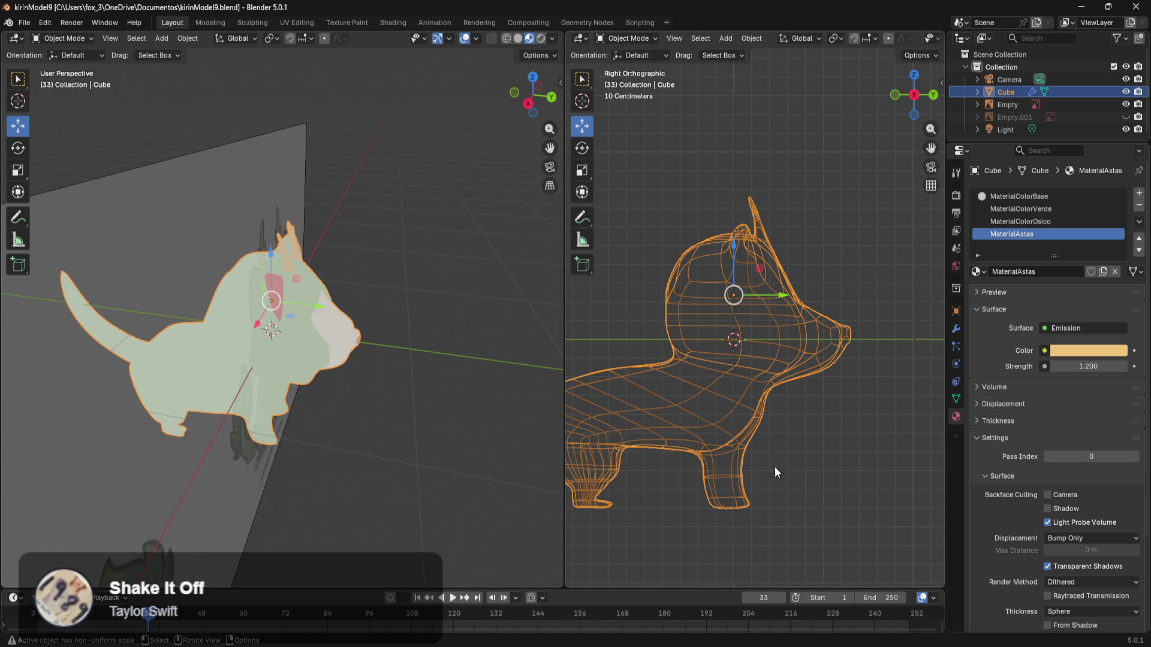
mouse_move(447, 395)
middle_down()
mouse_move(333, 387)
mouse_move(359, 365)
middle_up()
scroll(328, 381, up, 5)
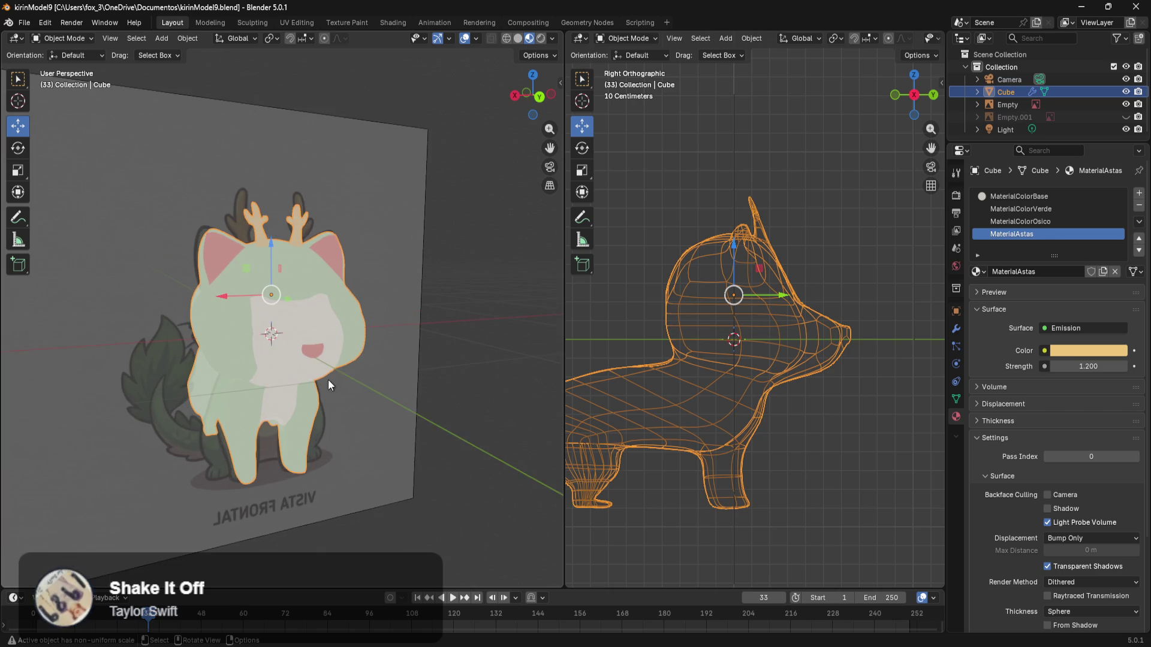
mouse_move(237, 440)
middle_down()
mouse_move(541, 424)
mouse_move(103, 427)
mouse_move(555, 434)
mouse_move(202, 452)
middle_up()
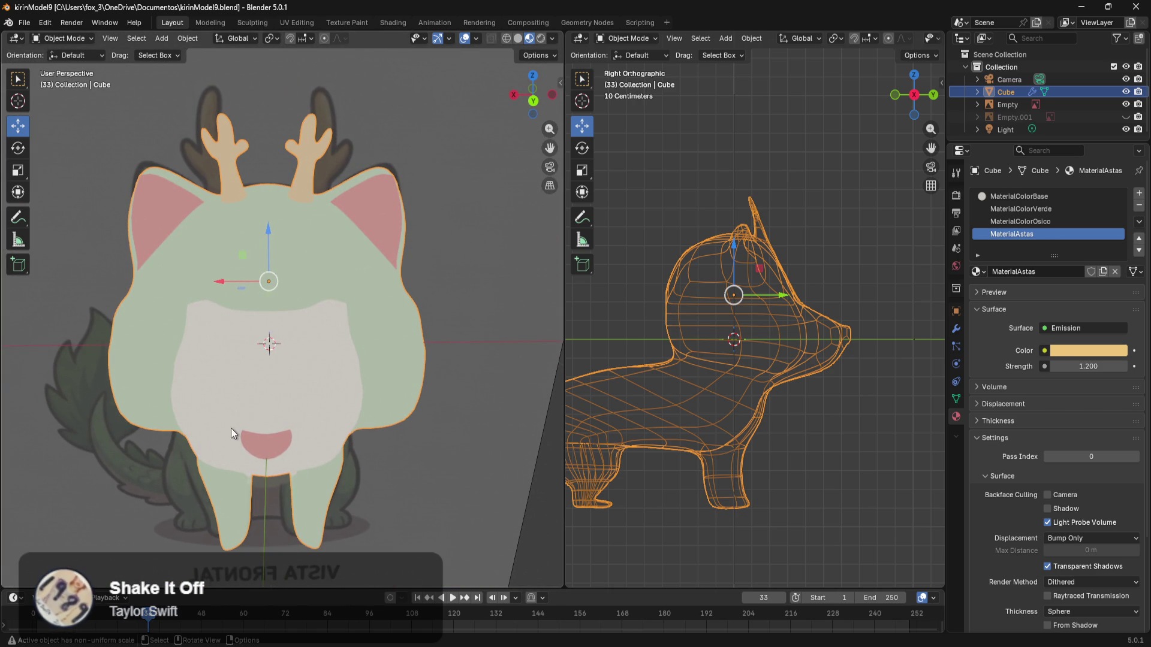